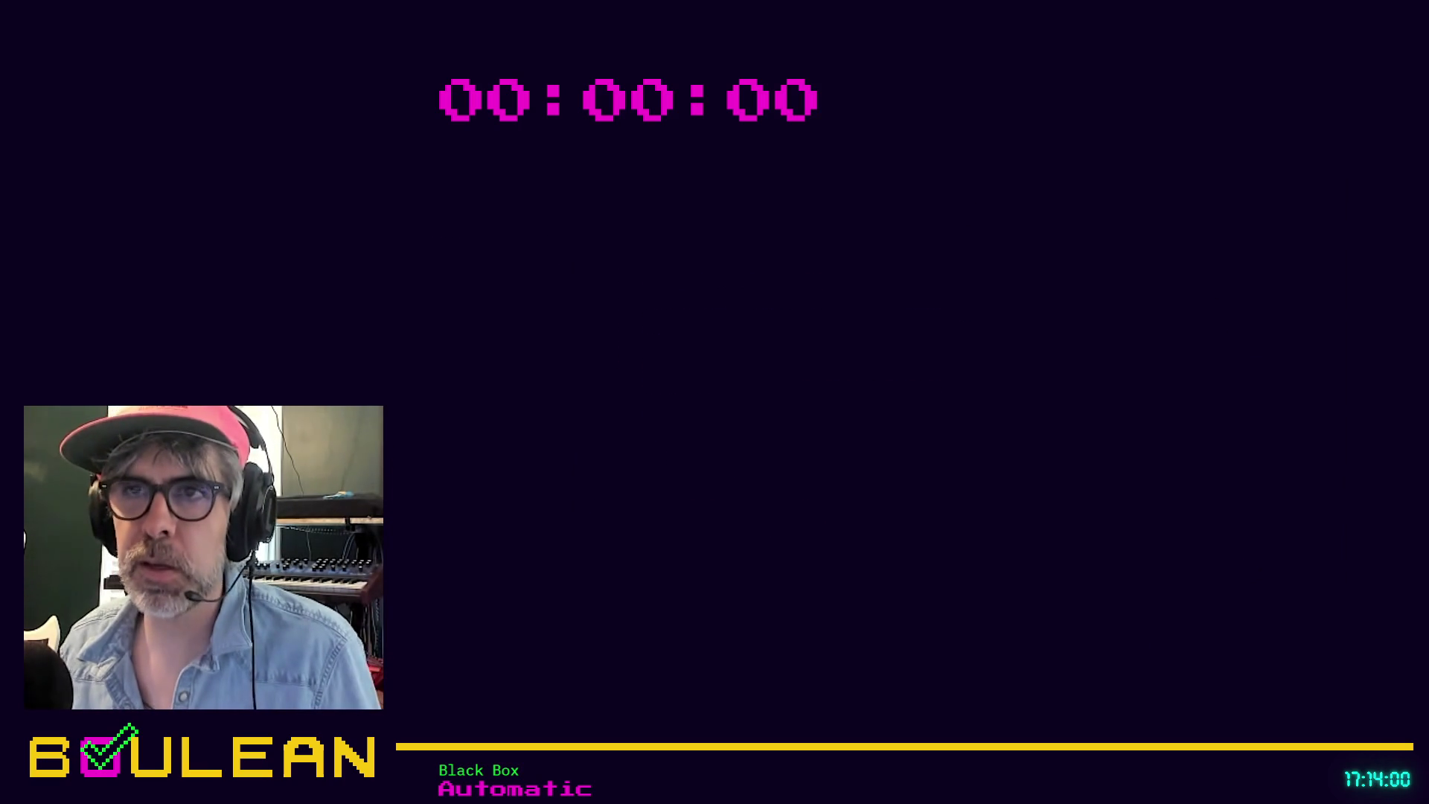
Step: Scroll up to the art-guidelines message and put it into edit mode
scroll(925, 530, up, 5)
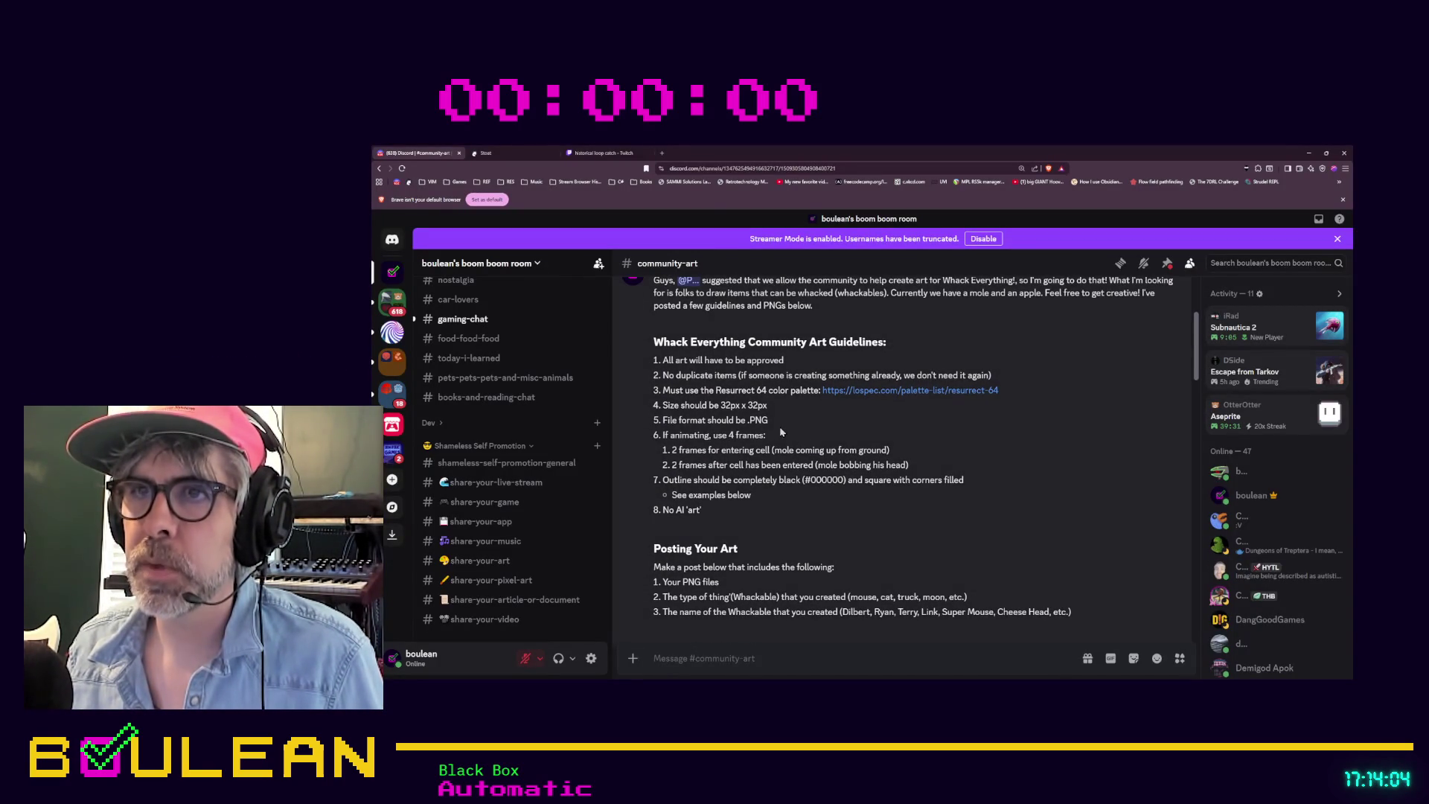
scroll(1157, 349, up, 1)
scroll(1147, 437, up, 1)
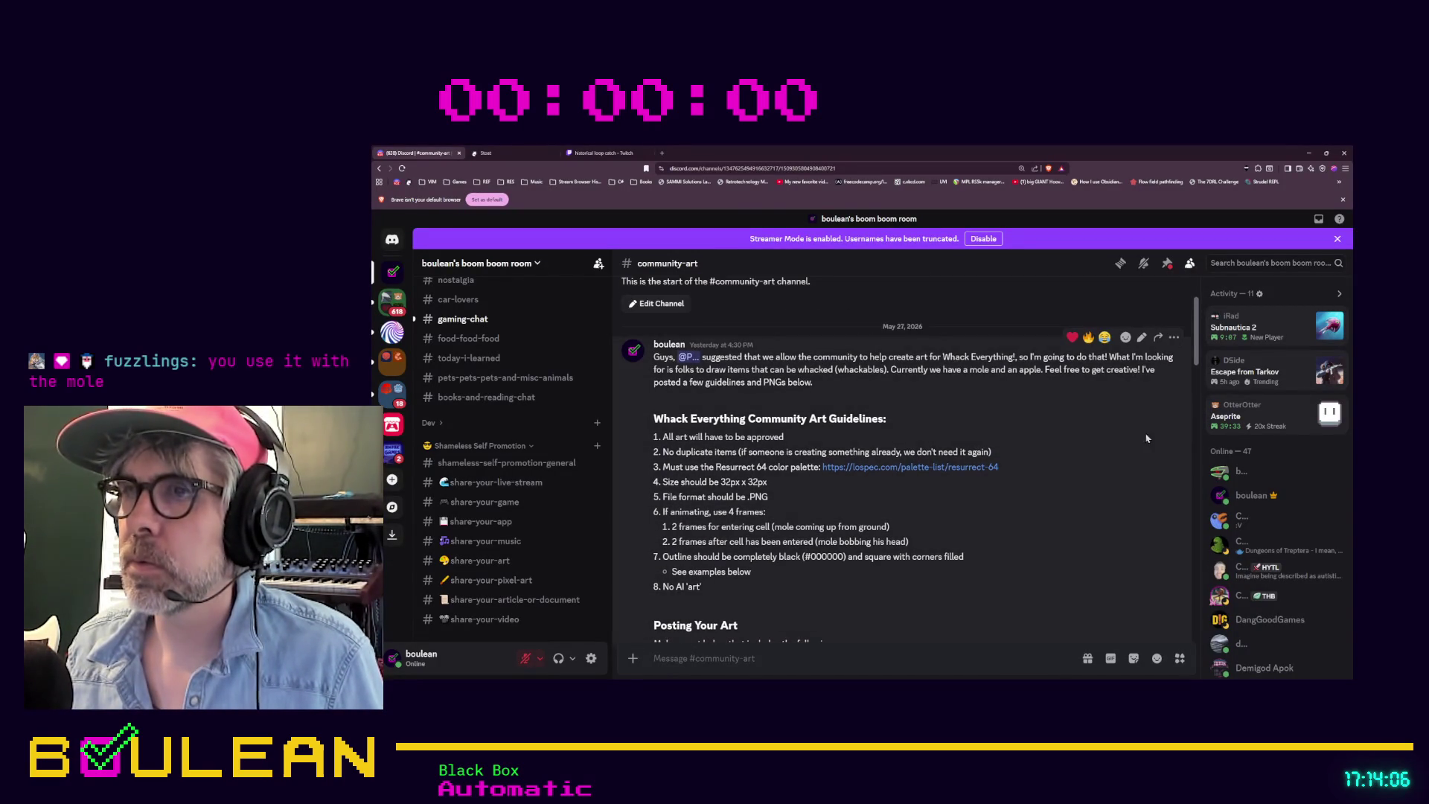
click(1142, 337)
scroll(978, 415, up, 3)
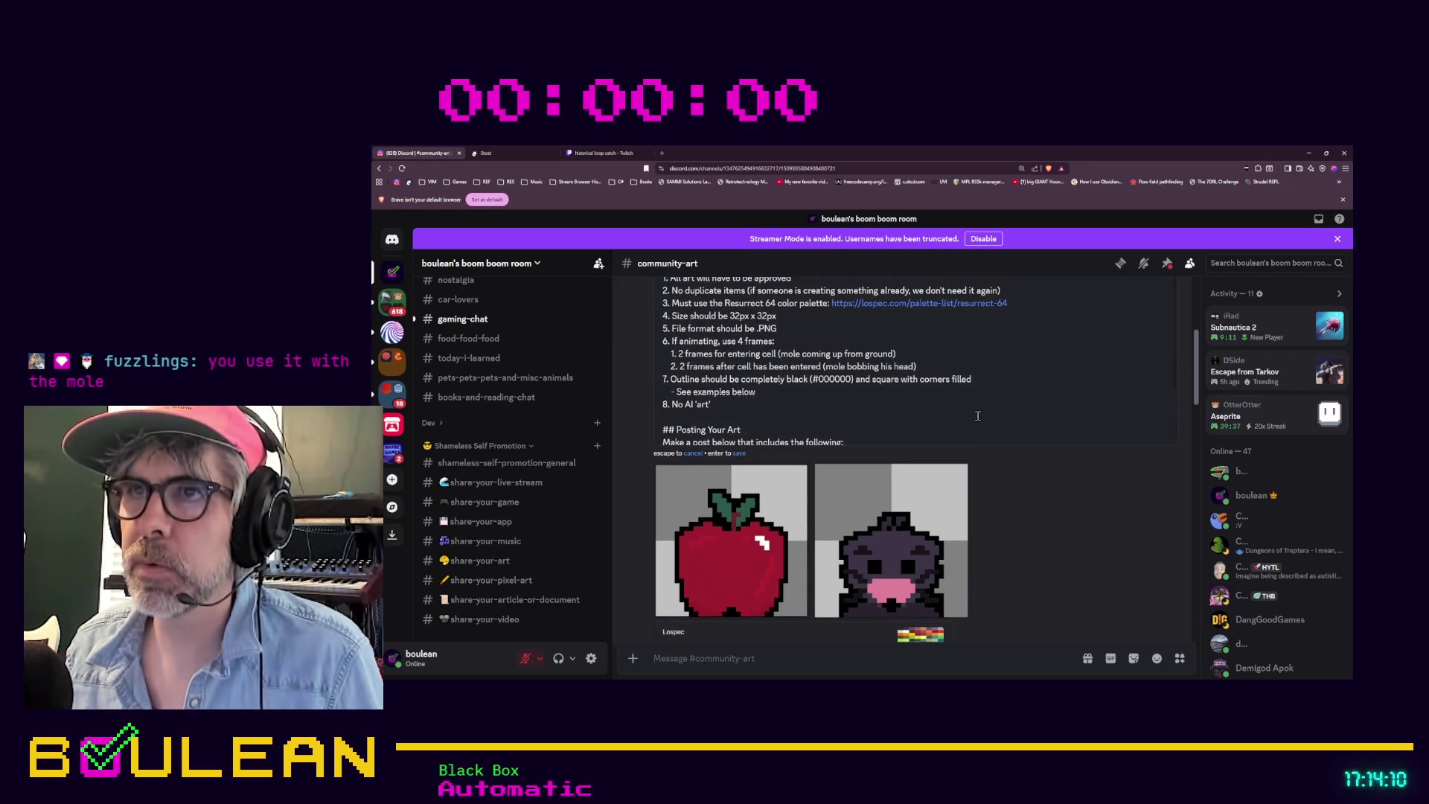
scroll(882, 387, up, 1)
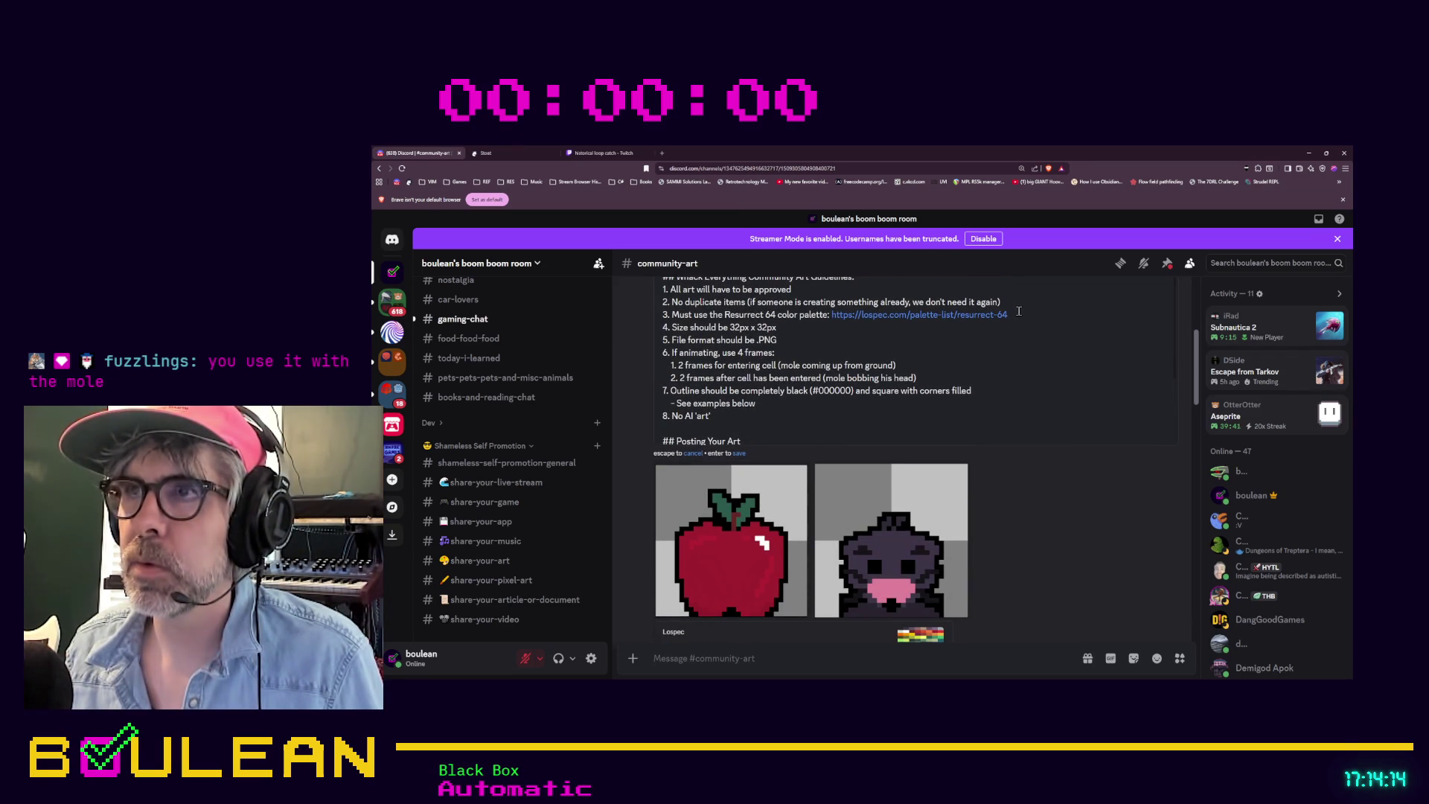
Step: Add '+ #000000 (black)' after 'palette' in rule 3
click(826, 318)
text(+ #)
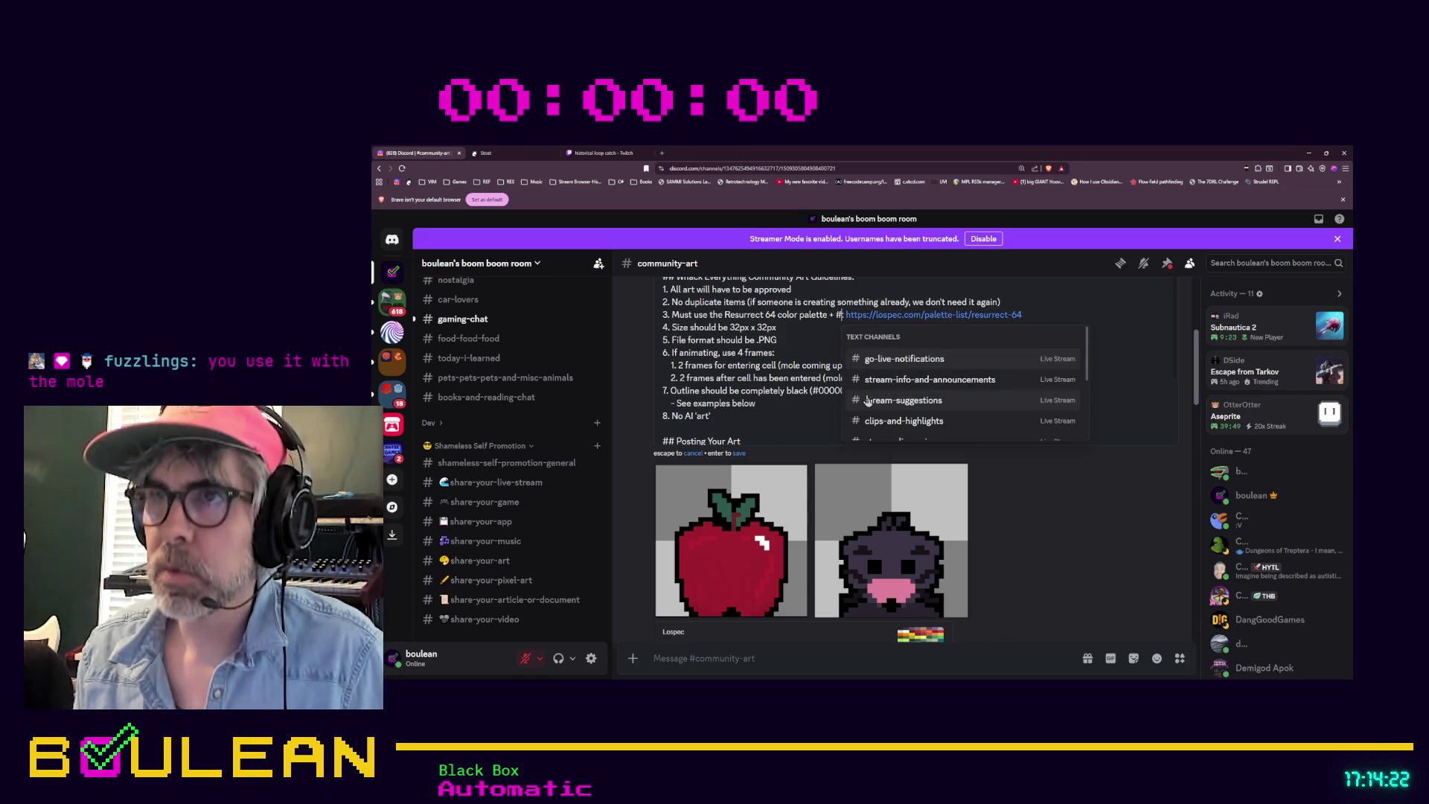
key(BackSpace)
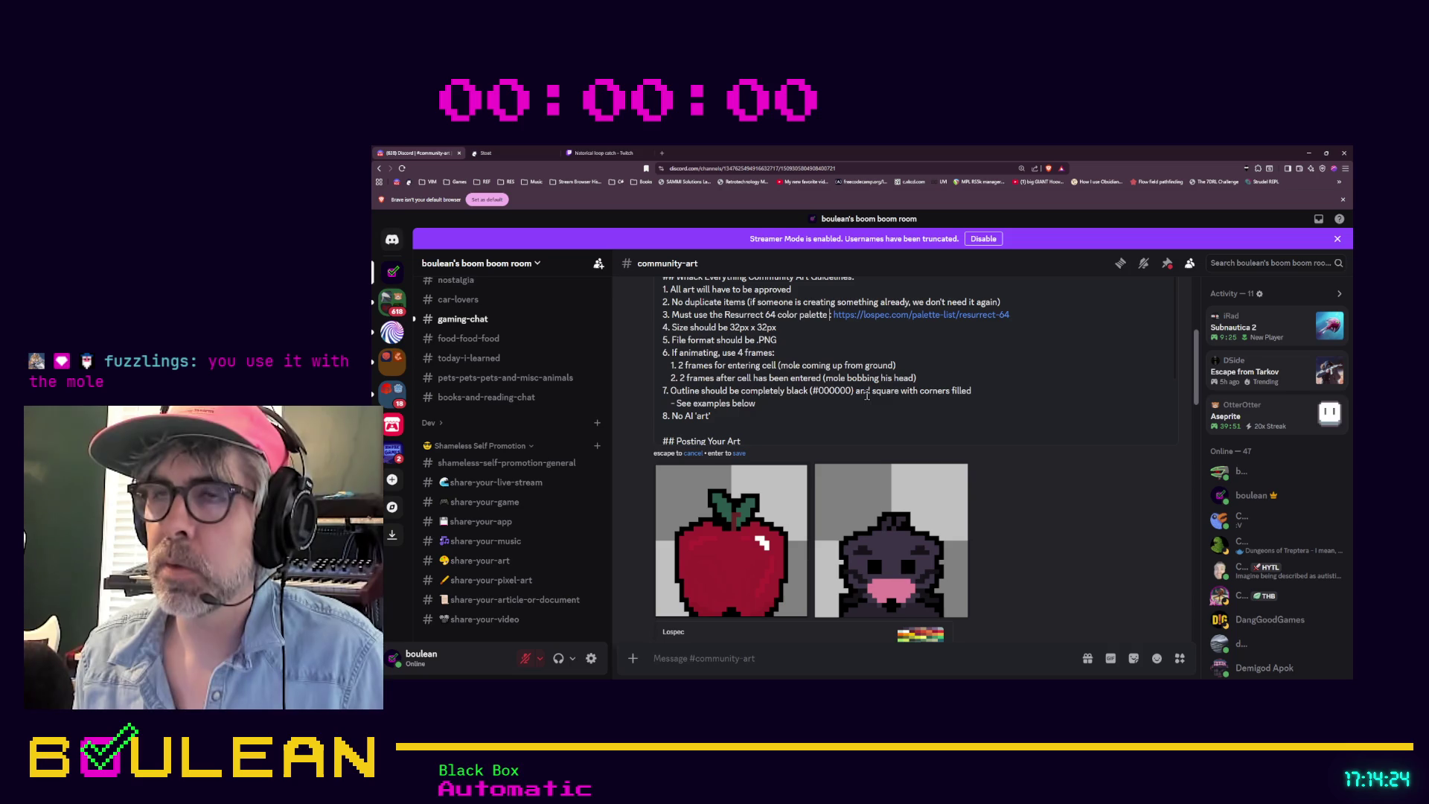
text(#000)
text(000 ()
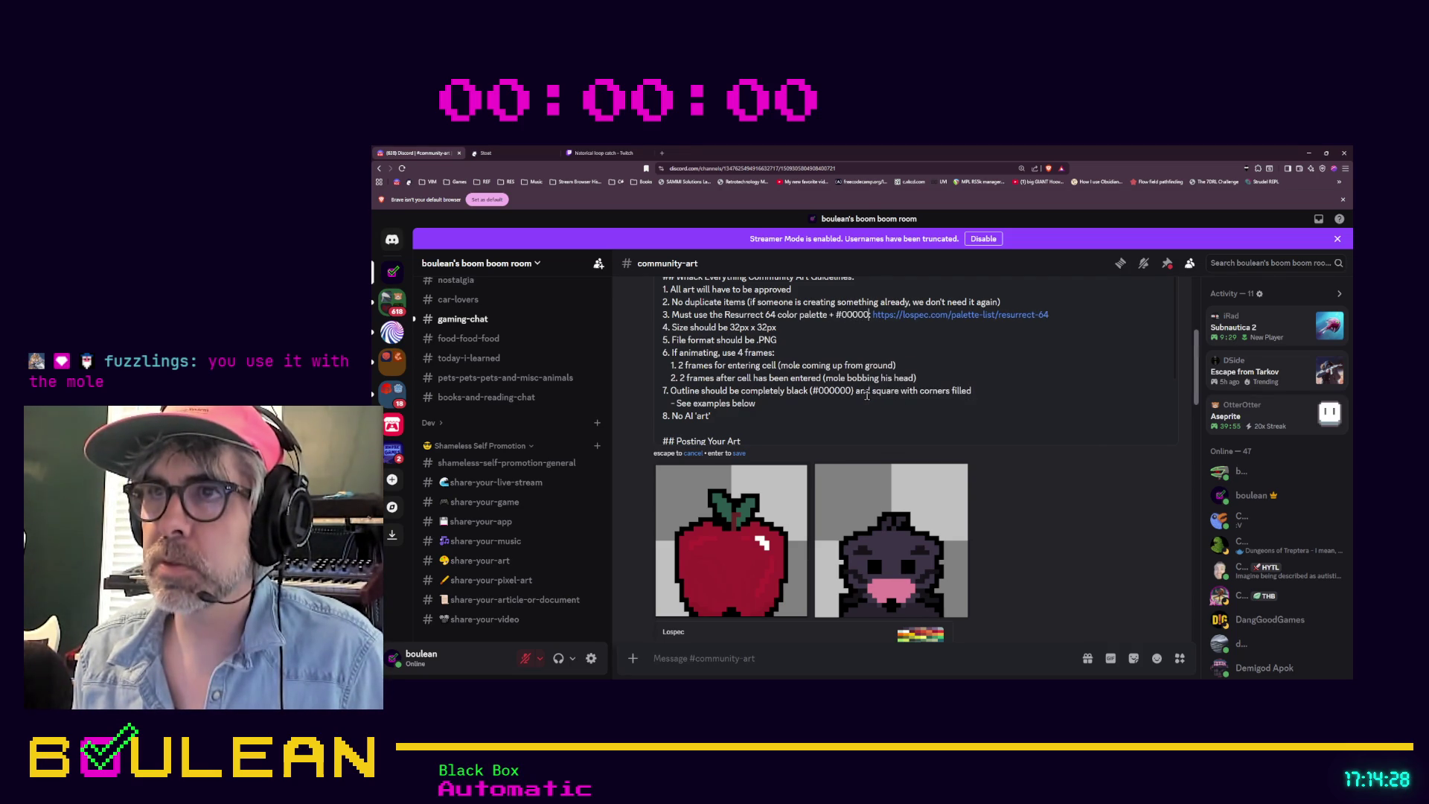
text(black))
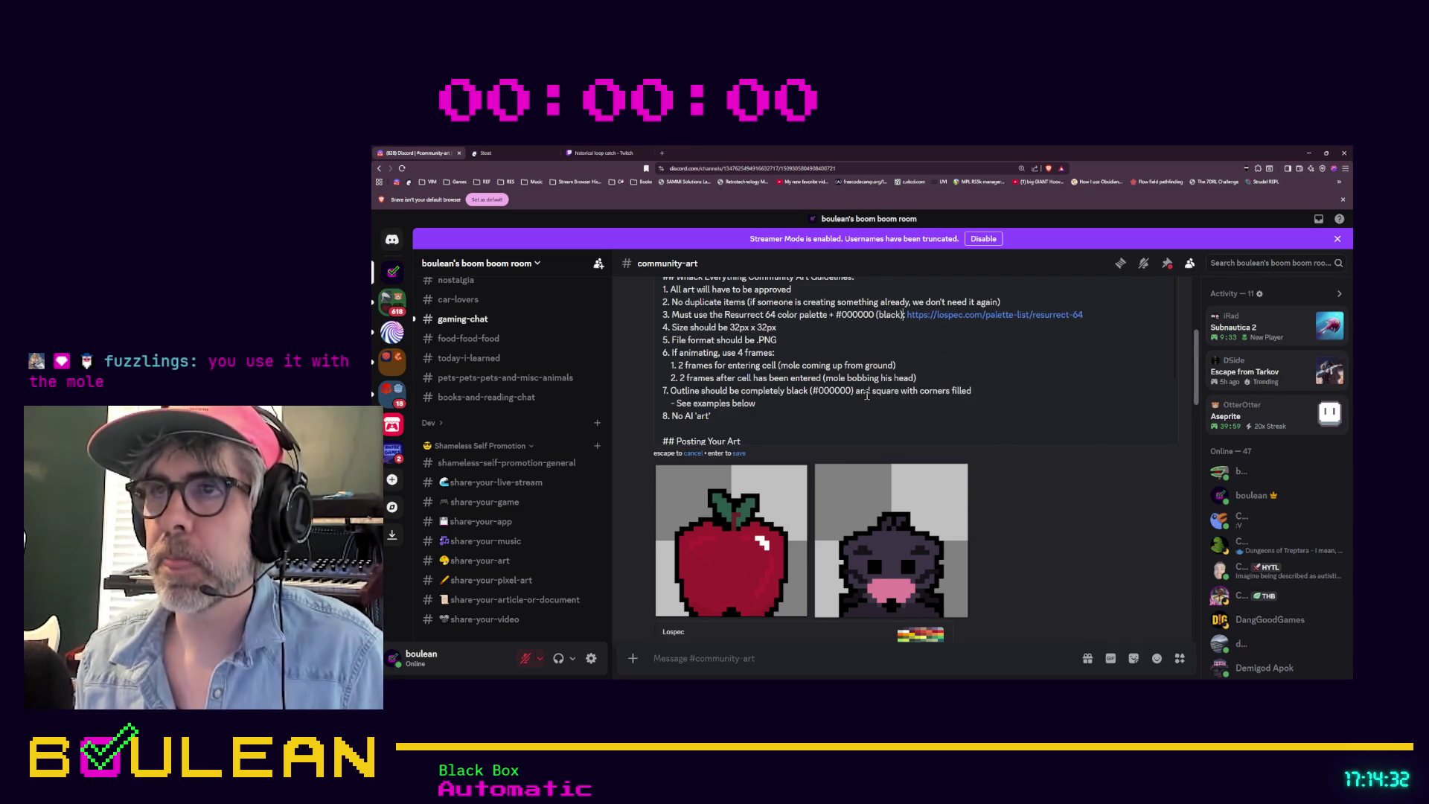
click(920, 336)
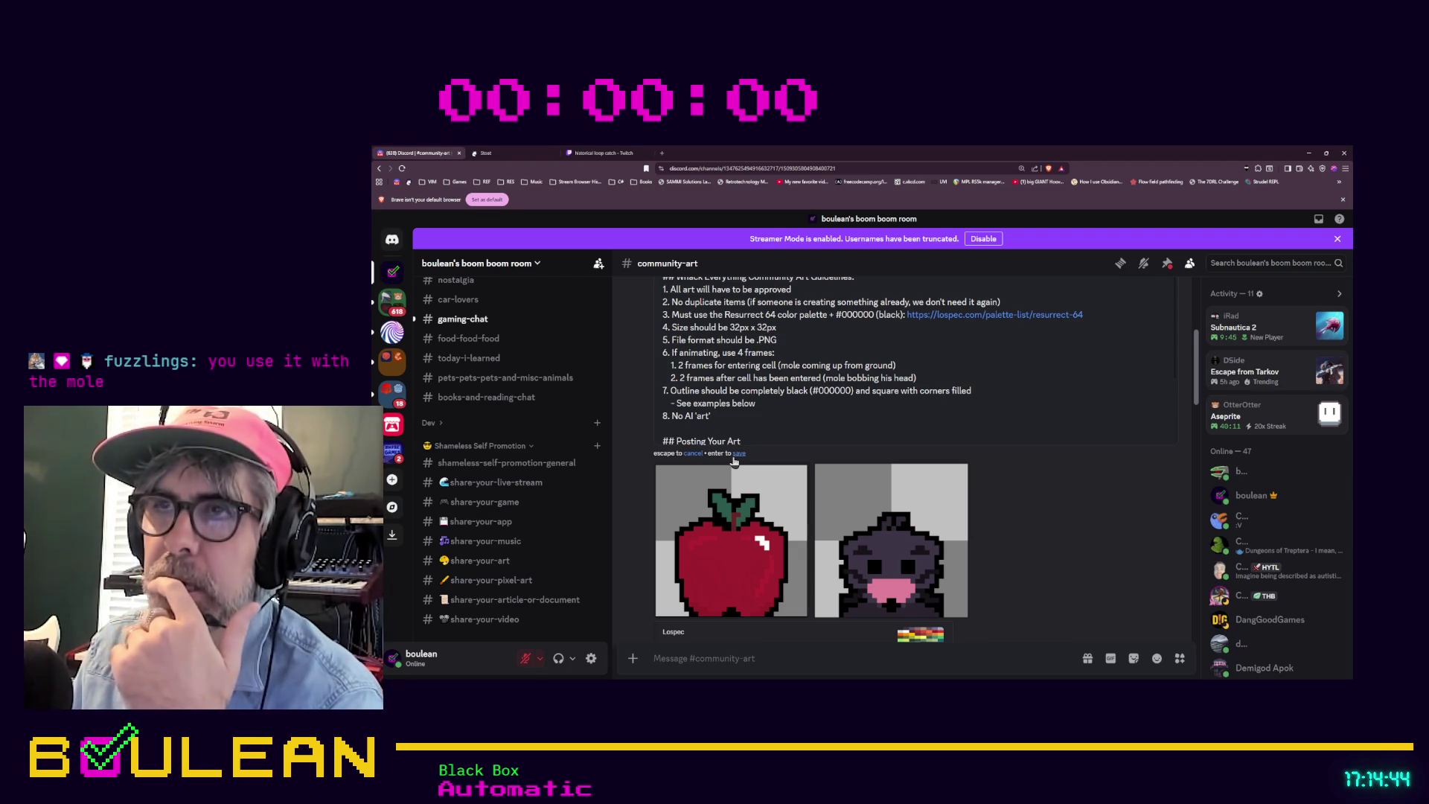
Step: Try adding 'outline' after black, remove it again, and save the edited message
click(903, 314)
text(outlin)
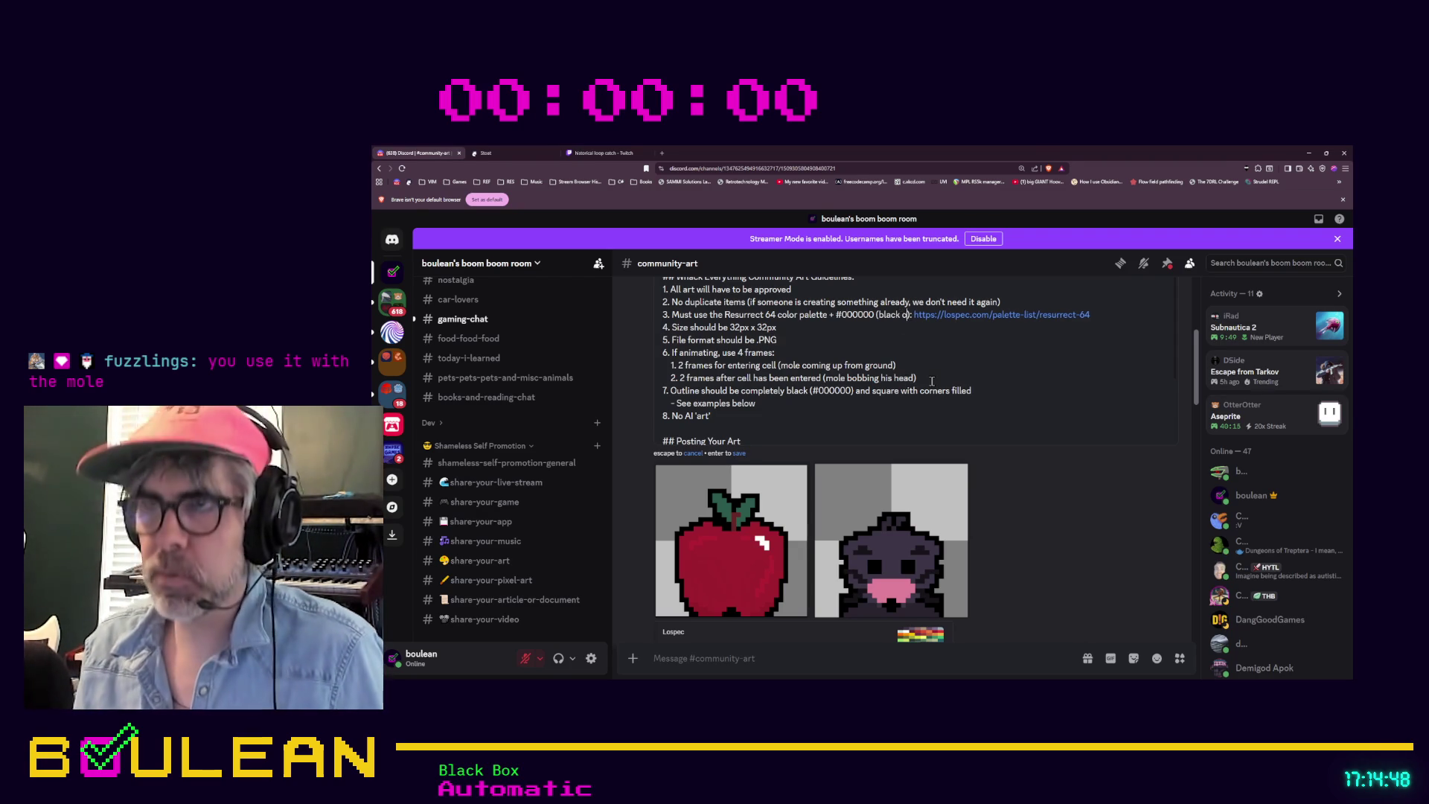
text(e)
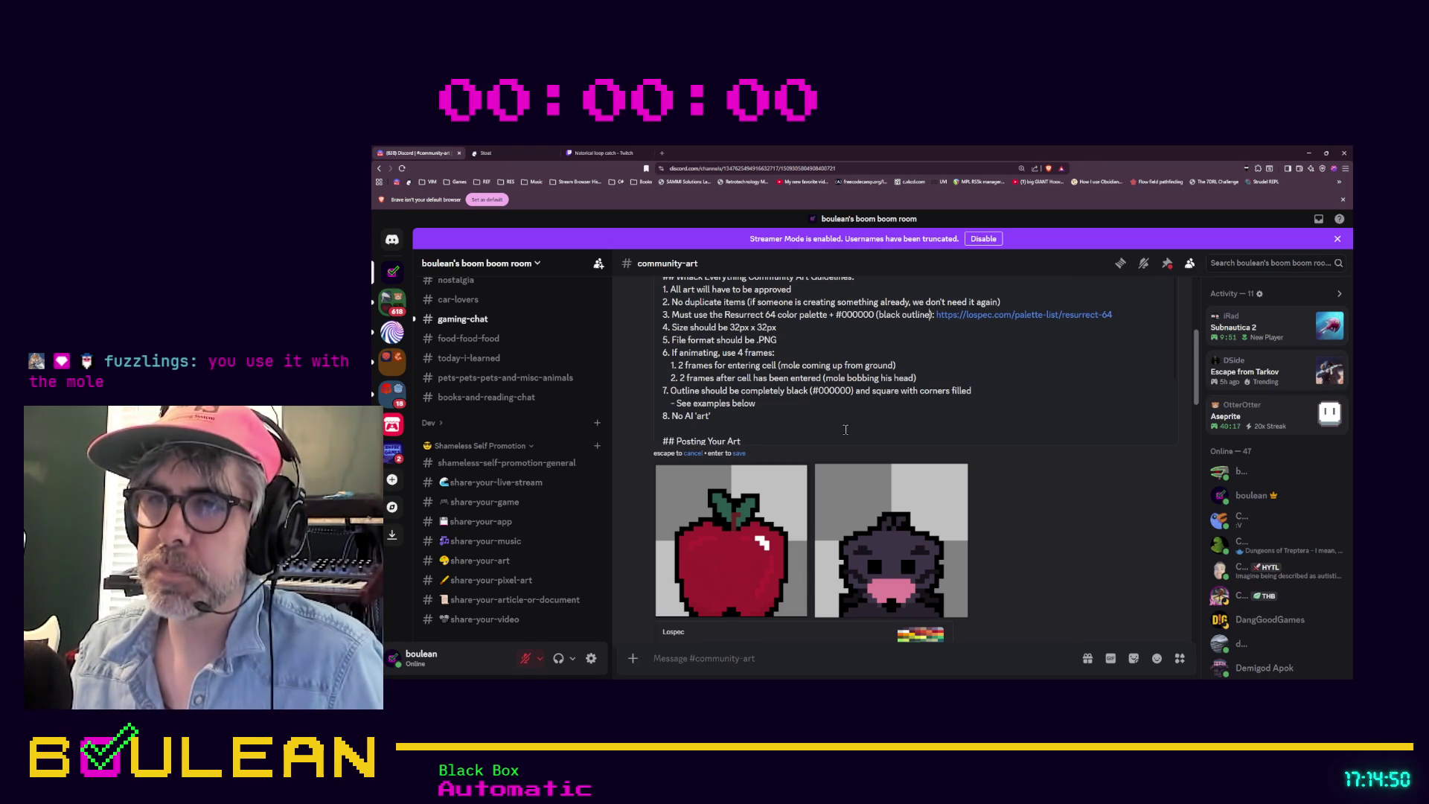
double_click(912, 316)
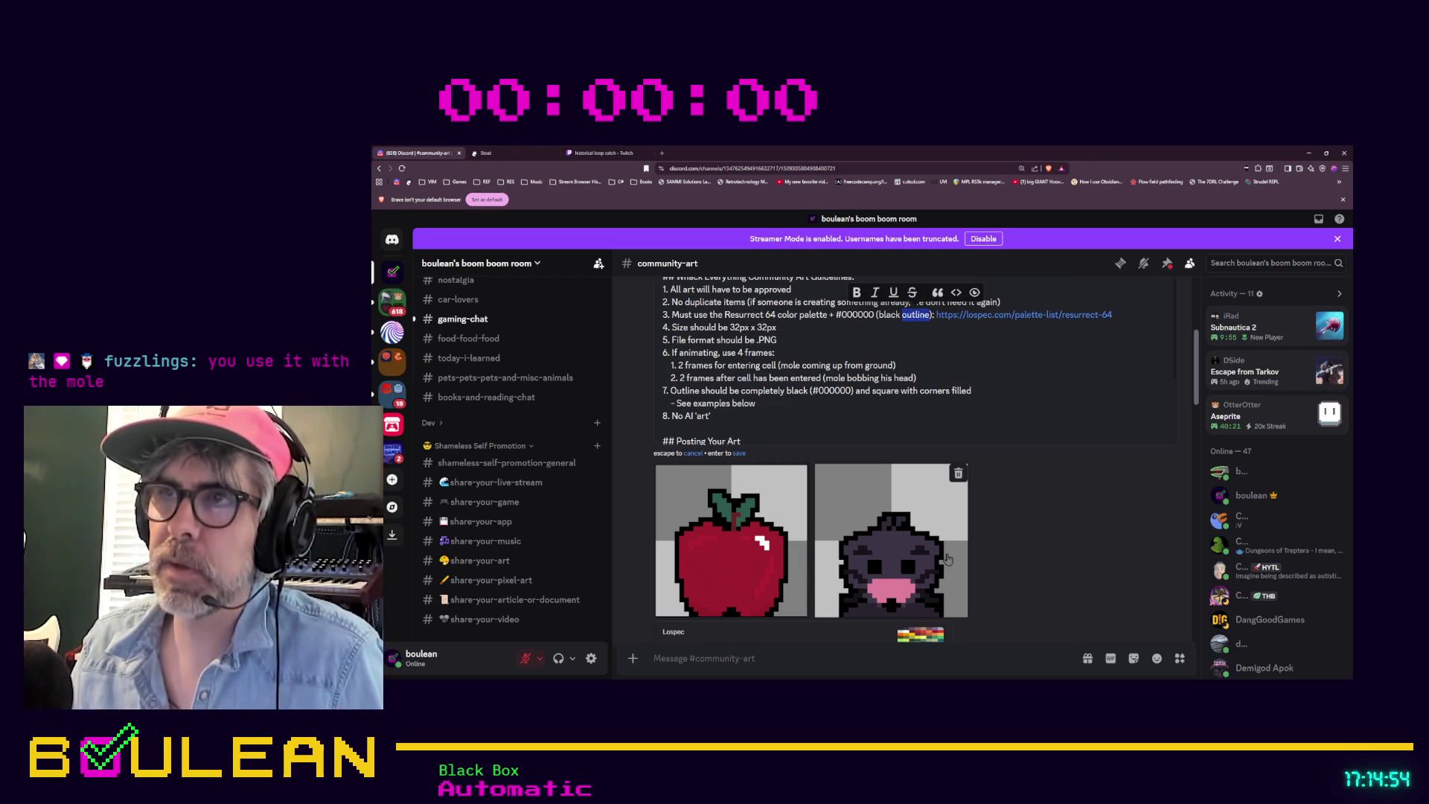
key(BackSpace)
key(BackSpace)
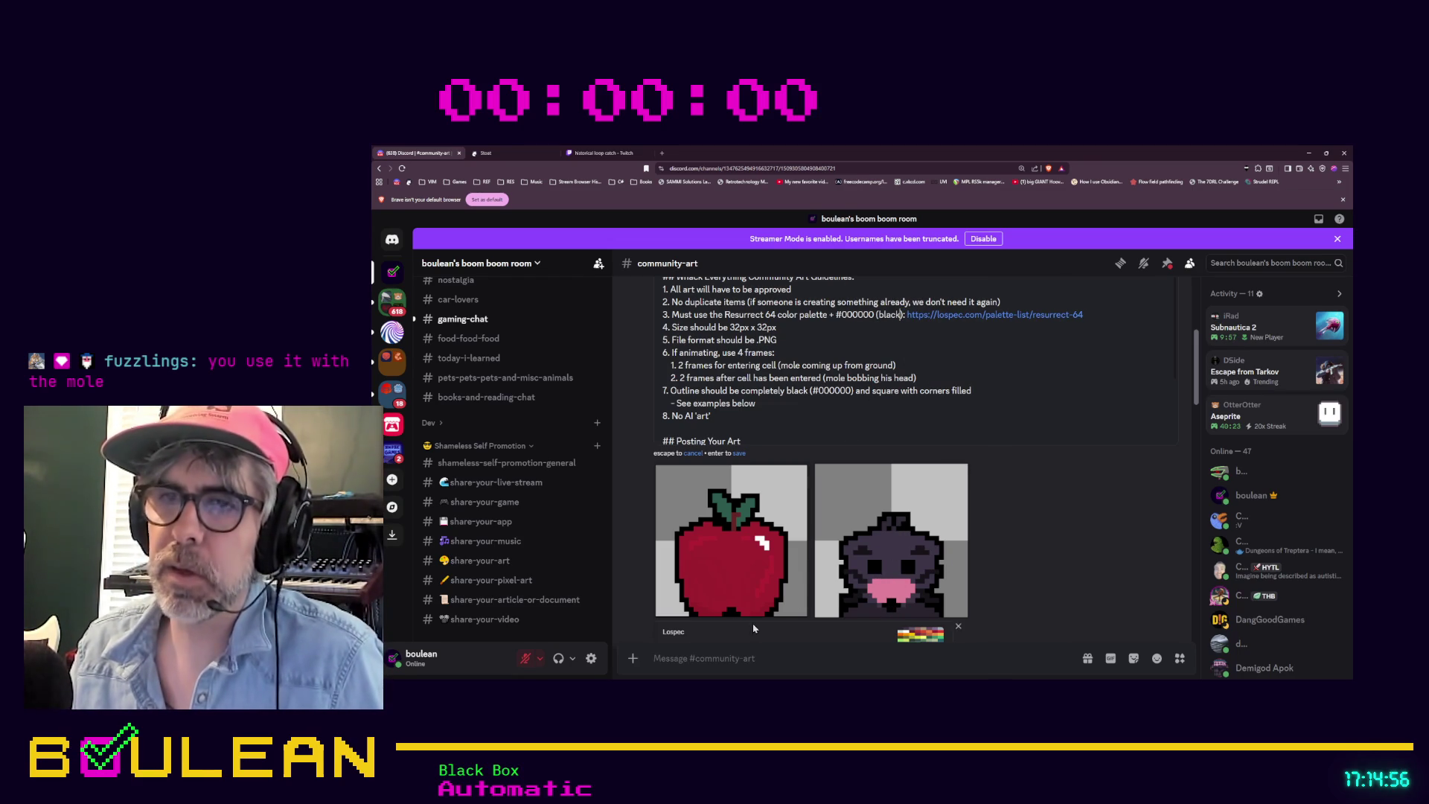
click(738, 460)
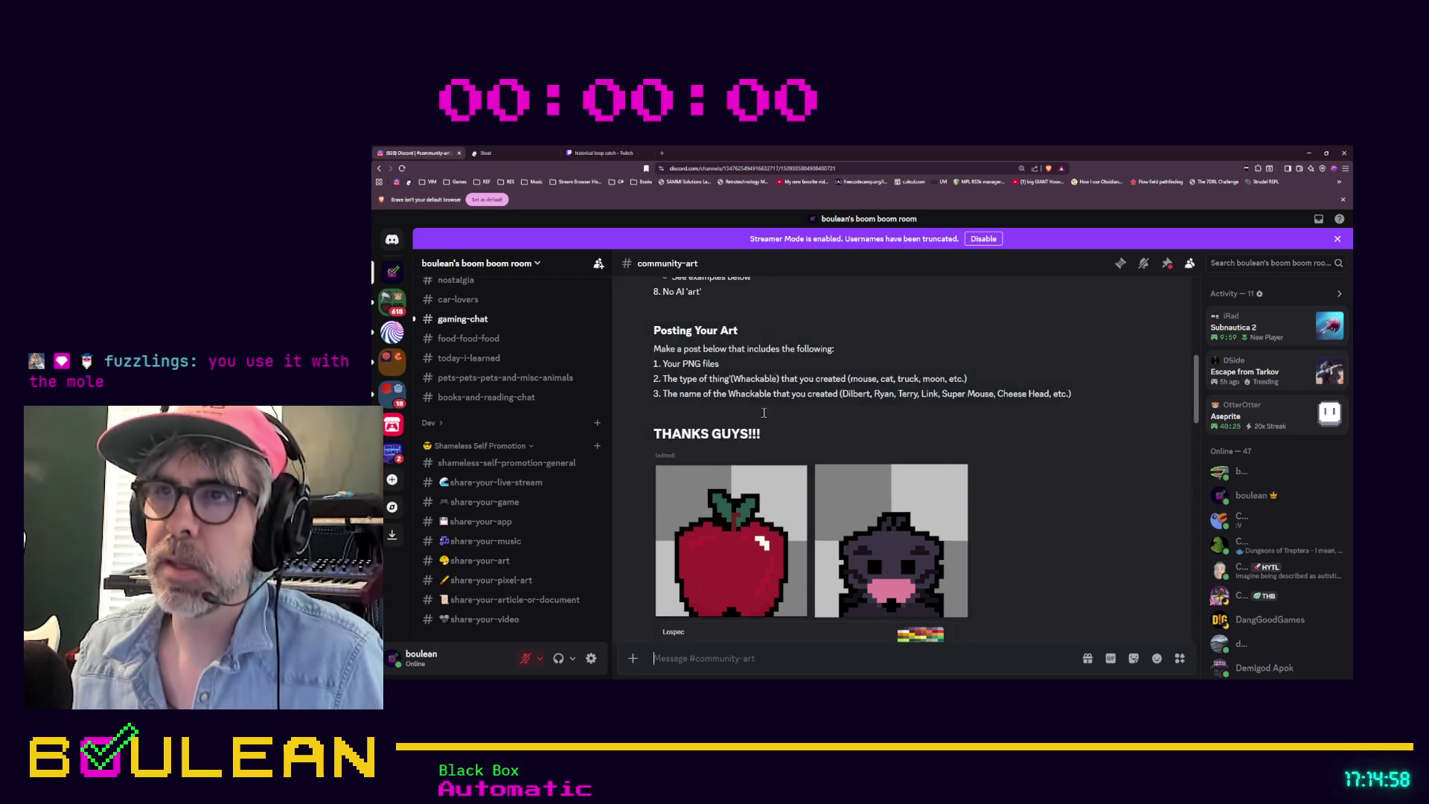
click(494, 162)
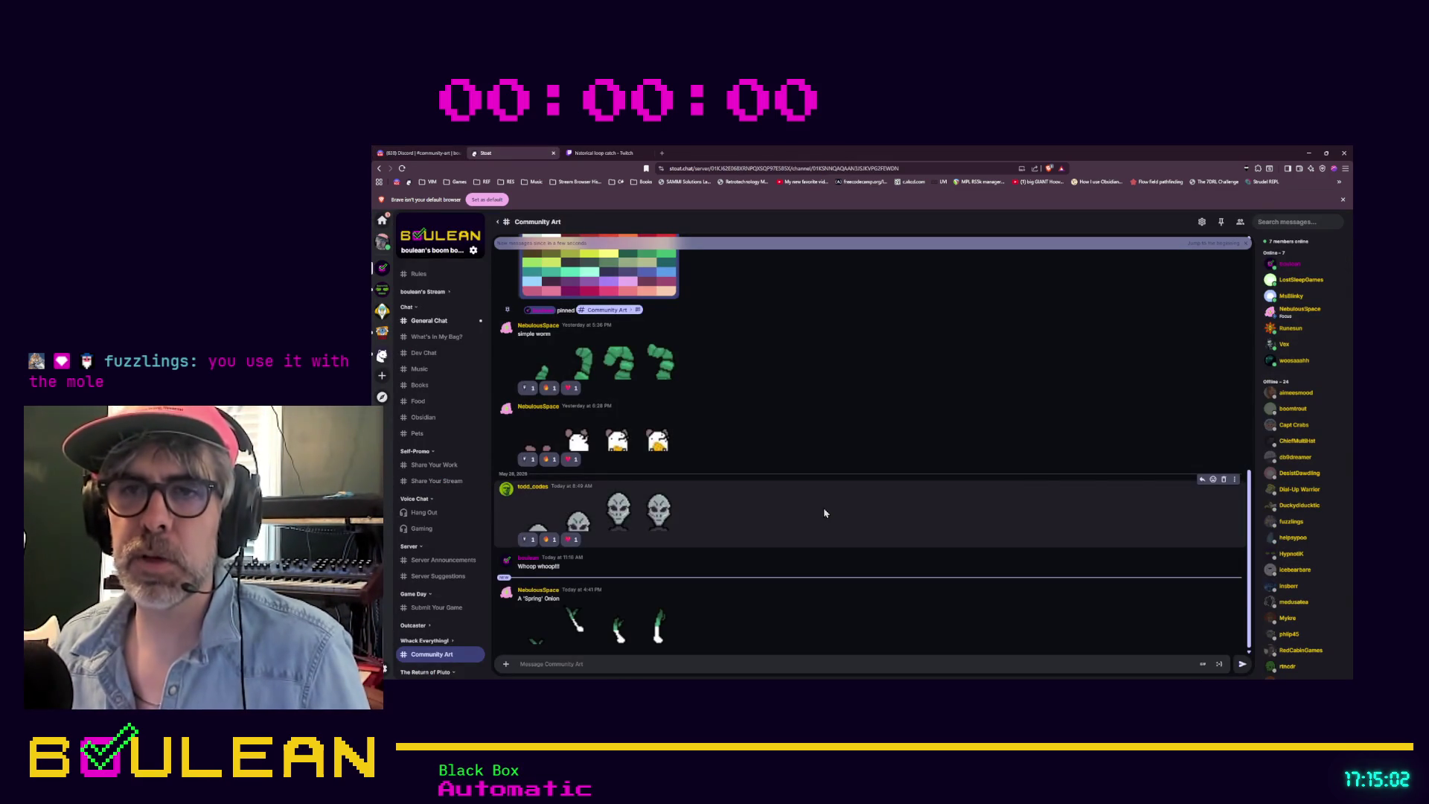
Step: Edit Stoat's Community Art guidelines post to add #000000 (black) to the palette rule
click(539, 645)
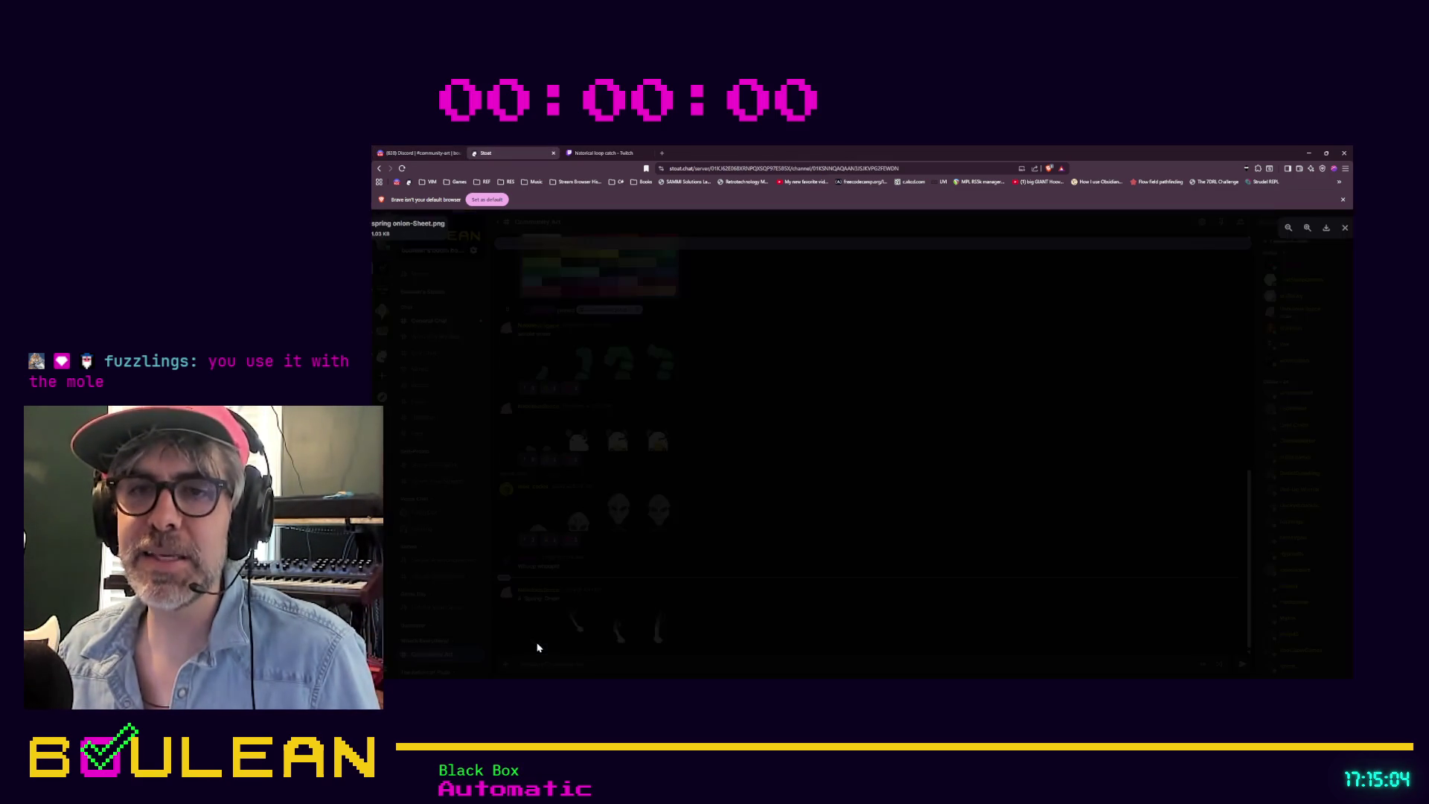
click(836, 490)
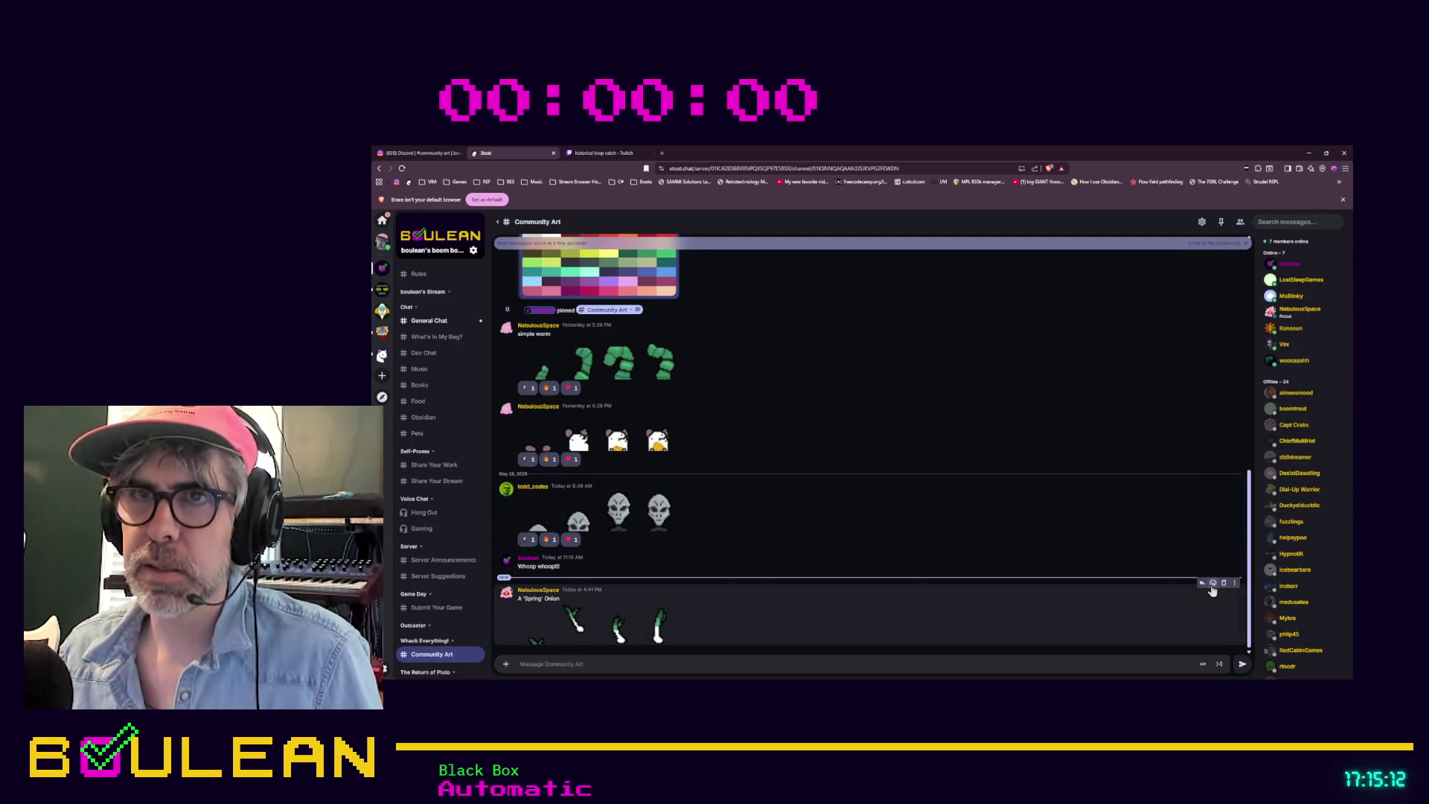
scroll(1010, 553, up, 15)
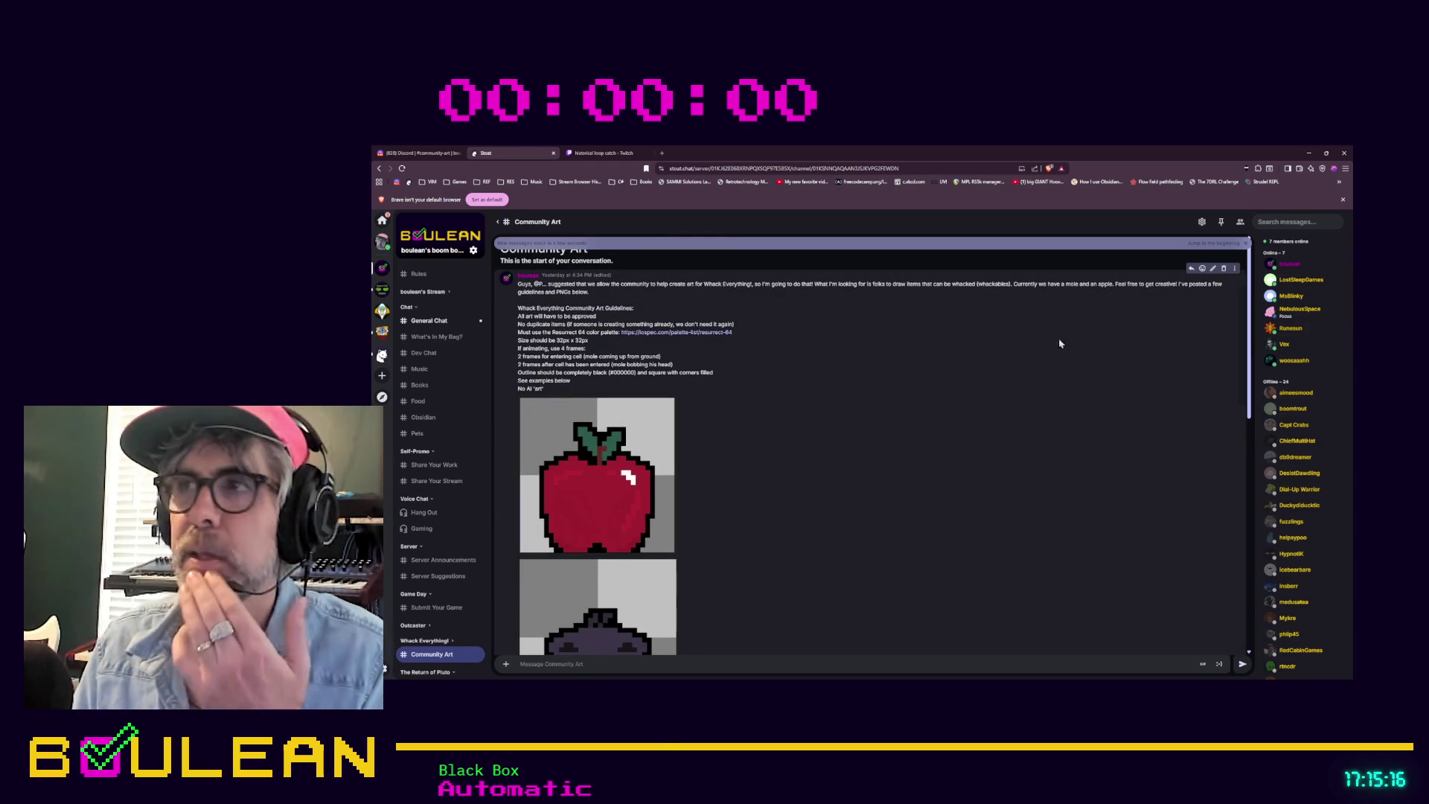
click(1213, 268)
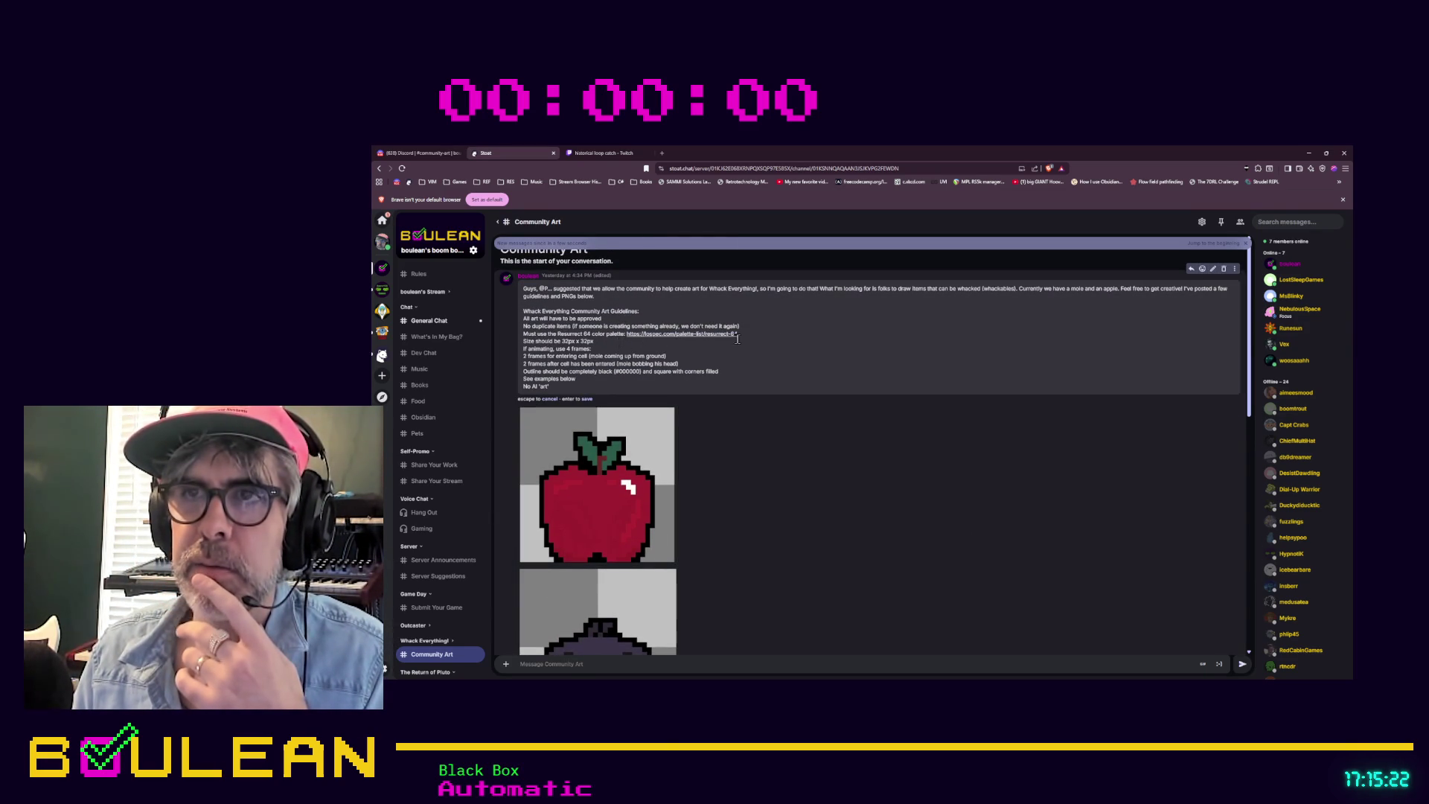
text(+ 4000000)
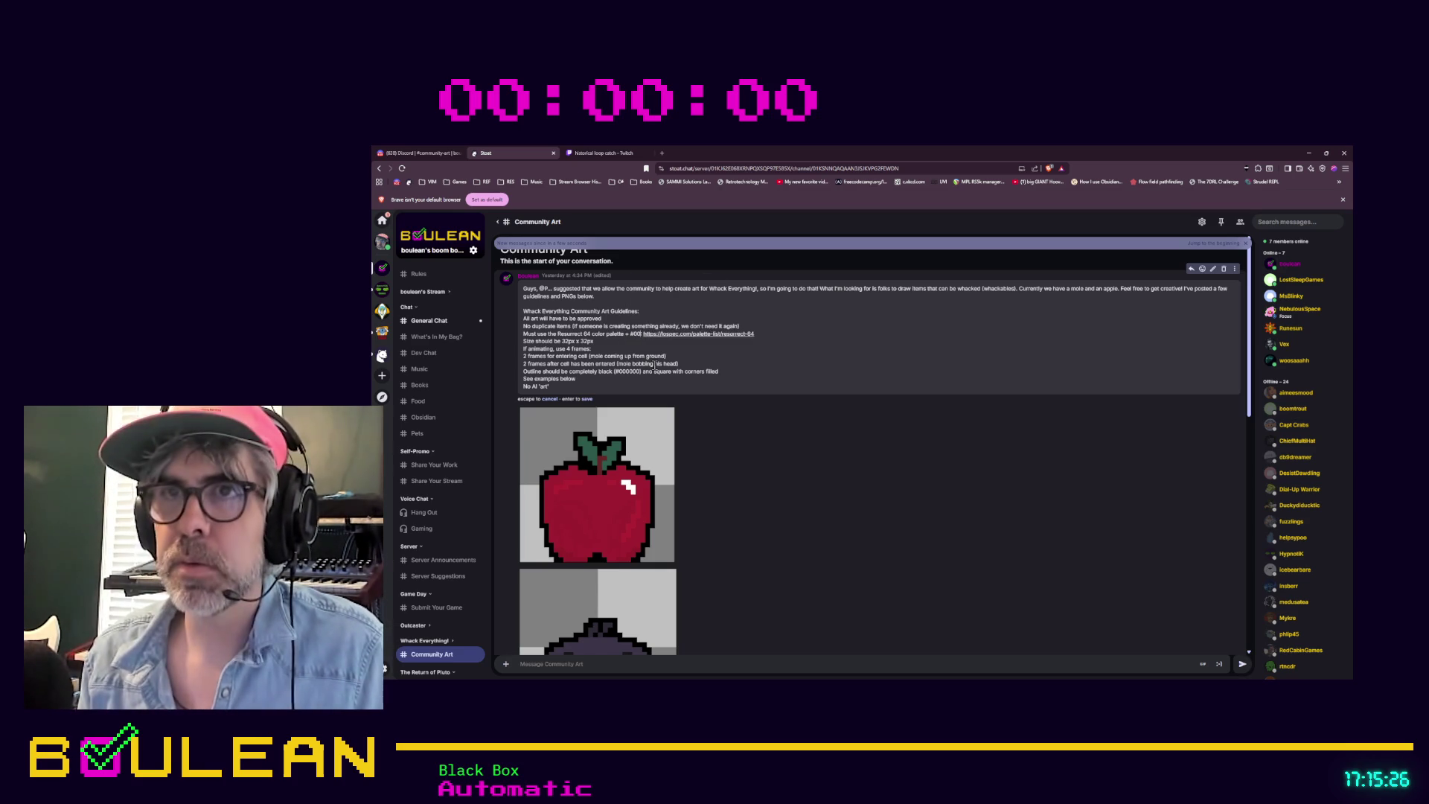
text(black))
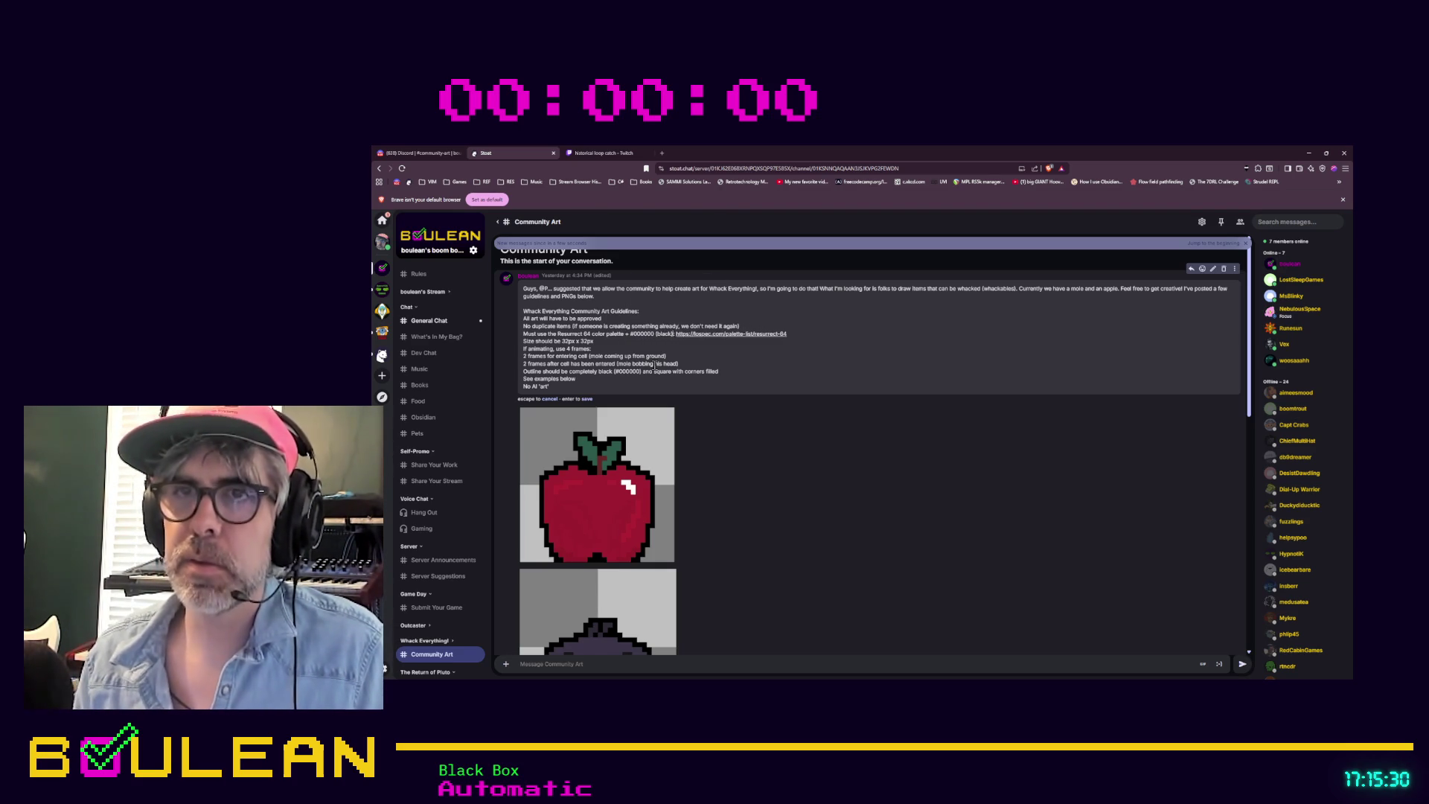
key(Return)
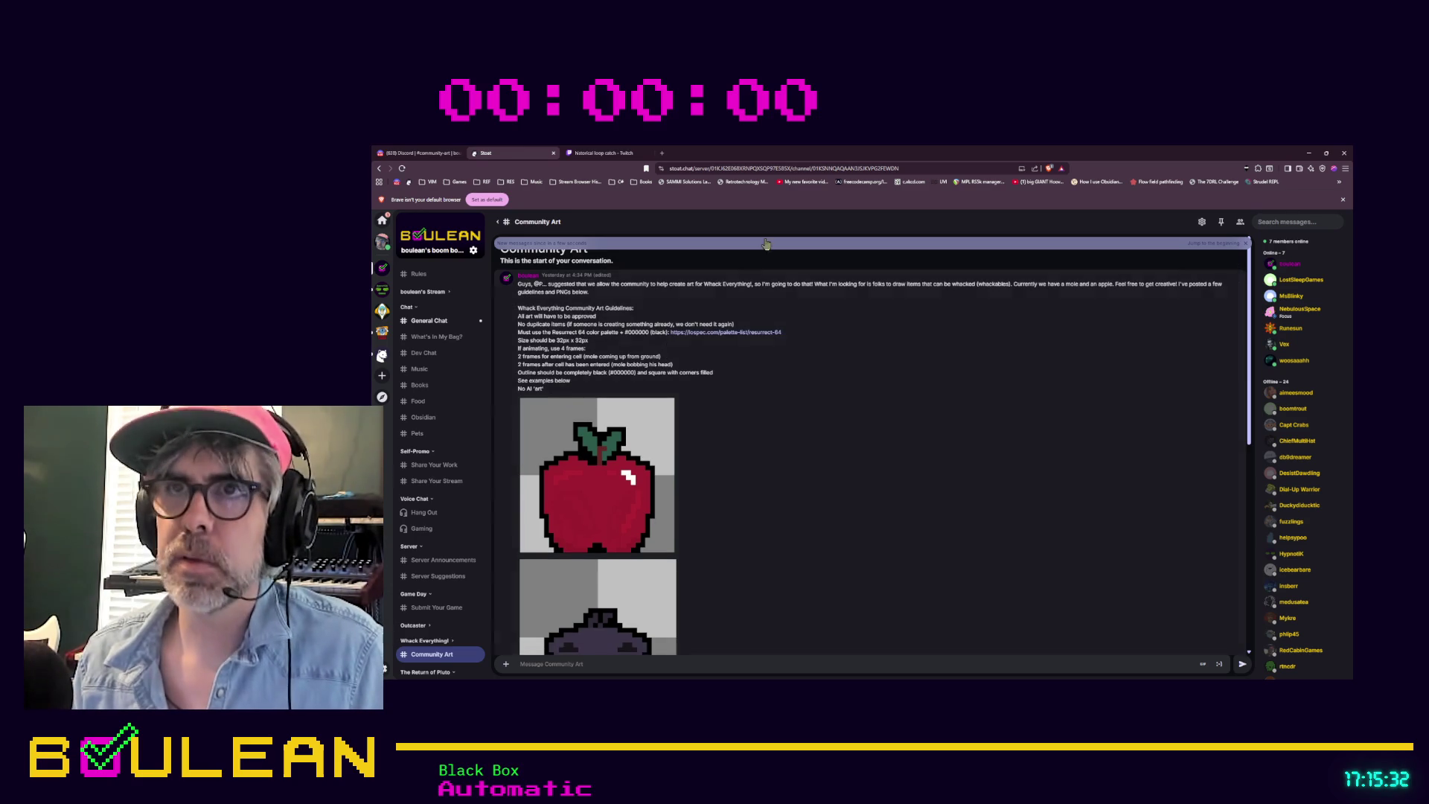
click(456, 152)
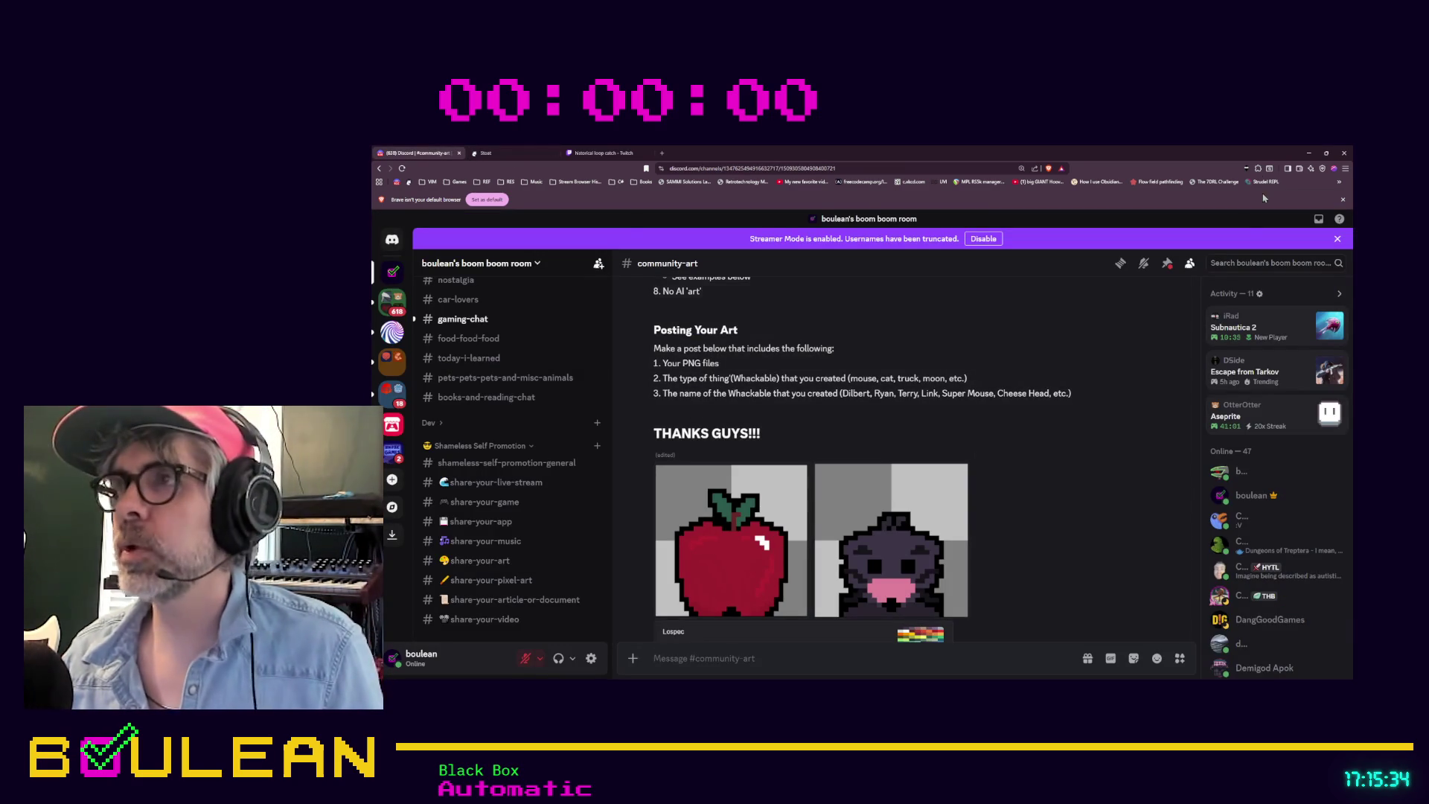
Step: Minimize the browser window to get back to the Godot editor
click(1308, 155)
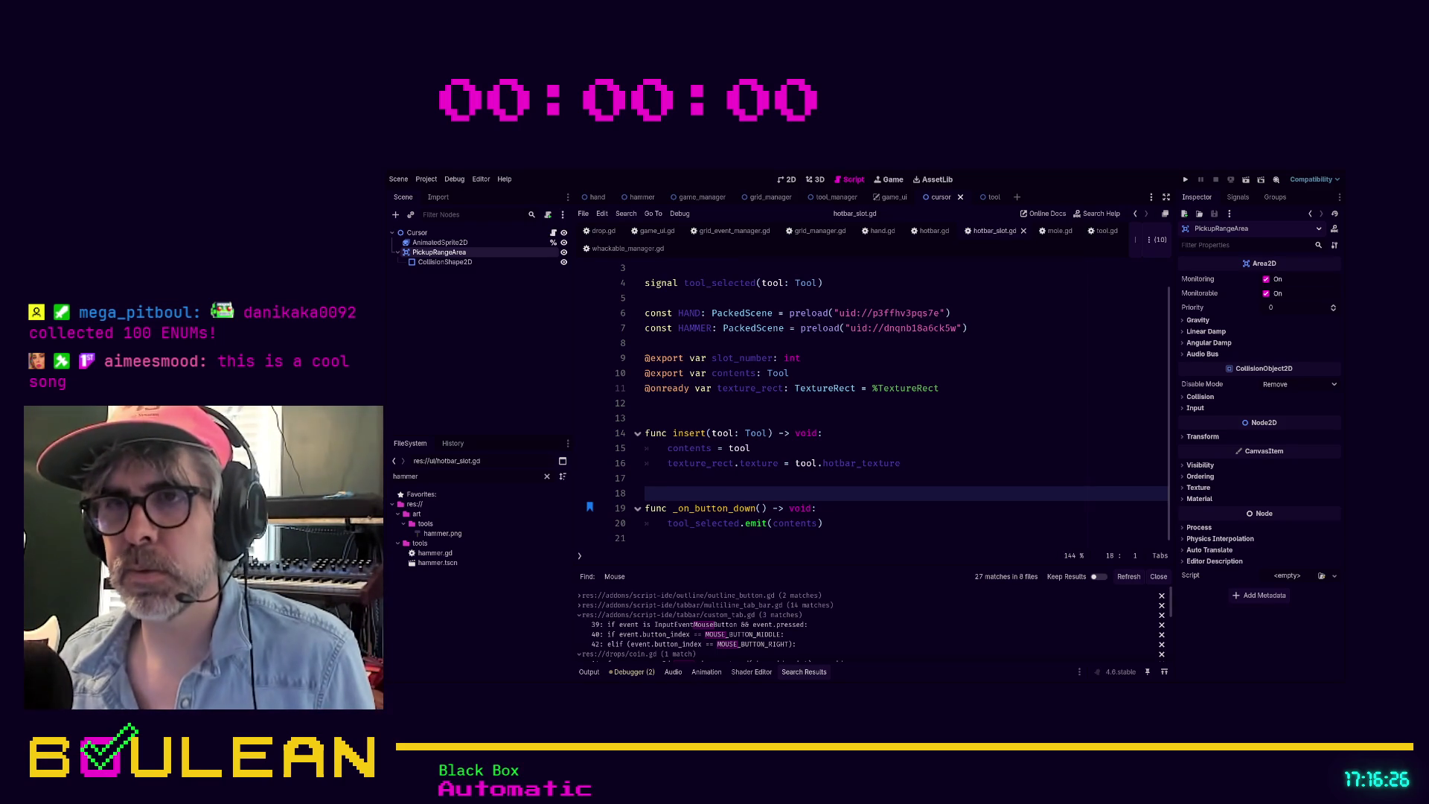
Step: Close the hotbar_slot.gd script
scroll(764, 496, up, 1)
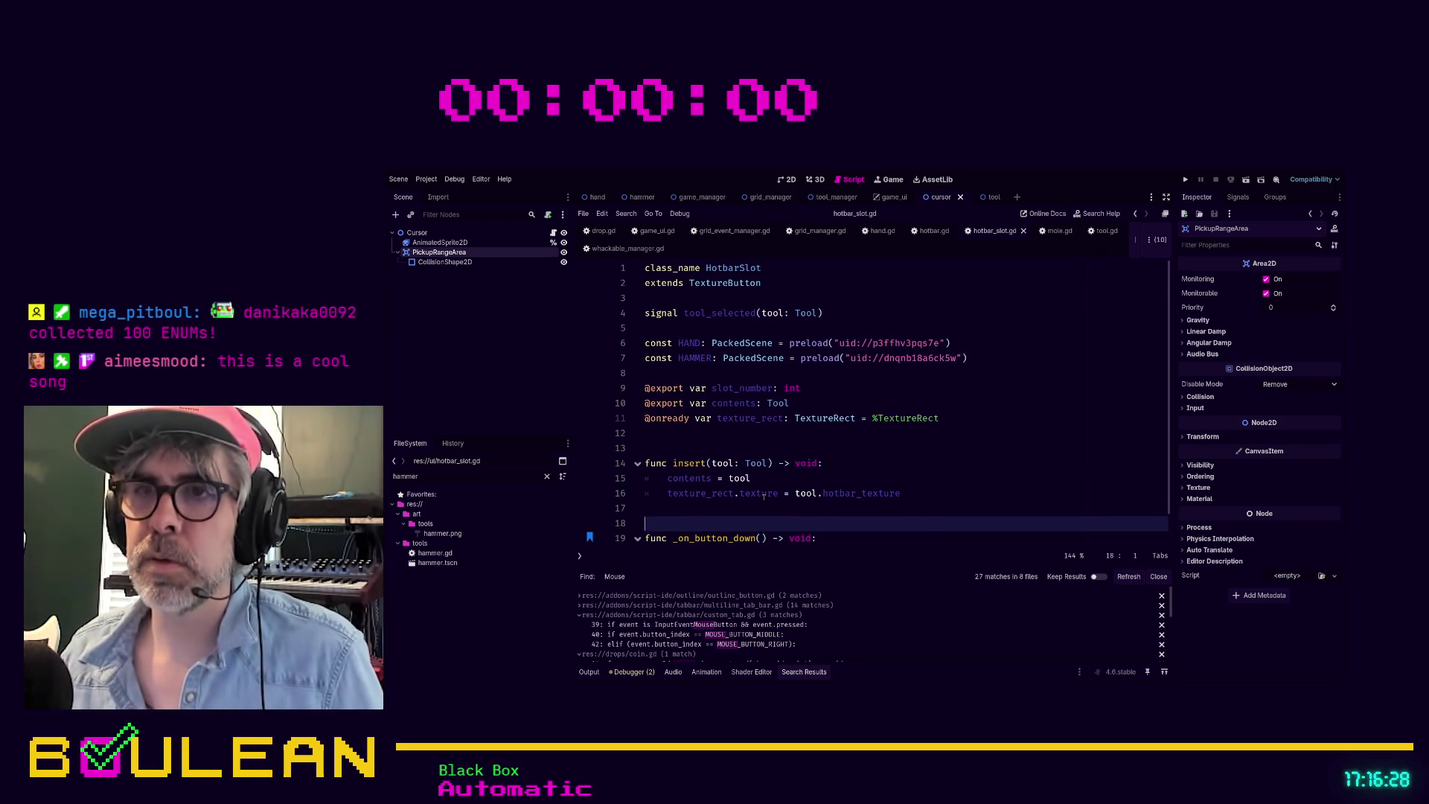
scroll(765, 496, down, 1)
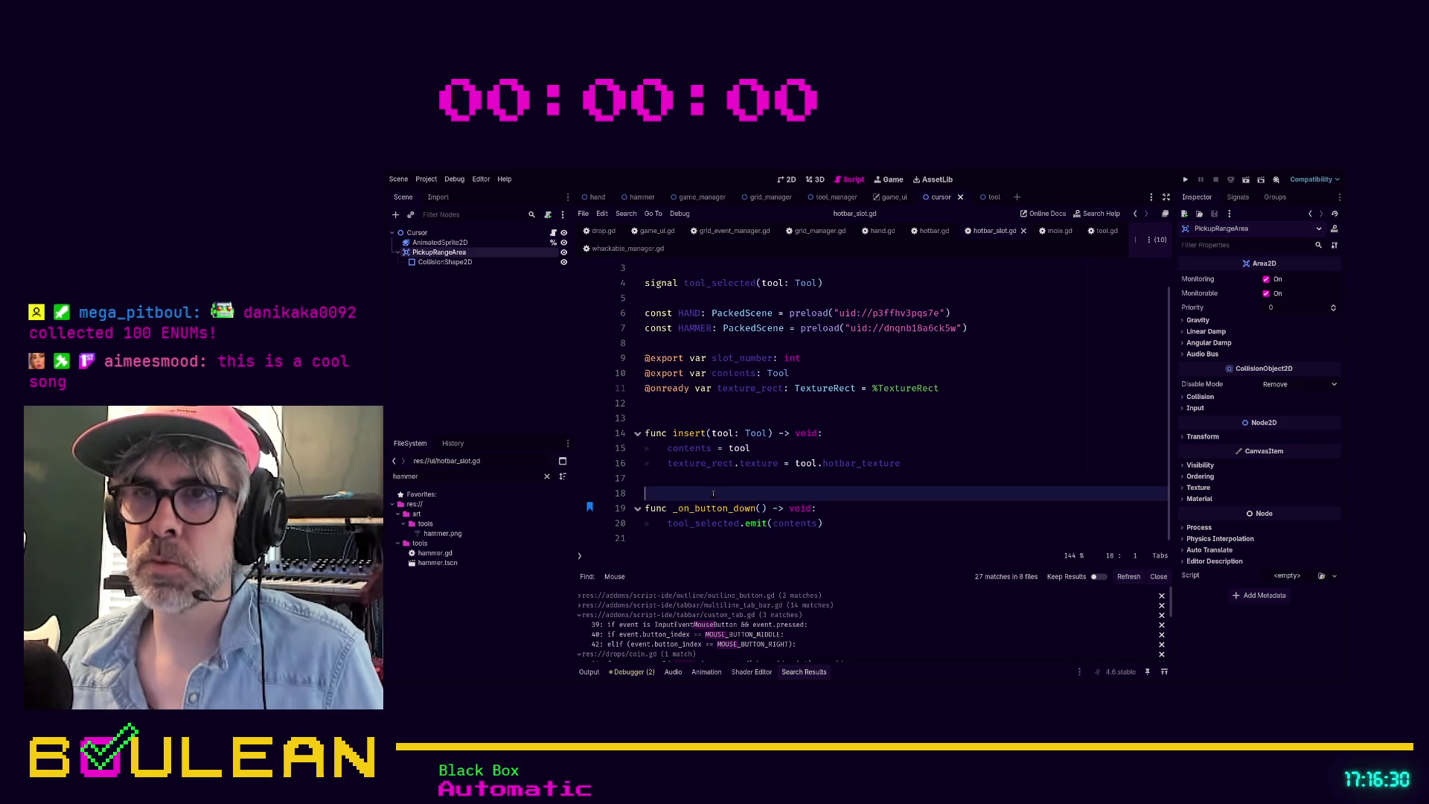
key(ctrl+w)
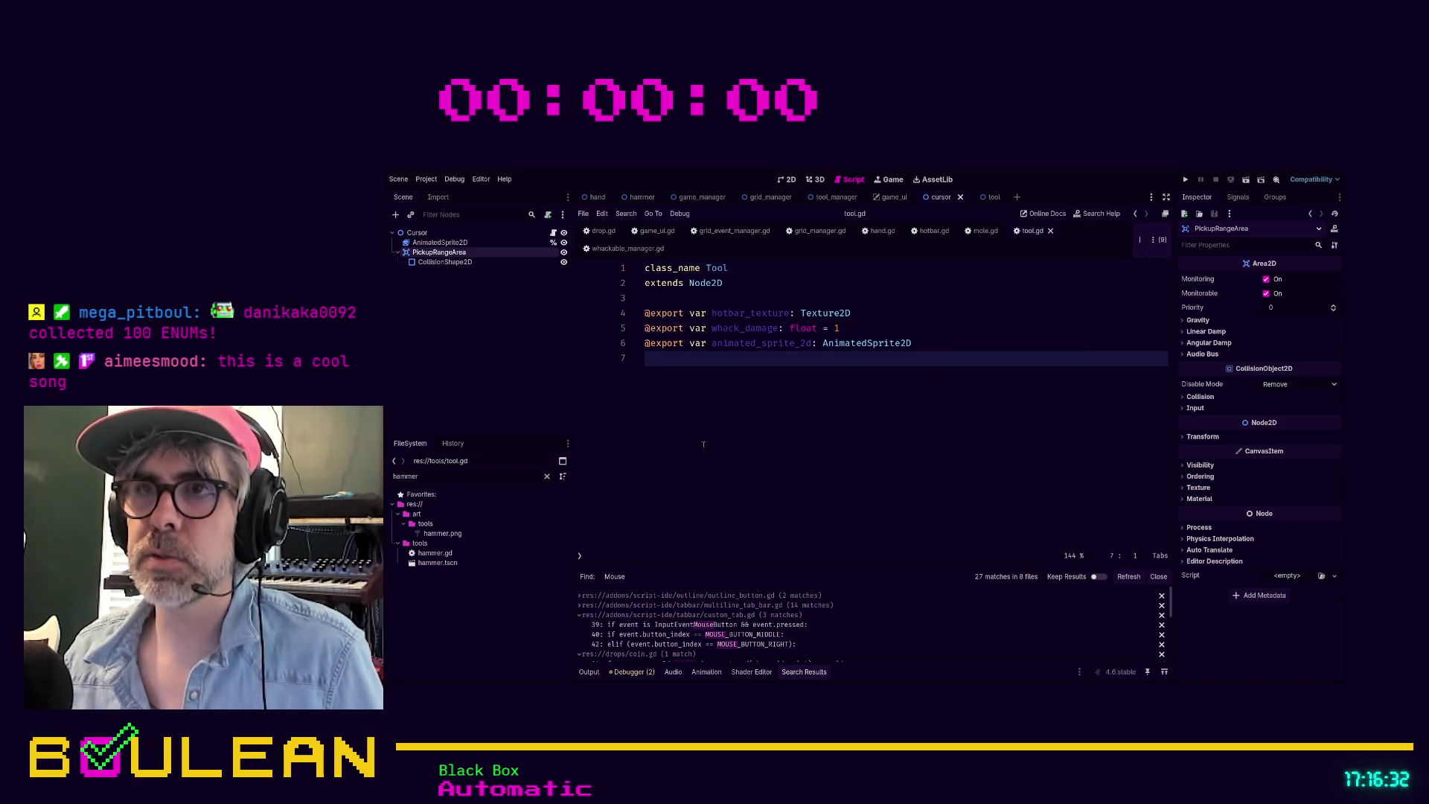
Step: Close tool.gd and open cursor.gd from the Cursor node's script icon
key(Left)
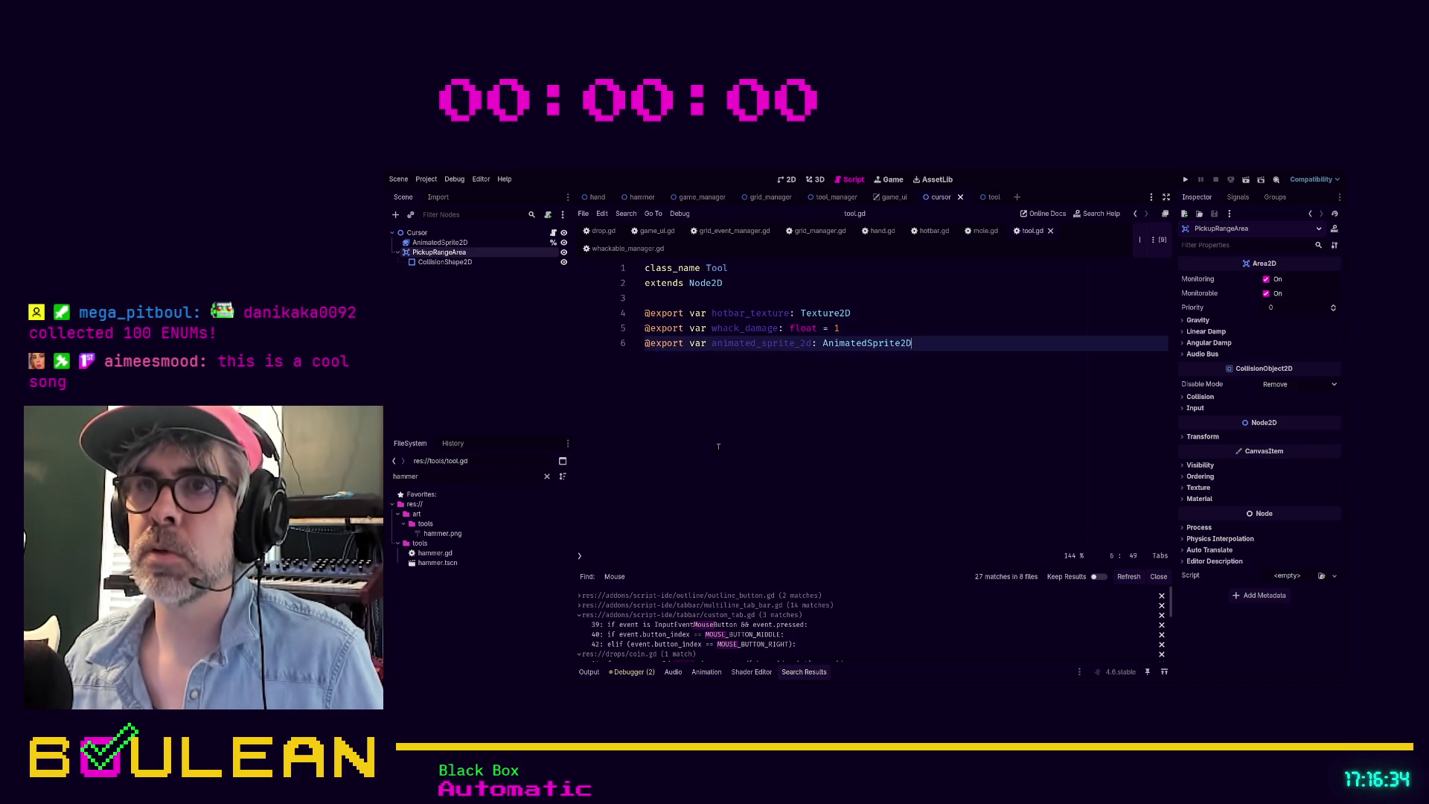
key(Up)
key(Up)
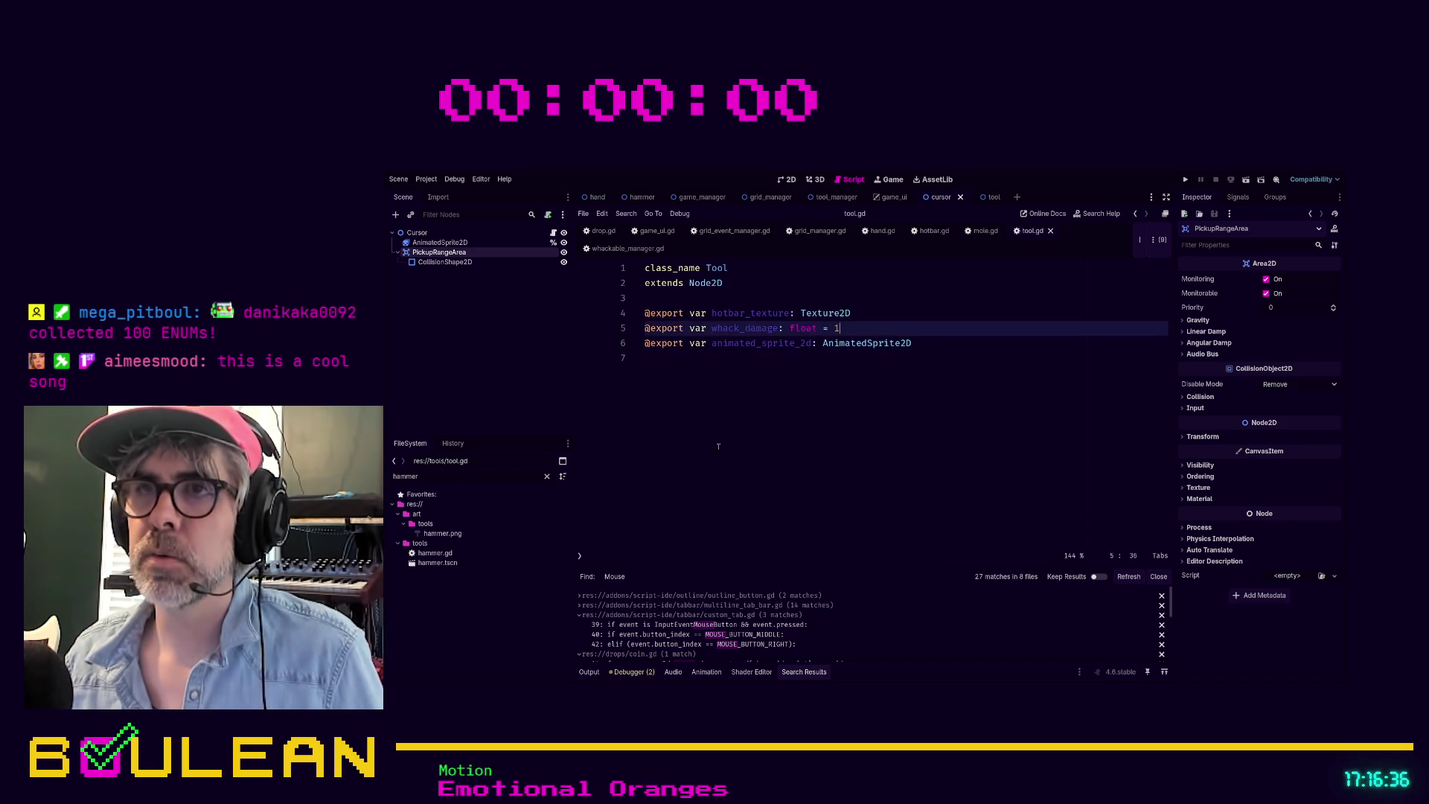
key(Down)
key(Down)
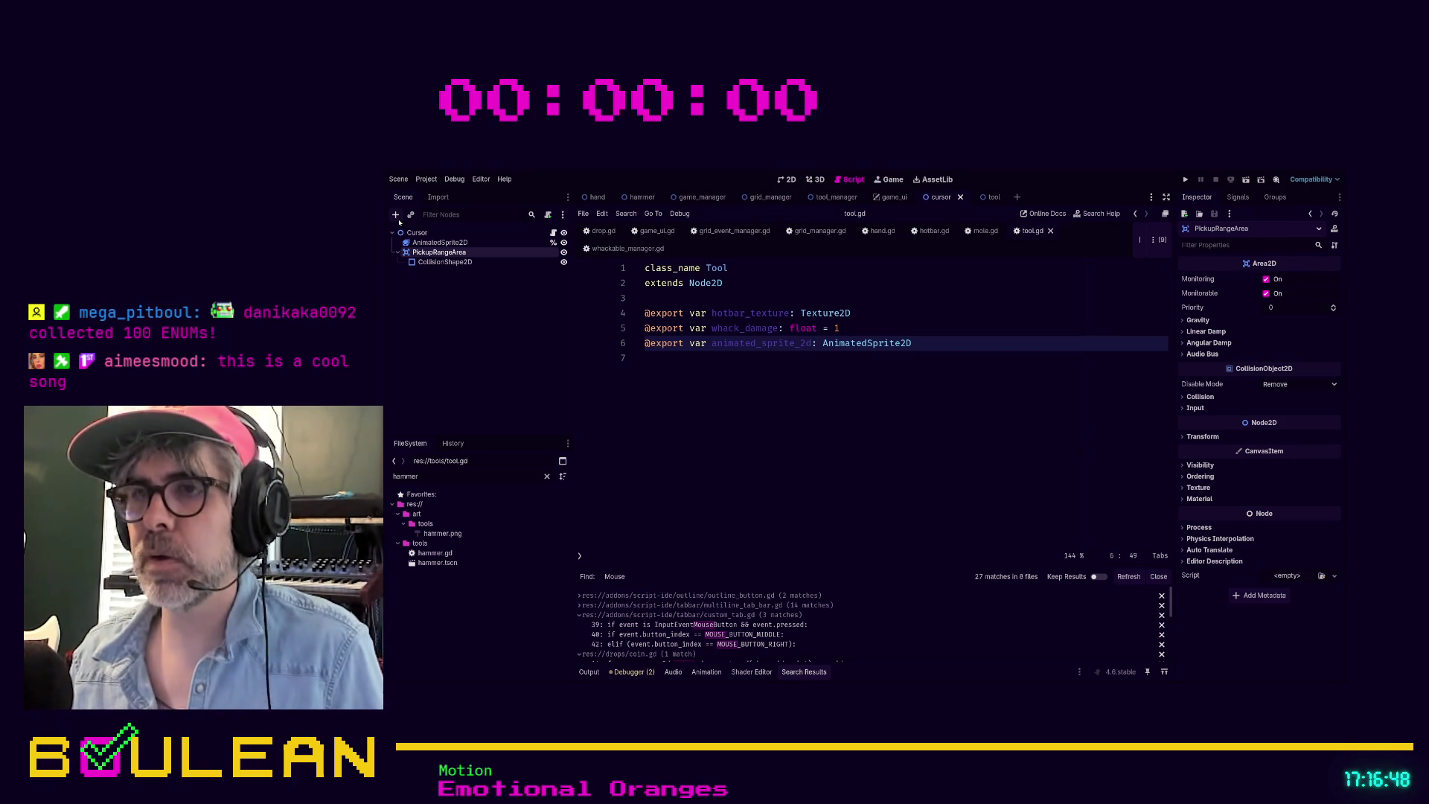
click(729, 408)
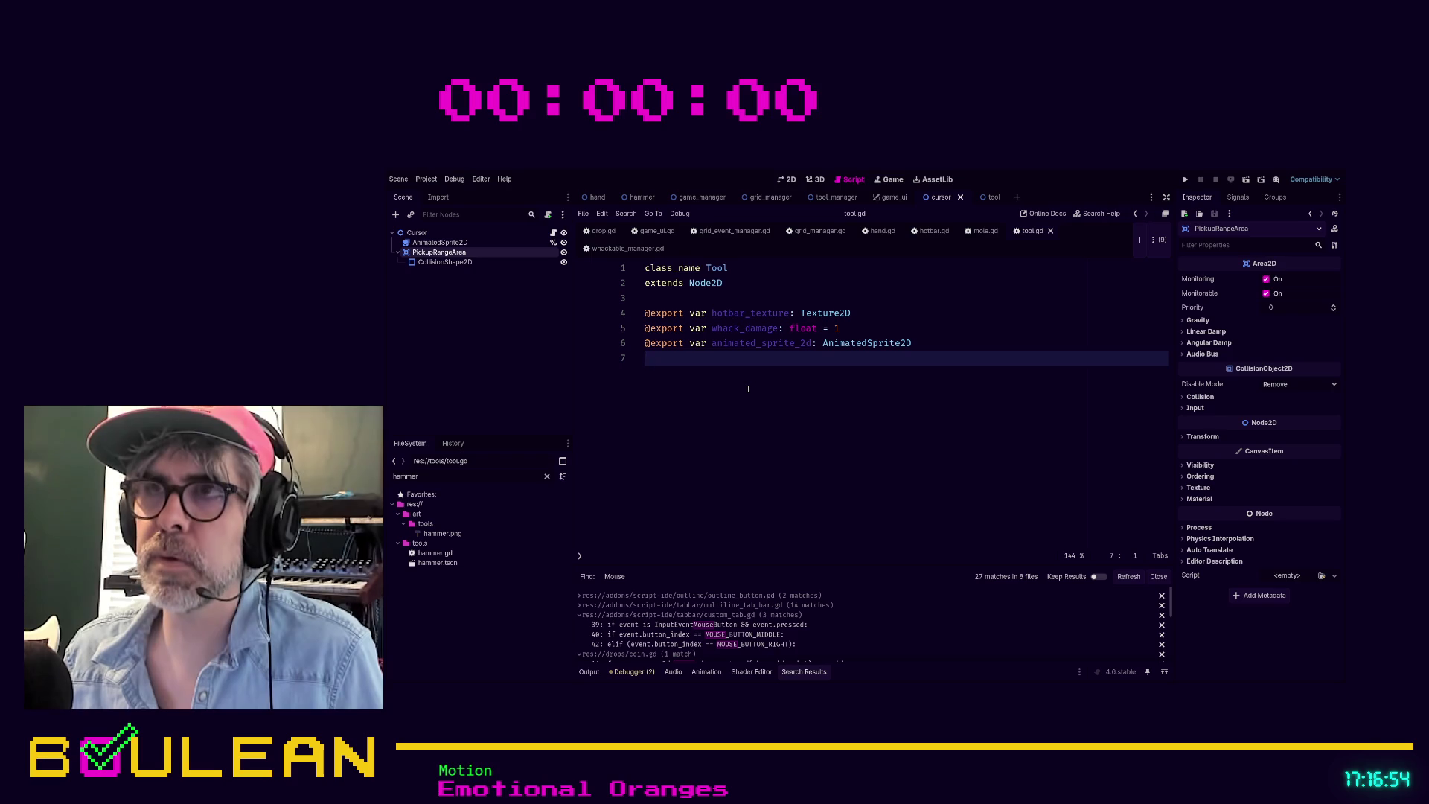
key(ctrl+w)
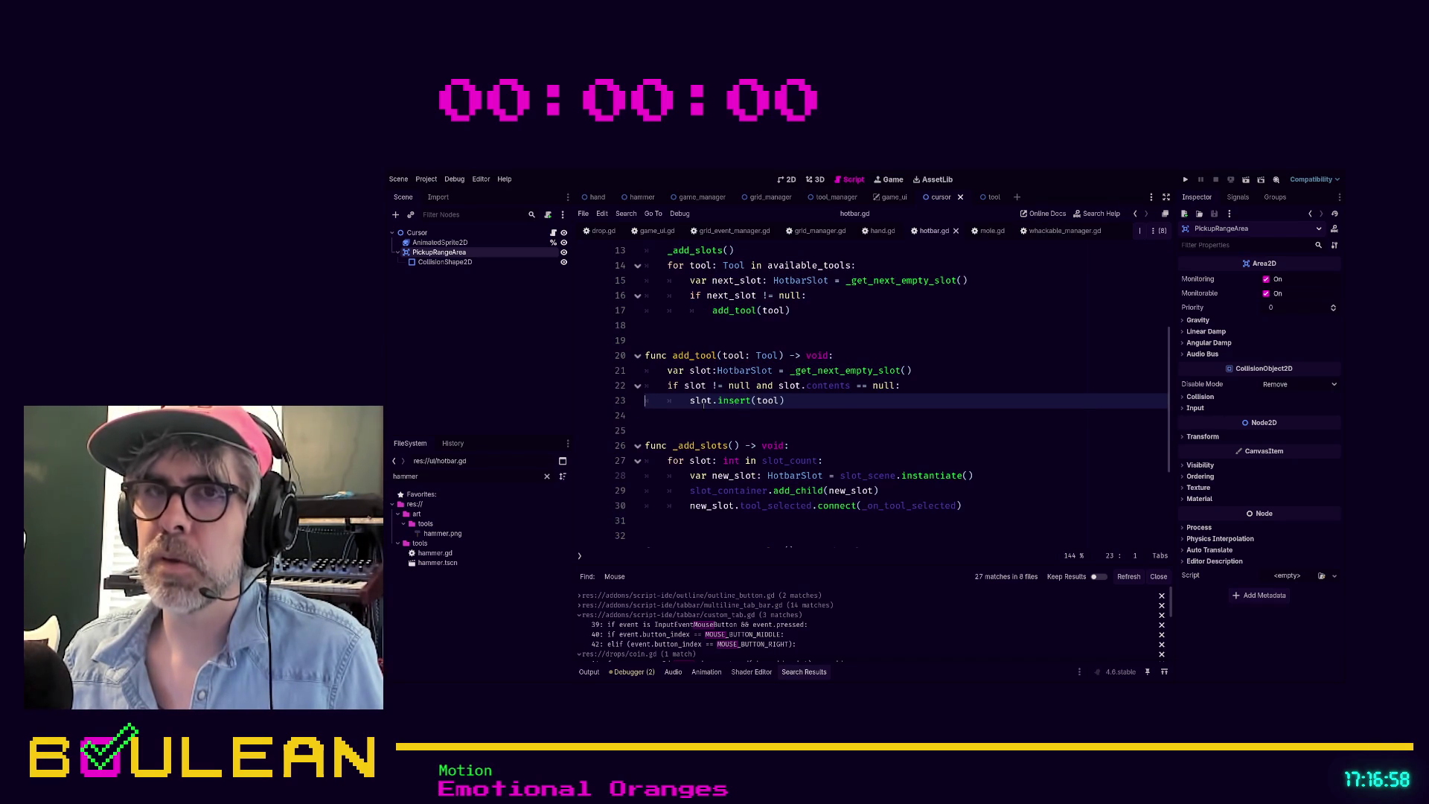
click(553, 233)
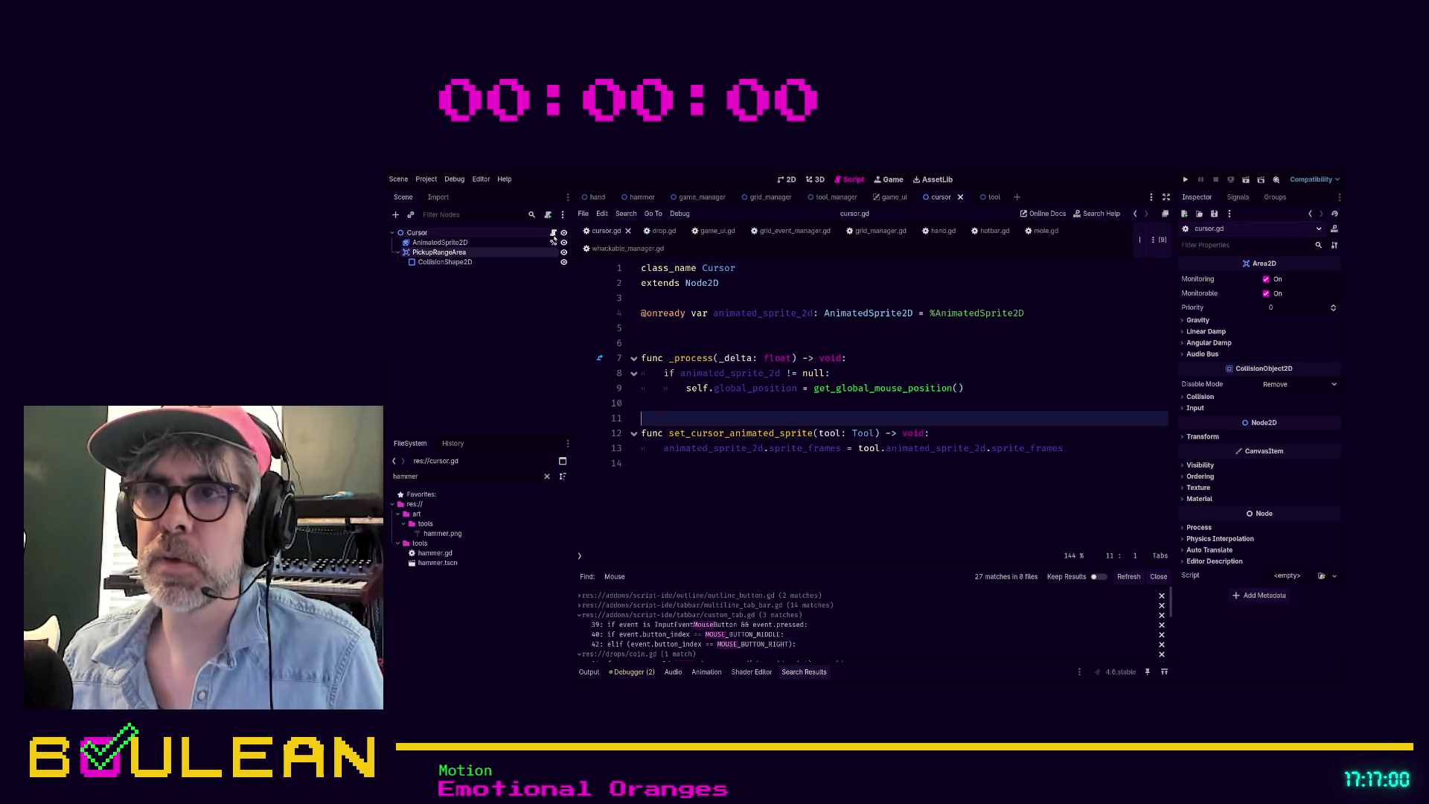
ctrl+click(1024, 450)
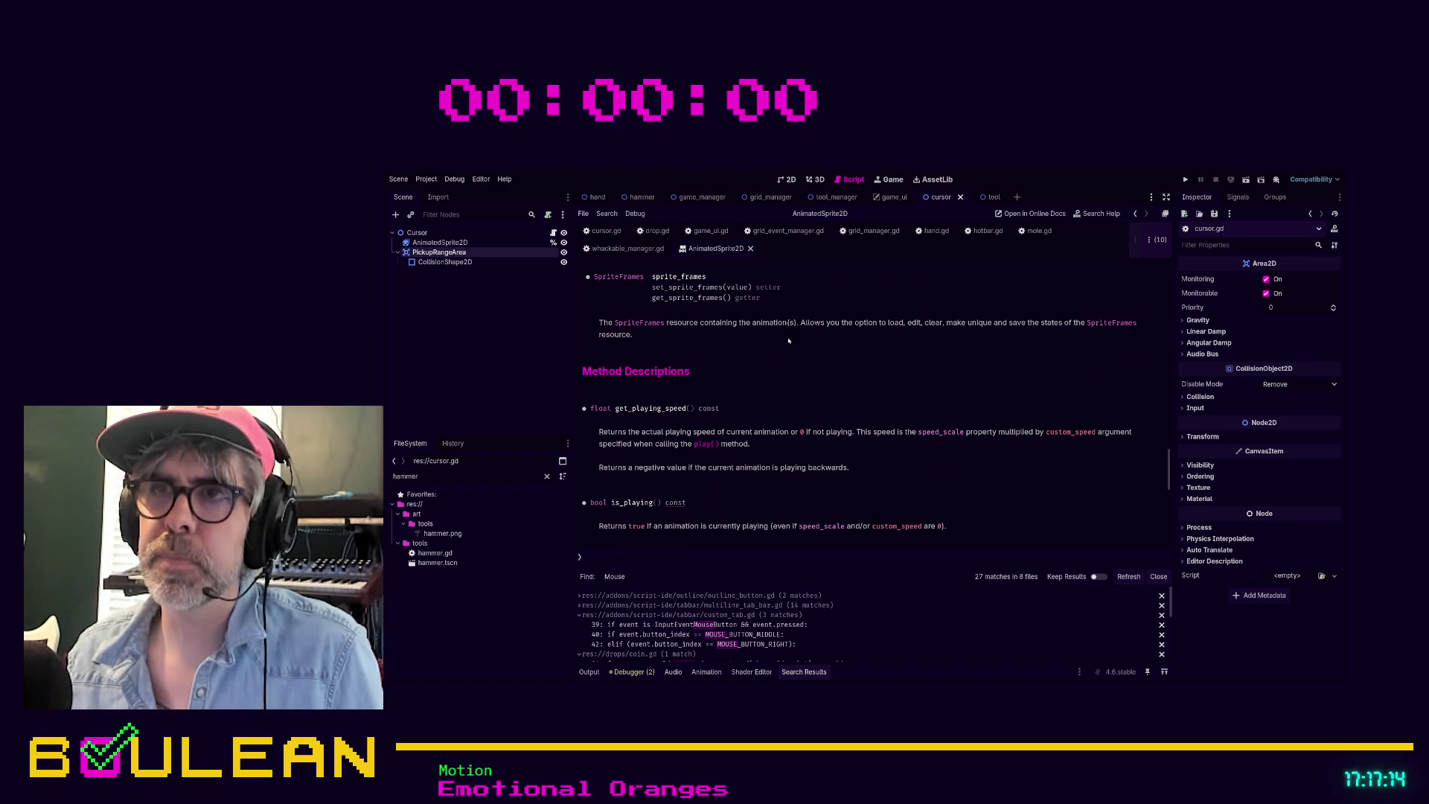
scroll(792, 333, up, 3)
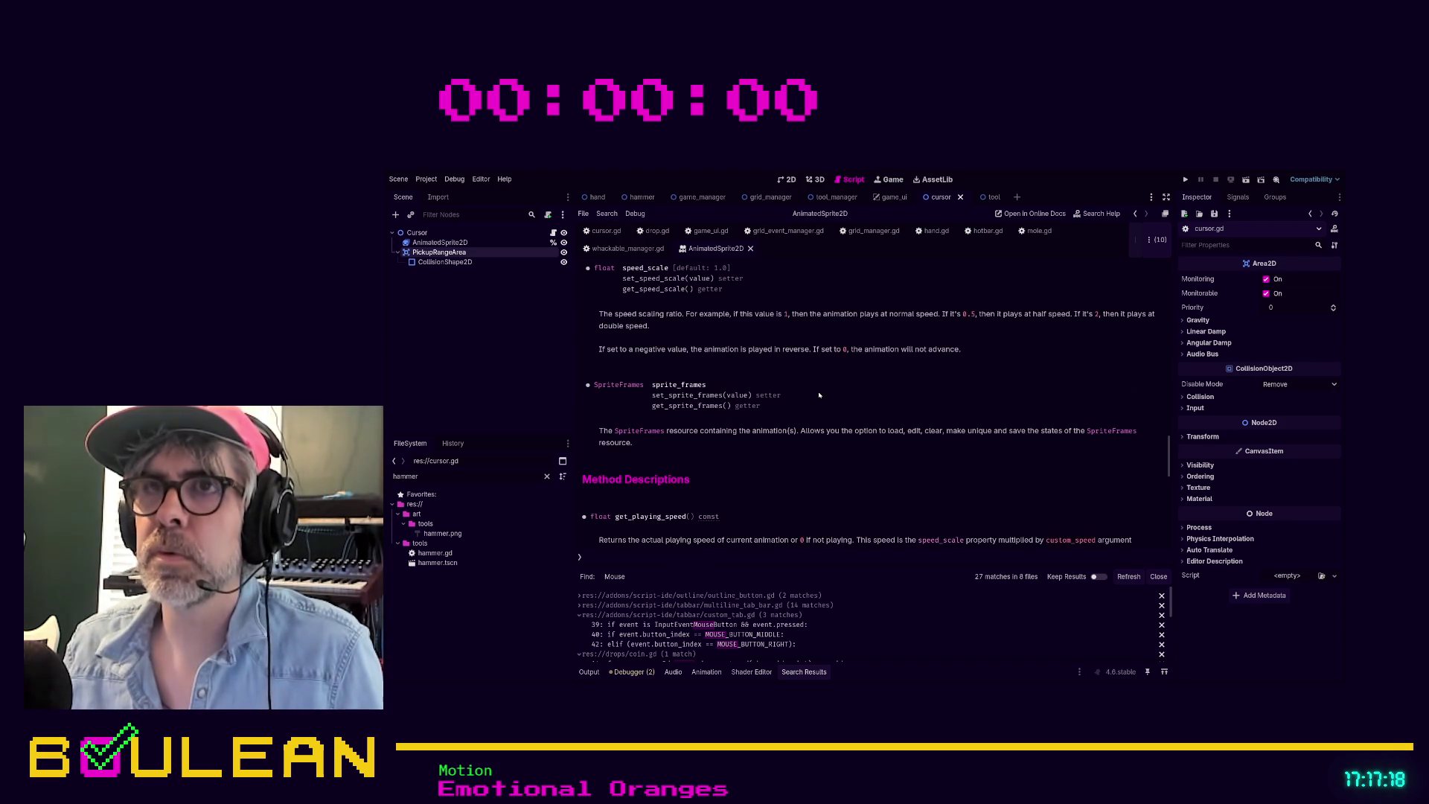
key(ctrl+w)
click(726, 468)
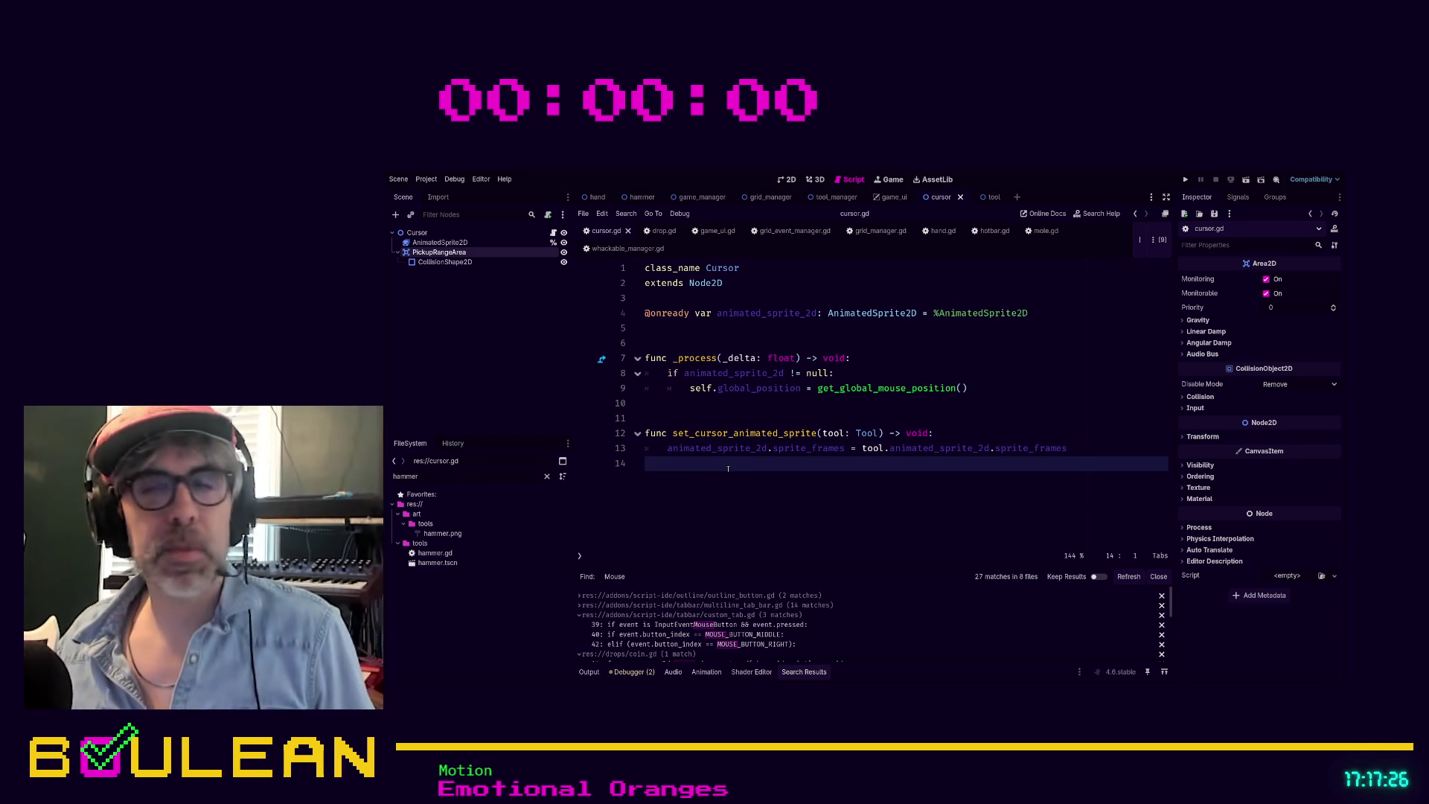
Step: Look over cursor.gd and close it
click(757, 416)
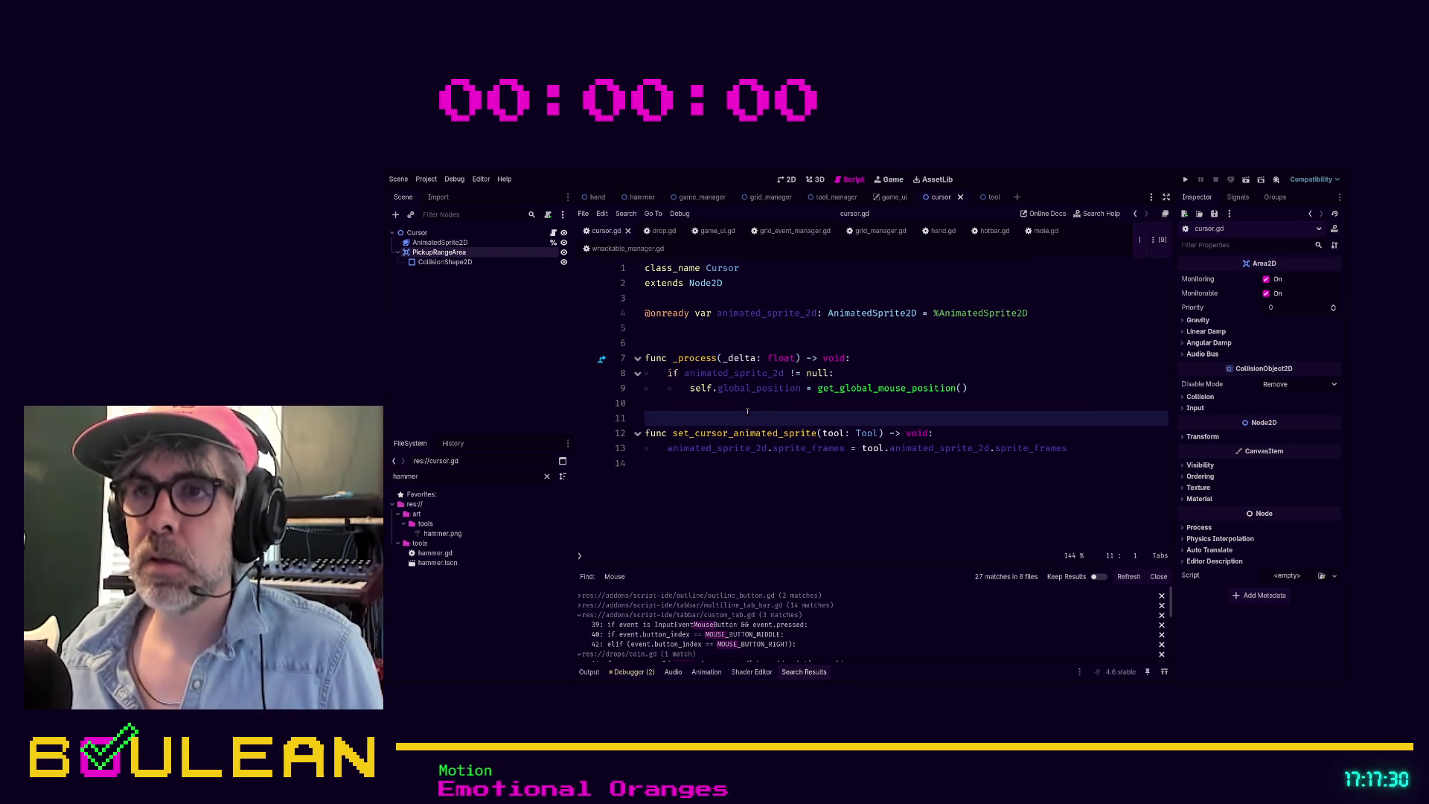
key(Up)
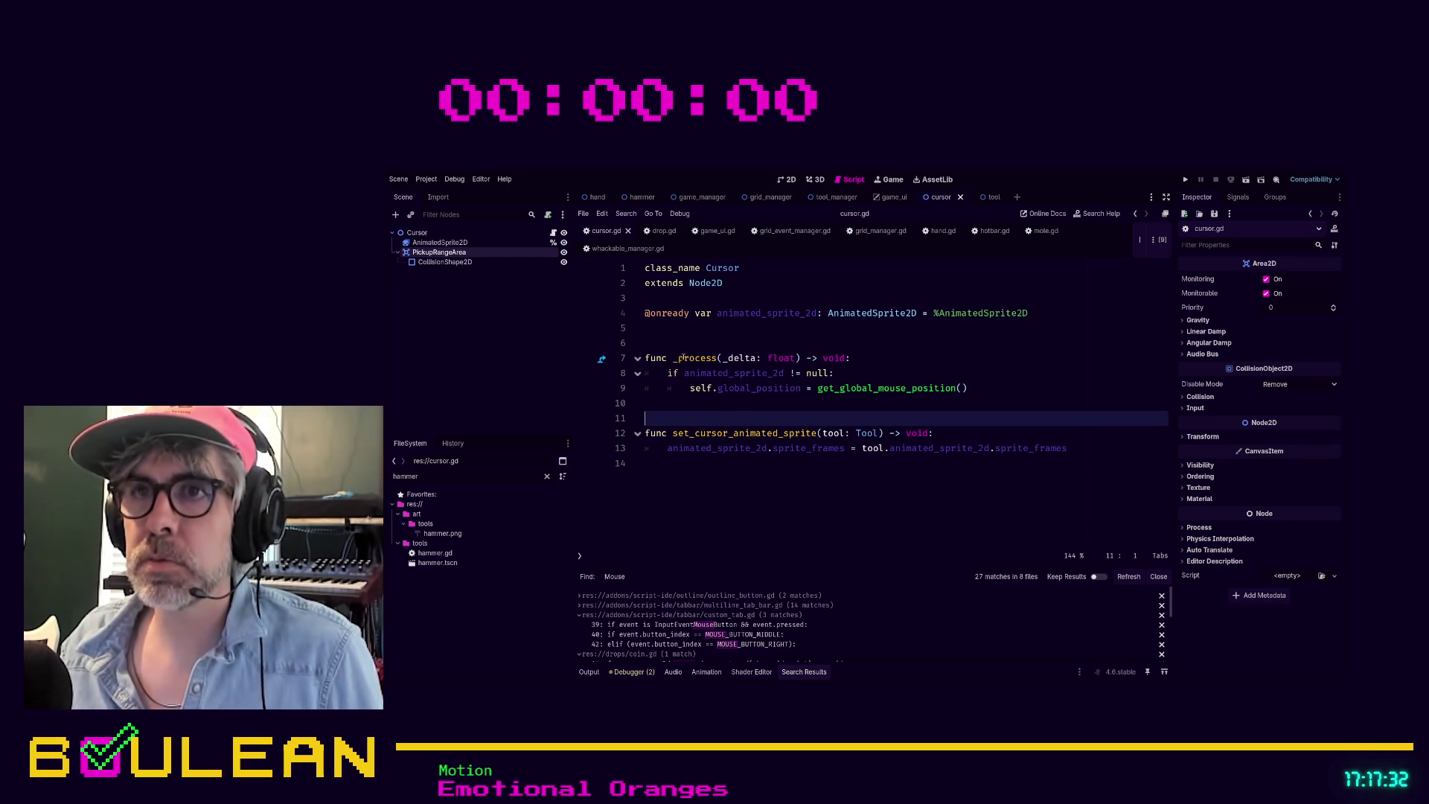
click(684, 356)
key(ctrl+w)
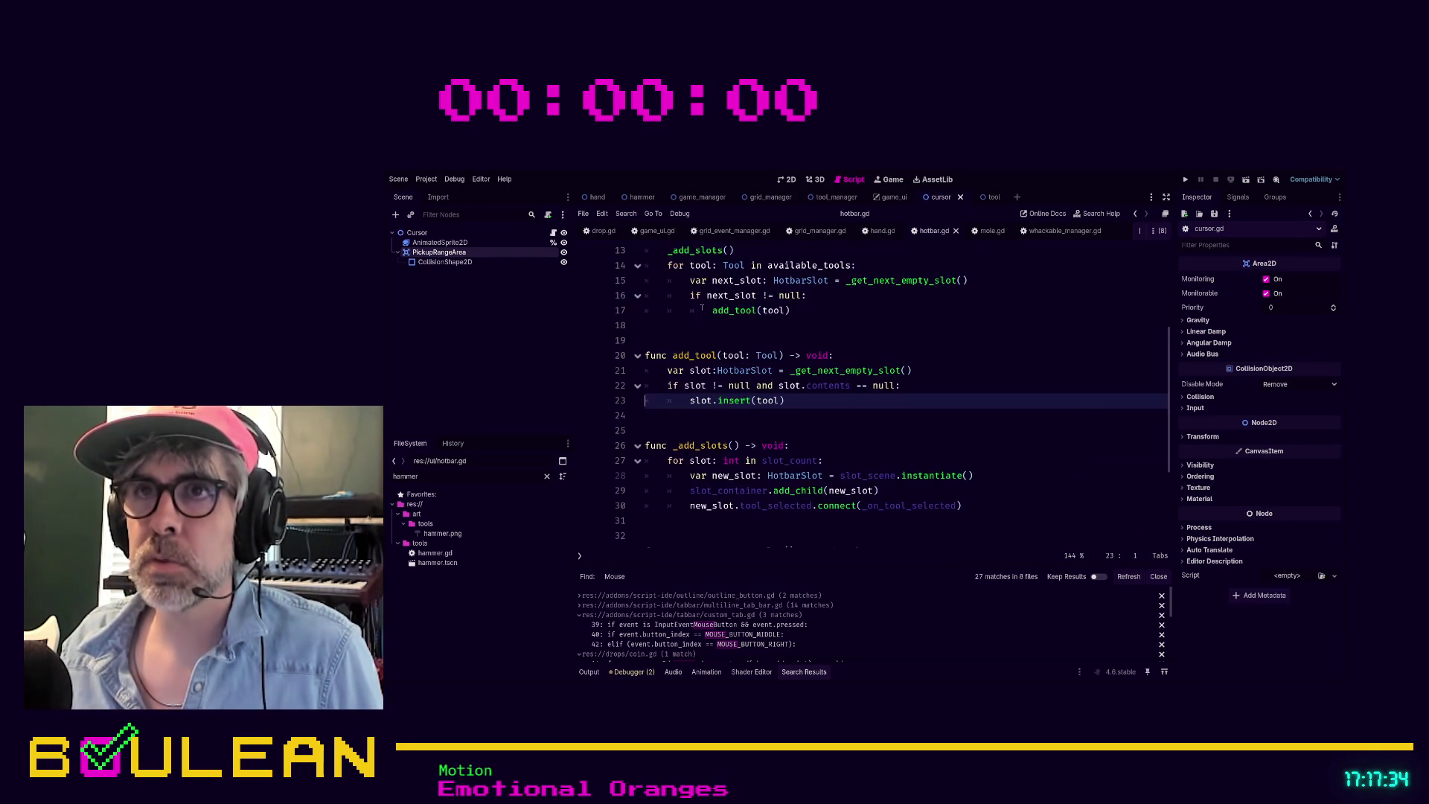
Step: Review and close the hotbar.gd script
scroll(767, 370, up, 4)
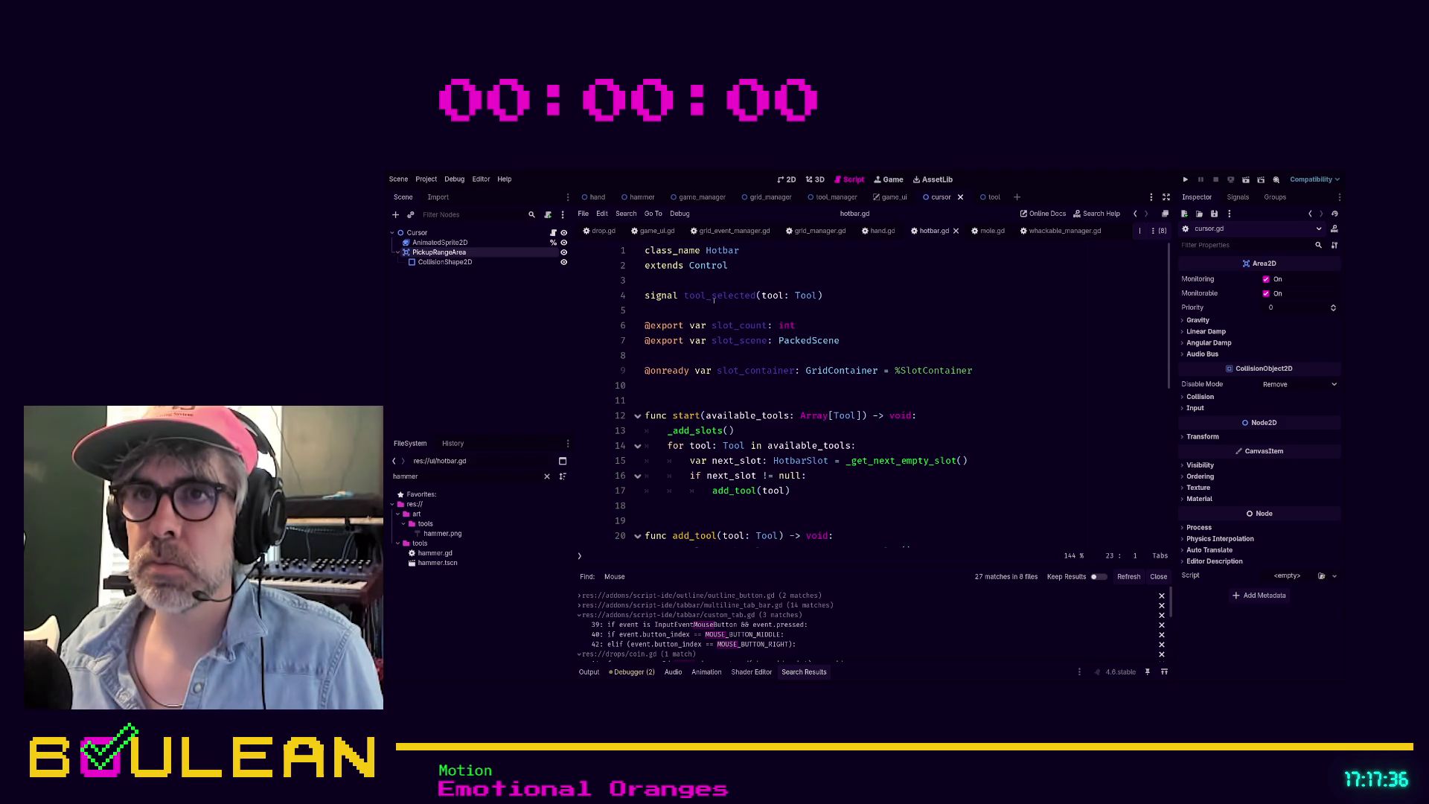
scroll(693, 346, down, 4)
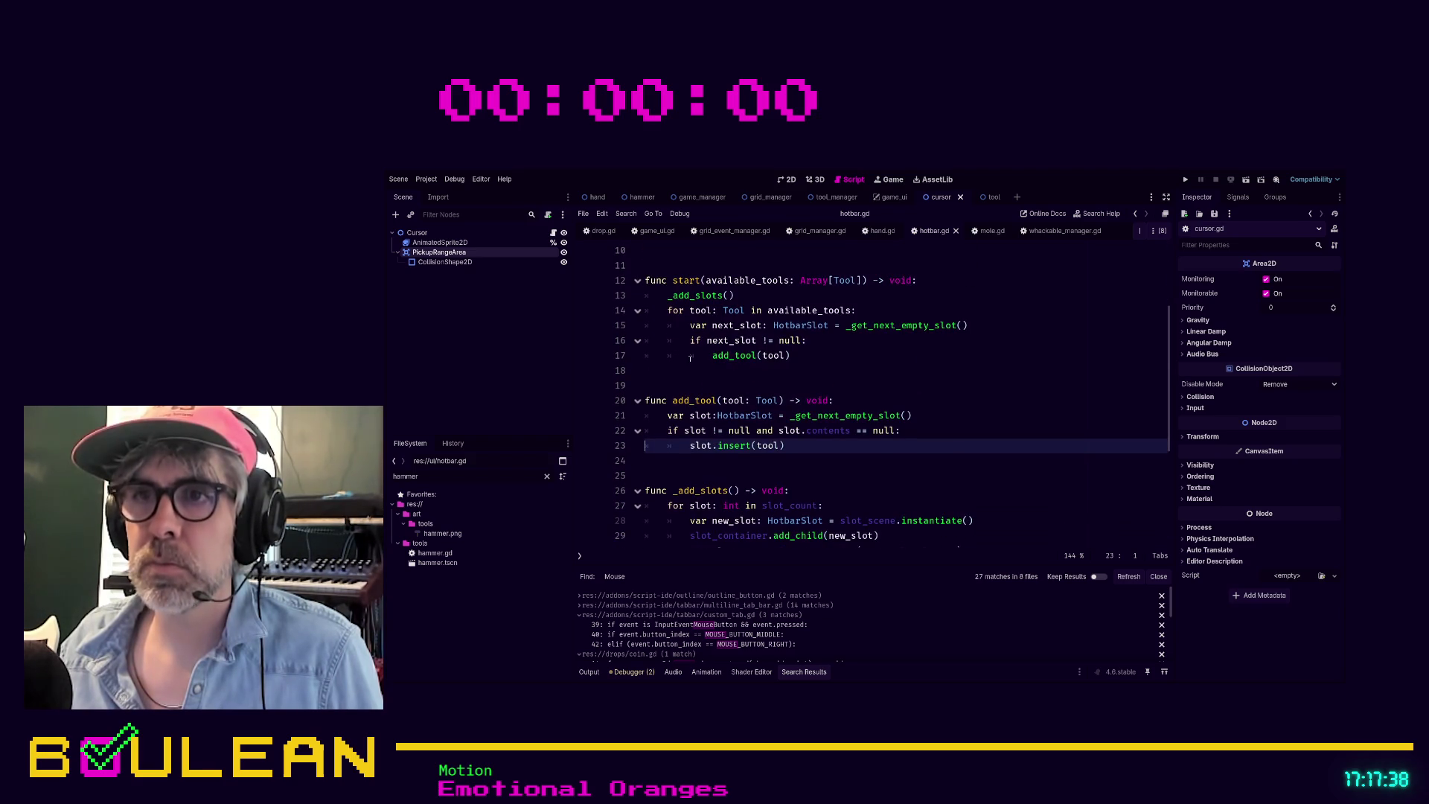
scroll(693, 359, down, 3)
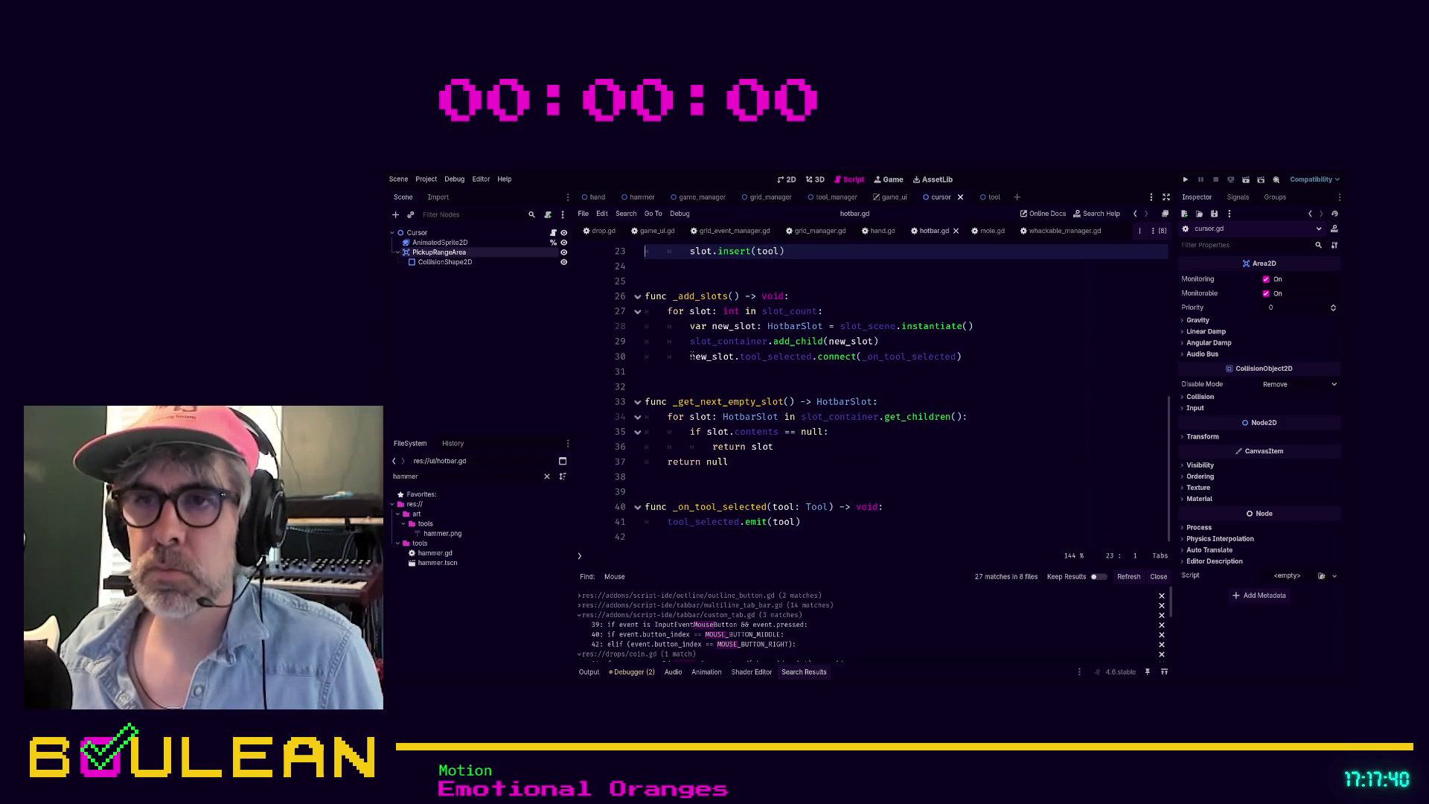
click(766, 484)
key(ctrl+w)
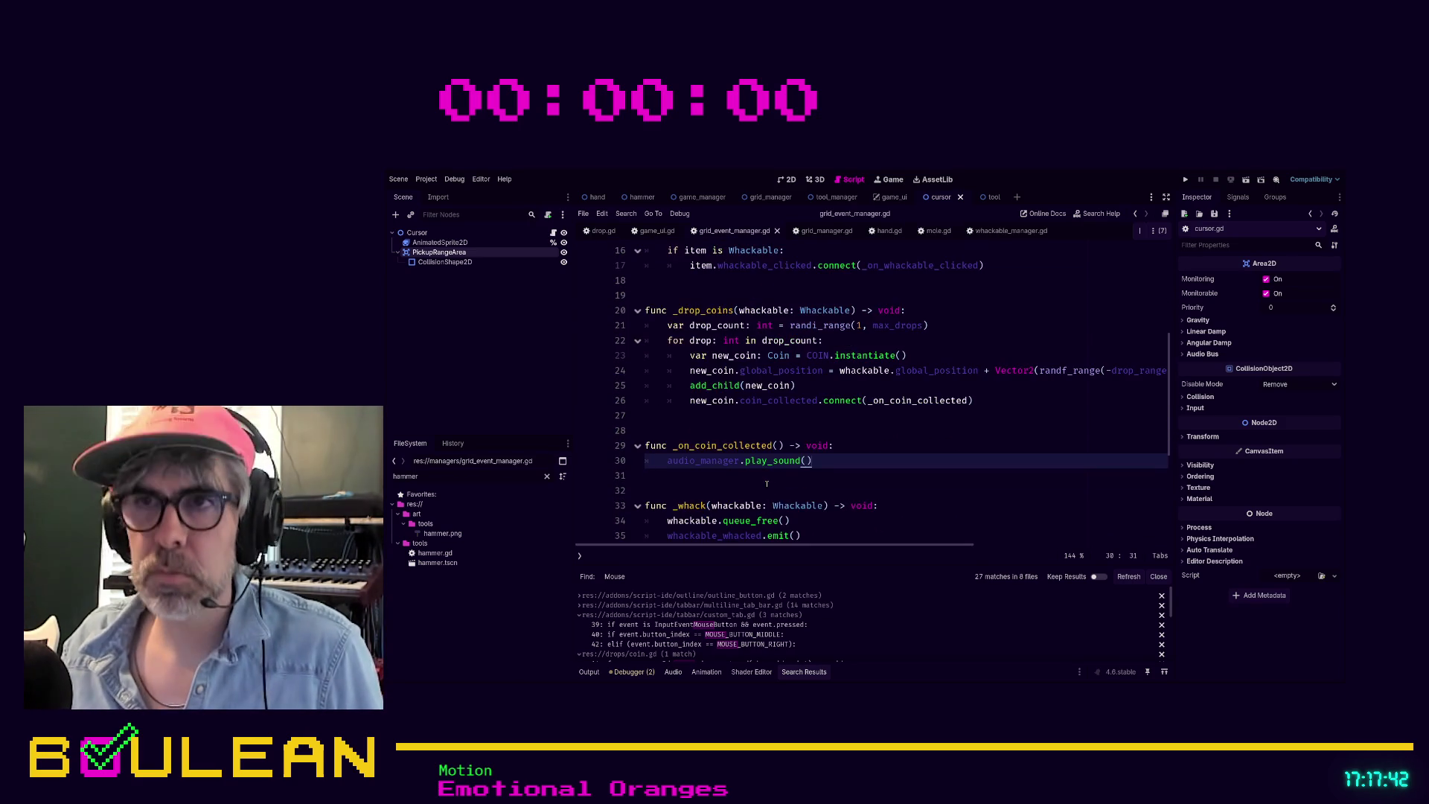
Step: Close the grid_event_manager.gd and hand.gd scripts
scroll(768, 476, down, 3)
scroll(769, 473, down, 2)
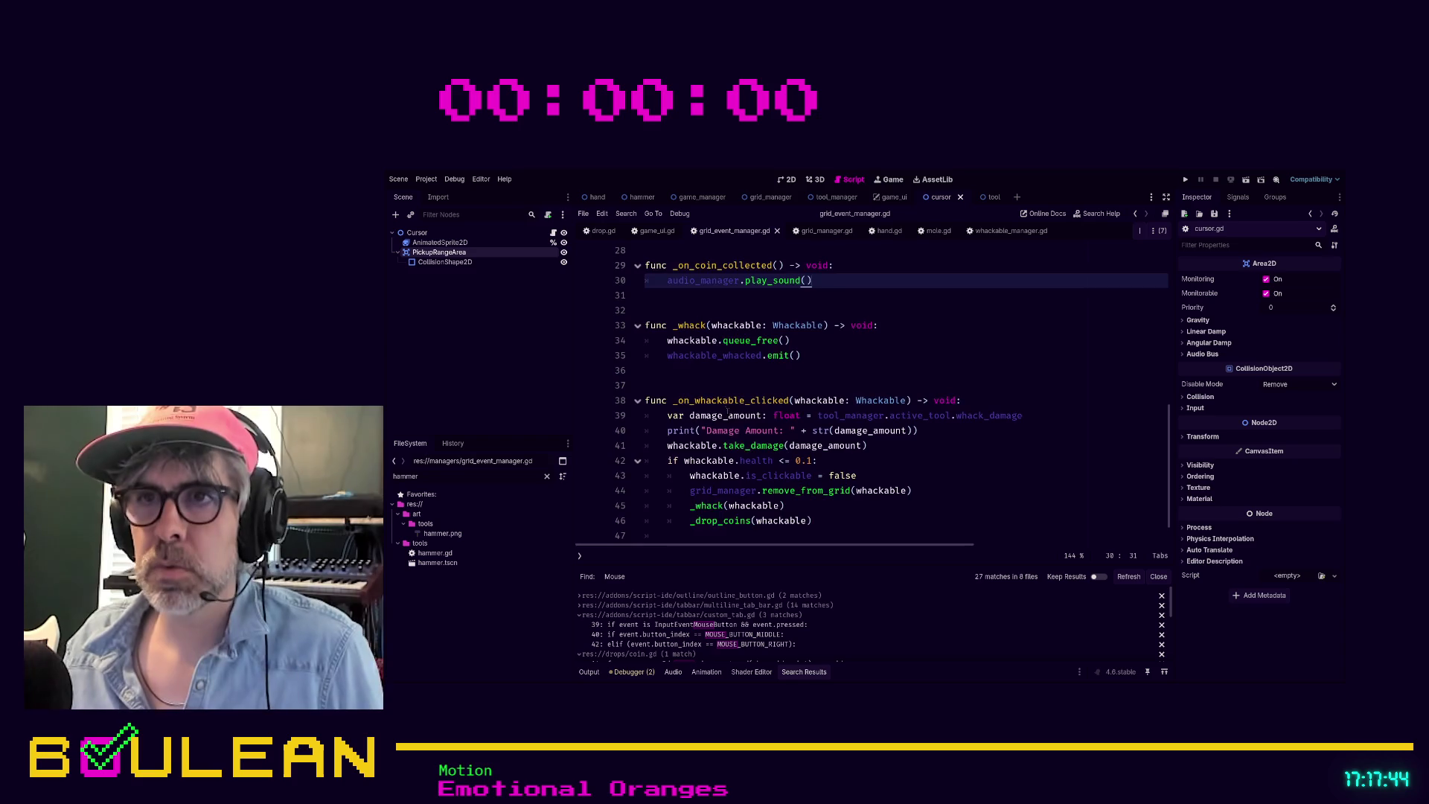
scroll(737, 432, up, 5)
scroll(728, 410, up, 5)
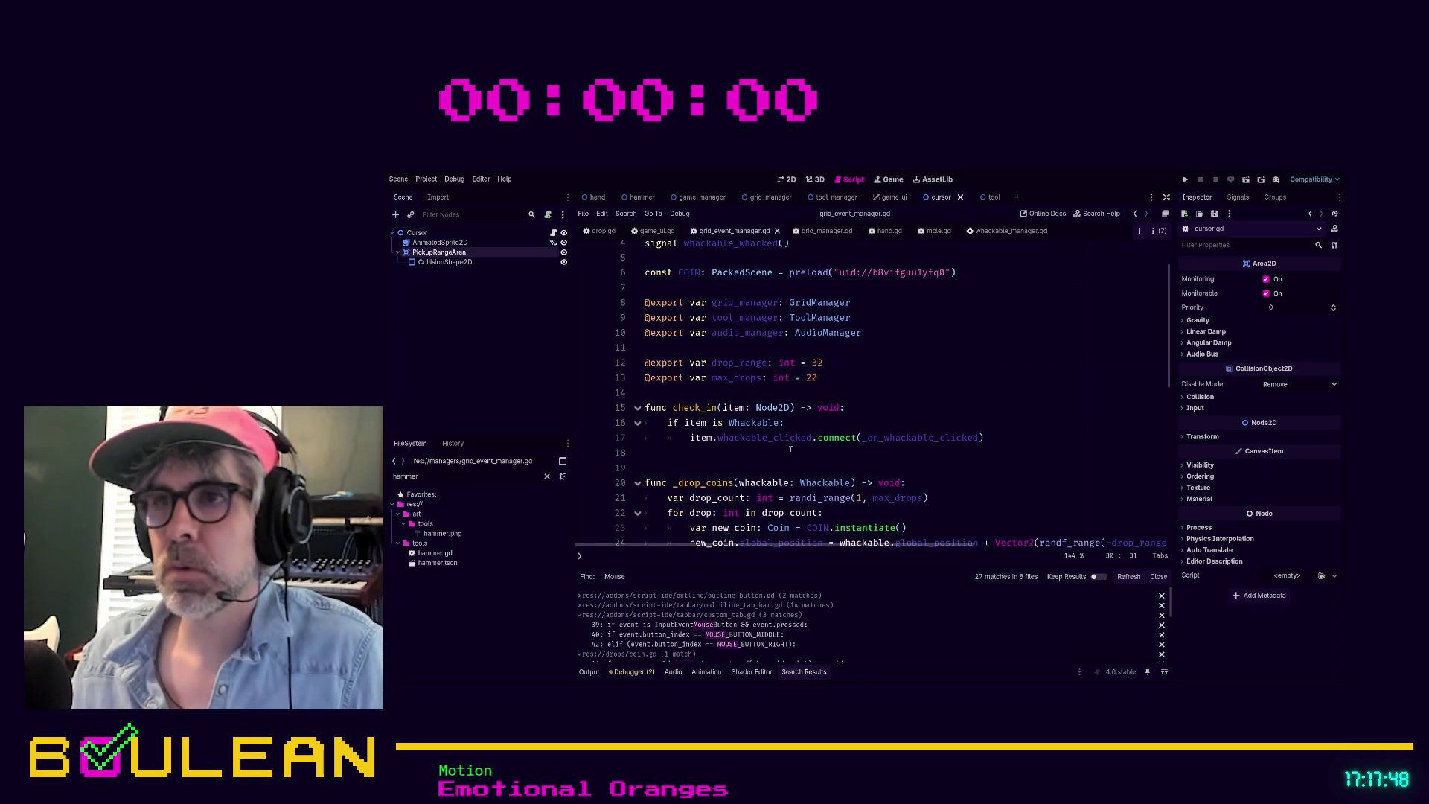
click(787, 451)
key(ctrl+w)
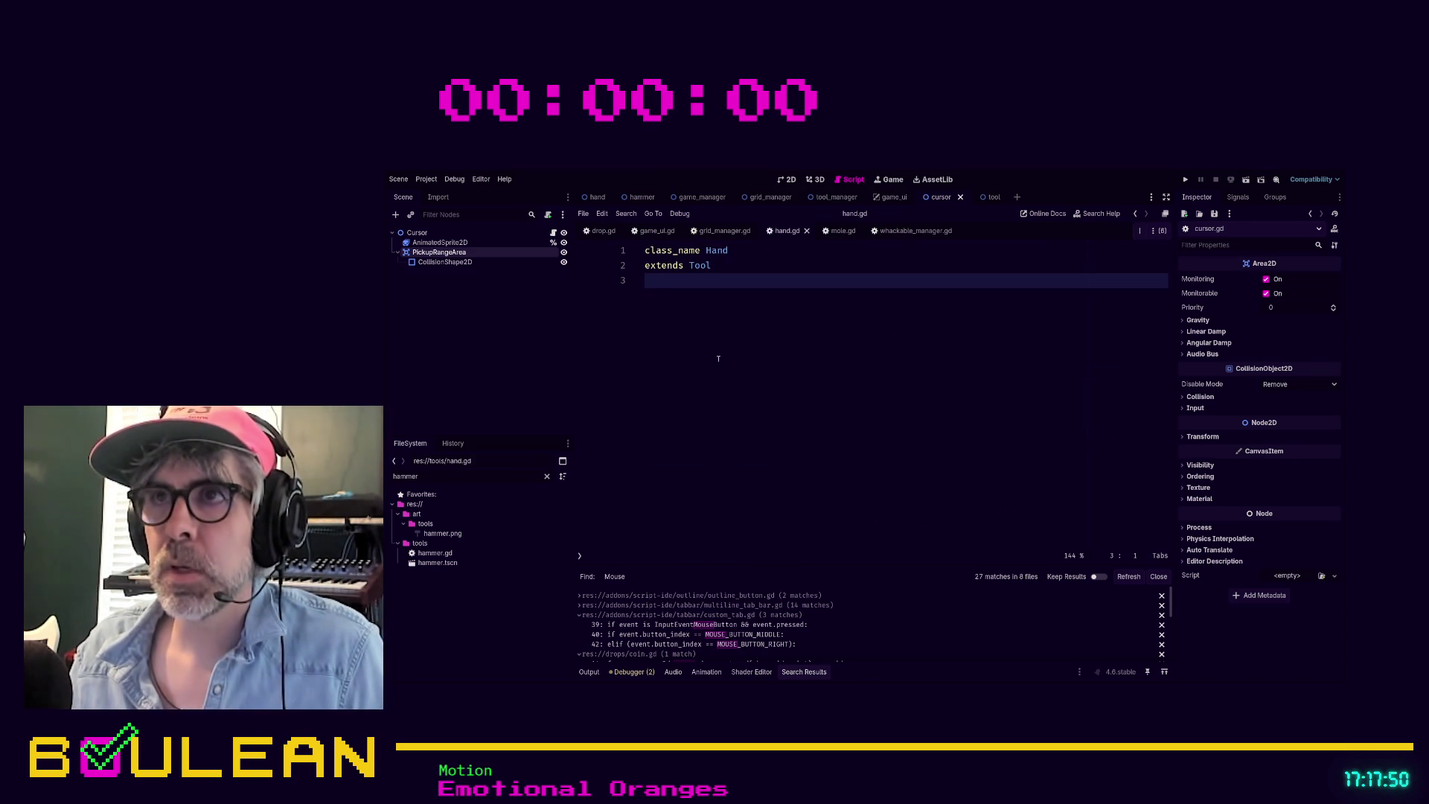
key(ctrl+w)
Step: Remove the stray blank lines around the spawn times in whackable_manager.gd, save and close it
scroll(779, 341, down, 5)
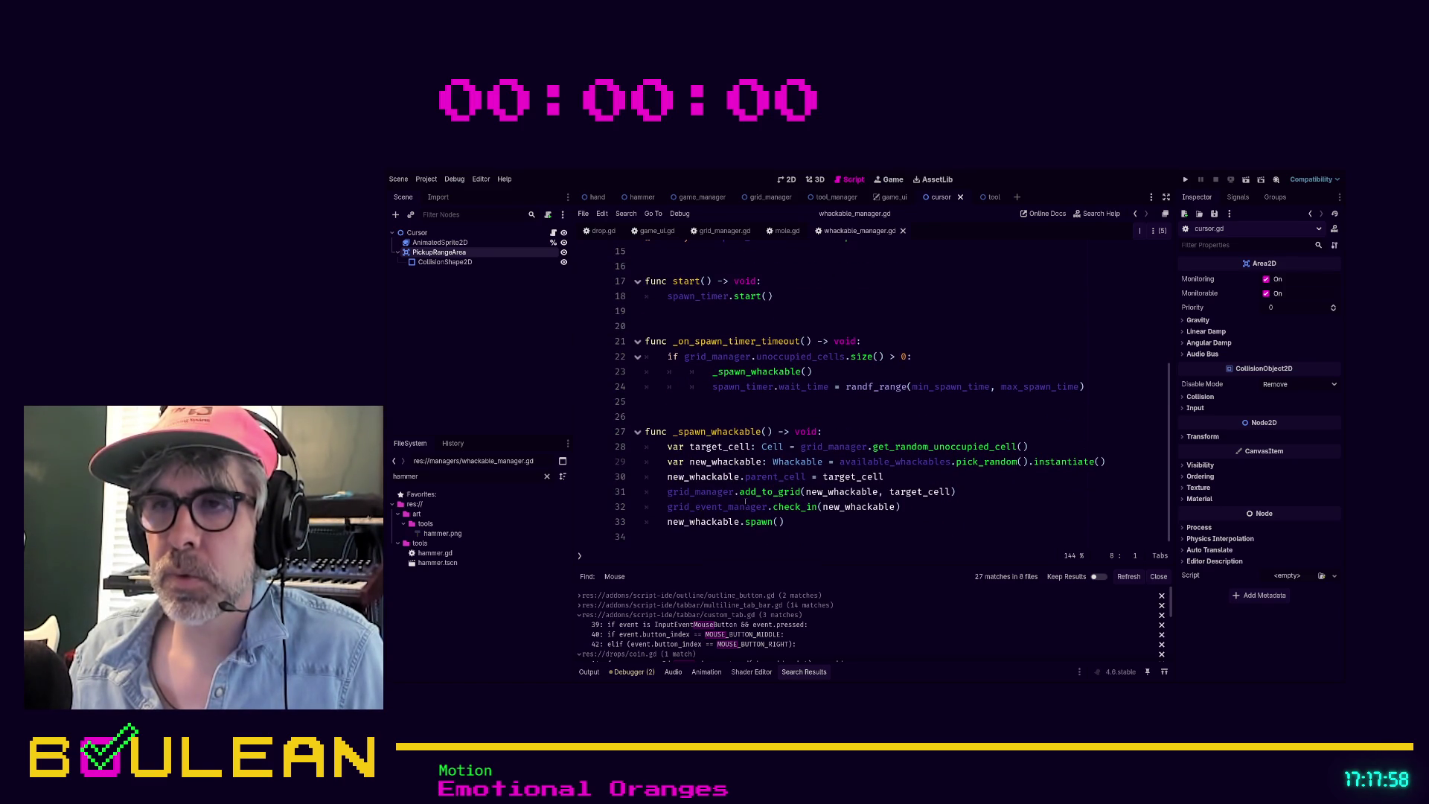
scroll(688, 379, up, 3)
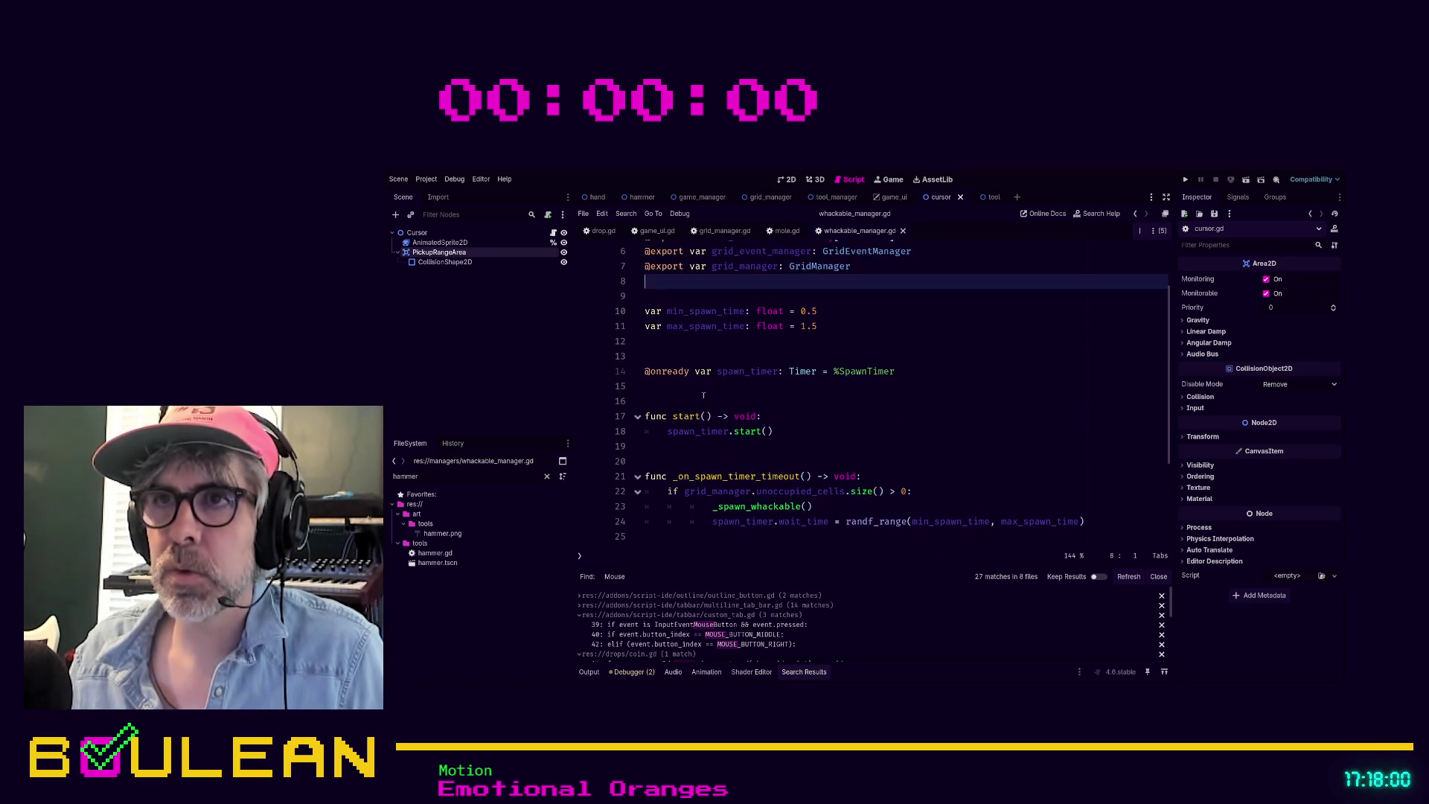
key(Down)
key(Down)
key(Down)
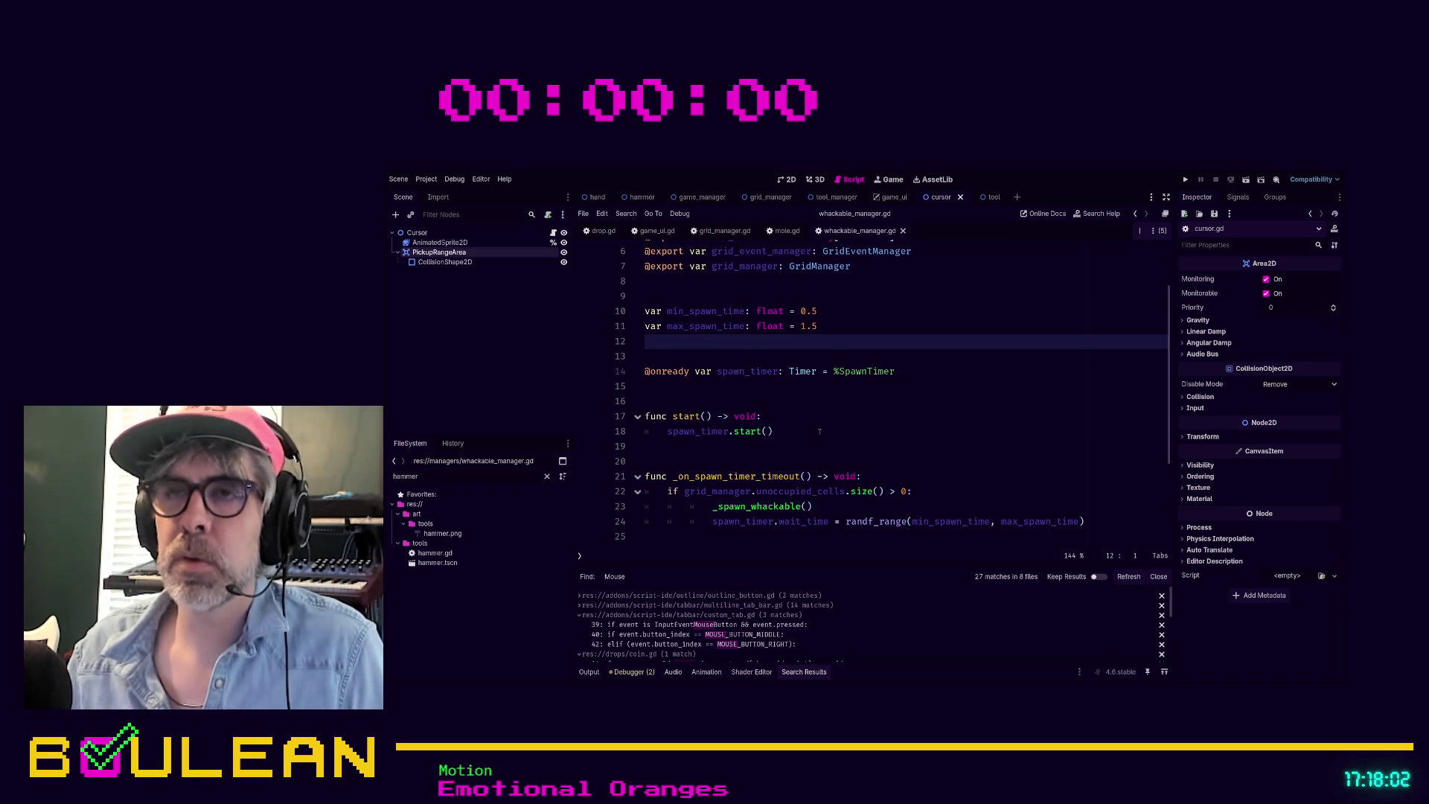
key(BackSpace)
key(Up)
key(Up)
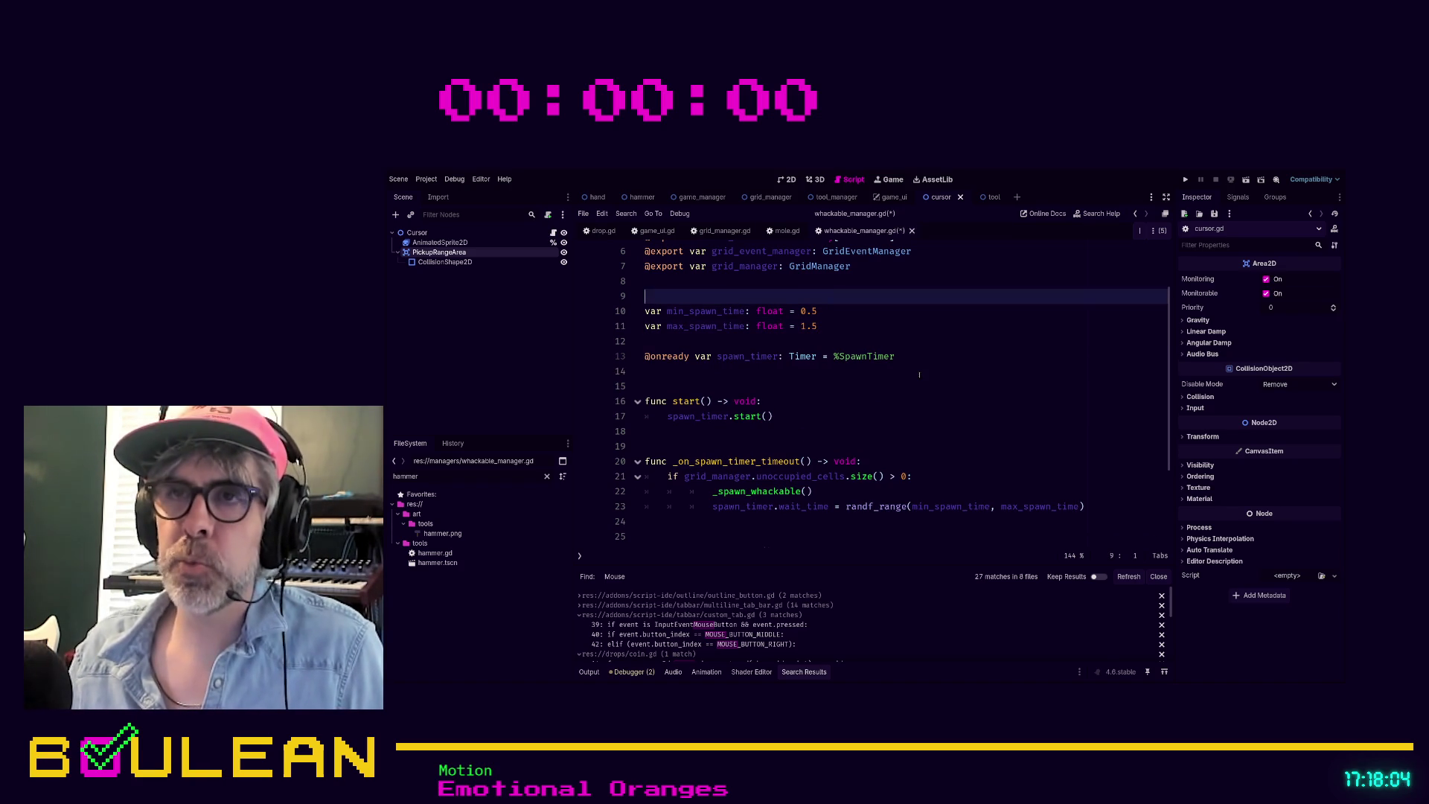
key(Up)
click(920, 375)
key(ctrl+s)
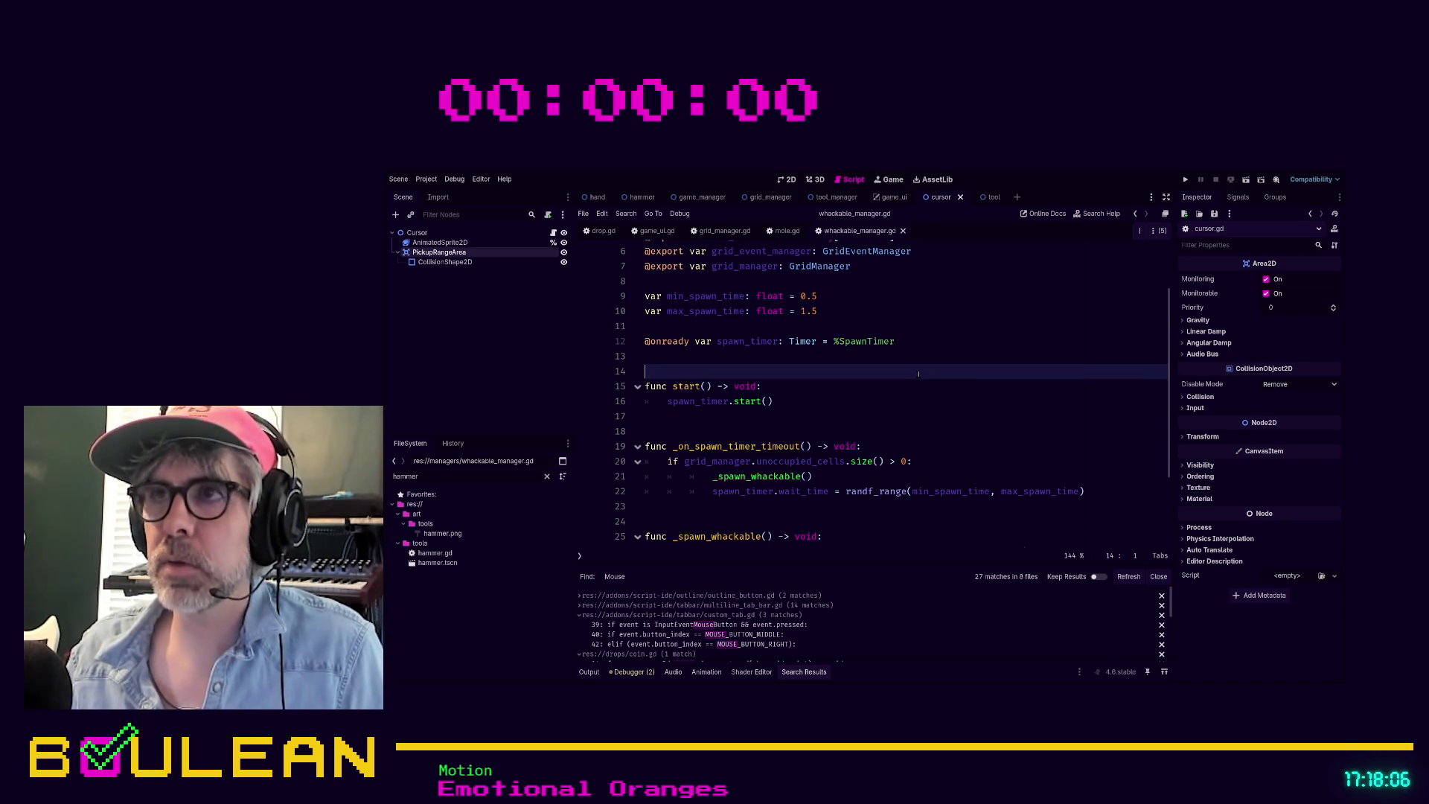
key(ctrl+w)
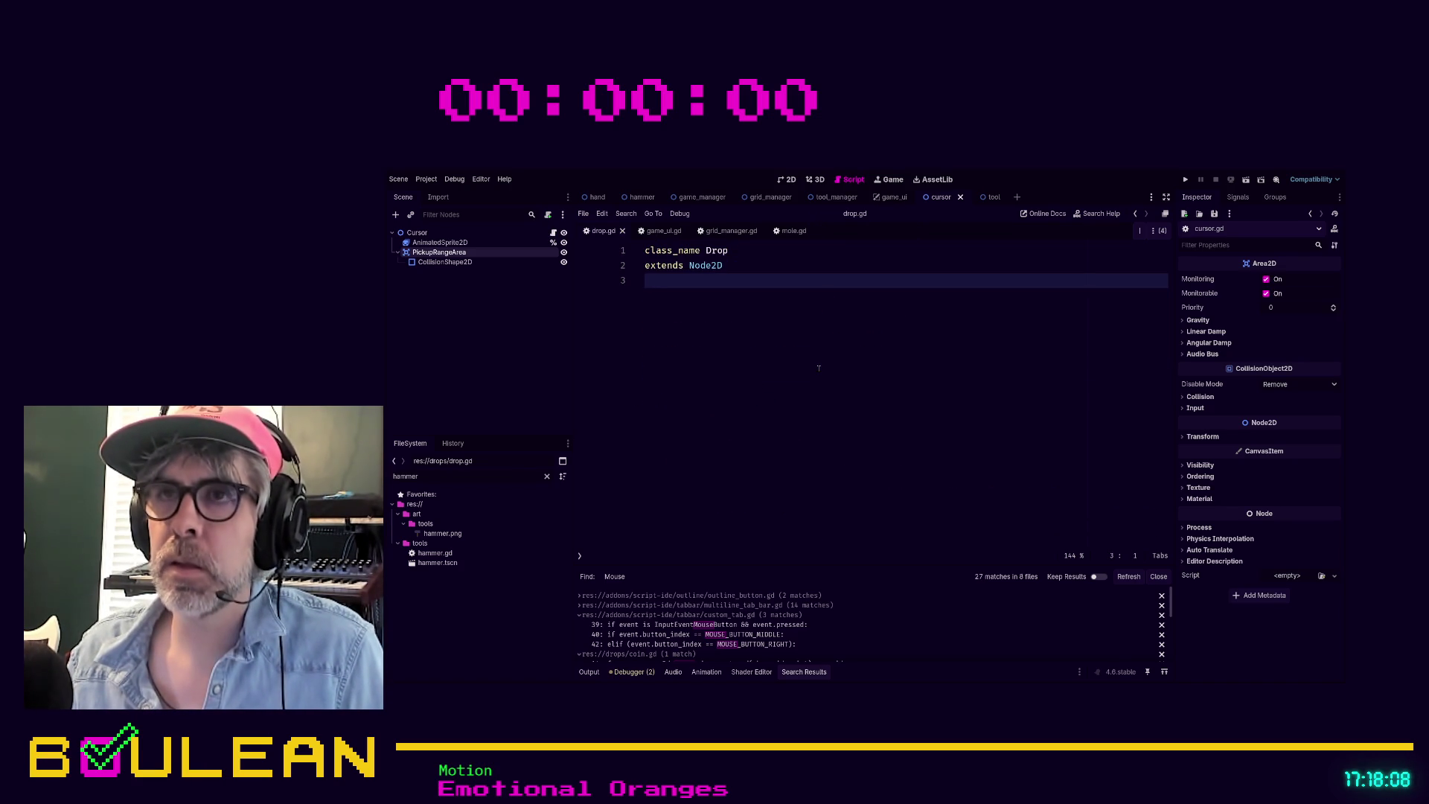
Step: Close the drop.gd and game_ui.gd scripts
key(ctrl+w)
scroll(803, 361, down, 1)
scroll(793, 357, up, 1)
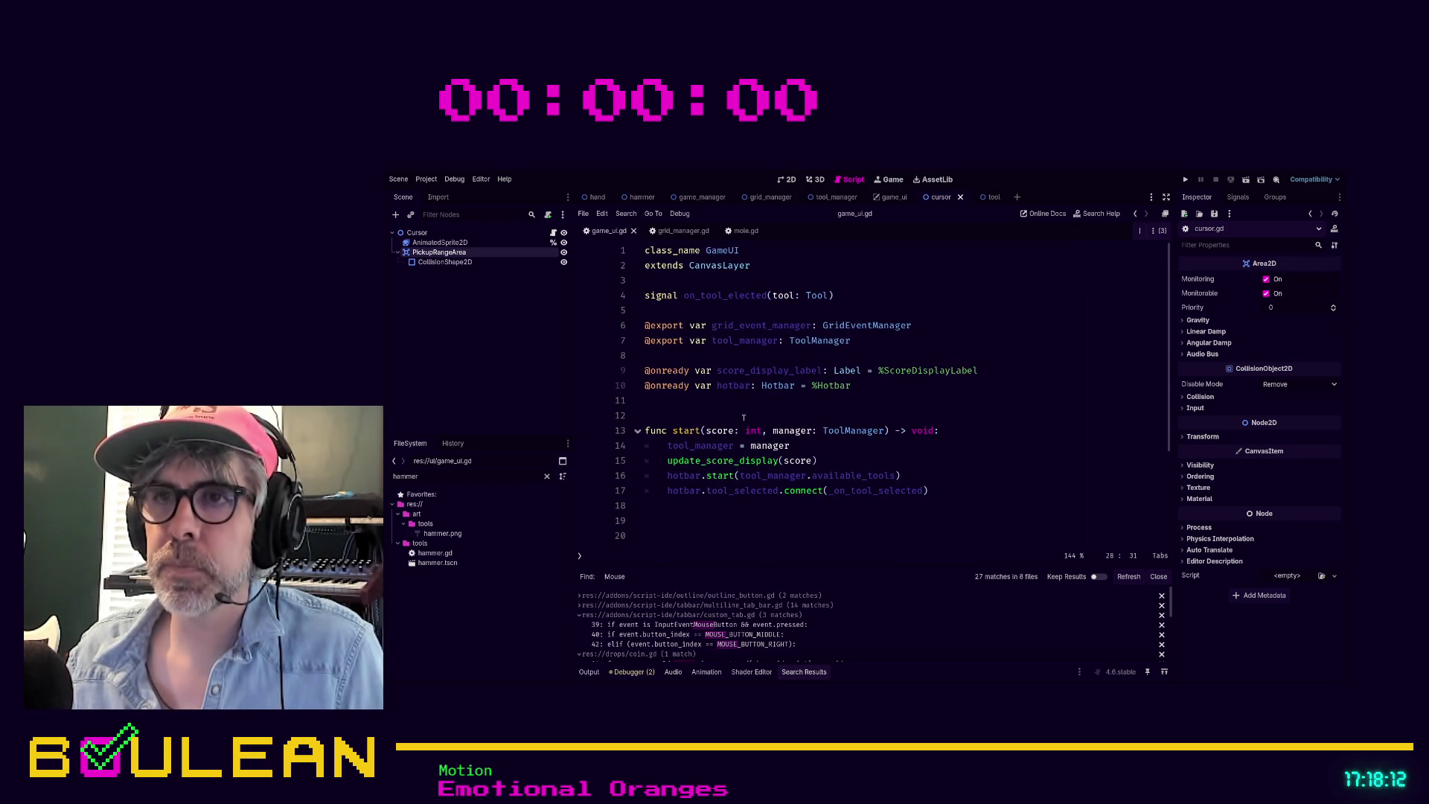
key(ctrl+w)
Step: Close grid_manager.gd, leaving only mole.gd open
scroll(694, 279, down, 11)
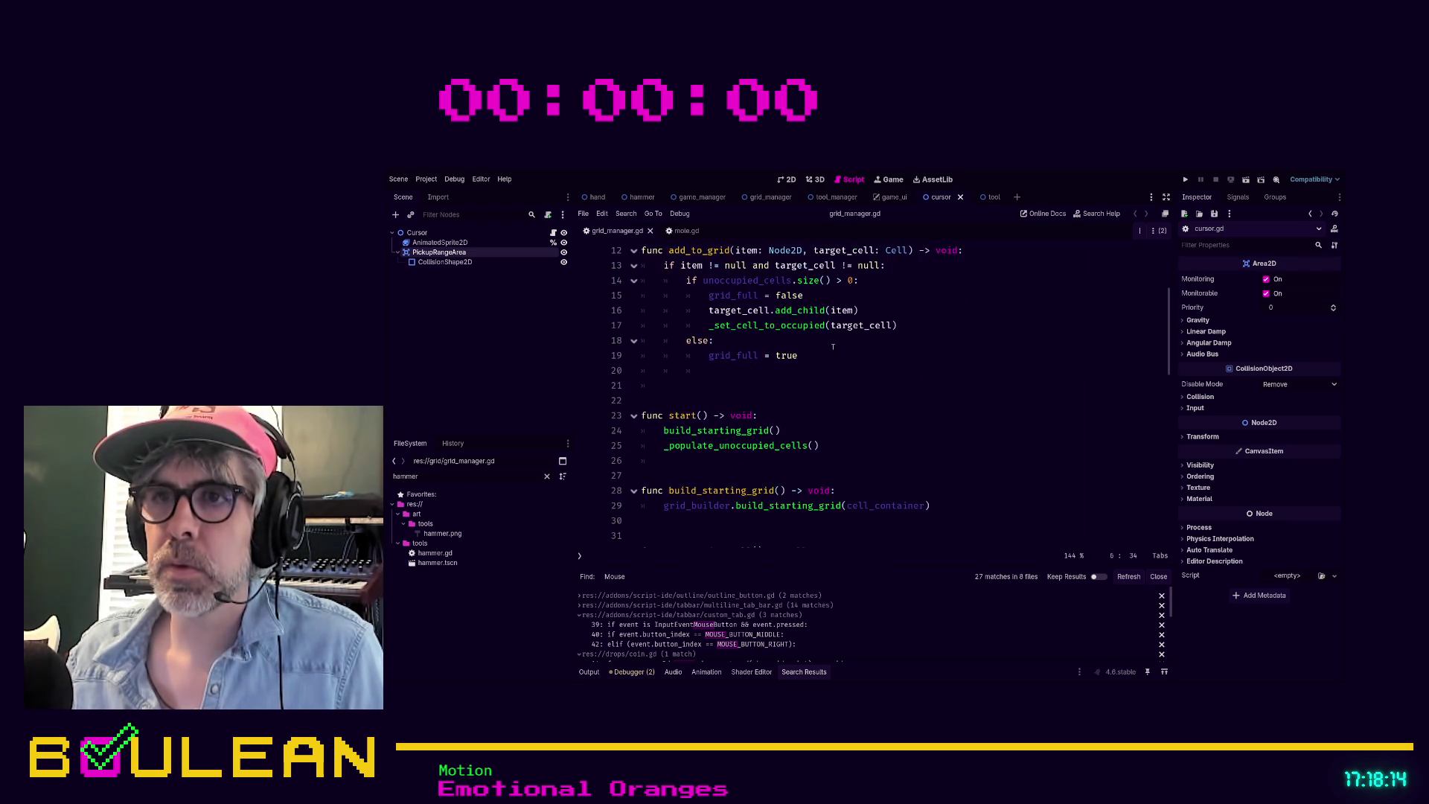
scroll(836, 348, up, 1)
scroll(837, 348, down, 4)
scroll(837, 348, up, 7)
scroll(837, 348, up, 8)
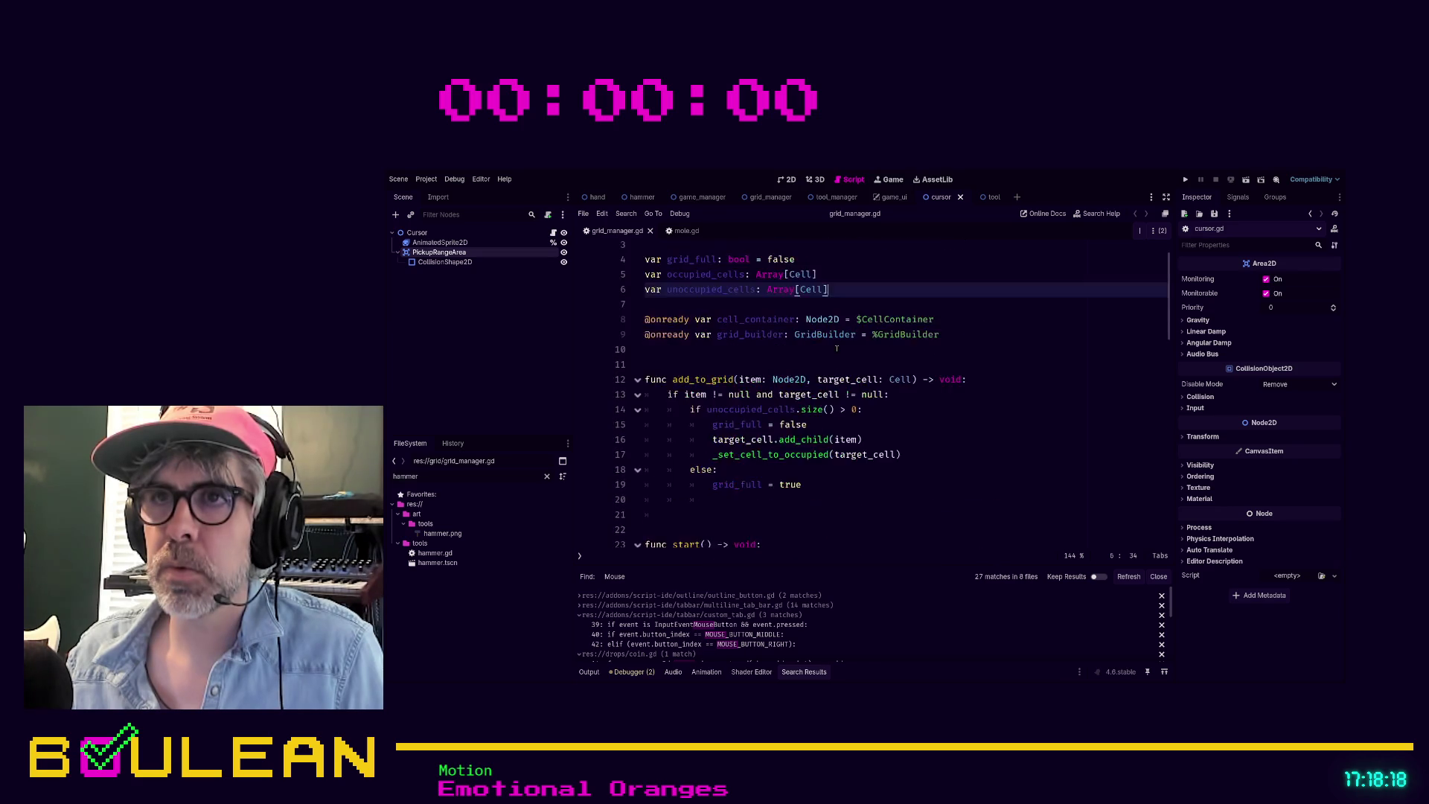
click(842, 347)
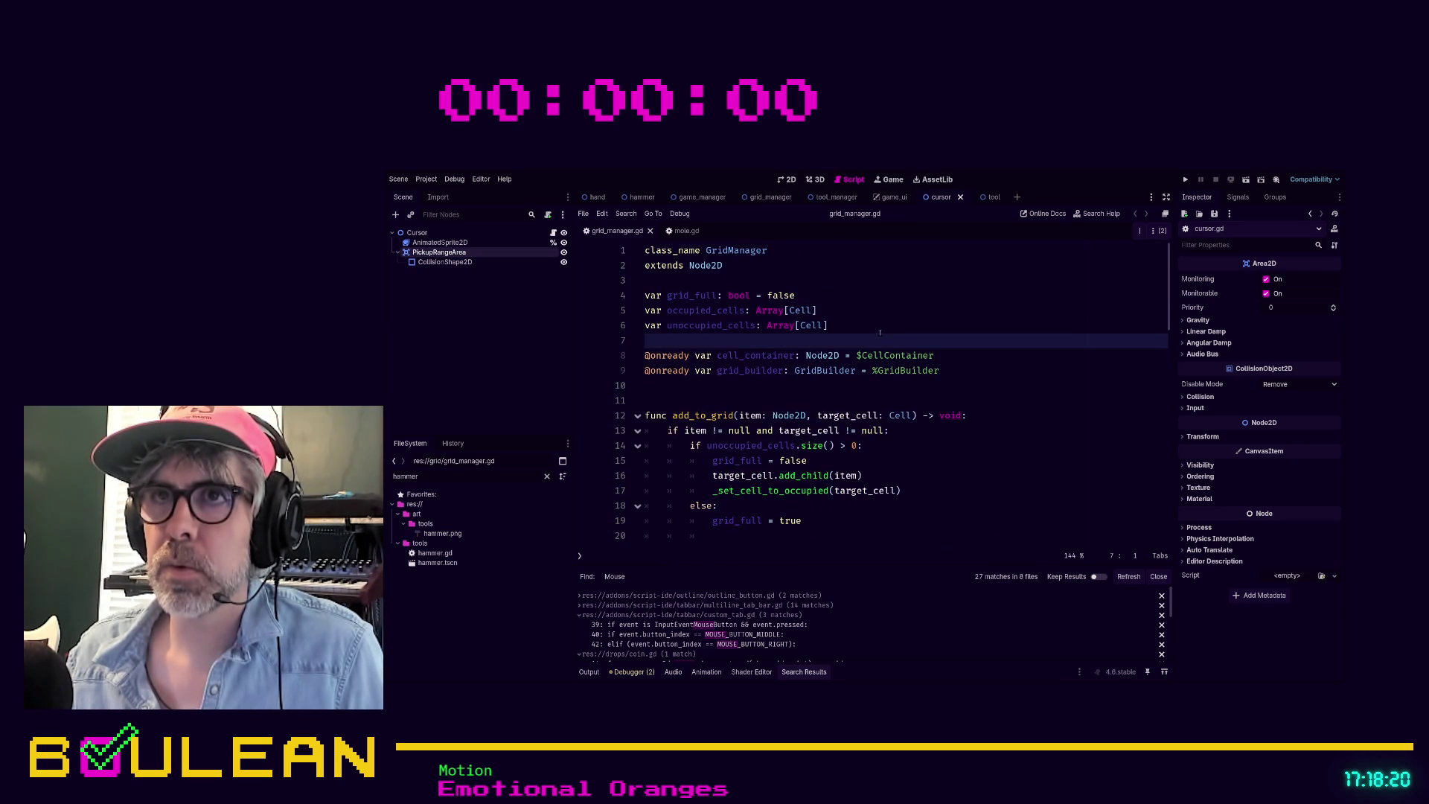
key(ctrl+w)
click(895, 489)
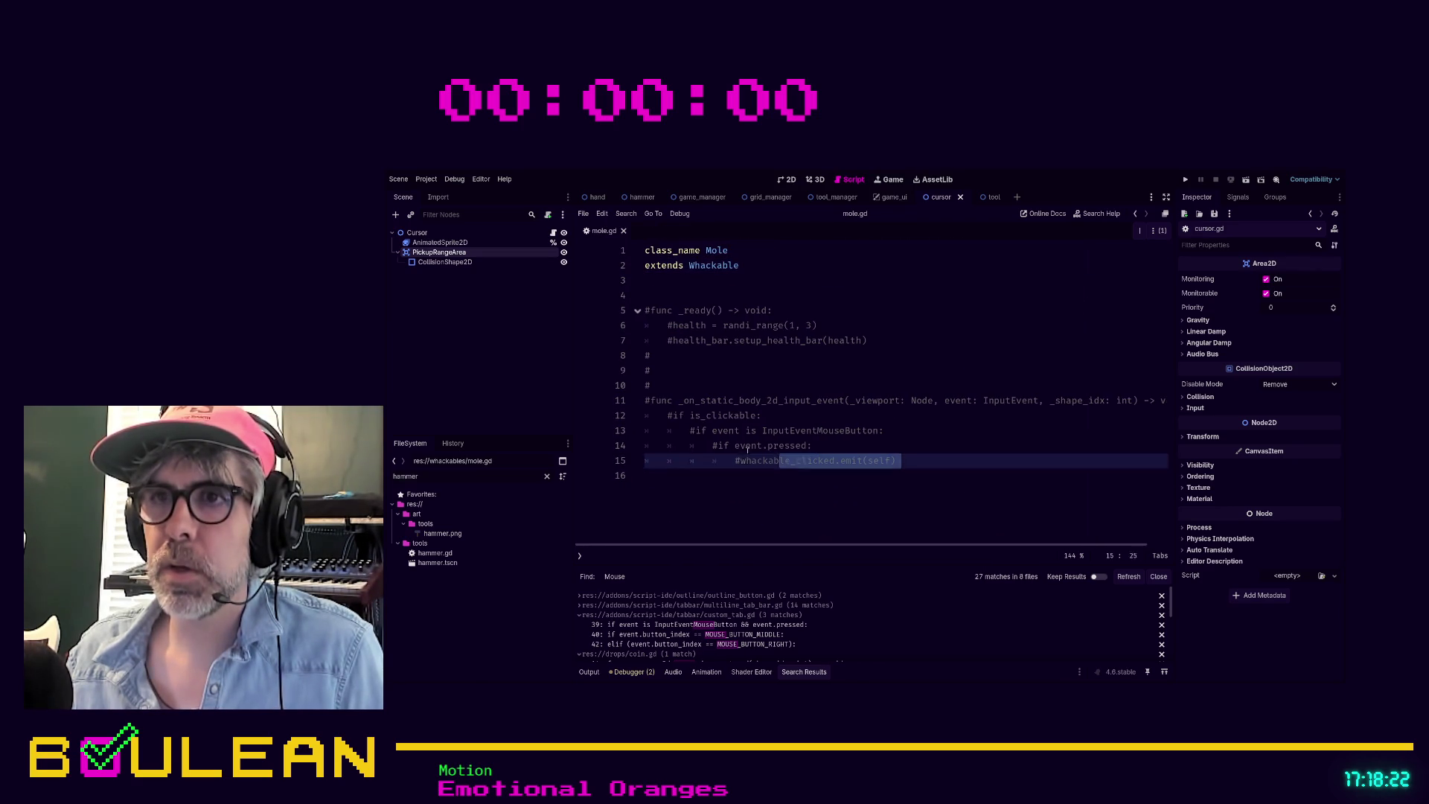
Step: Delete mole.gd's commented-out code and whackable.gd's extra blank line before func spawn, then save
key(shift+Up)
key(shift+Up)
key(shift+Up)
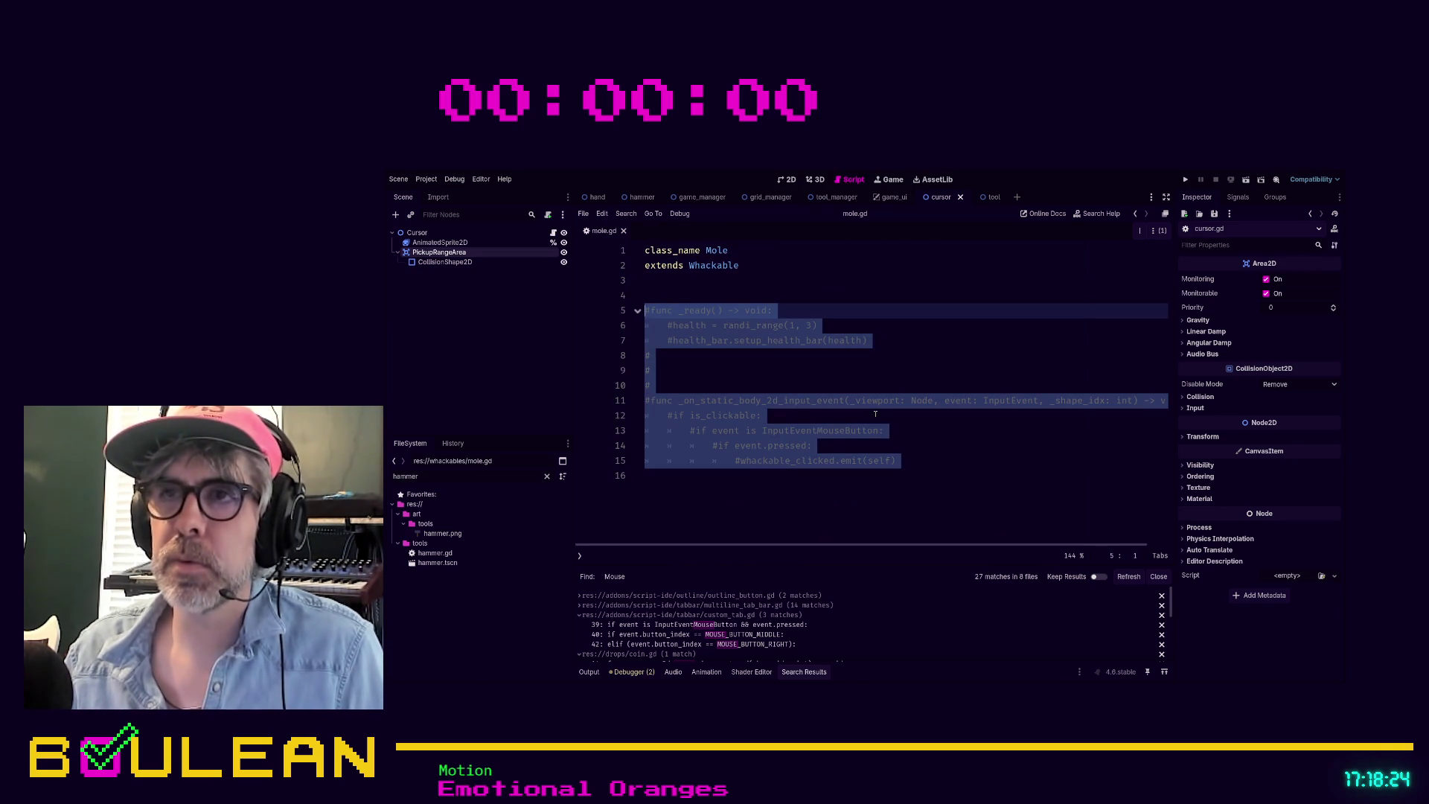
key(BackSpace)
key(BackSpace)
key(BackSpace)
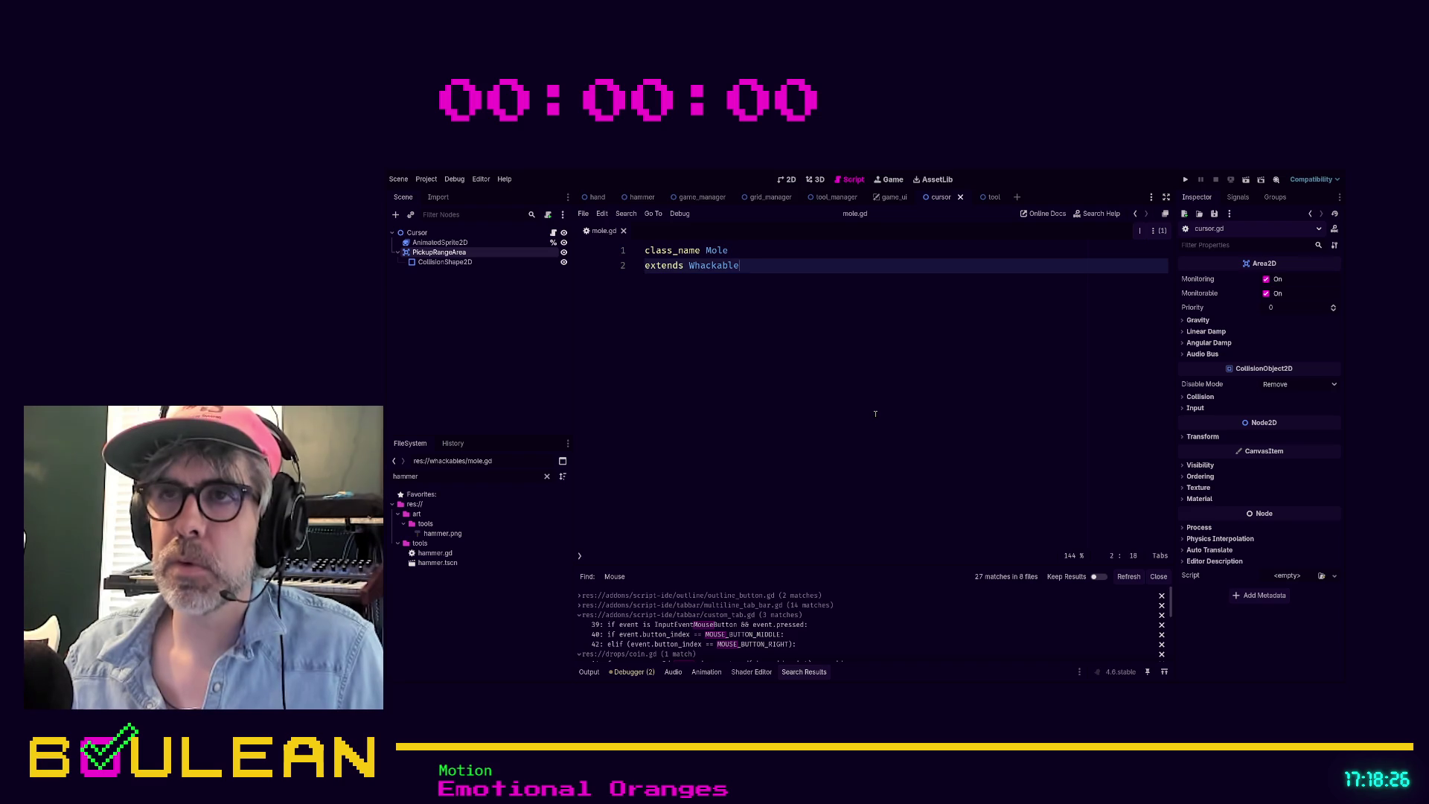
ctrl+click(713, 265)
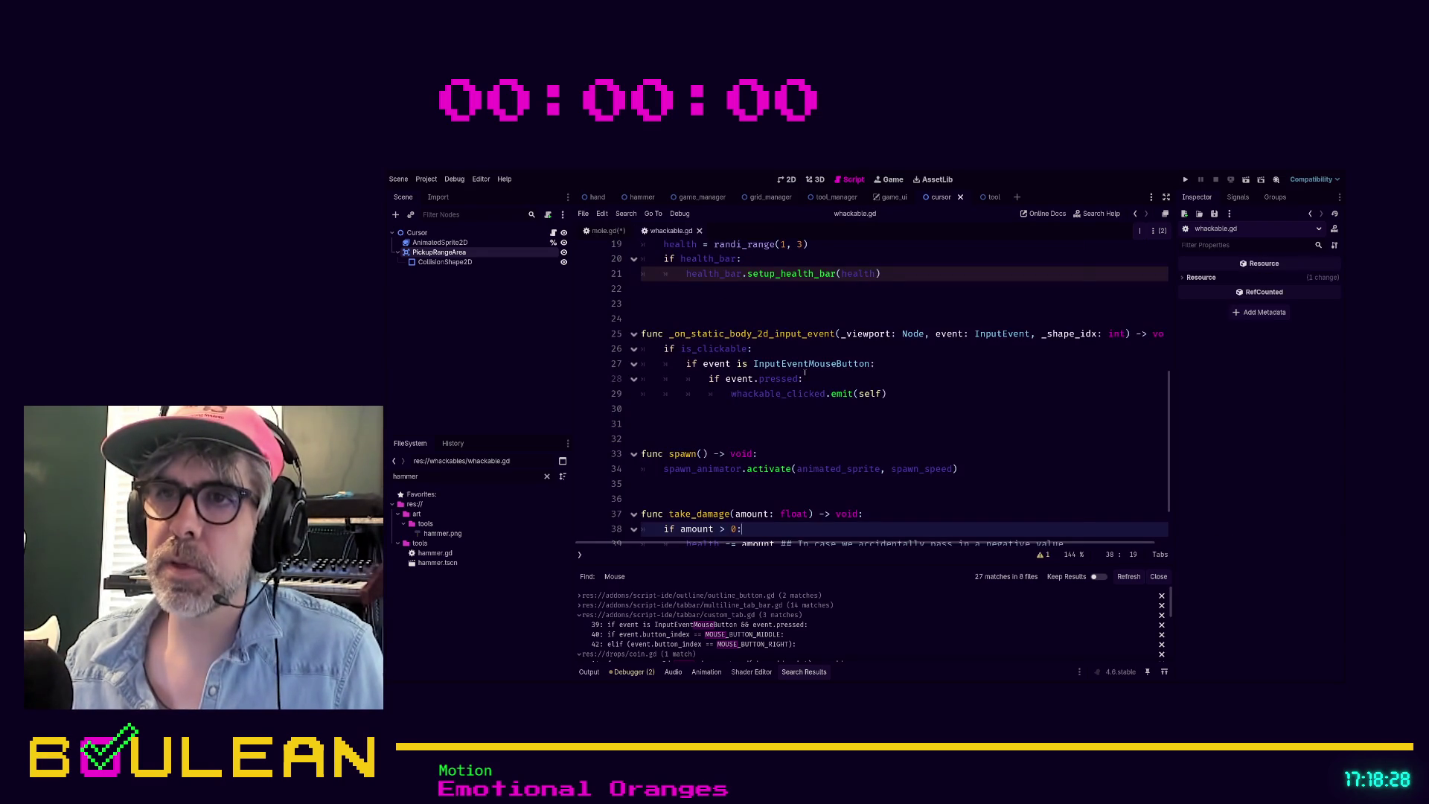
click(719, 420)
key(Delete)
key(Down)
key(Down)
key(Down)
key(Down)
scroll(744, 422, down, 1)
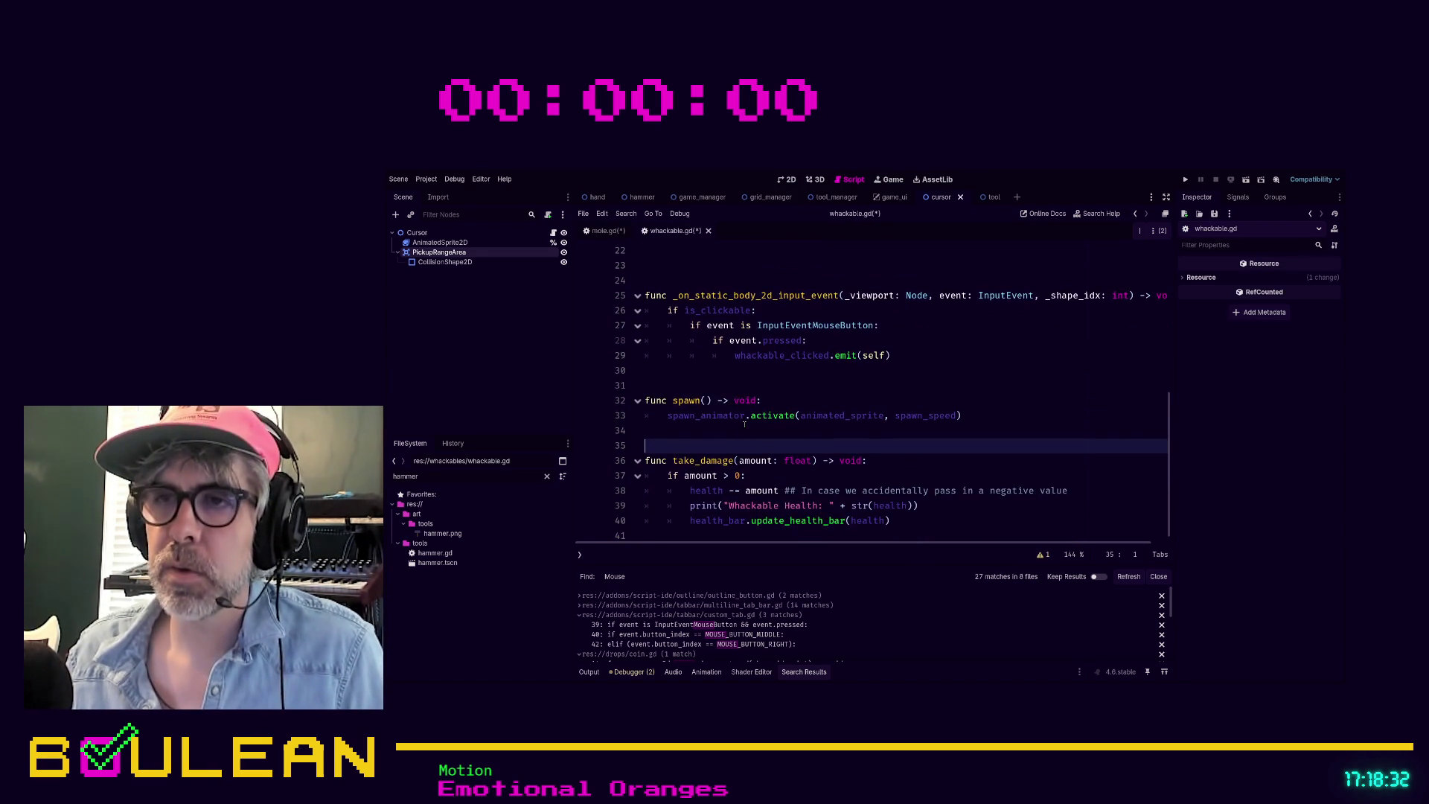
key(ctrl+s)
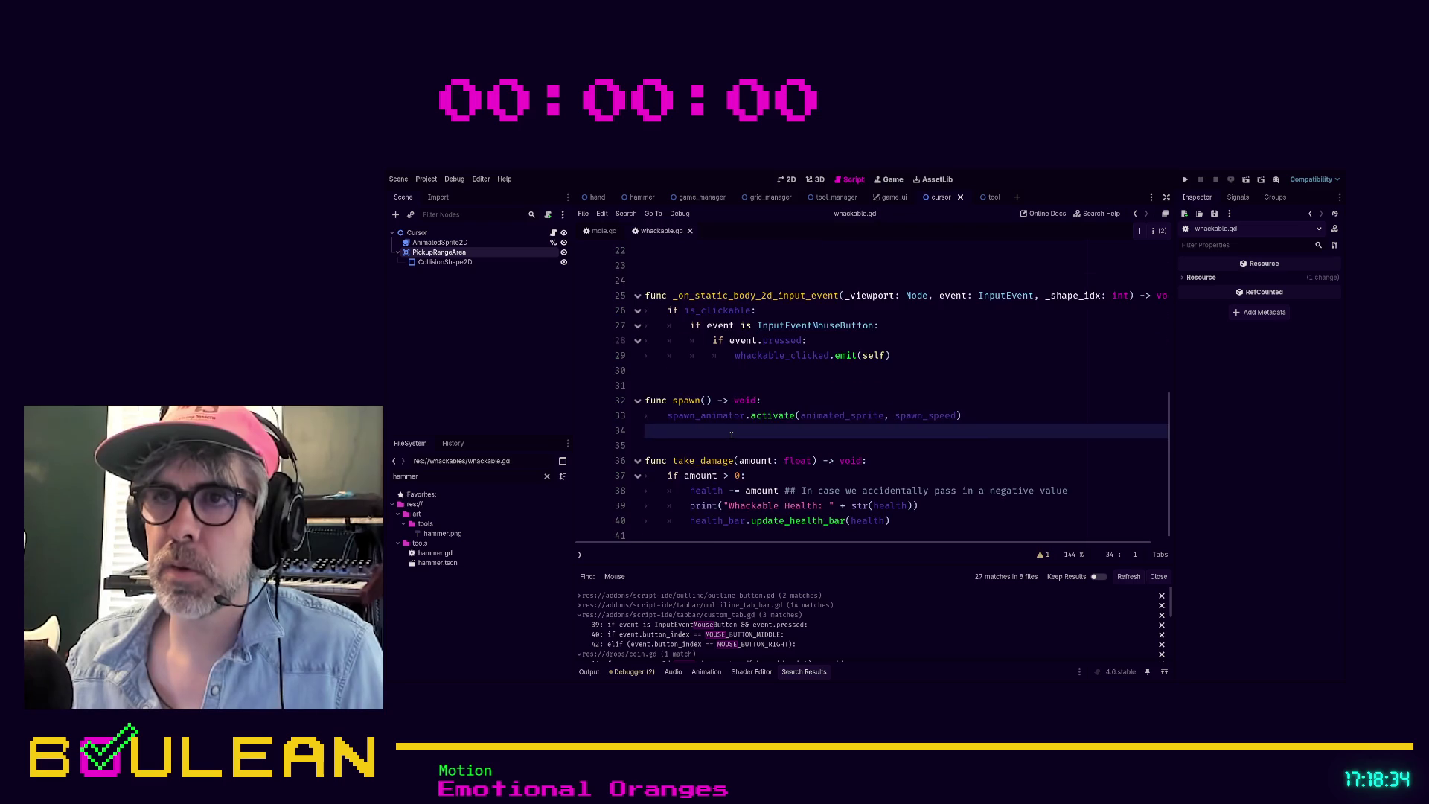
Step: Delete blank line 23 and the one after the exports, and add a spacer before _ready
scroll(743, 424, up, 3)
click(752, 400)
key(BackSpace)
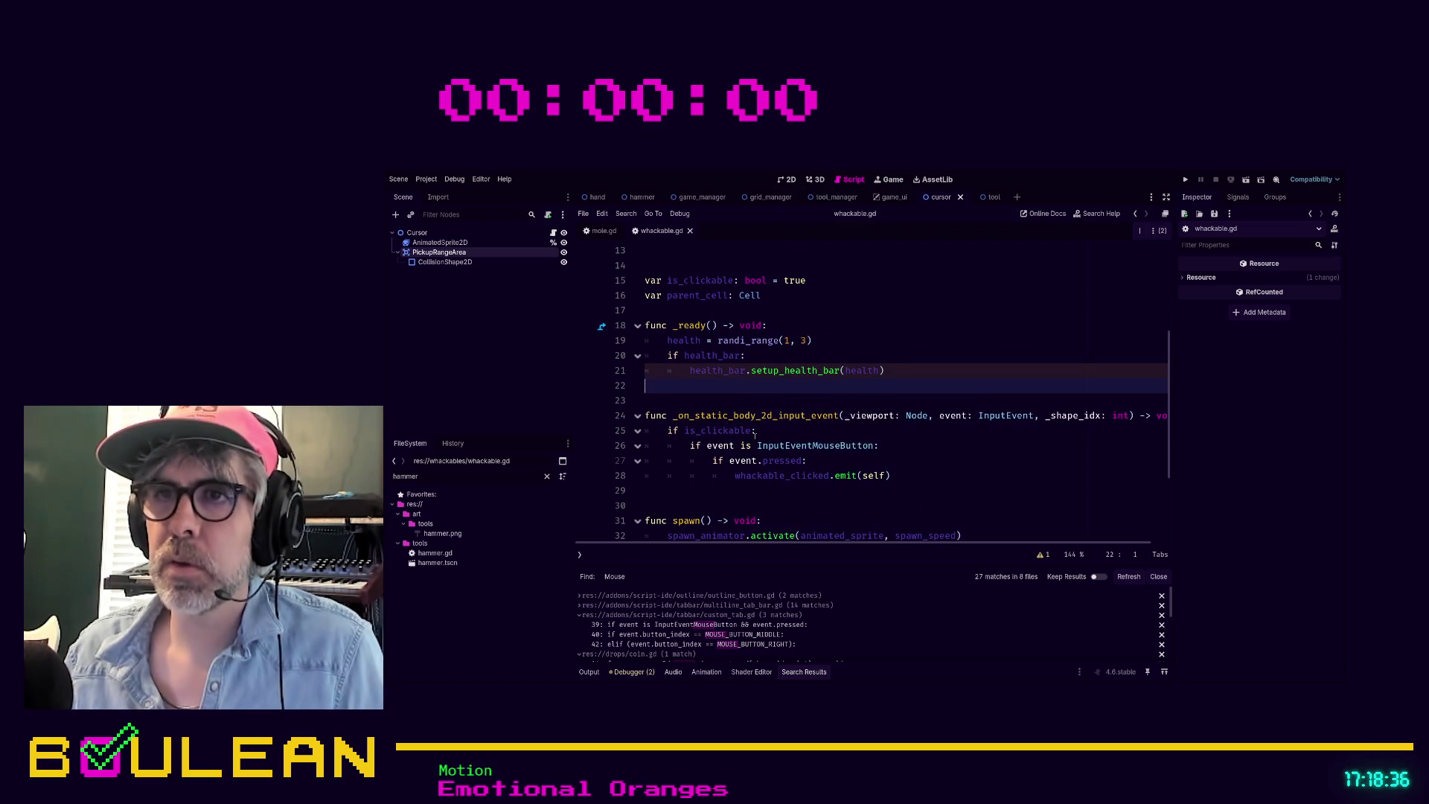
click(802, 311)
key(Return)
scroll(802, 334, up, 1)
scroll(802, 334, up, 3)
click(774, 384)
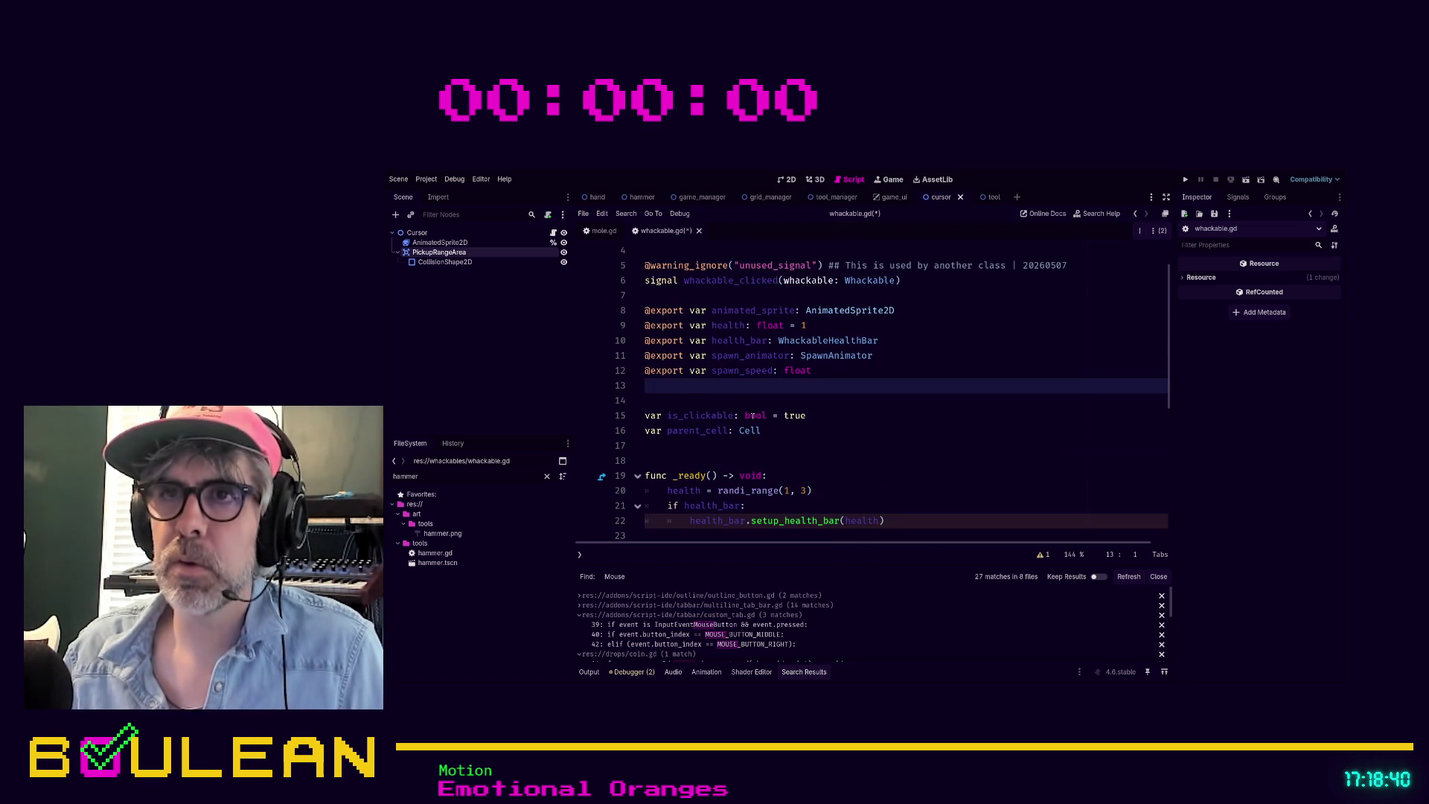
key(BackSpace)
Step: Close the whackable.gd and mole.gd scripts
scroll(751, 417, down, 2)
scroll(911, 420, up, 3)
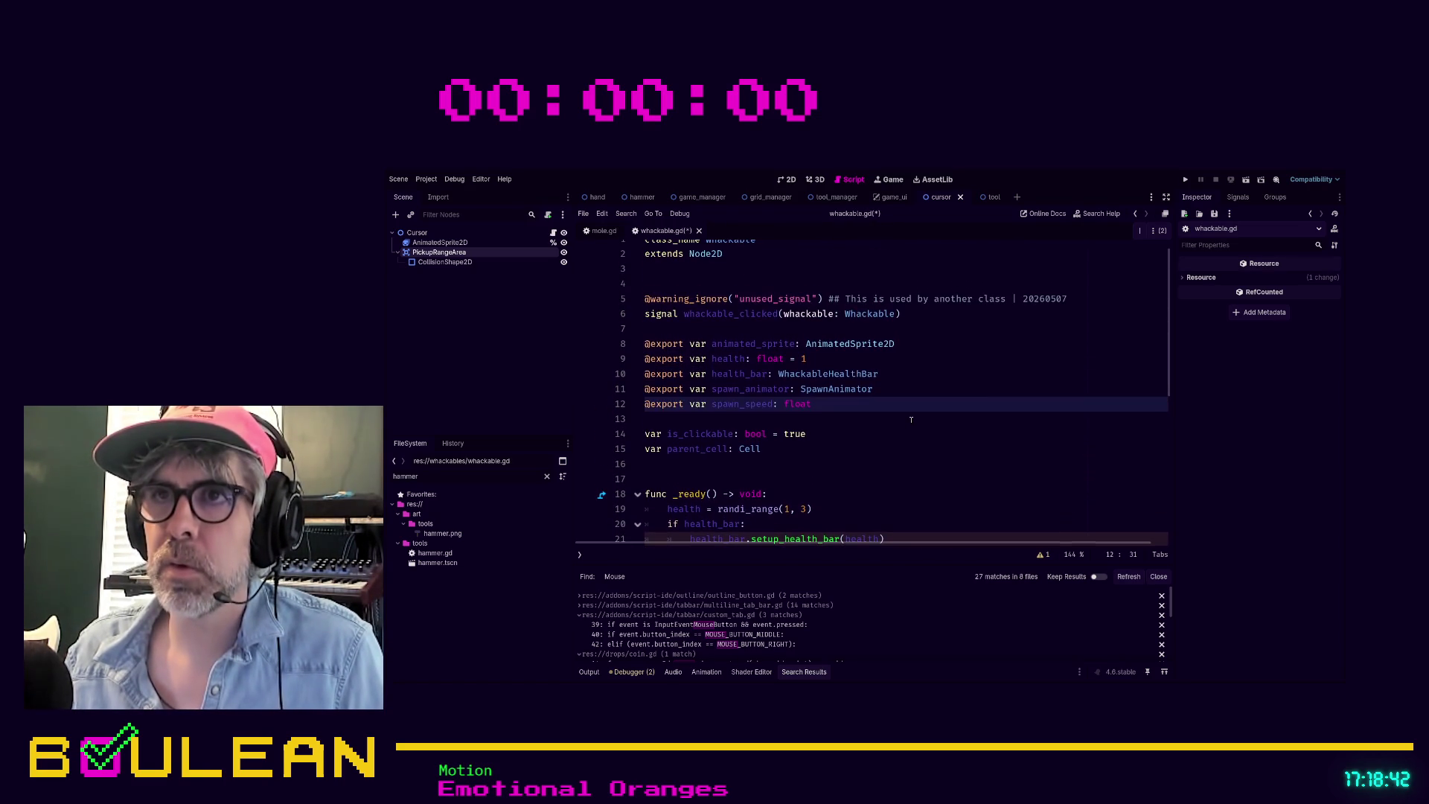
click(677, 284)
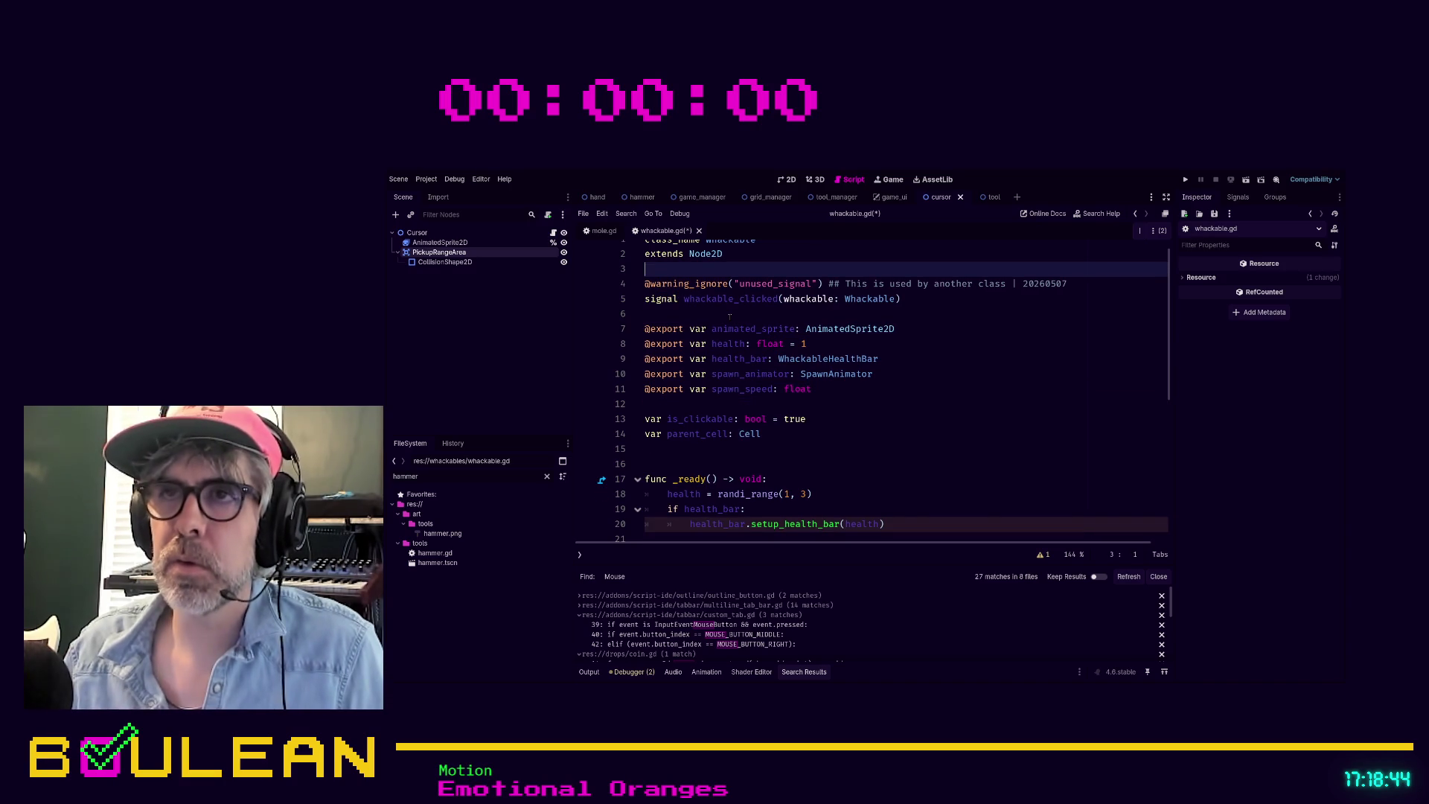
key(ctrl+w)
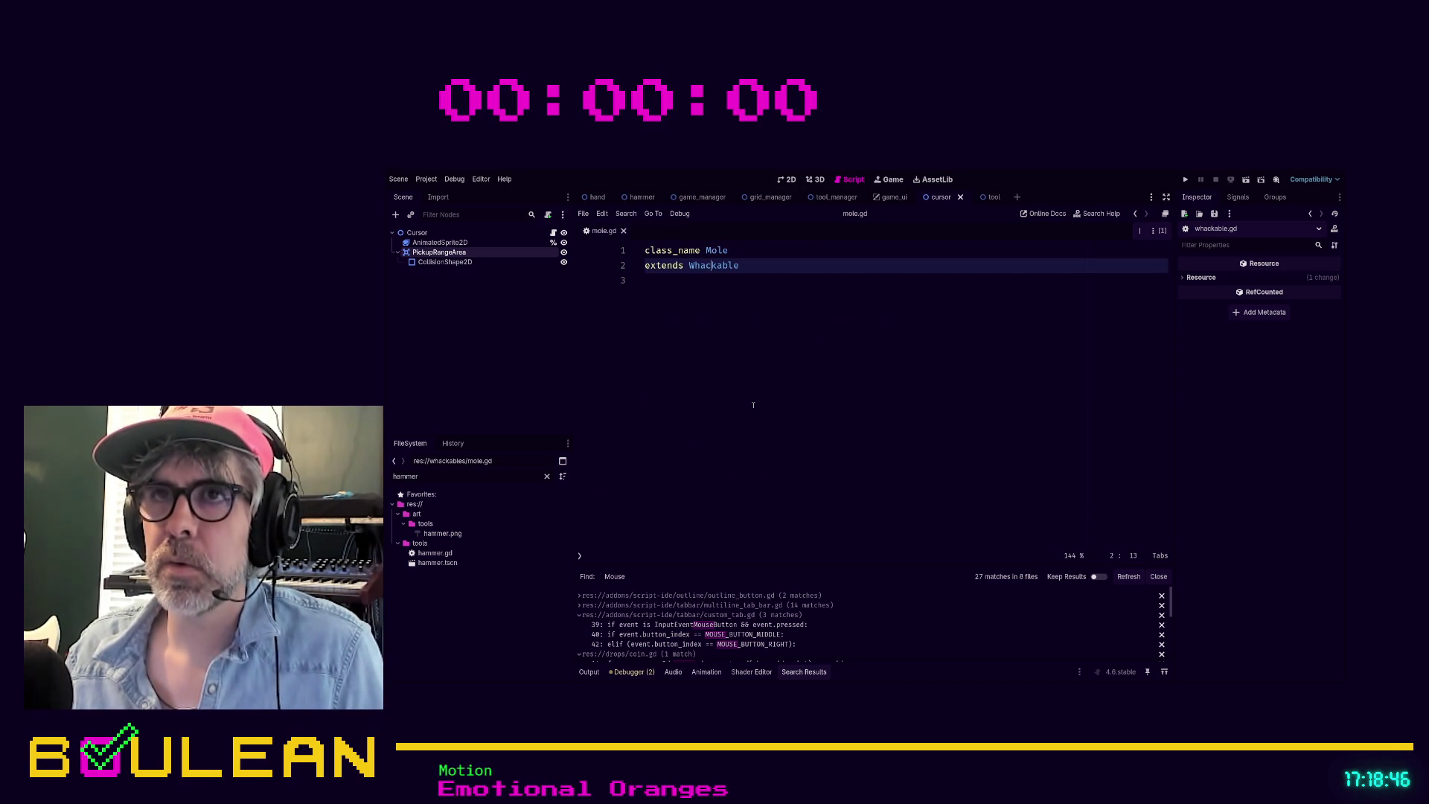
key(ctrl+w)
click(982, 198)
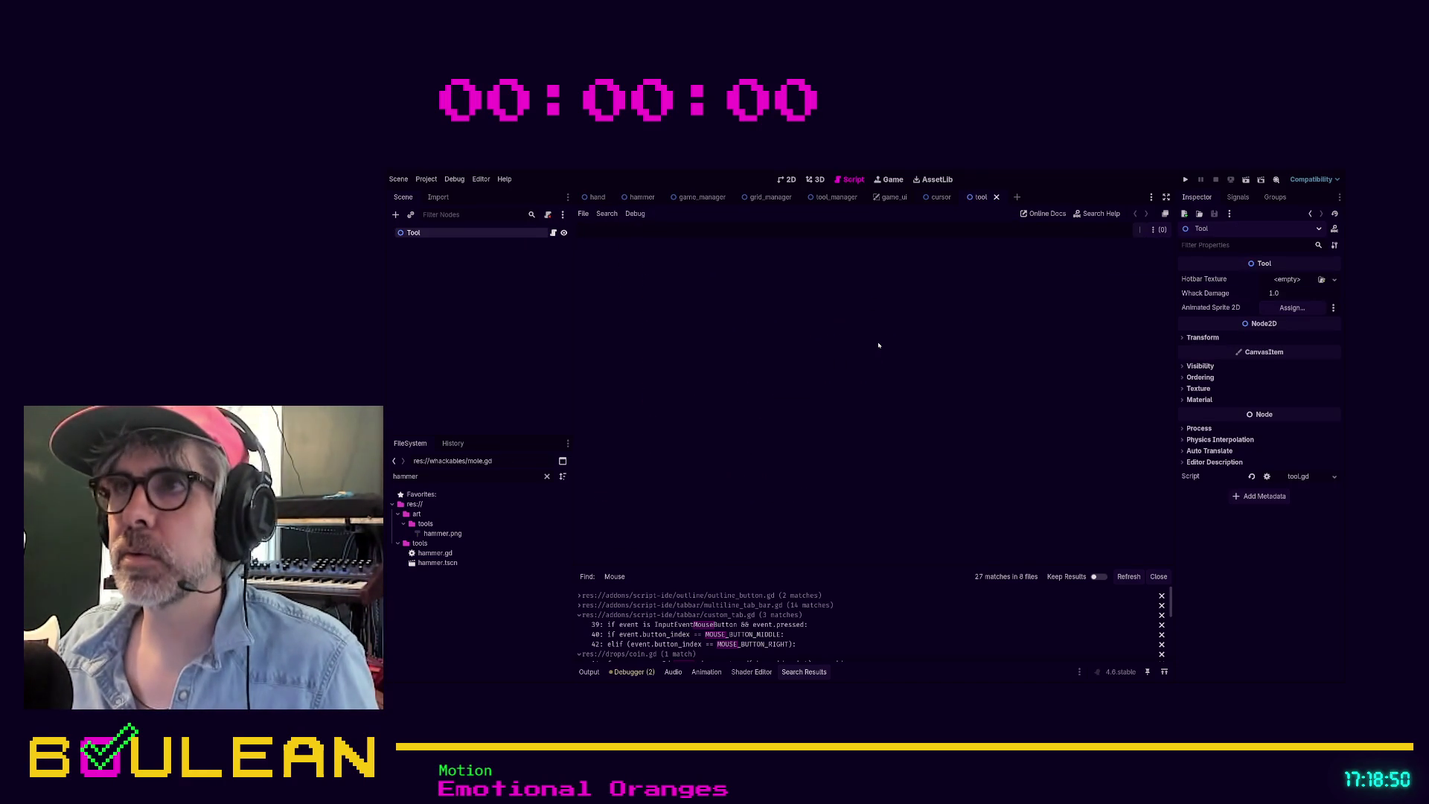
Step: Close the tool, stray empty, cursor, game_ui, tool_manager and grid_manager scene tabs
click(995, 198)
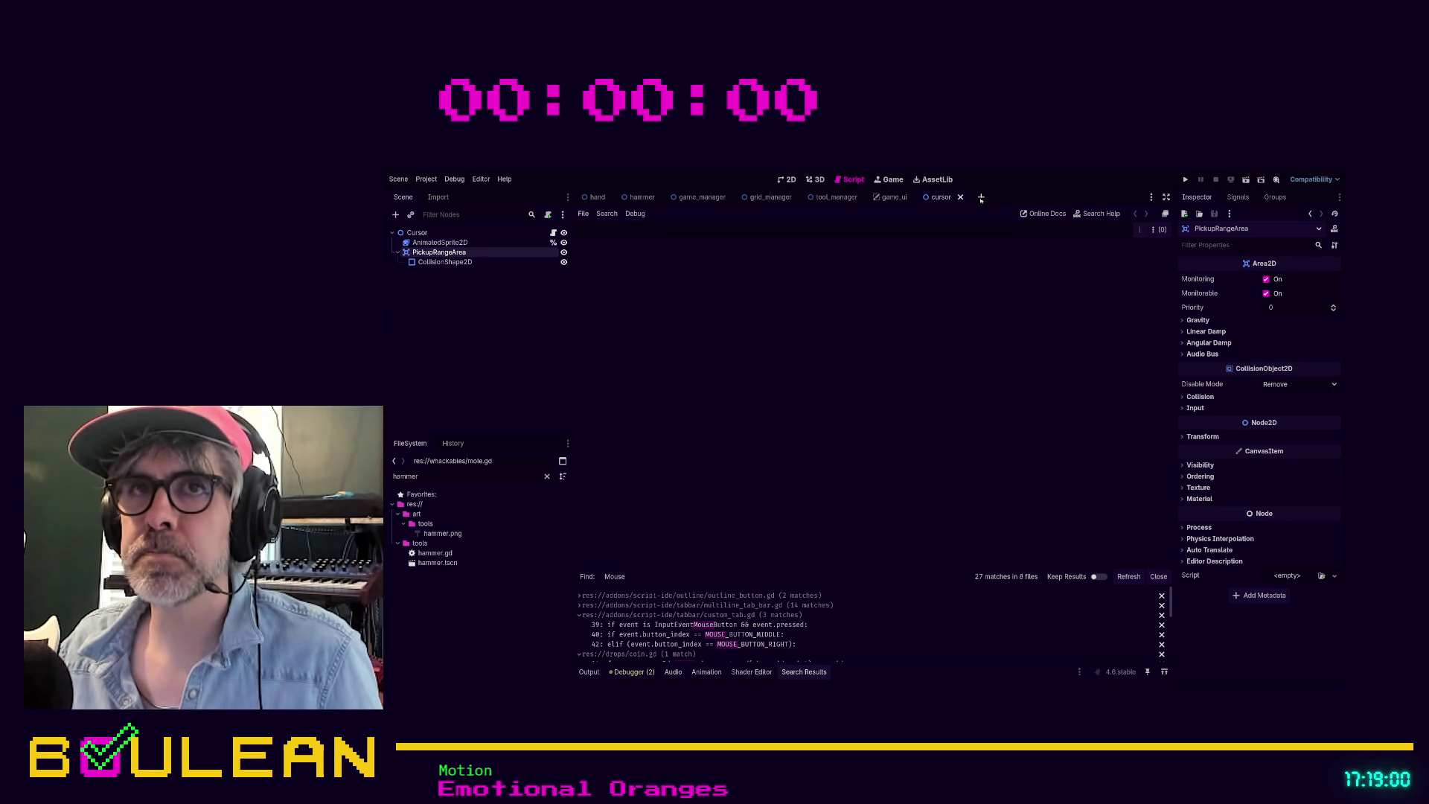
click(981, 198)
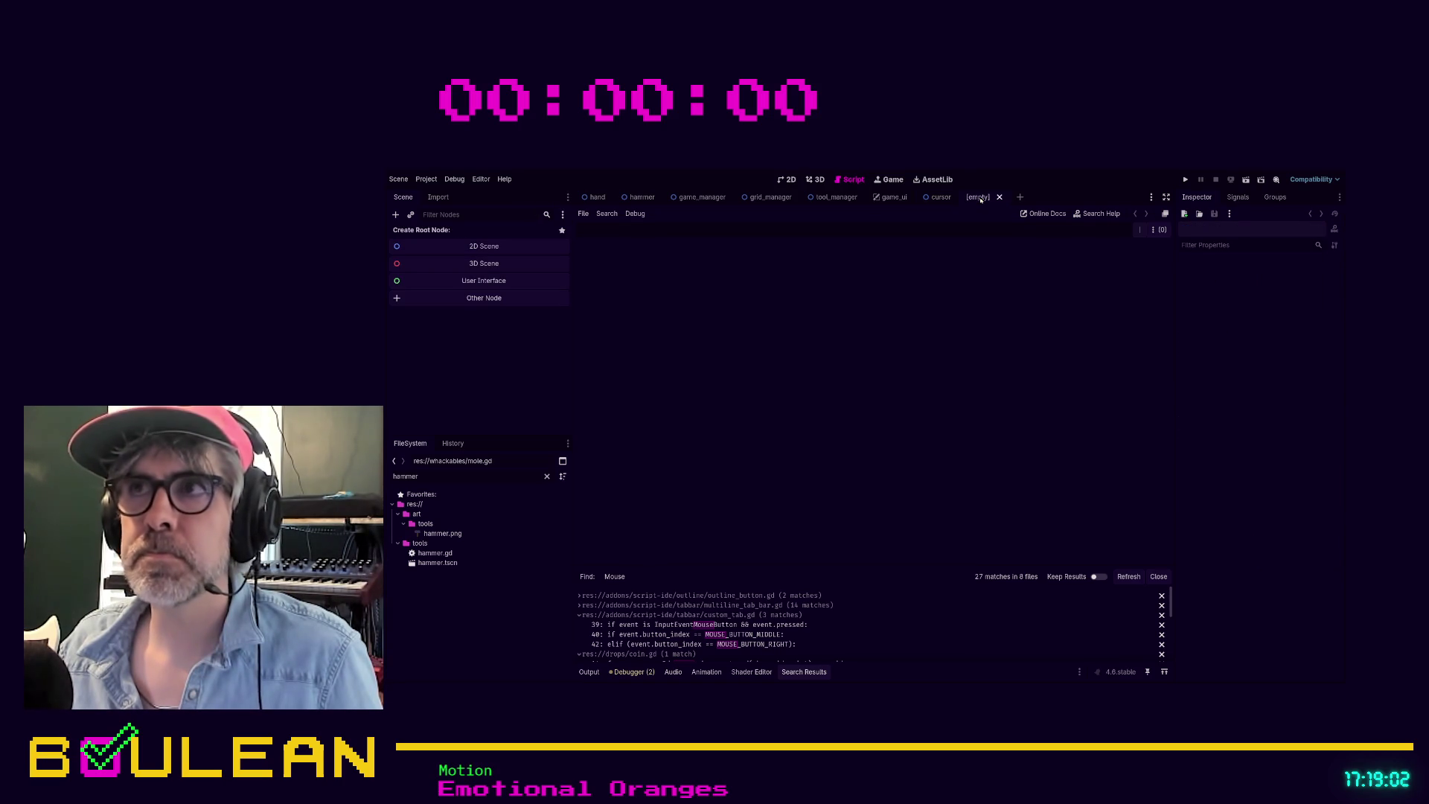
click(999, 197)
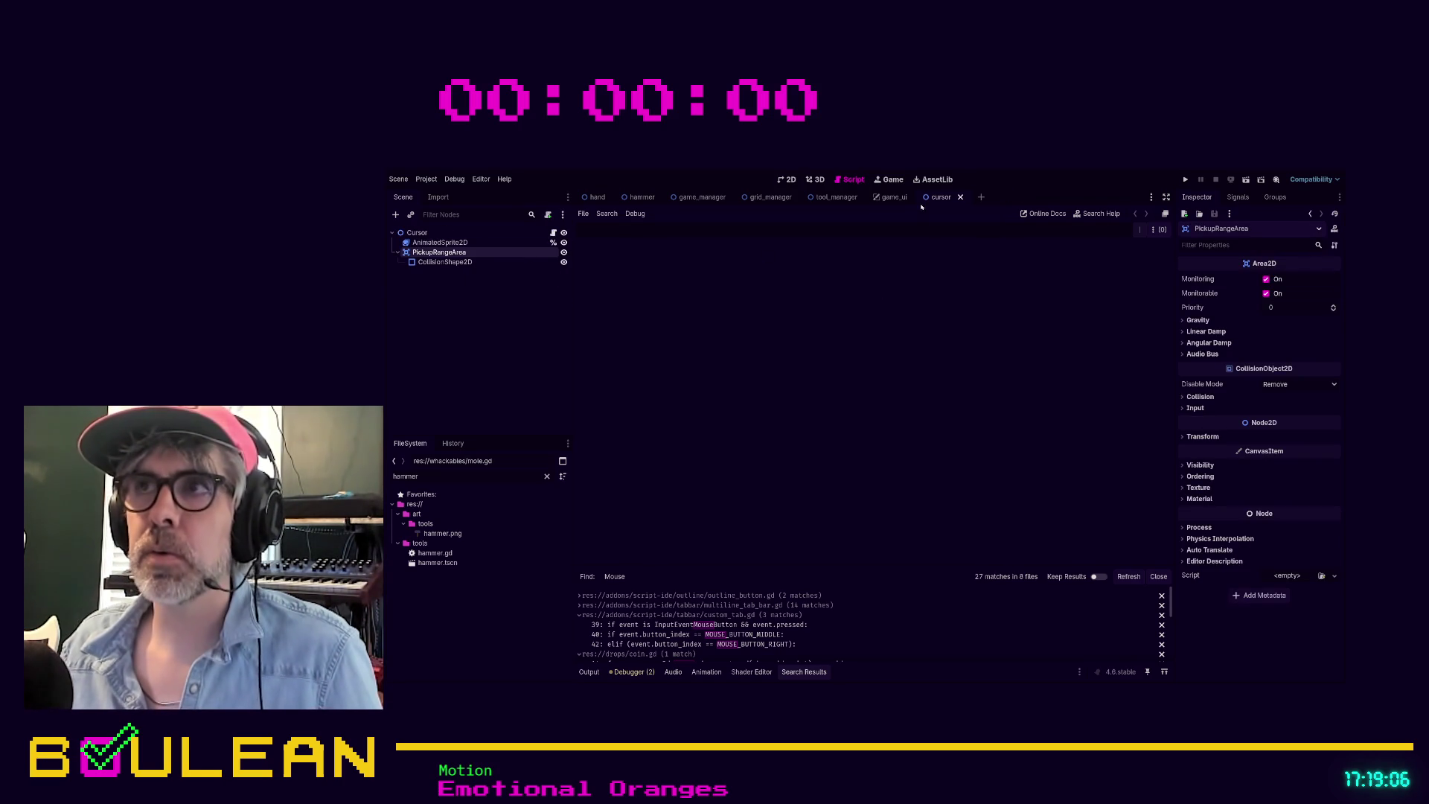
click(960, 198)
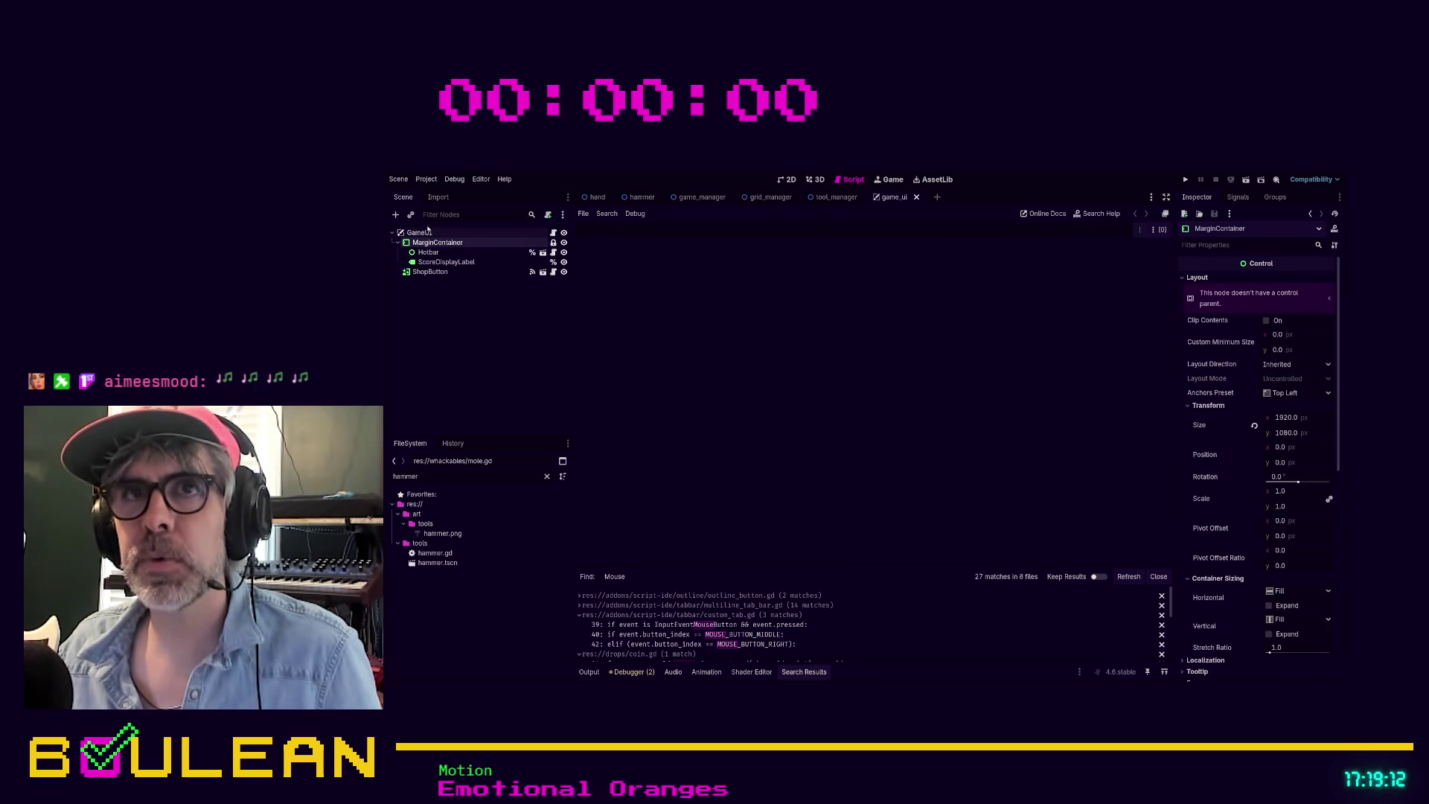
click(916, 198)
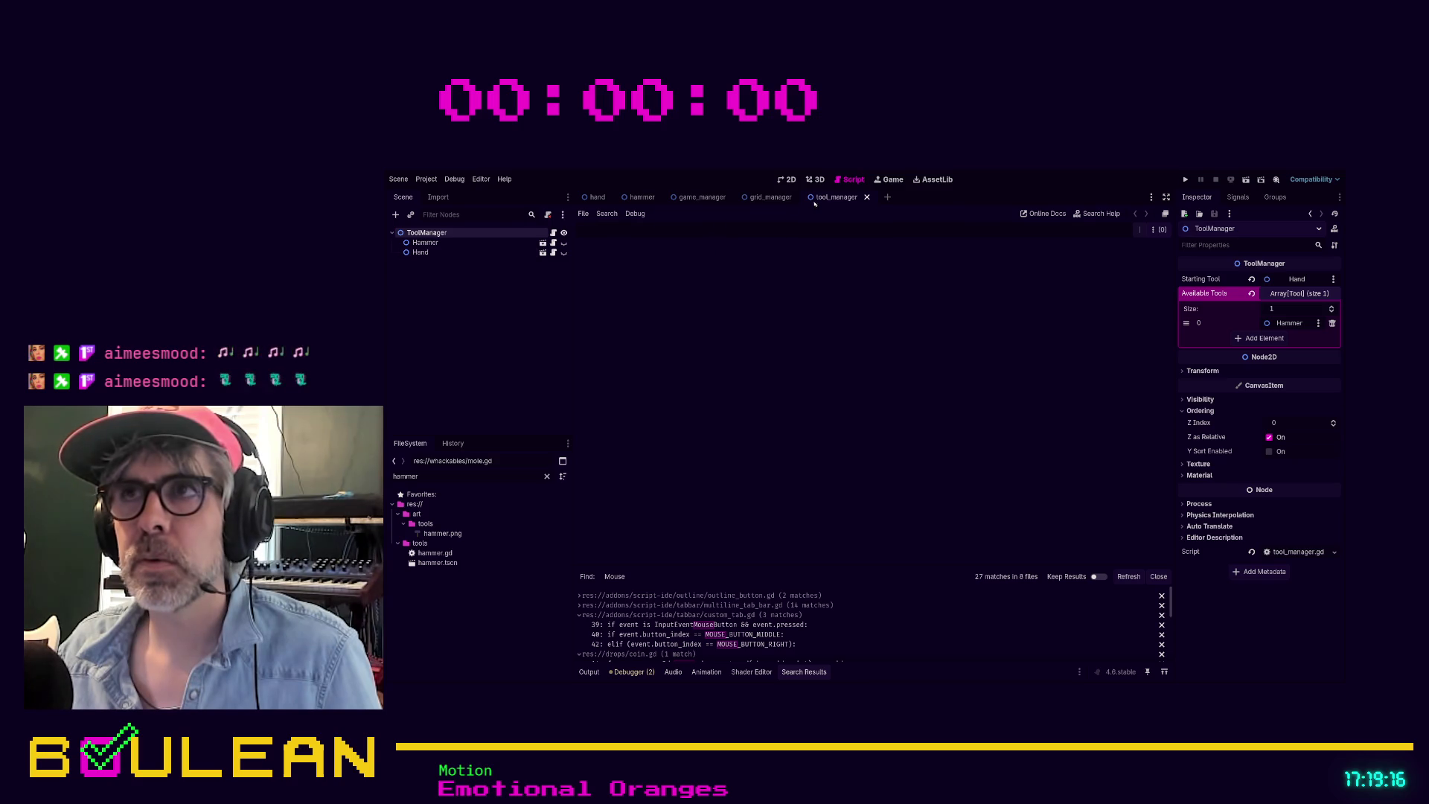
click(867, 197)
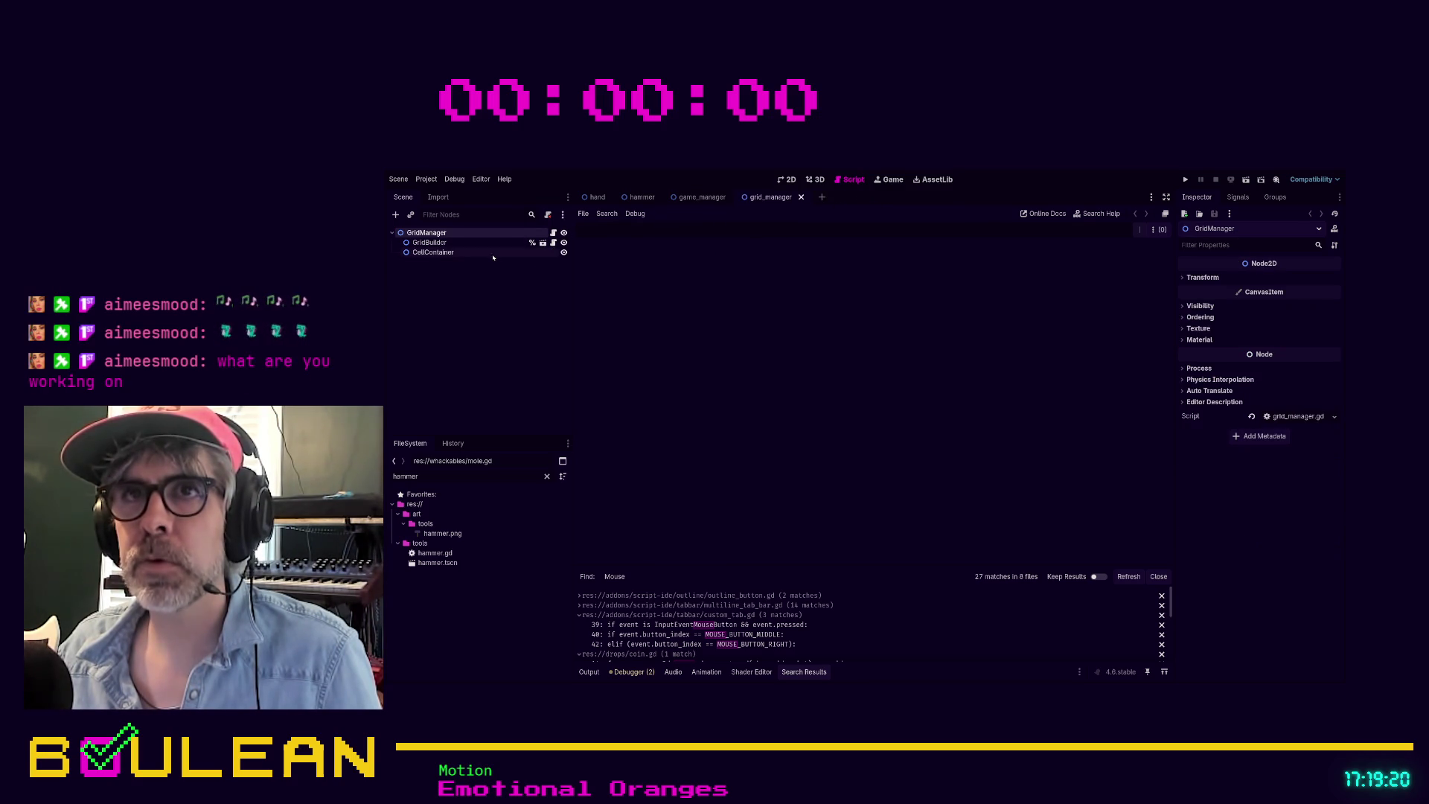
click(801, 197)
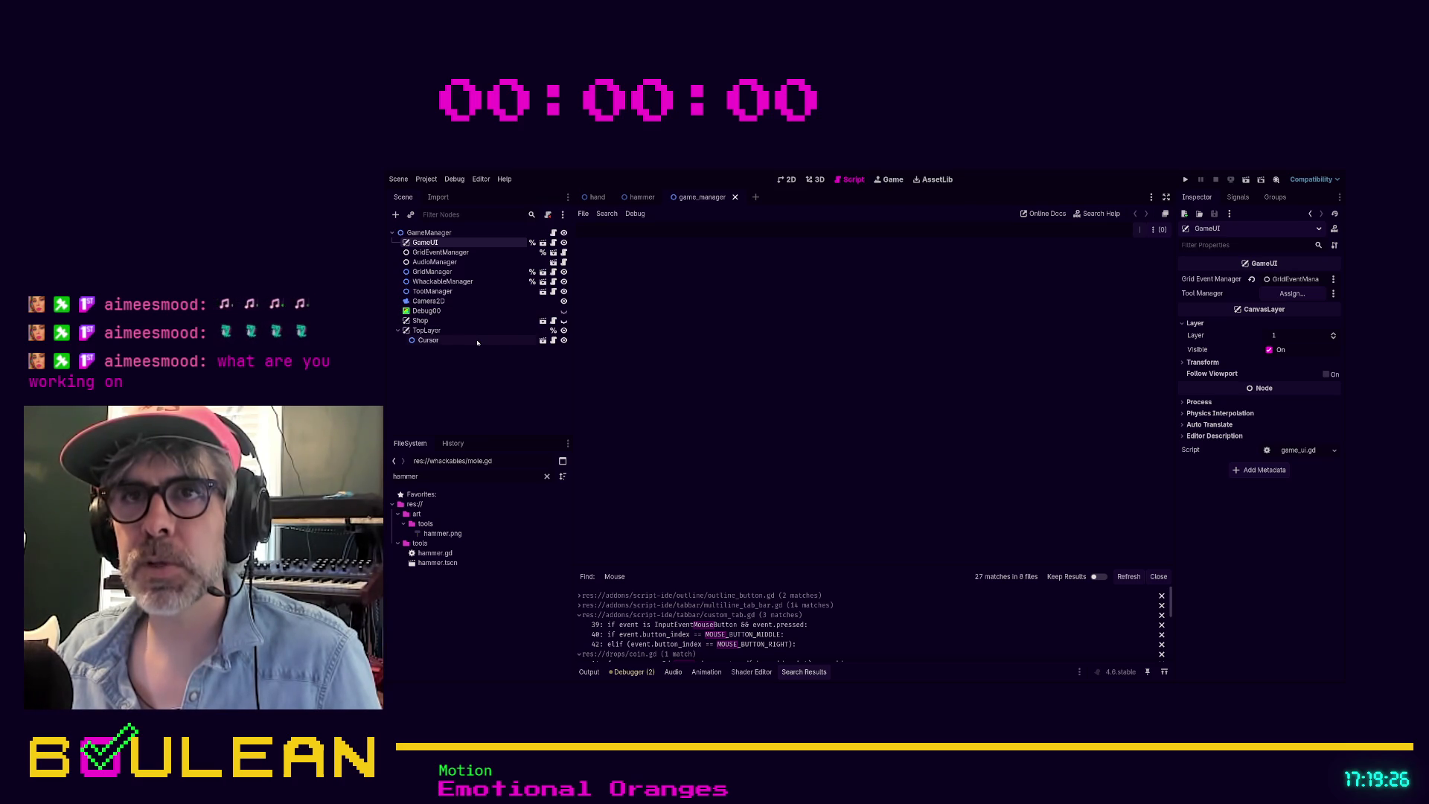
click(563, 321)
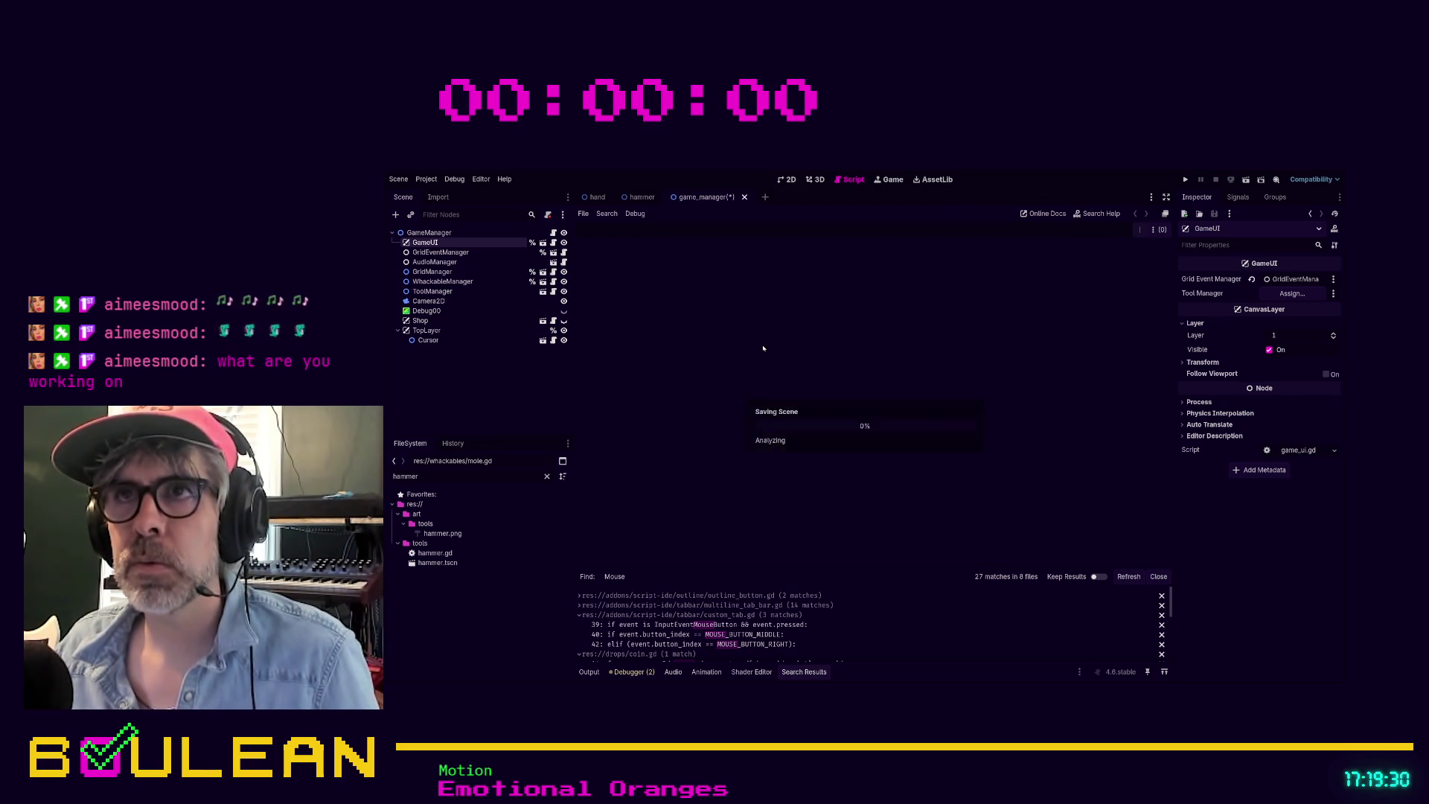
Step: Run the game twice to check the 3x3 grid of BUY buttons, then stop it
key(F5)
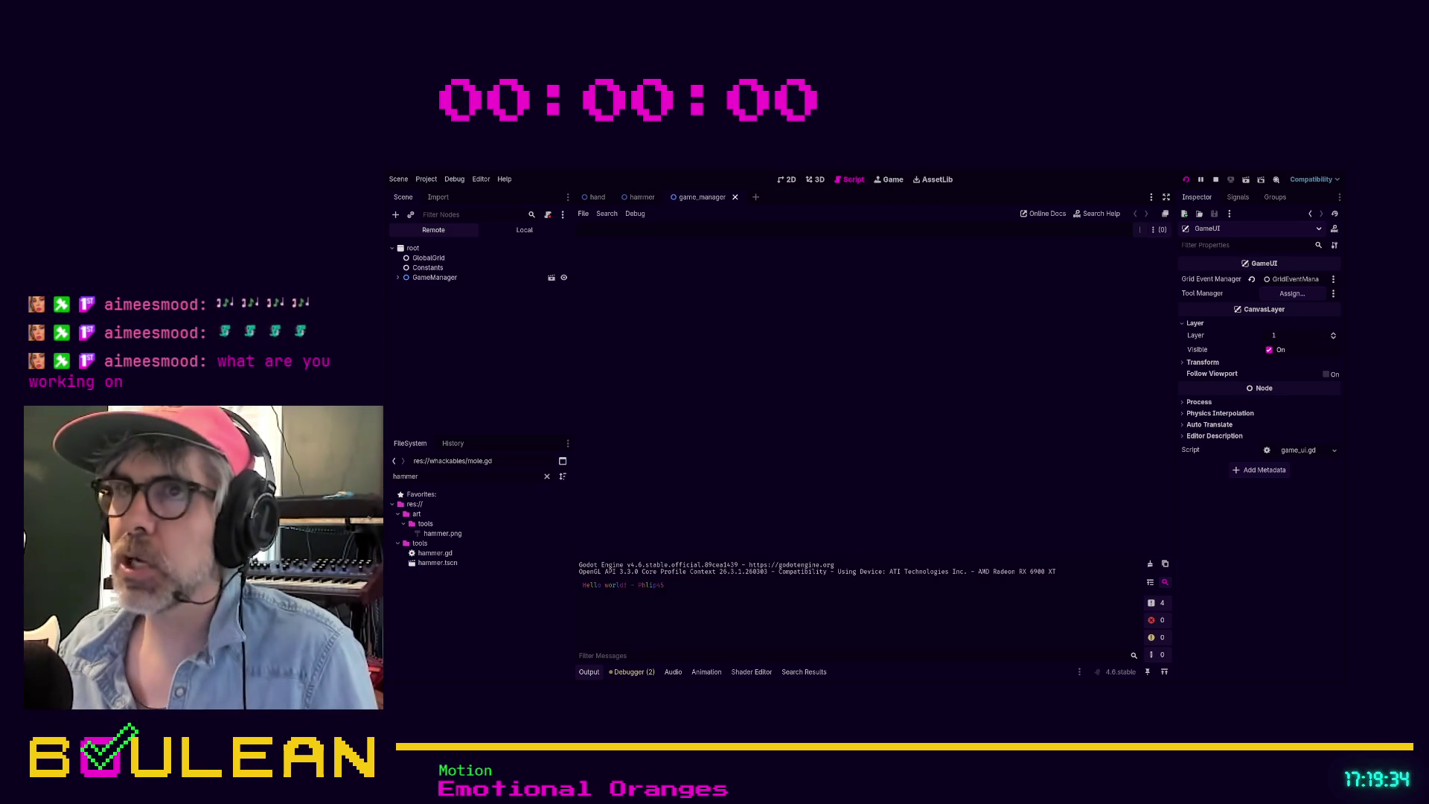
key(F8)
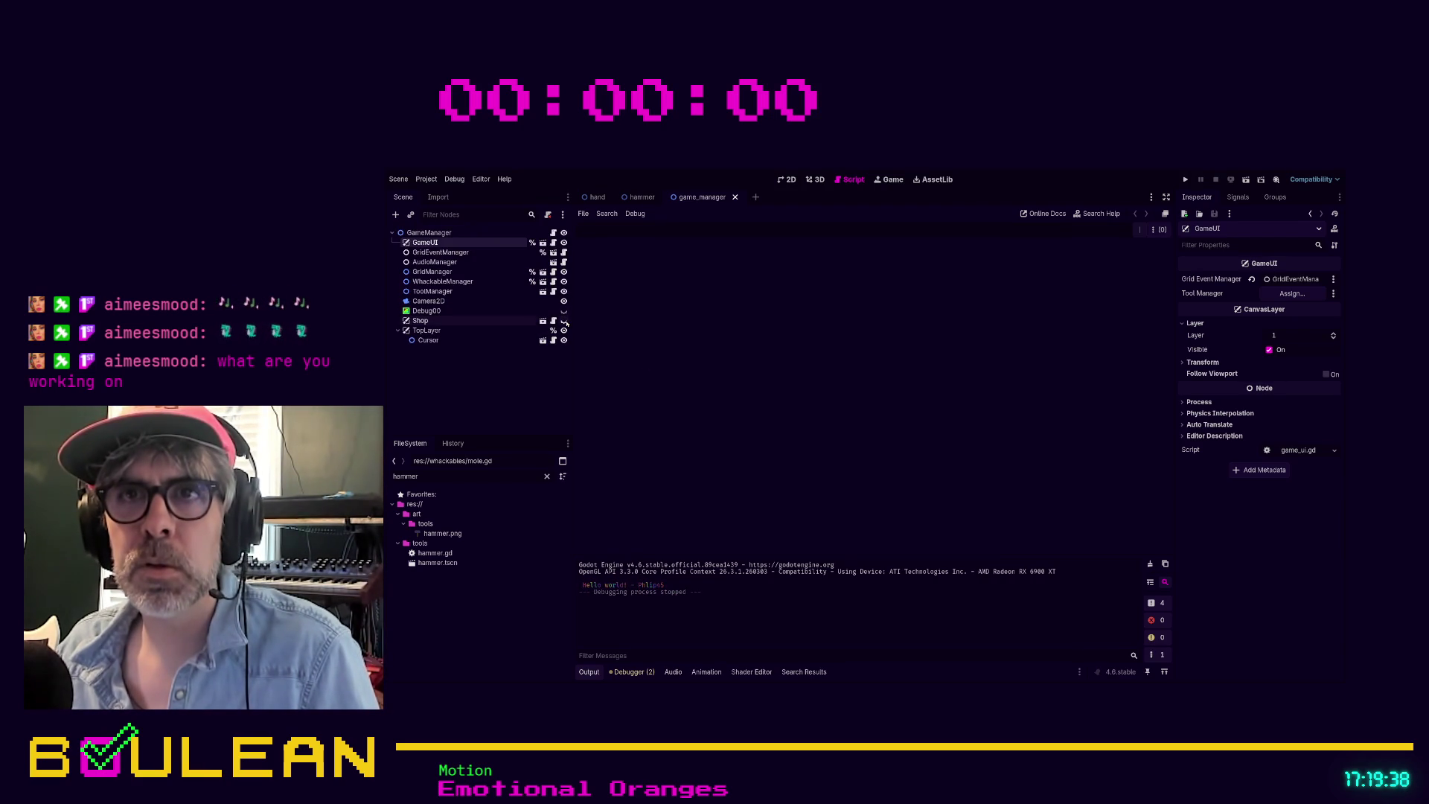
key(F5)
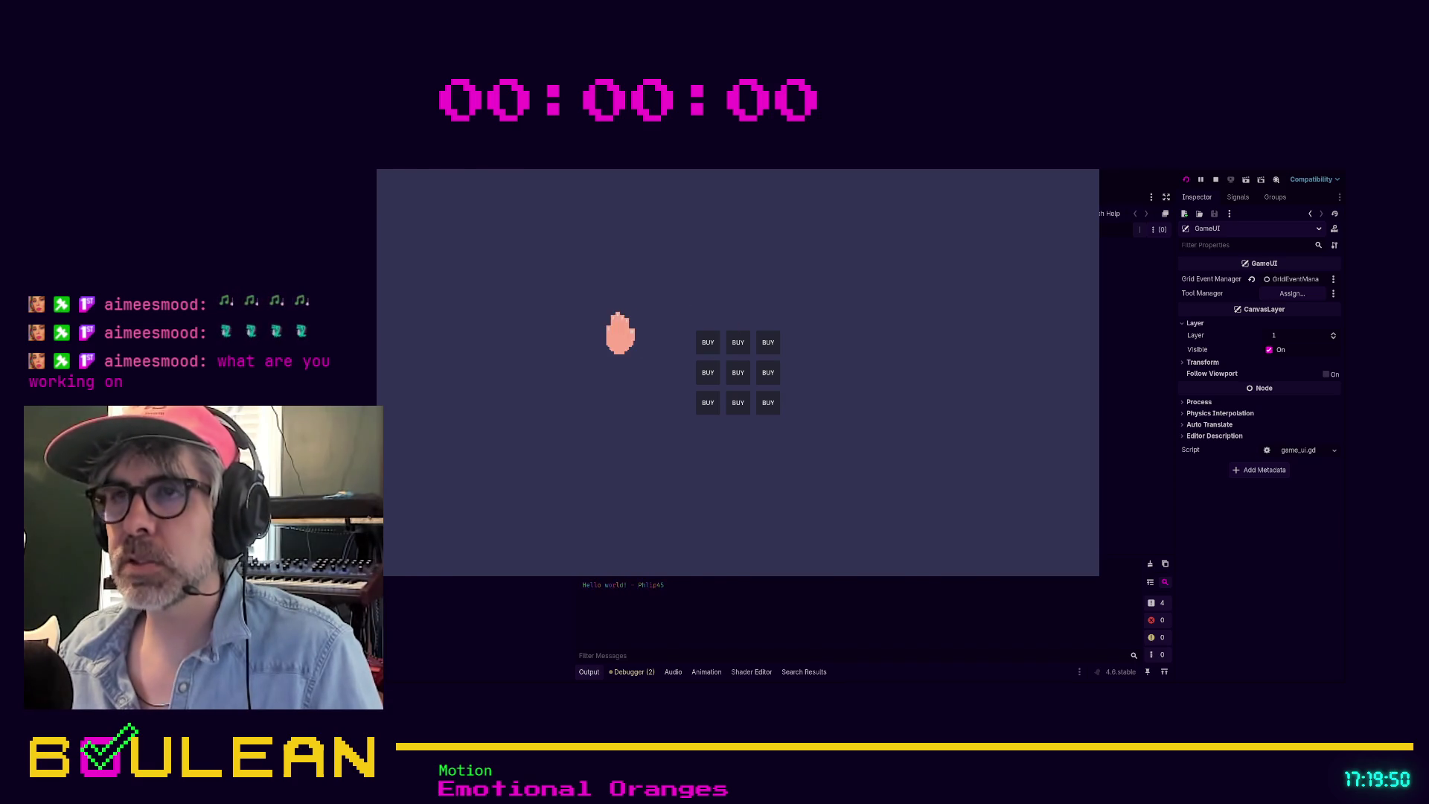
key(F8)
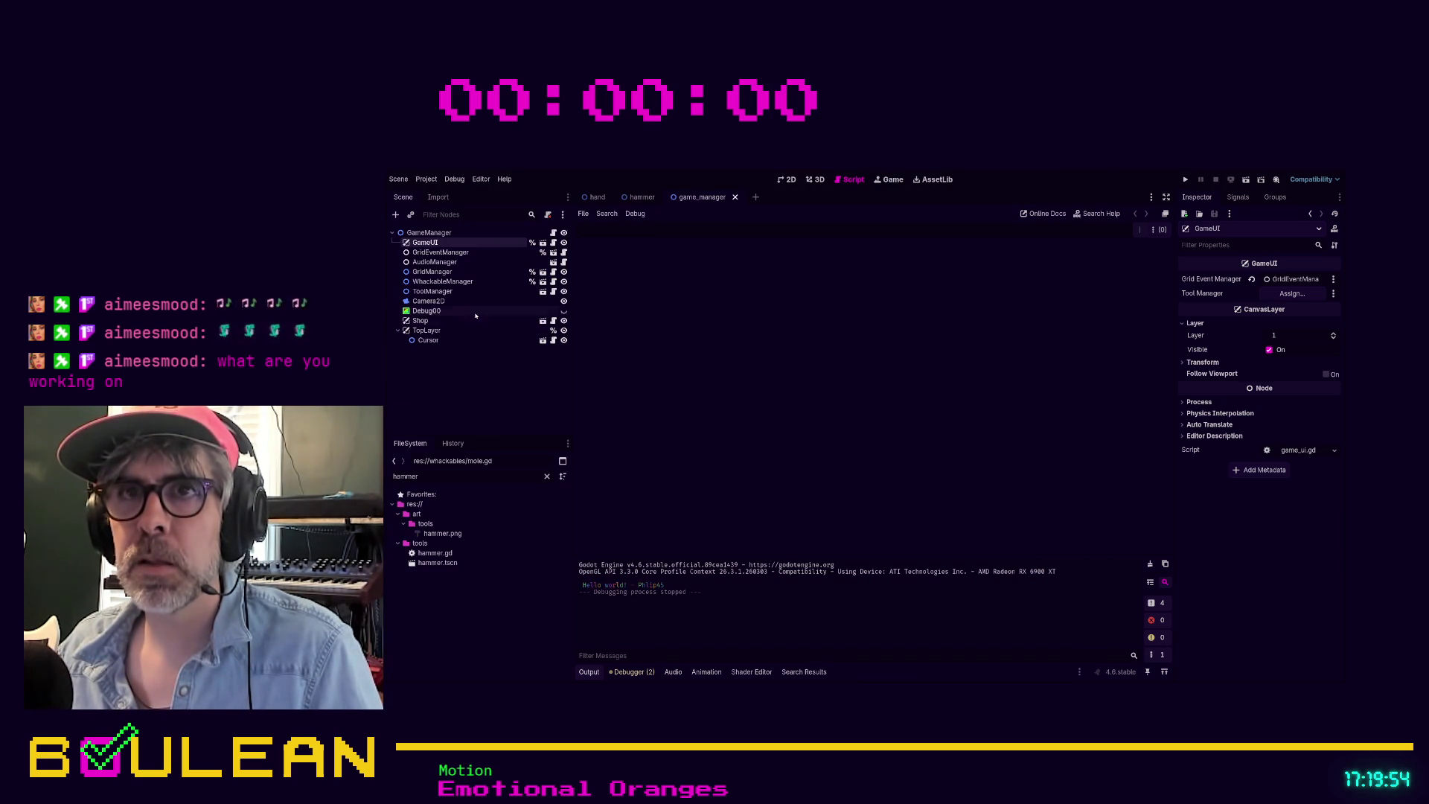
Step: Set the first shop Button's Custom Minimum Size to 128 × 128 and run the game
click(544, 323)
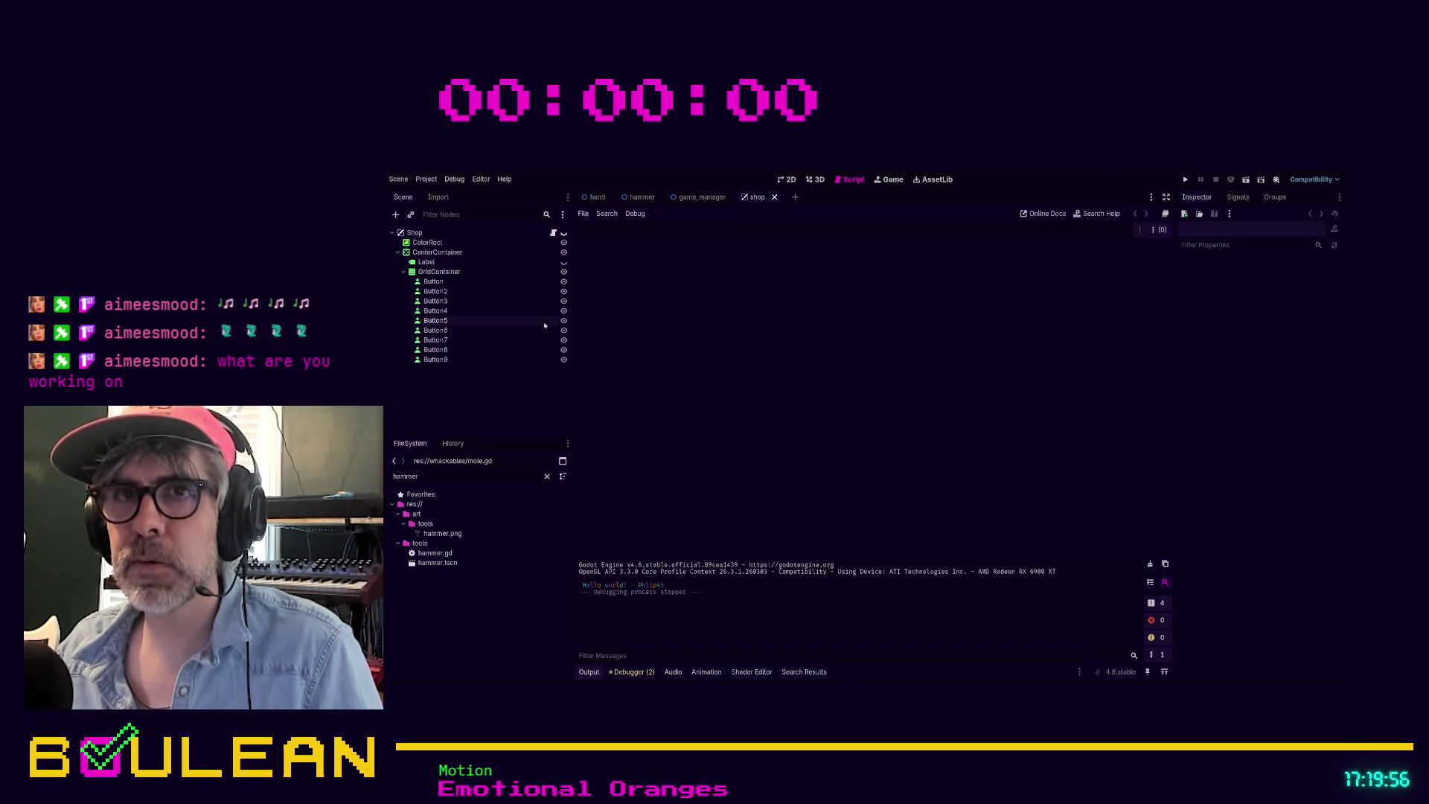
click(549, 283)
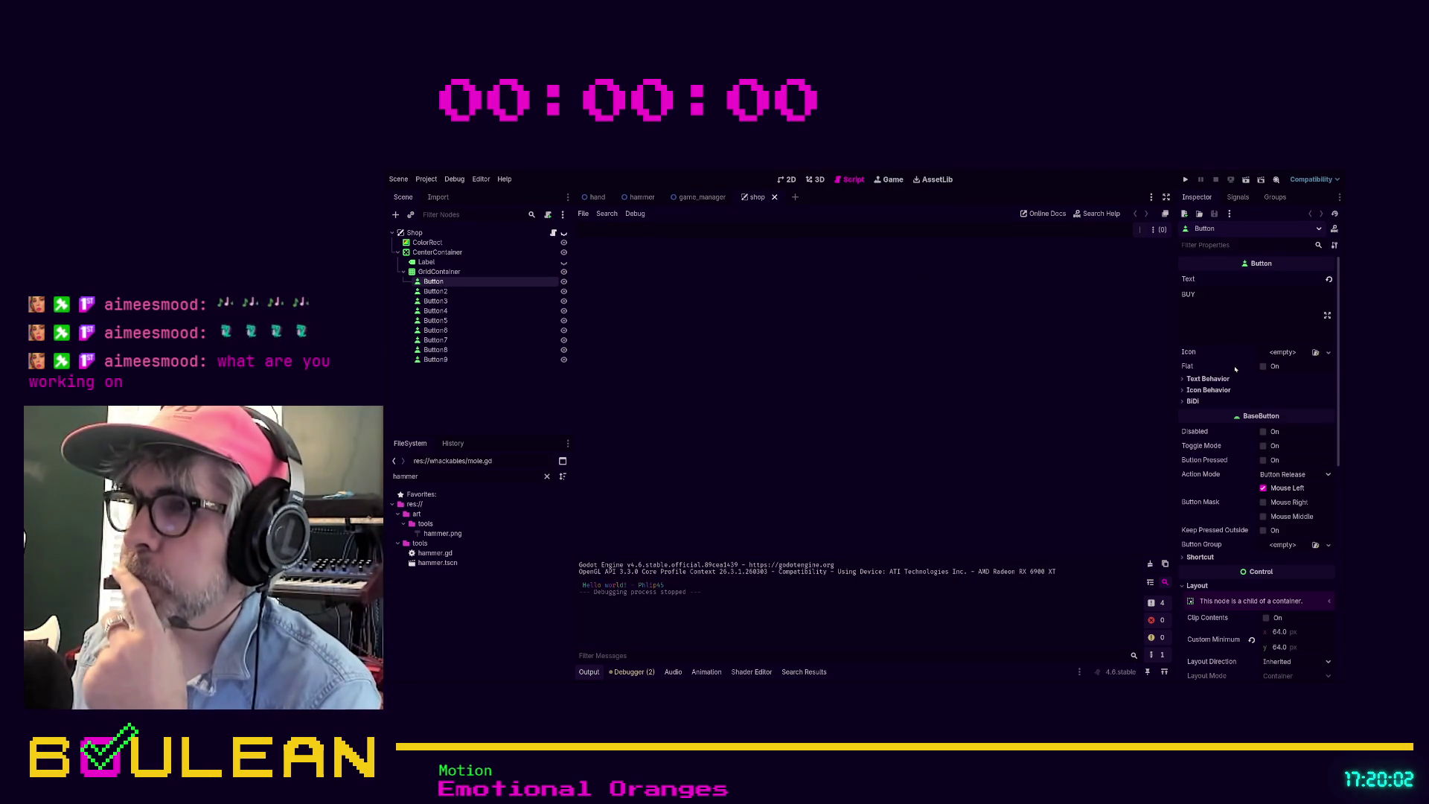
scroll(1236, 369, down, 3)
scroll(1236, 369, down, 3)
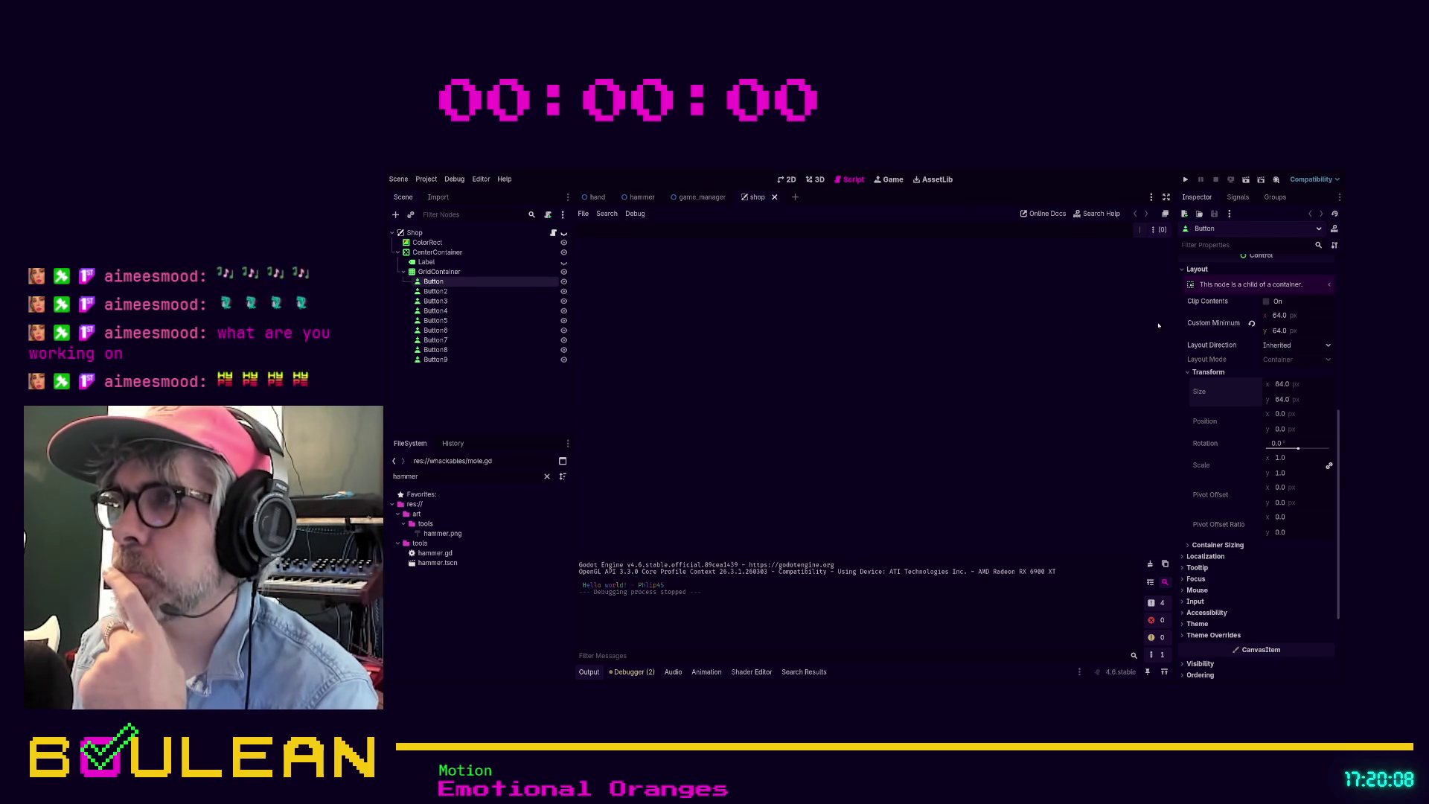
click(1280, 316)
text(128)
key(Tab)
text(128)
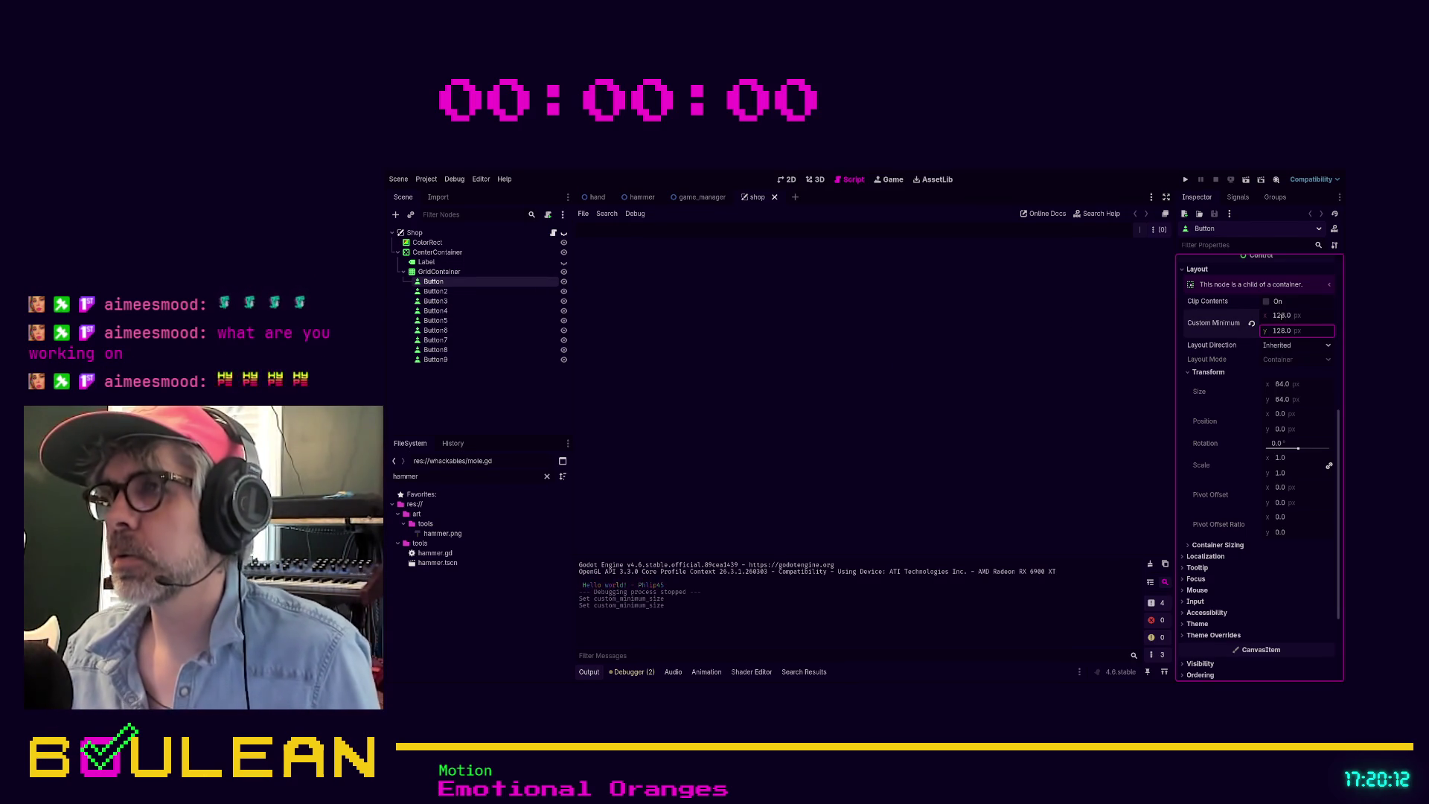
key(F5)
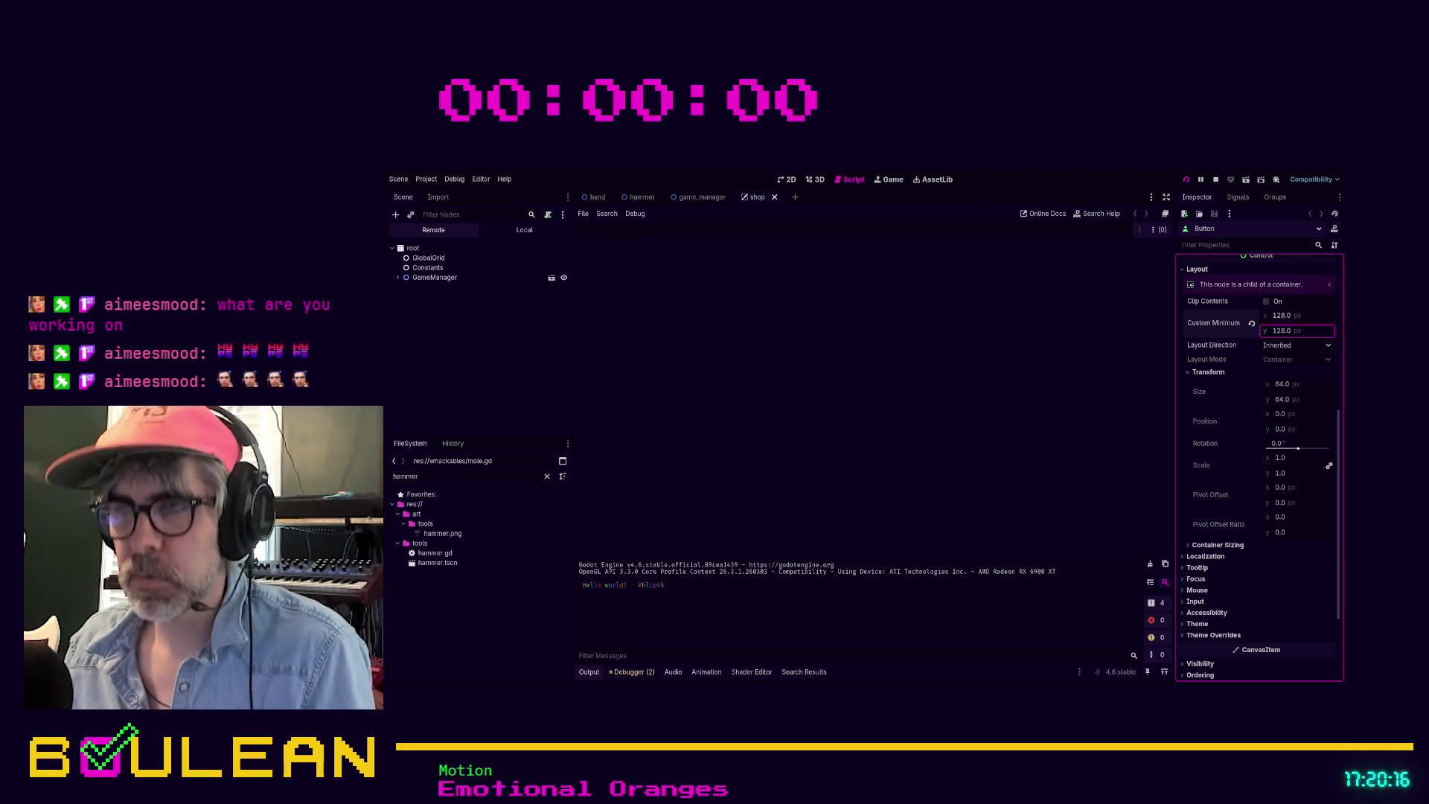
Step: Select Button2 through Button9 and set their Custom Minimum Size to 128 × 128
click(439, 291)
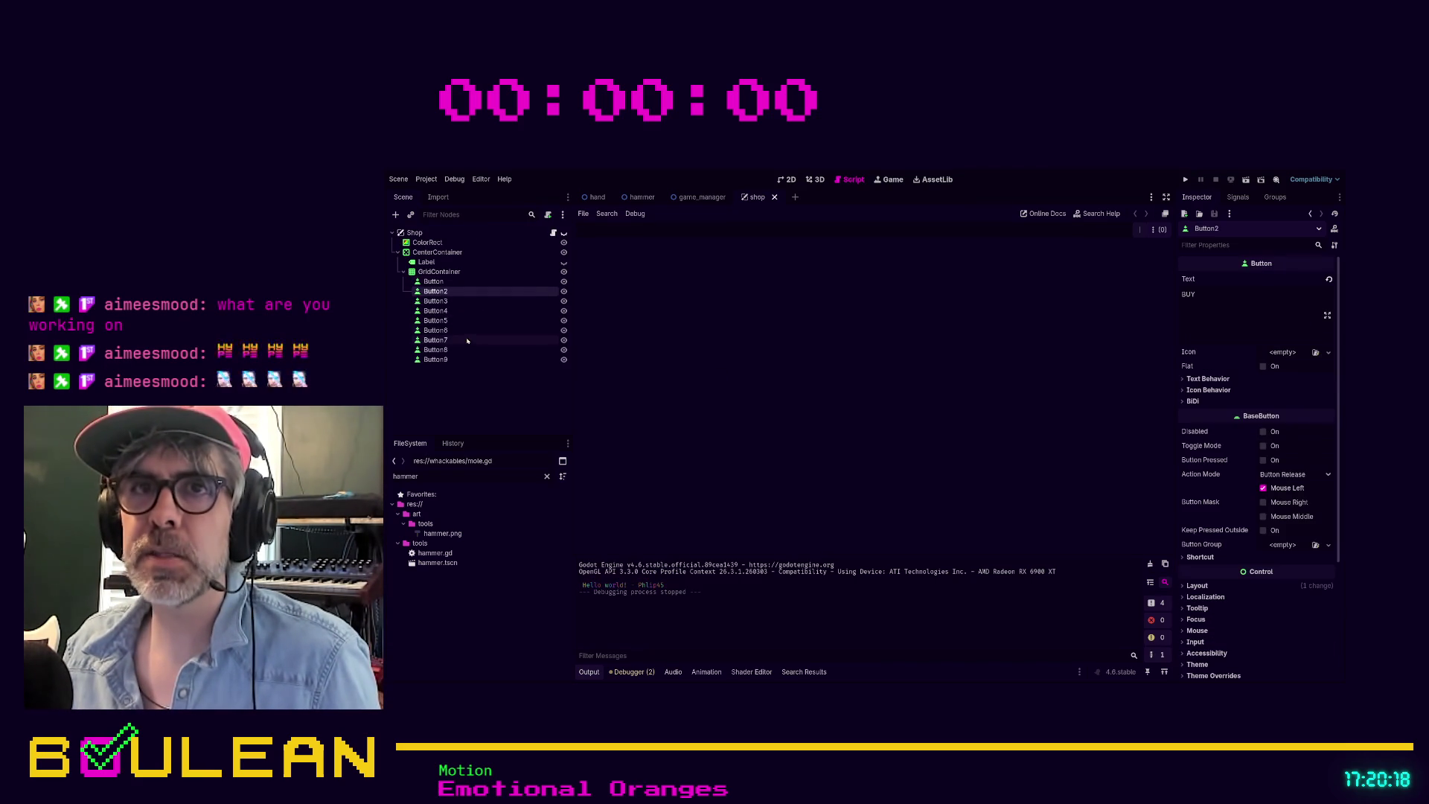
shift+click(450, 360)
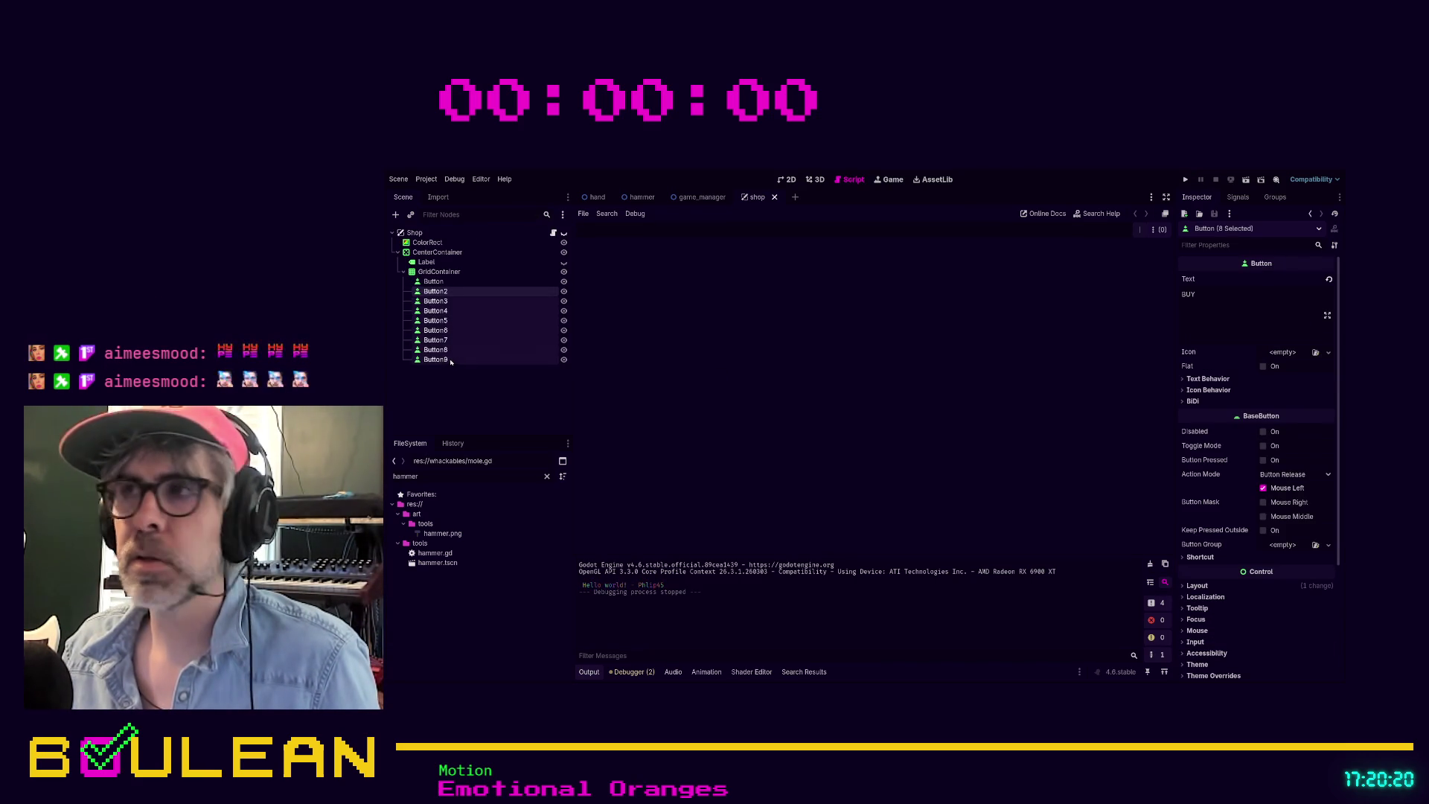
click(1224, 246)
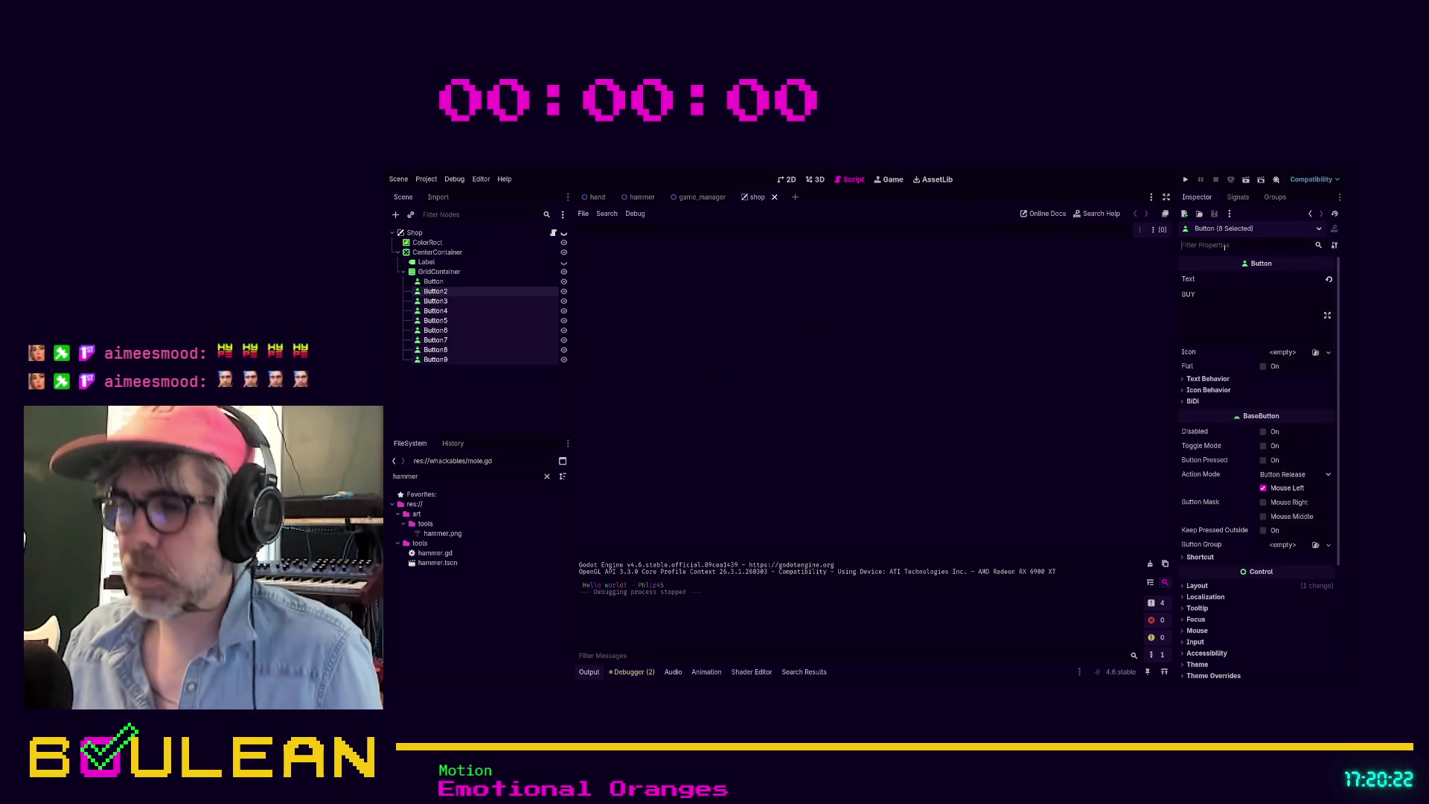
text(min)
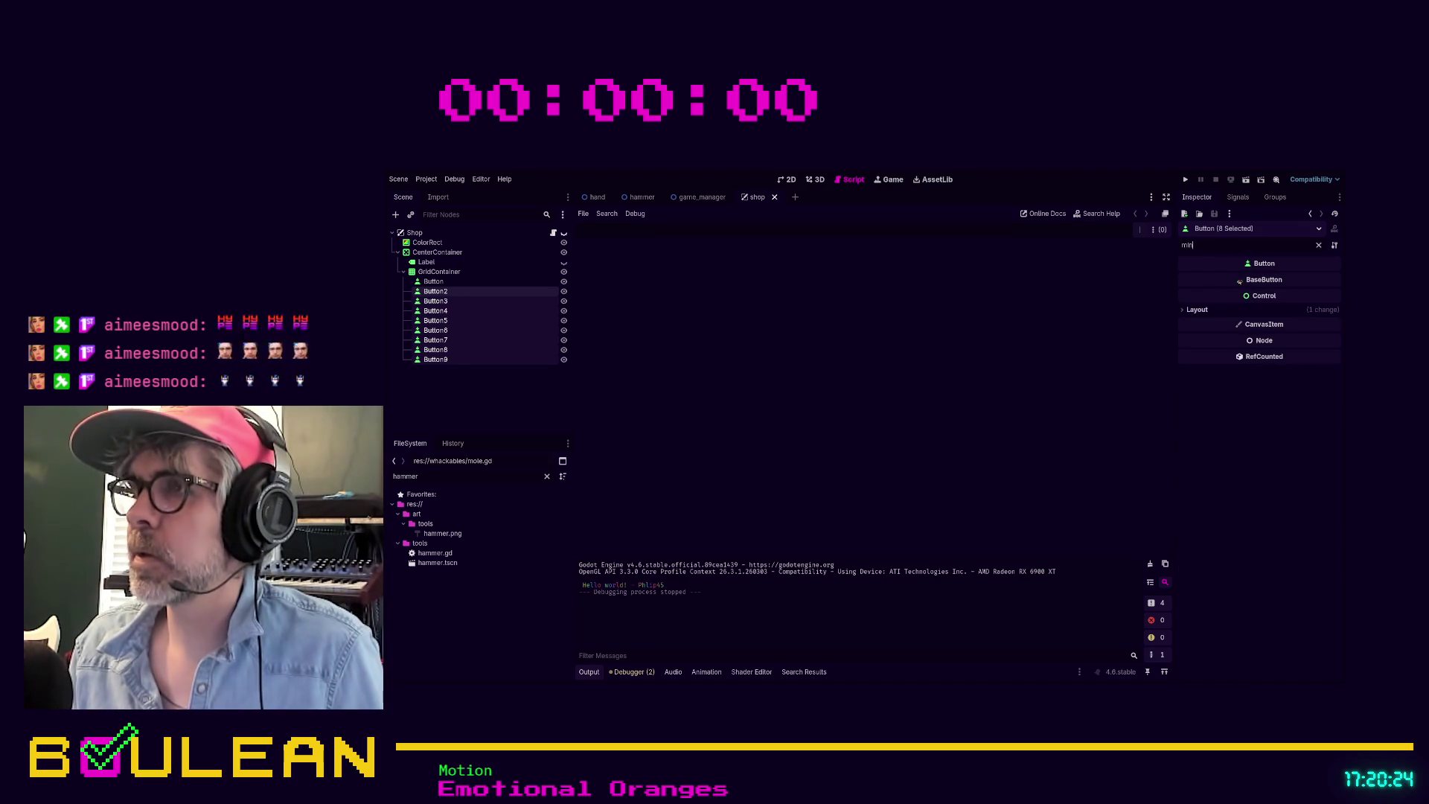
click(1197, 310)
click(1282, 323)
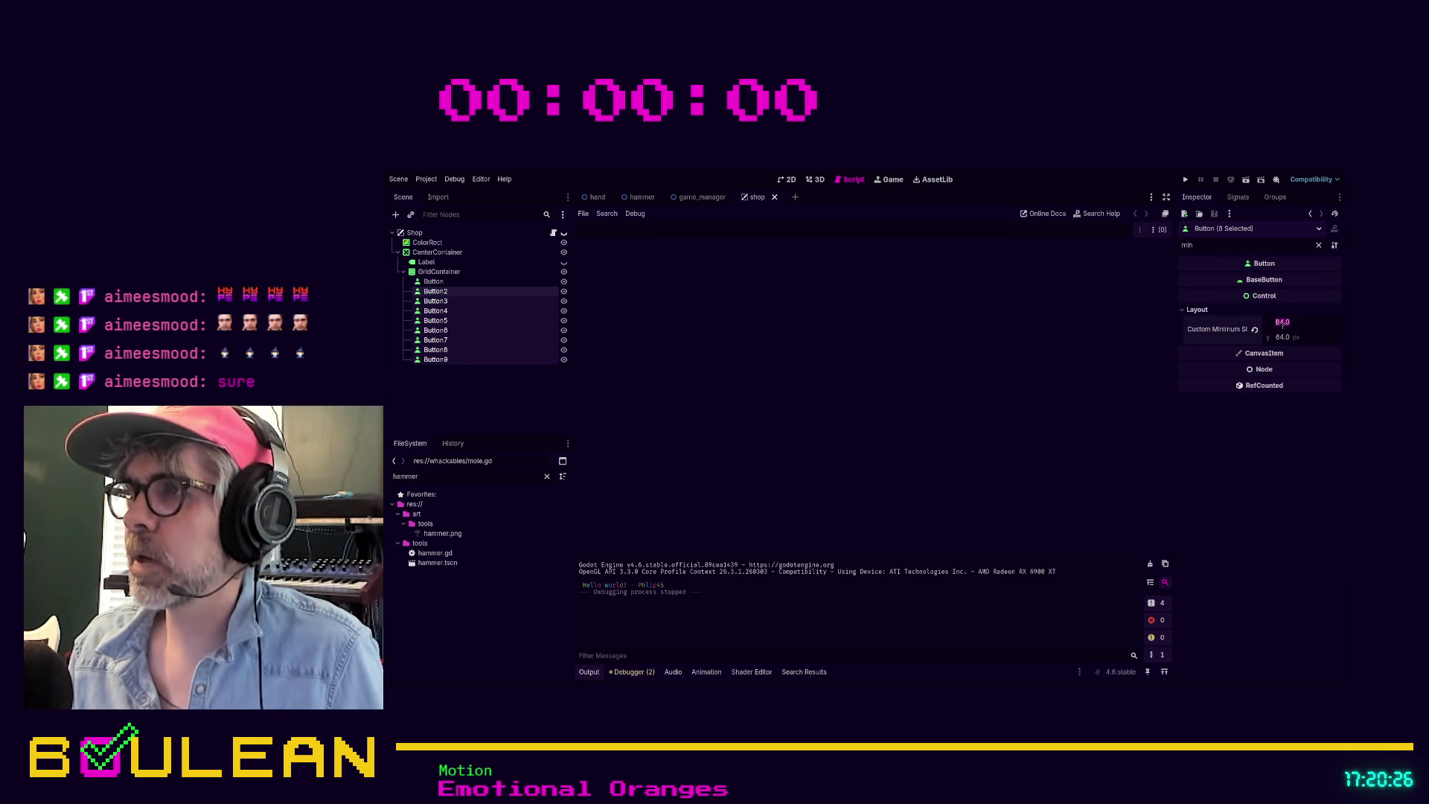
text(128)
key(Tab)
text(128)
key(Return)
Step: Run the game to check the enlarged buttons, then stop it
key(F5)
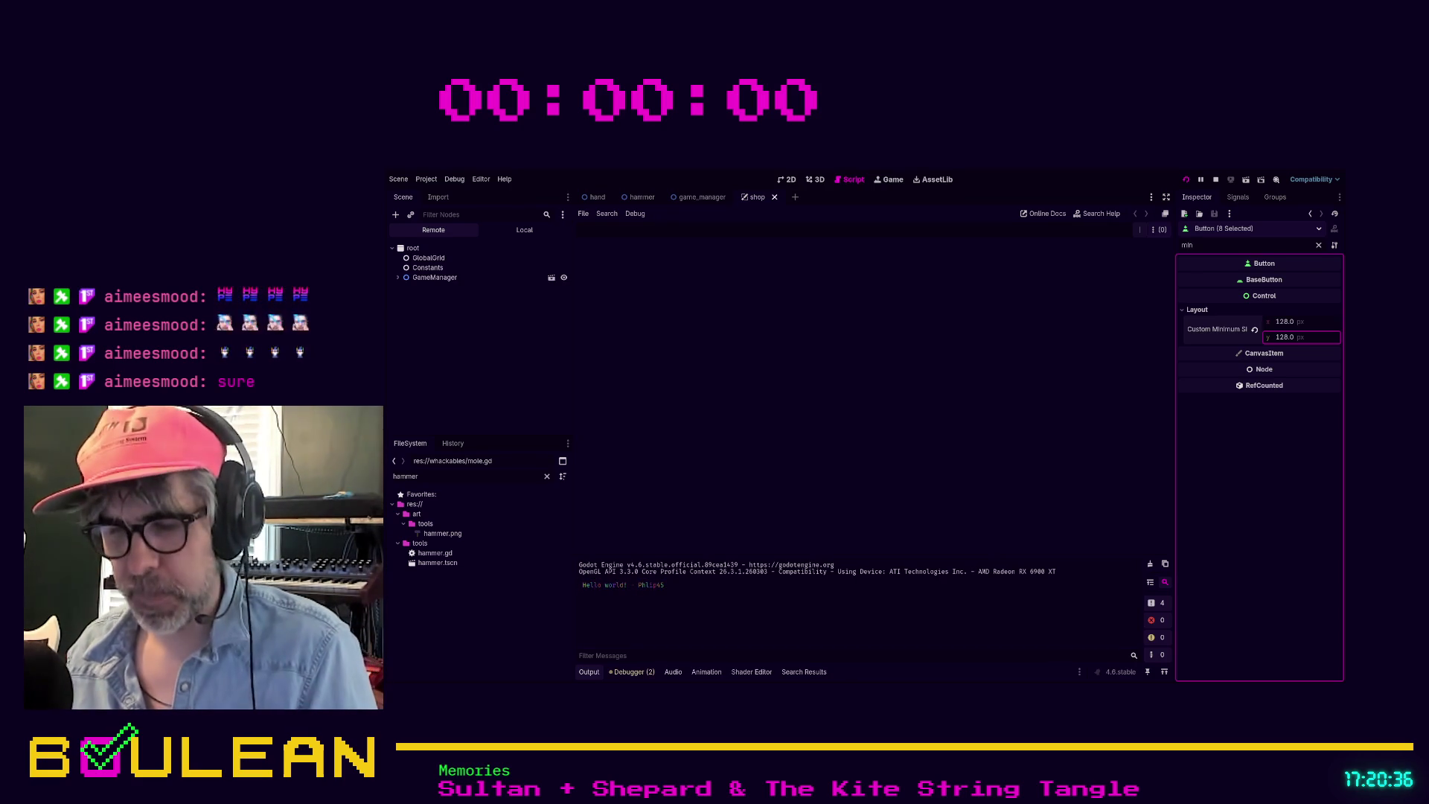
key(F8)
click(759, 201)
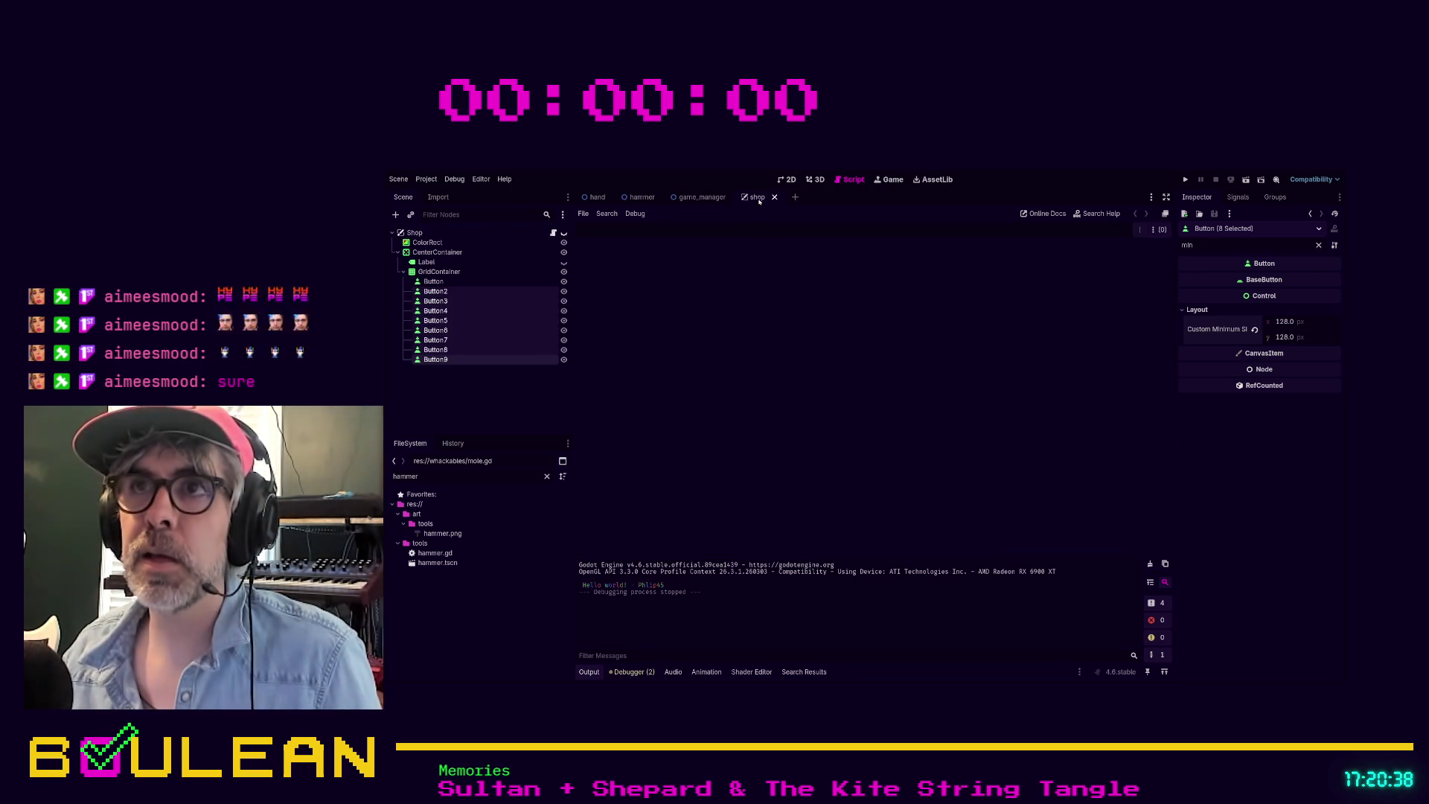
Step: Close the shop scene, hide the Shop node, review the hammer's nodes, then close the hammer and hand scenes
click(774, 198)
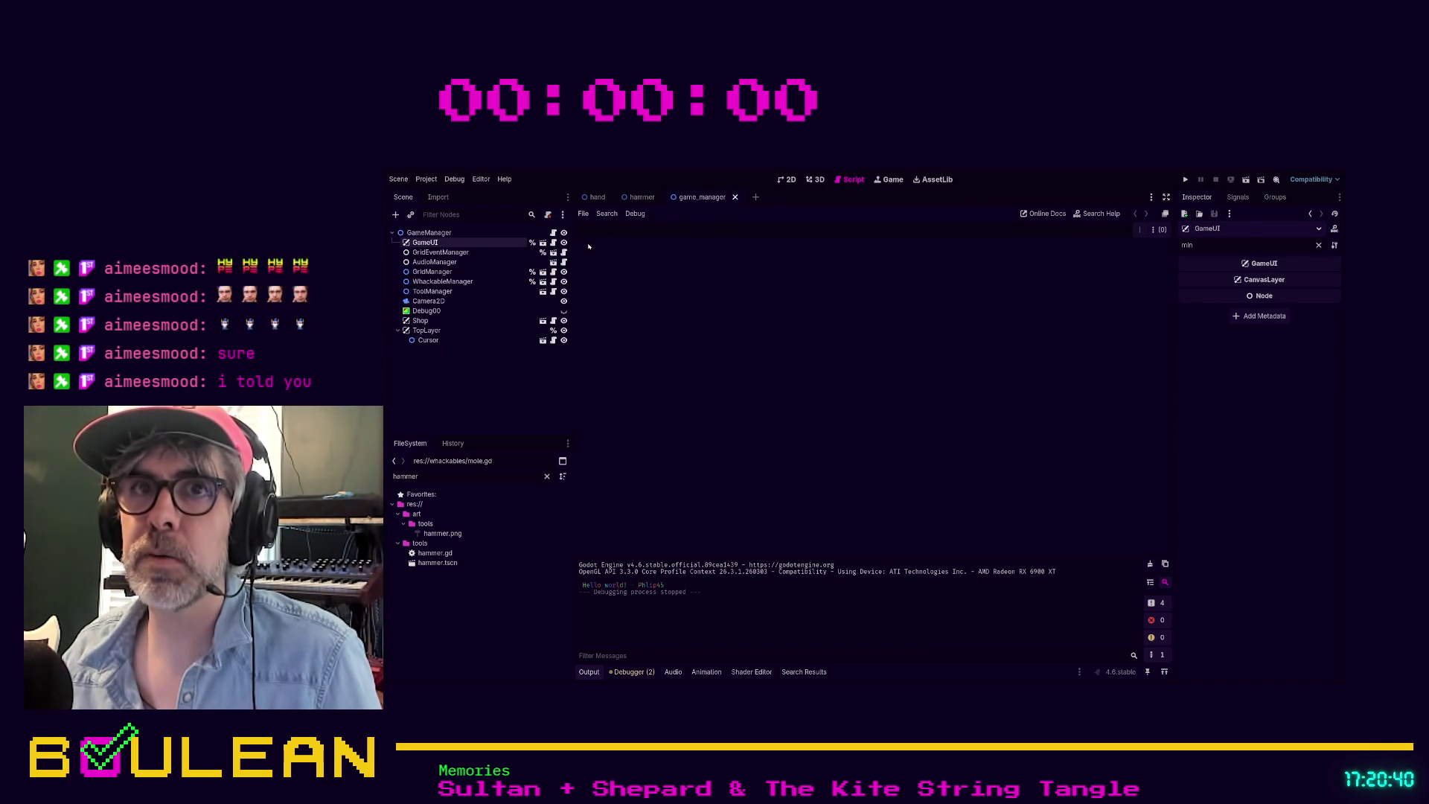
click(563, 321)
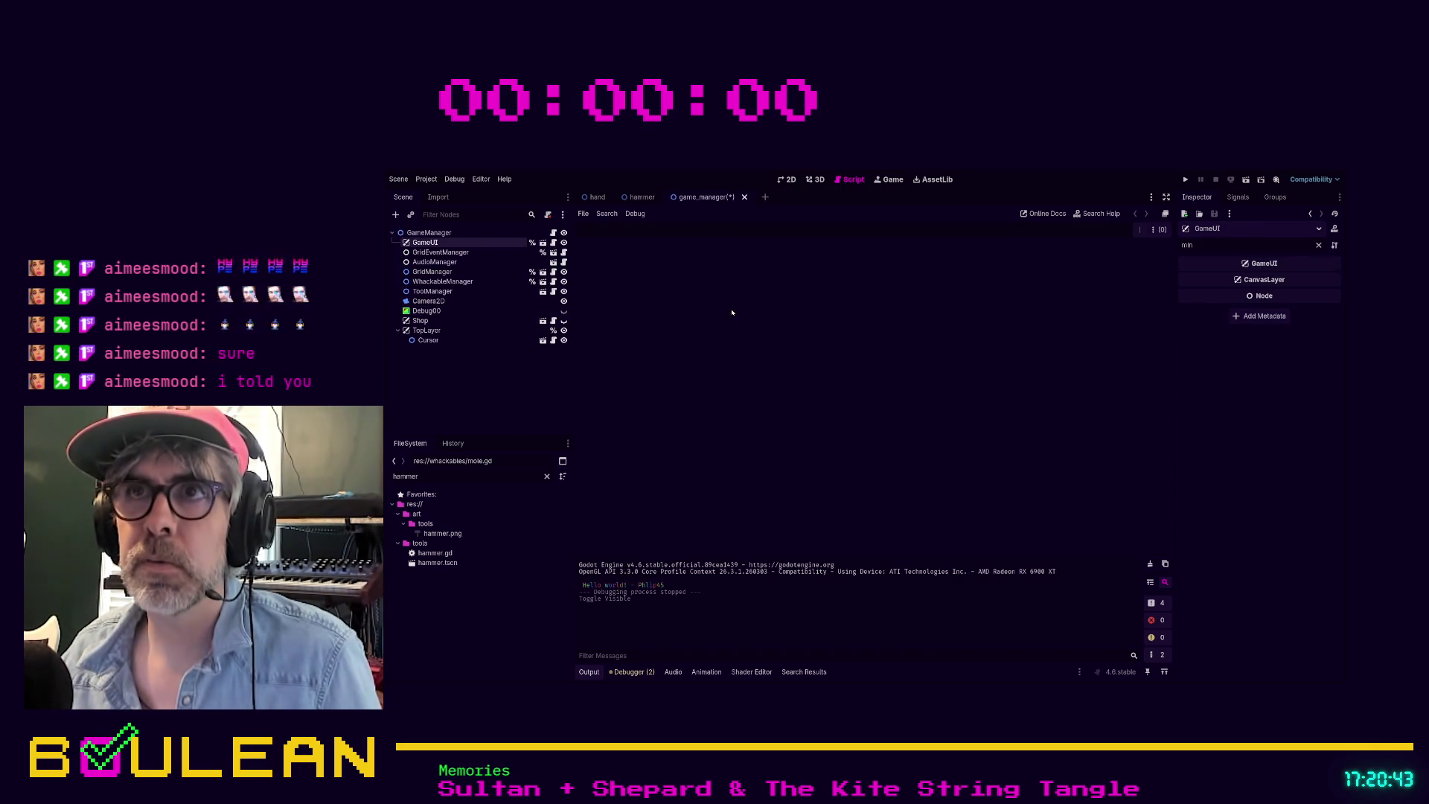
click(639, 198)
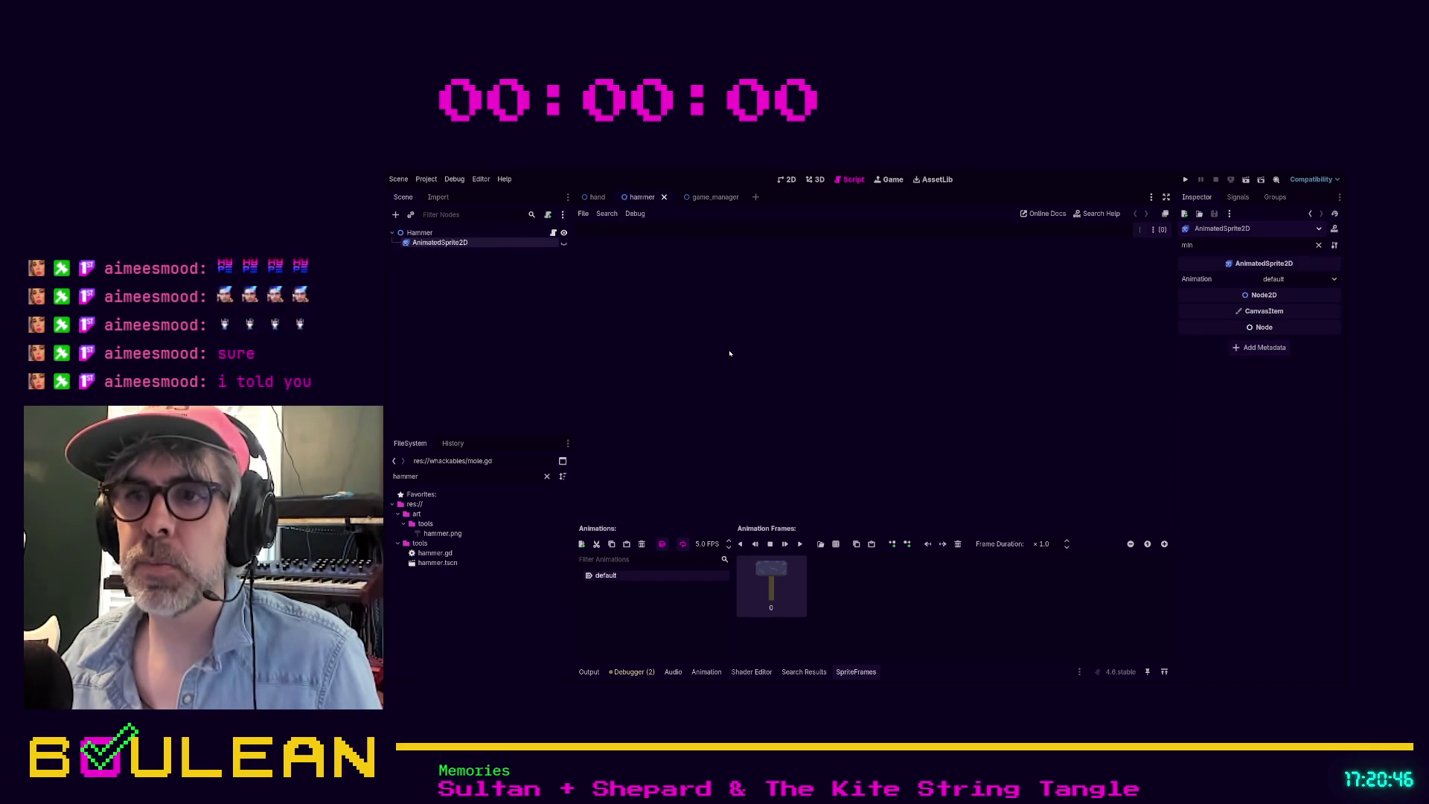
click(459, 235)
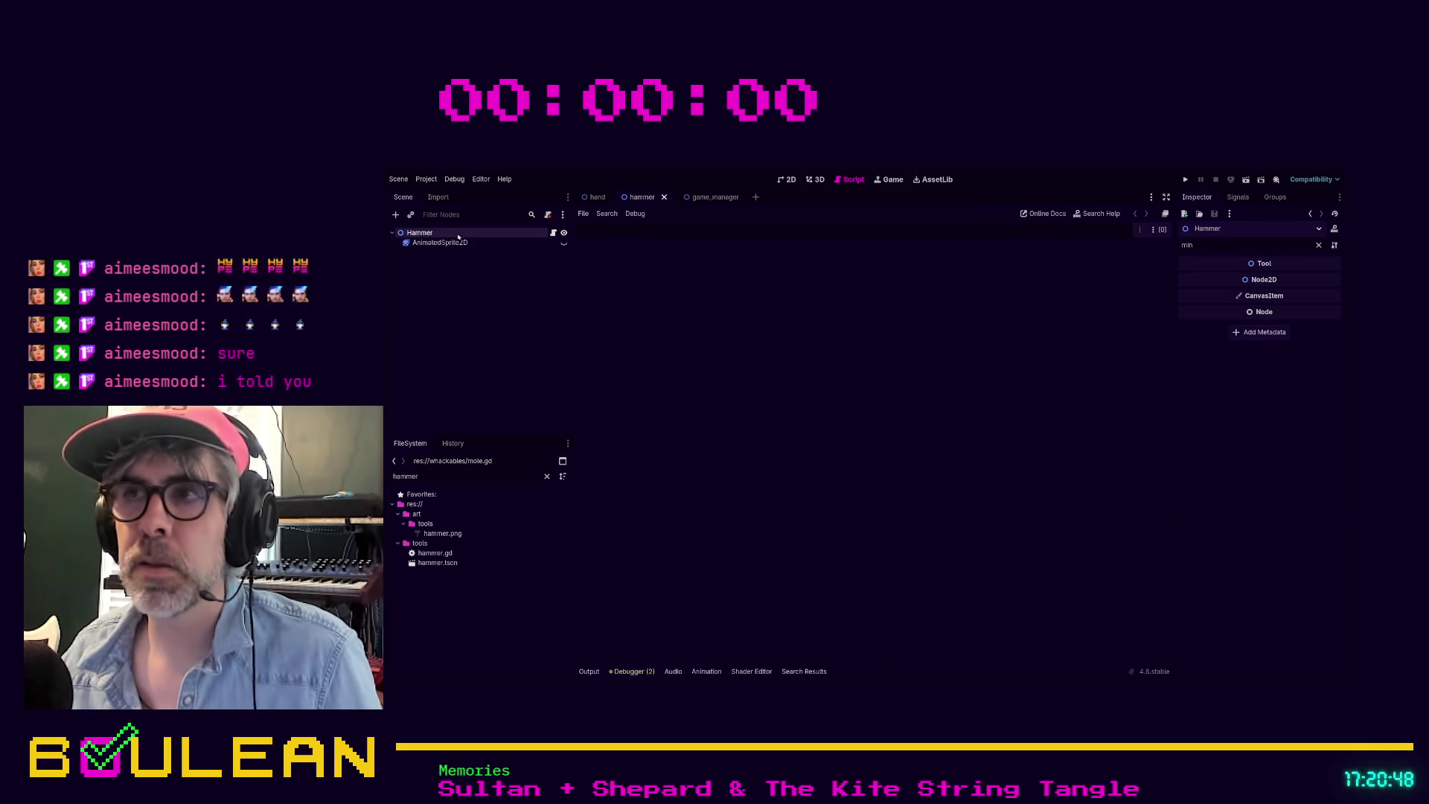
click(472, 242)
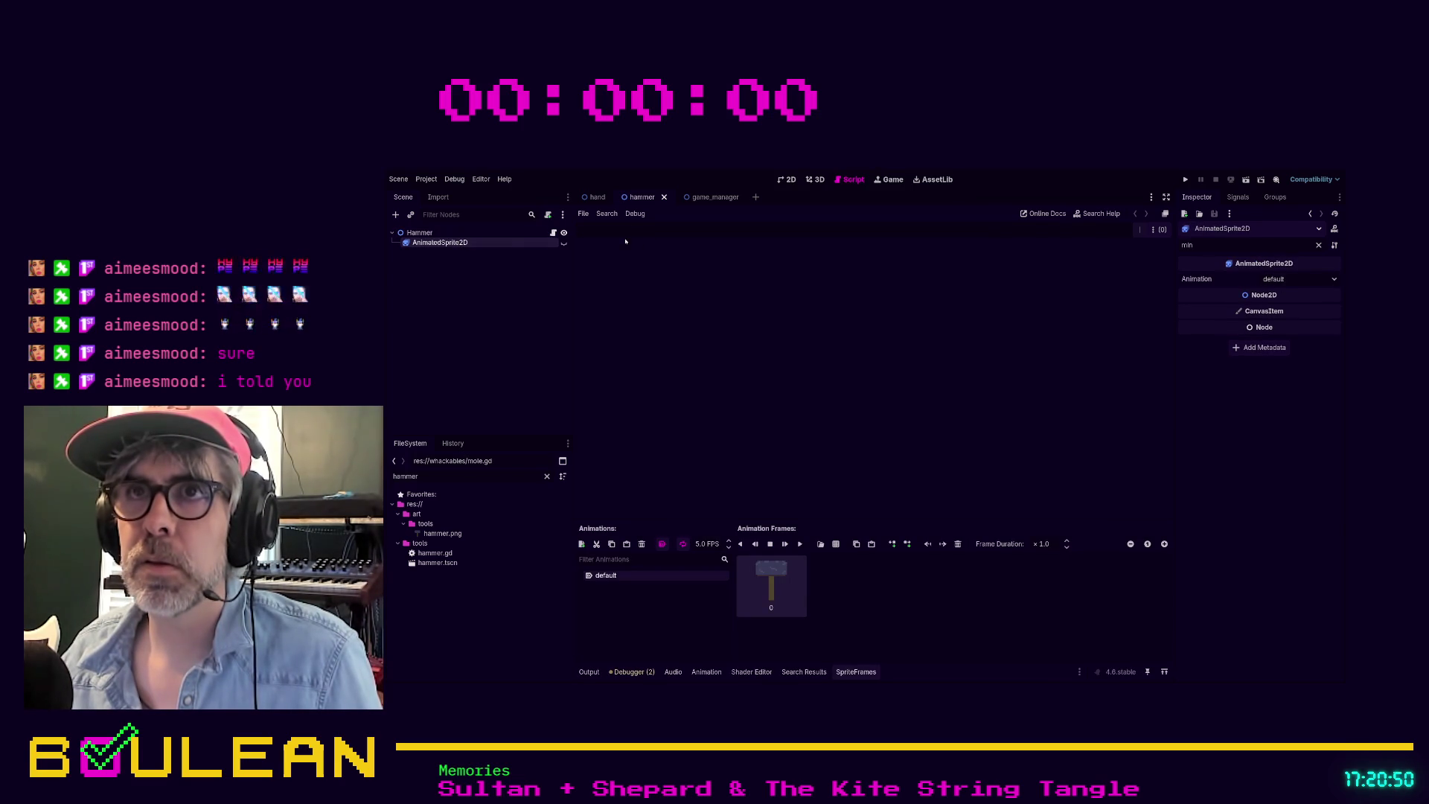
click(665, 197)
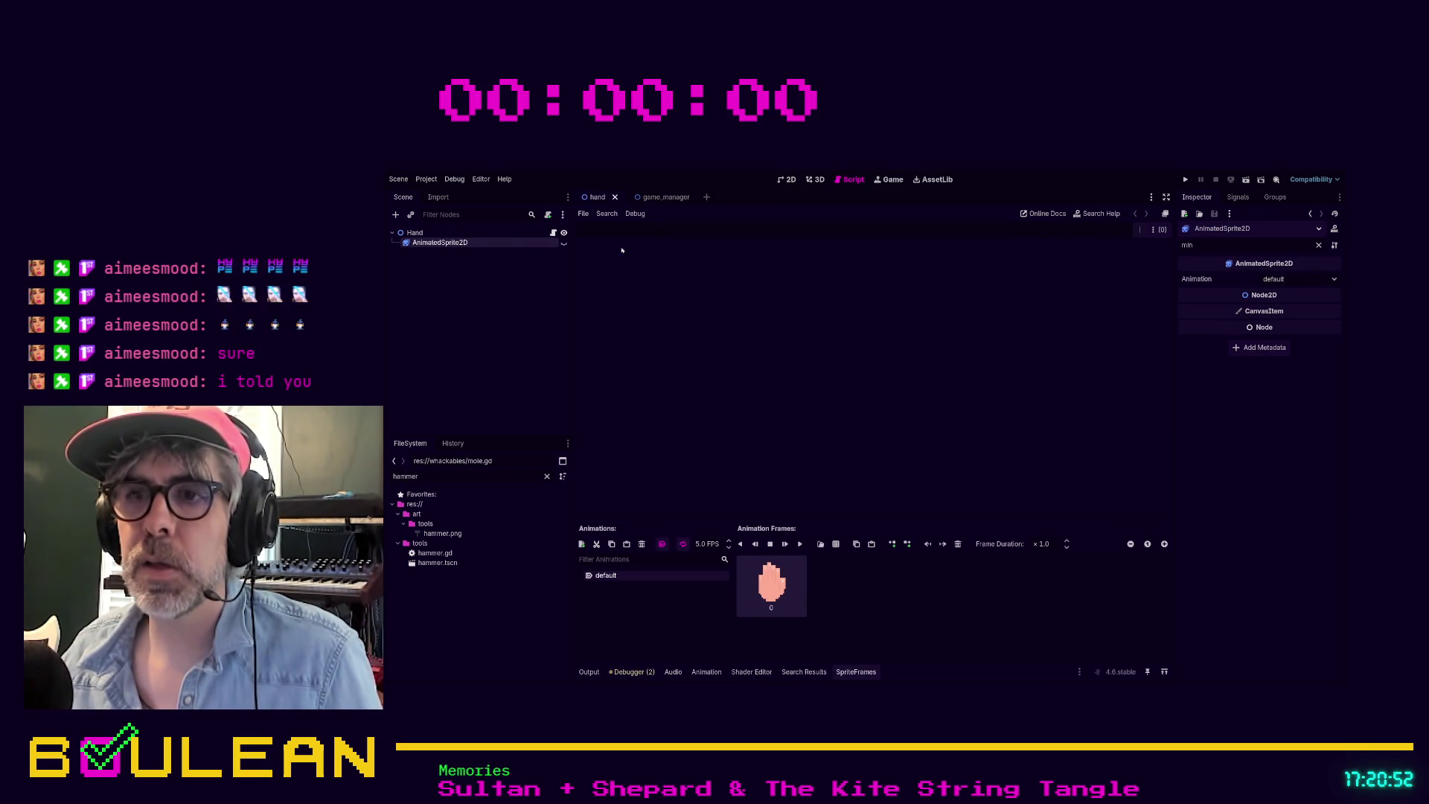
click(615, 197)
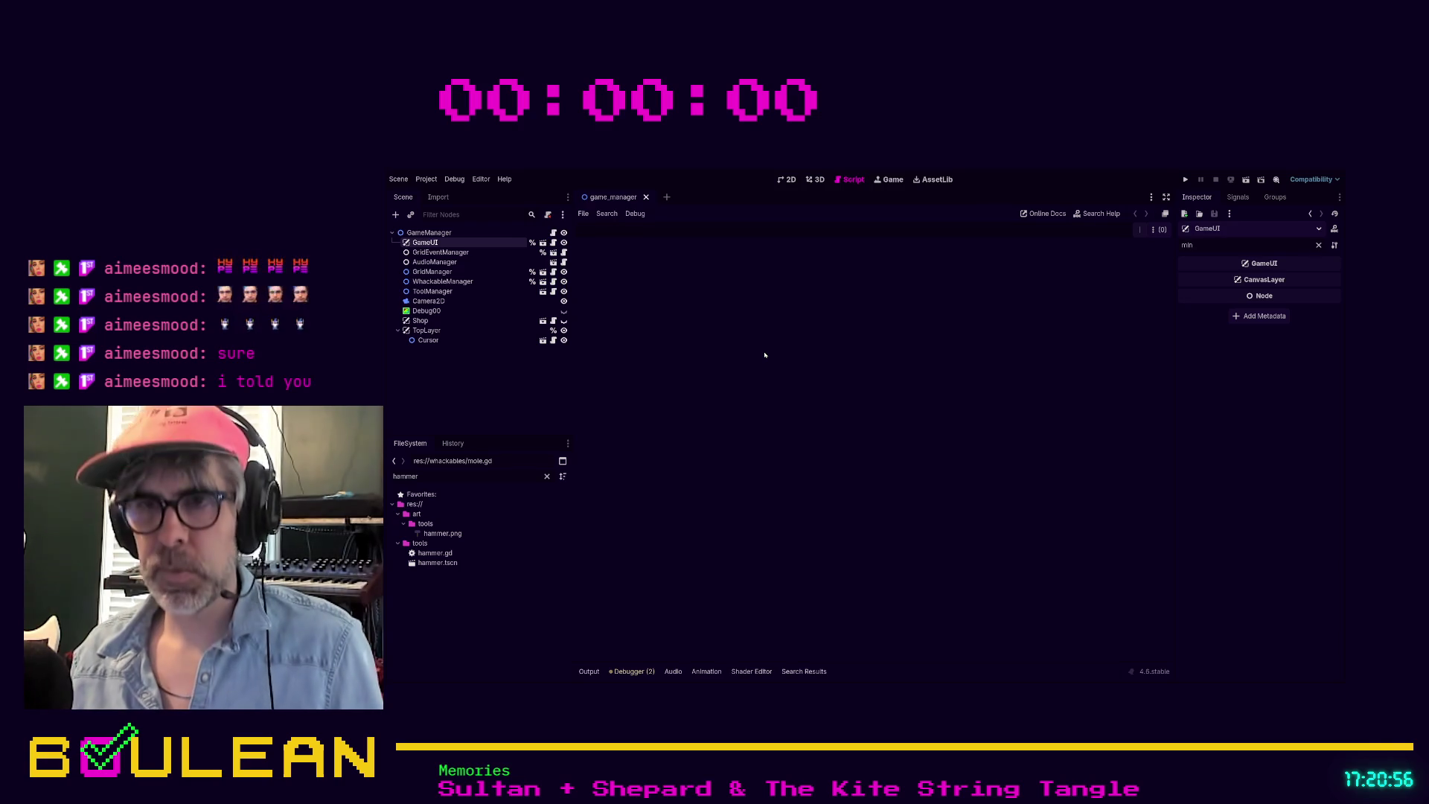
Step: Search the project for print and delete the Whackable Health print line in whackable.gd
key(ctrl+shift+f)
key(Return)
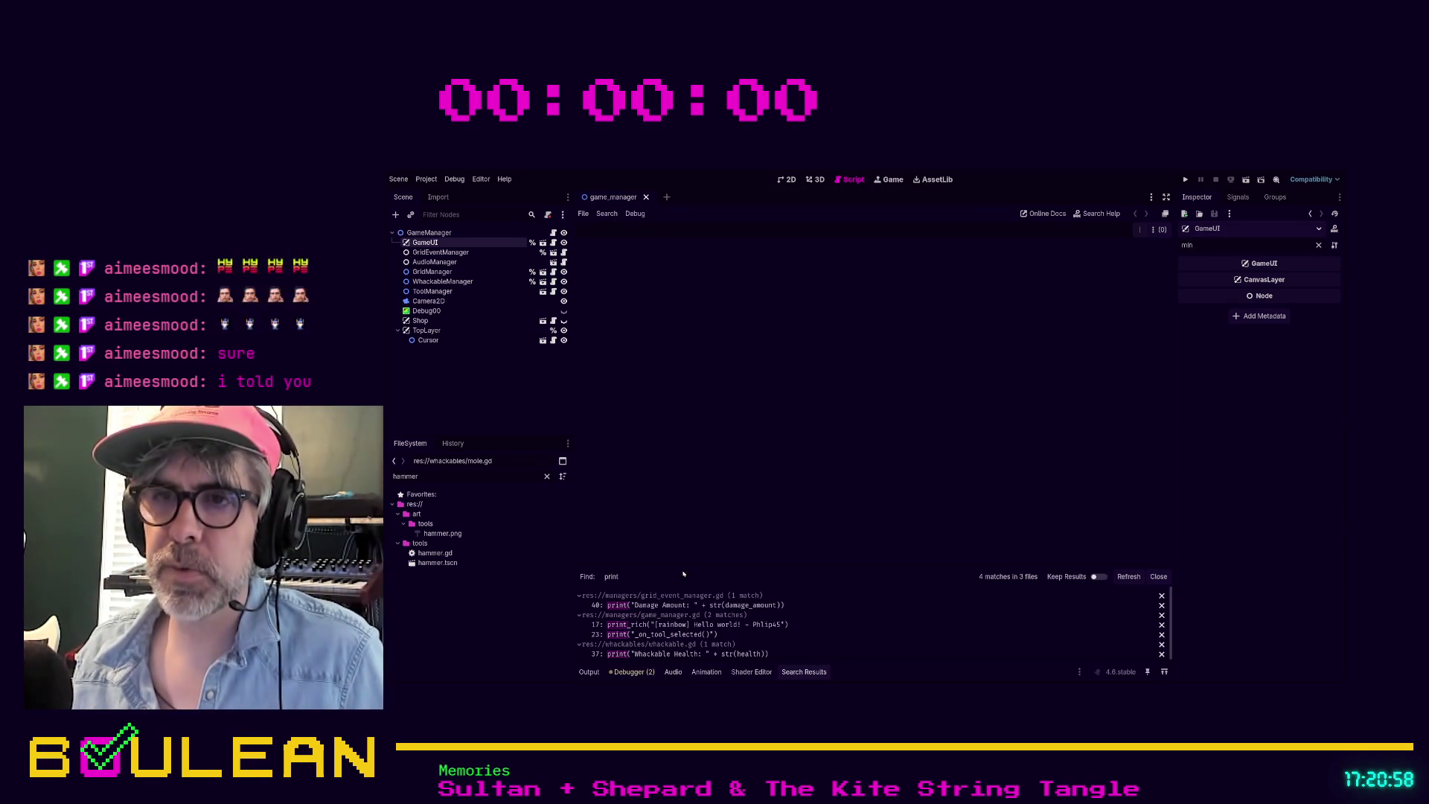
drag(682, 565, 673, 441)
click(668, 530)
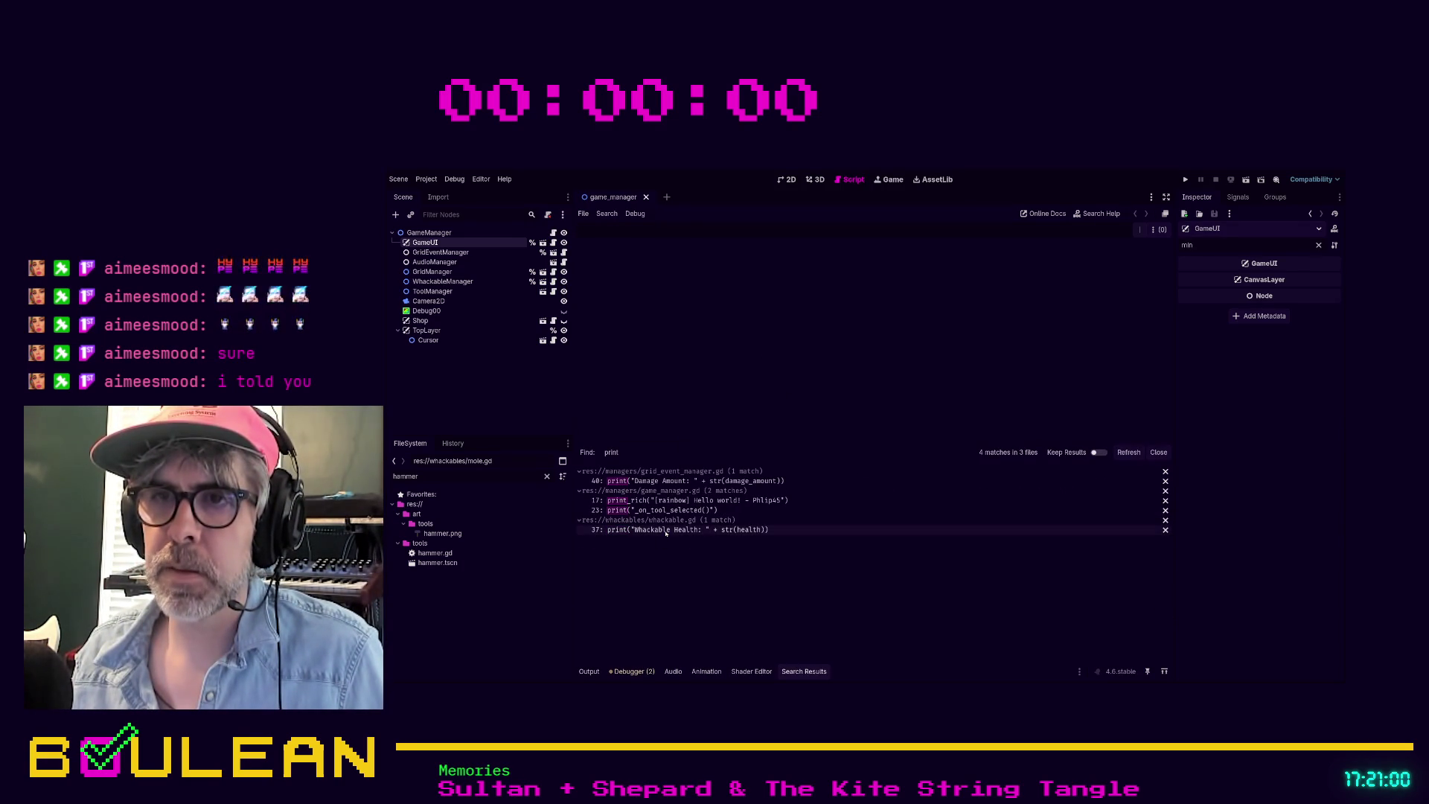
scroll(893, 358, down, 1)
click(947, 377)
key(shift+Home)
key(shift+Home)
key(BackSpace)
key(BackSpace)
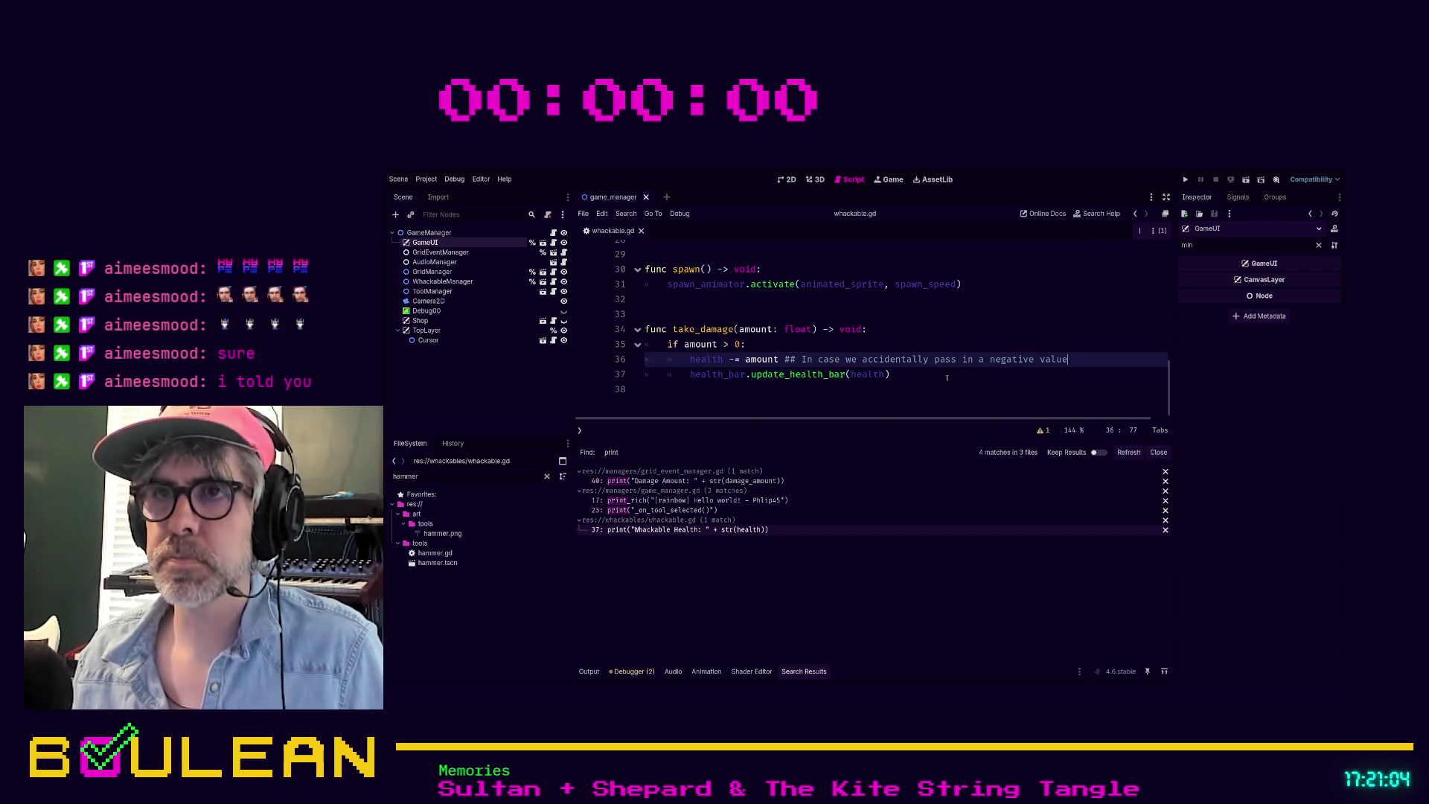
Step: Delete the _on_tool_selected print statement on line 23 of game_manager.gd
click(670, 510)
click(854, 297)
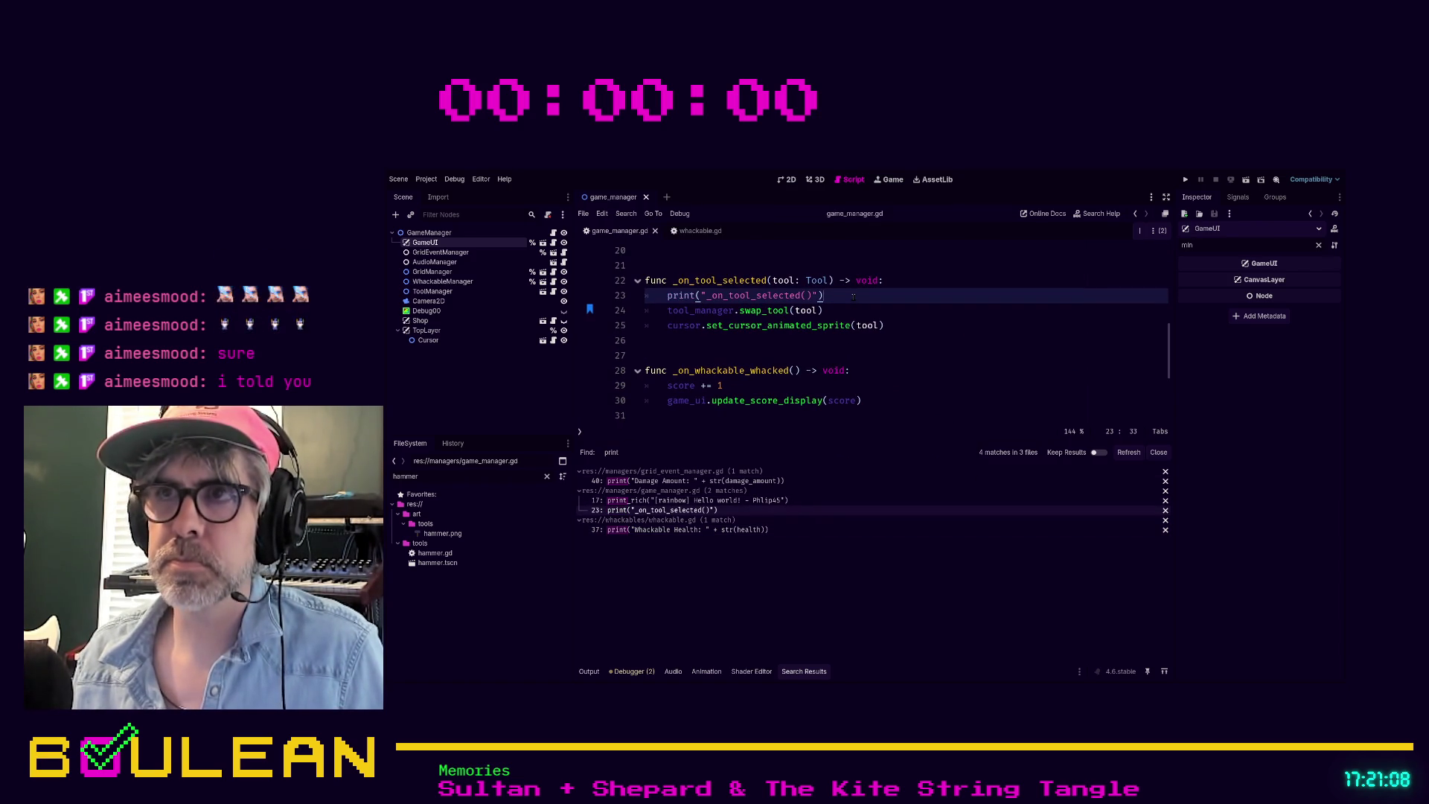
key(shift+Home)
key(shift+Home)
key(BackSpace)
key(BackSpace)
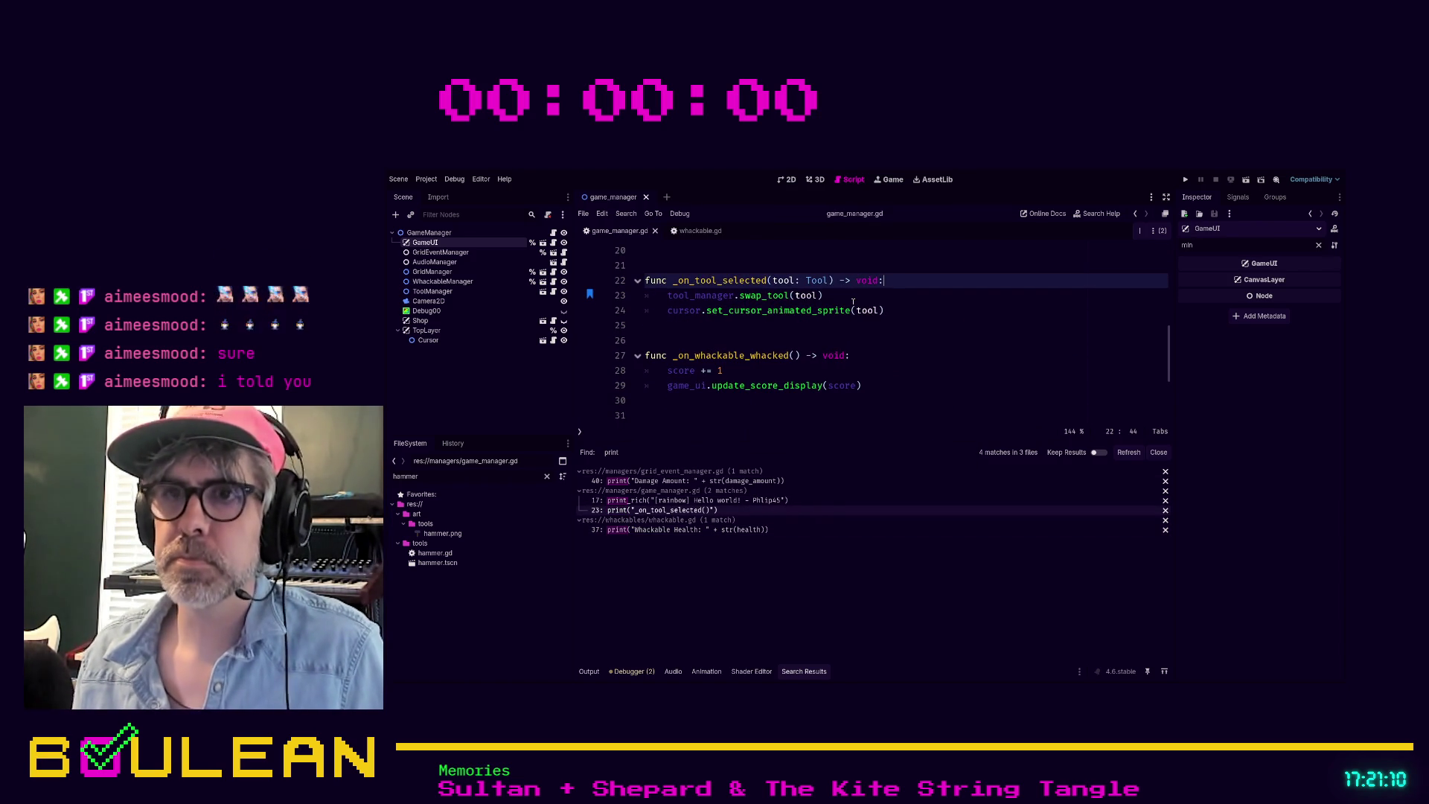
Step: Delete the Damage Amount print line in grid_event_manager.gd and run the project with F5
click(678, 482)
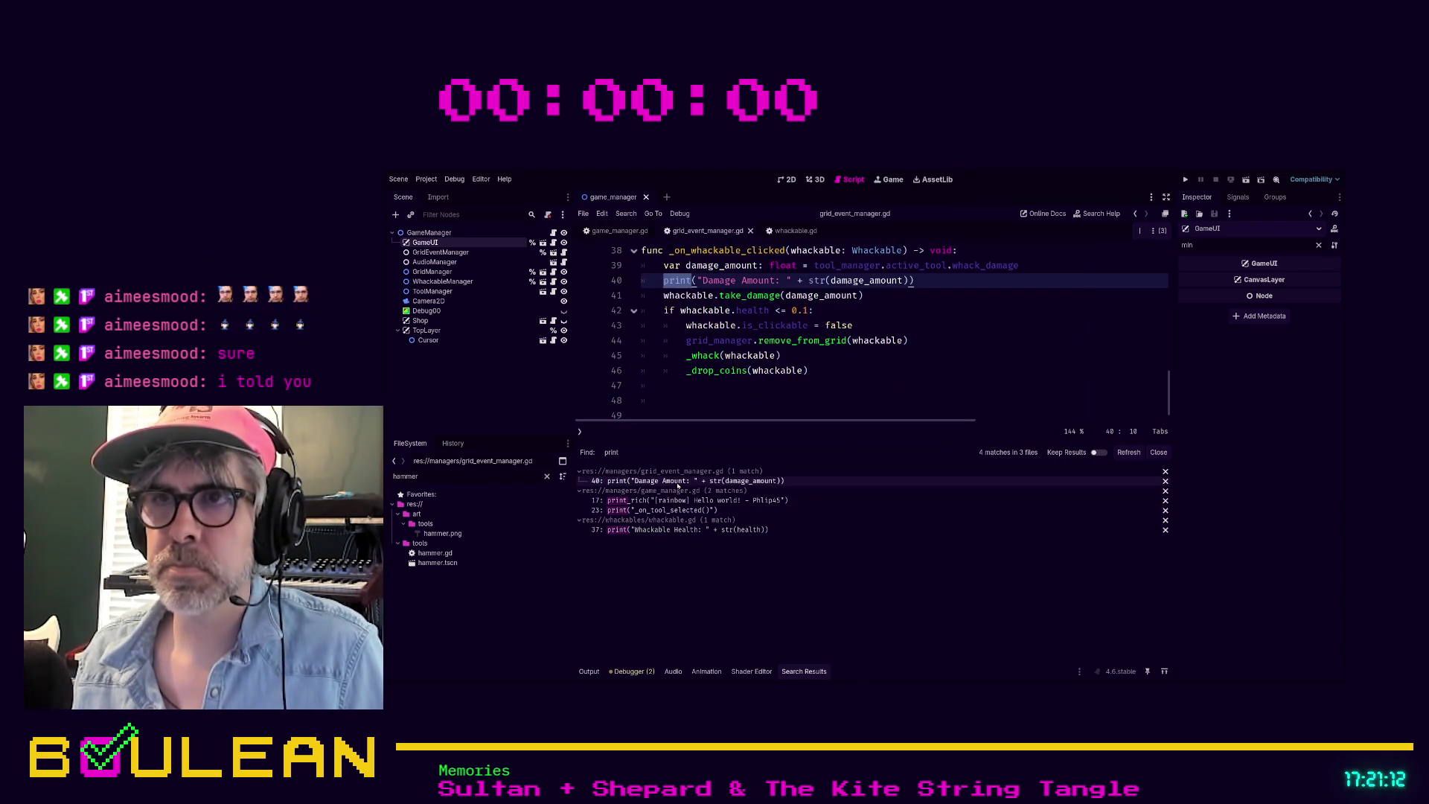
click(923, 280)
key(shift+Home)
key(shift+Home)
key(BackSpace)
key(BackSpace)
key(F5)
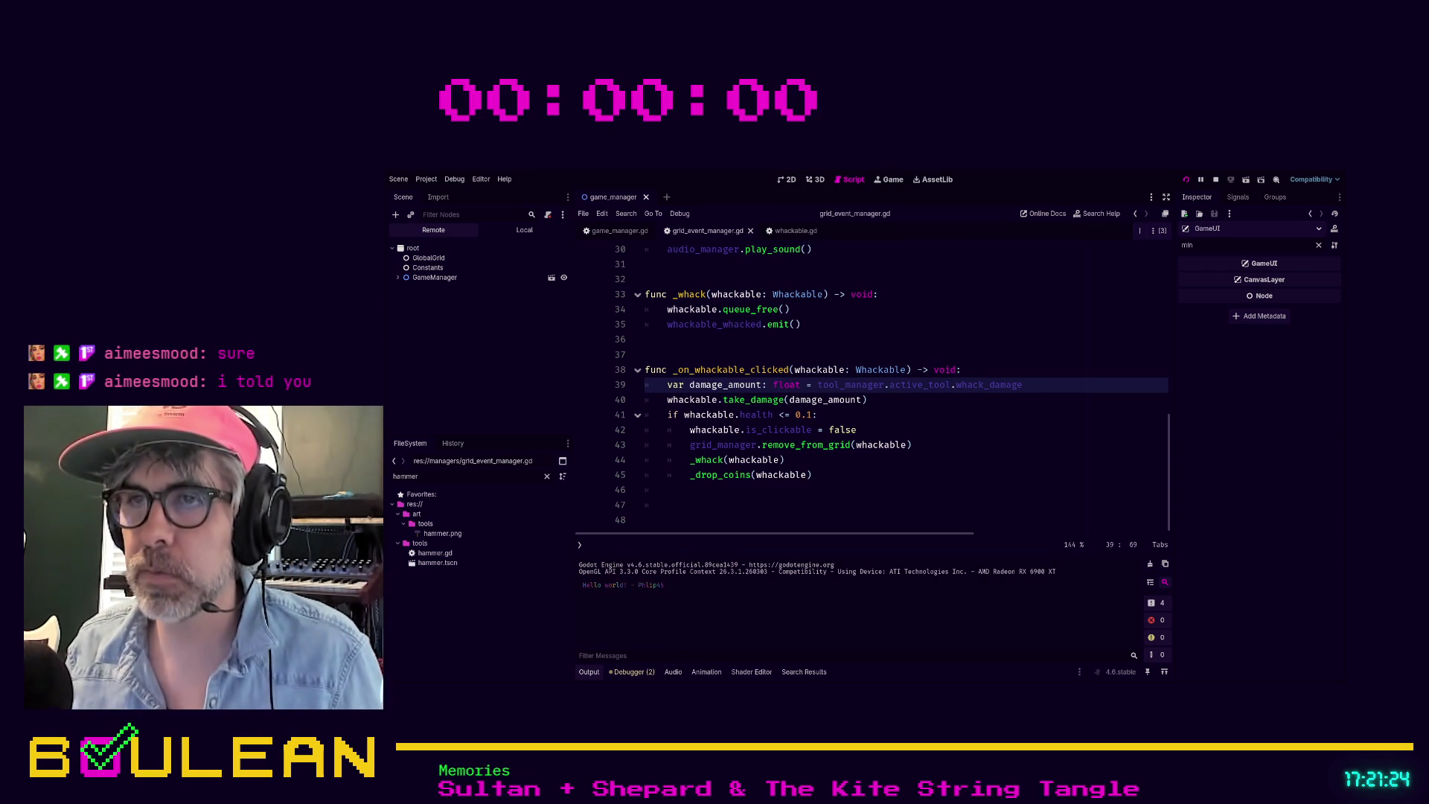
Step: Whack the middle and top-right moles to see coins drop, then stop the game with F8
click(711, 346)
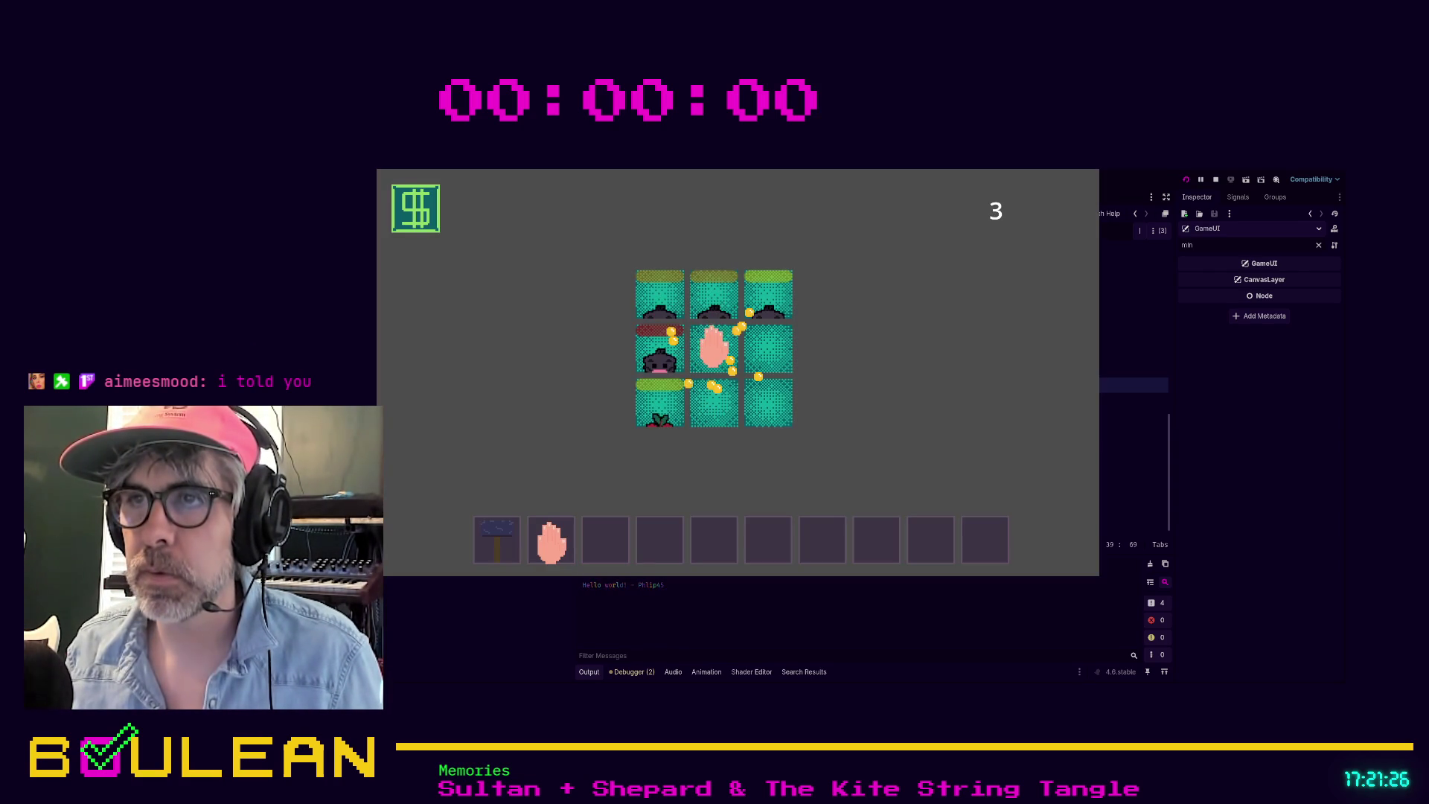
click(771, 294)
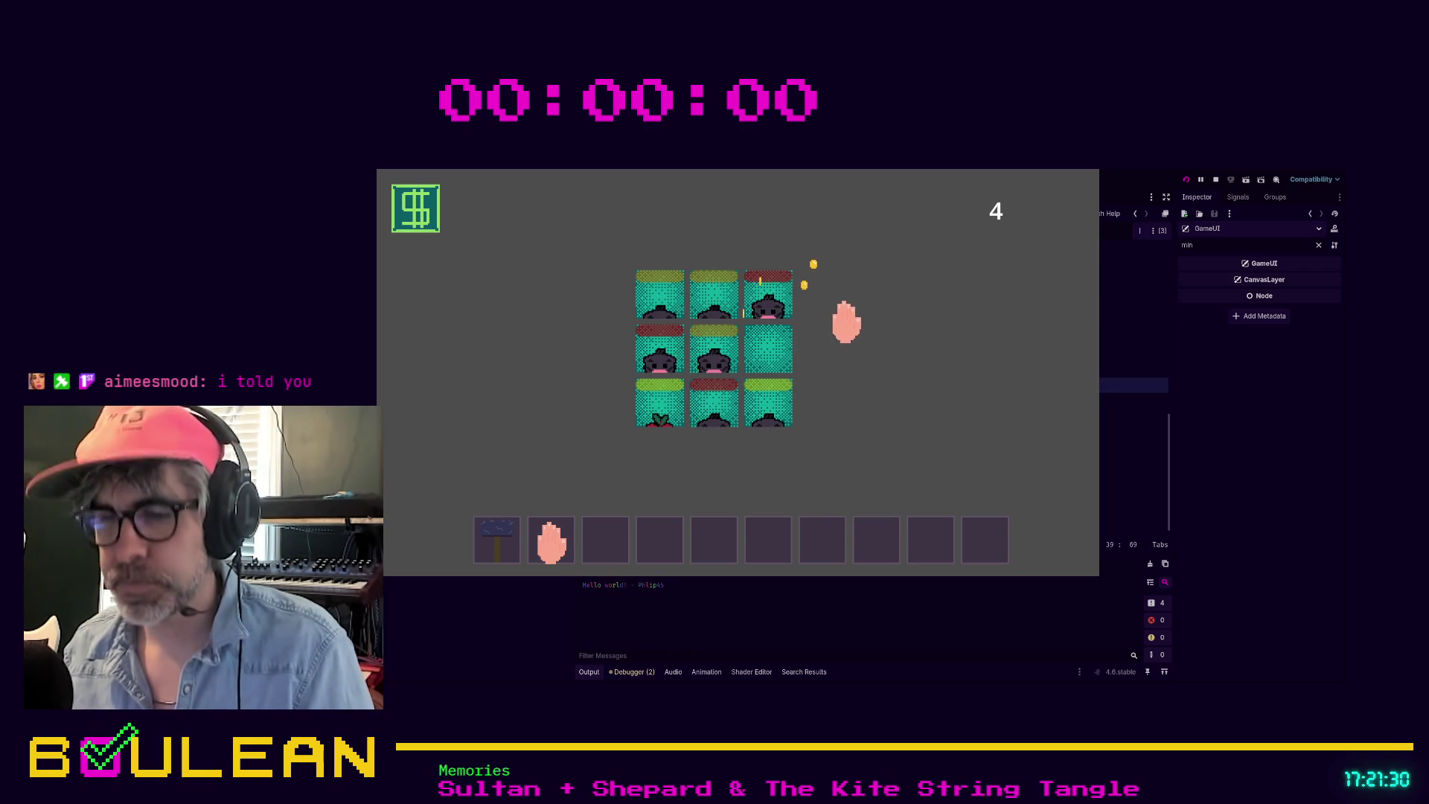
key(F8)
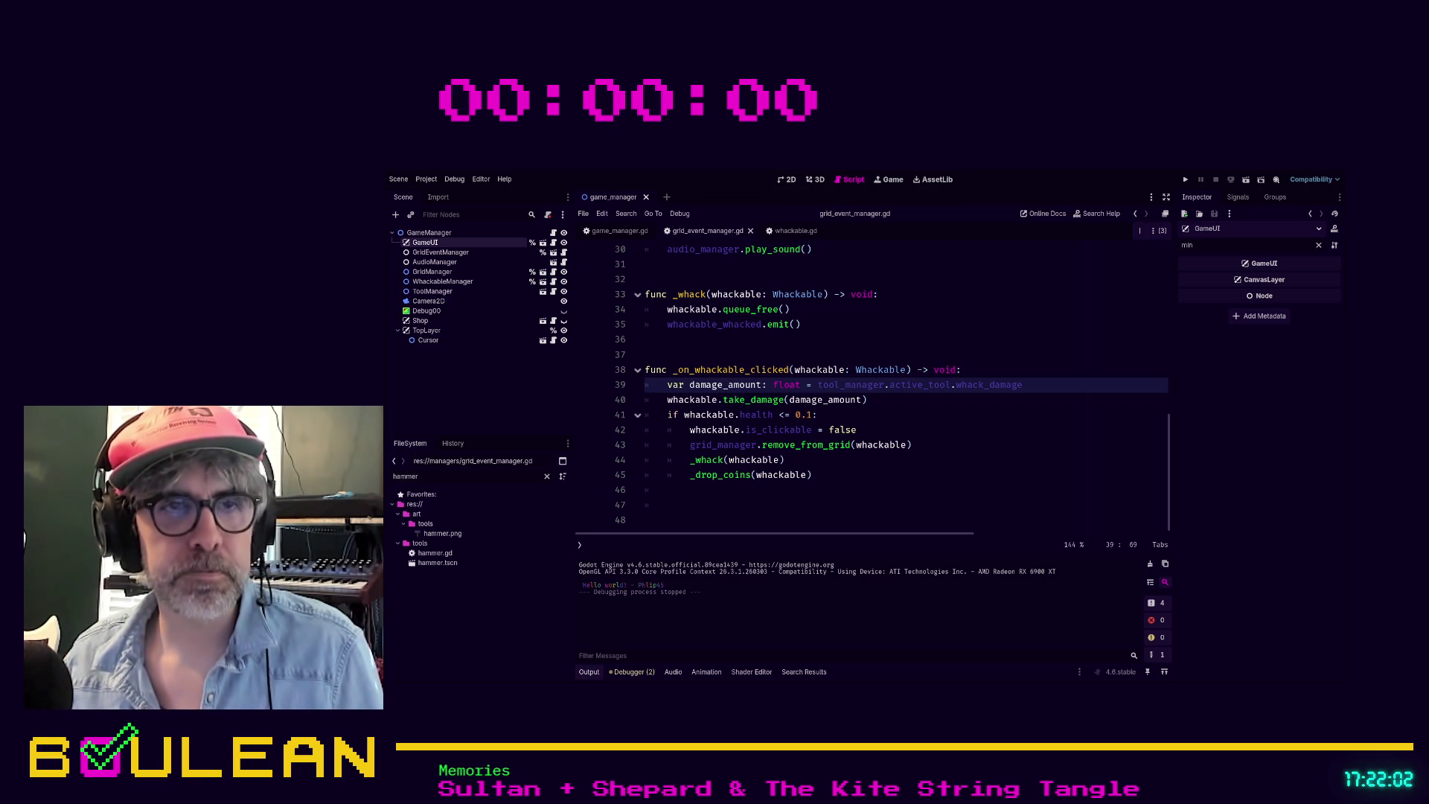
Step: Remove the trailing empty line 48 from grid_event_manager.gd and save it
click(719, 518)
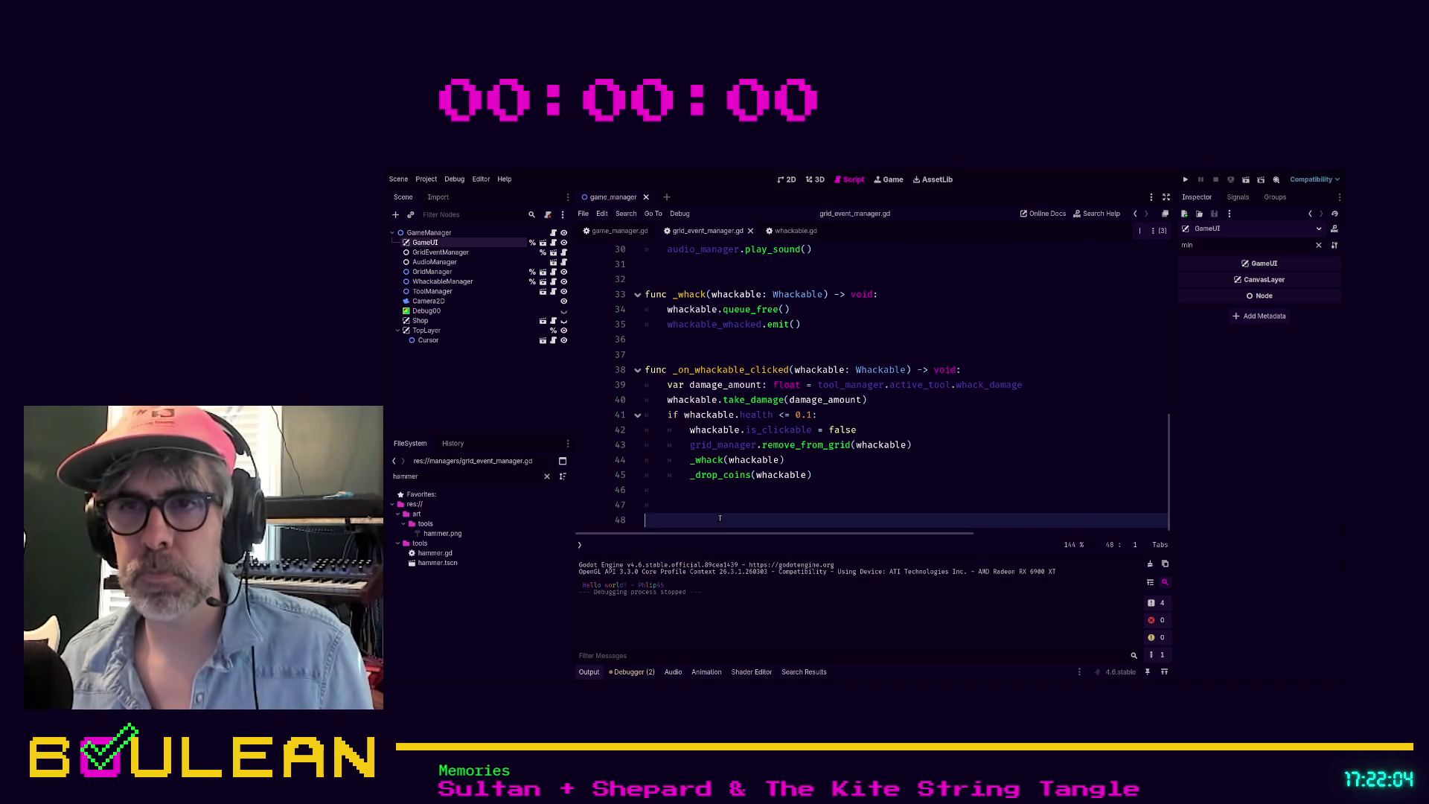
key(BackSpace)
key(BackSpace)
key(BackSpace)
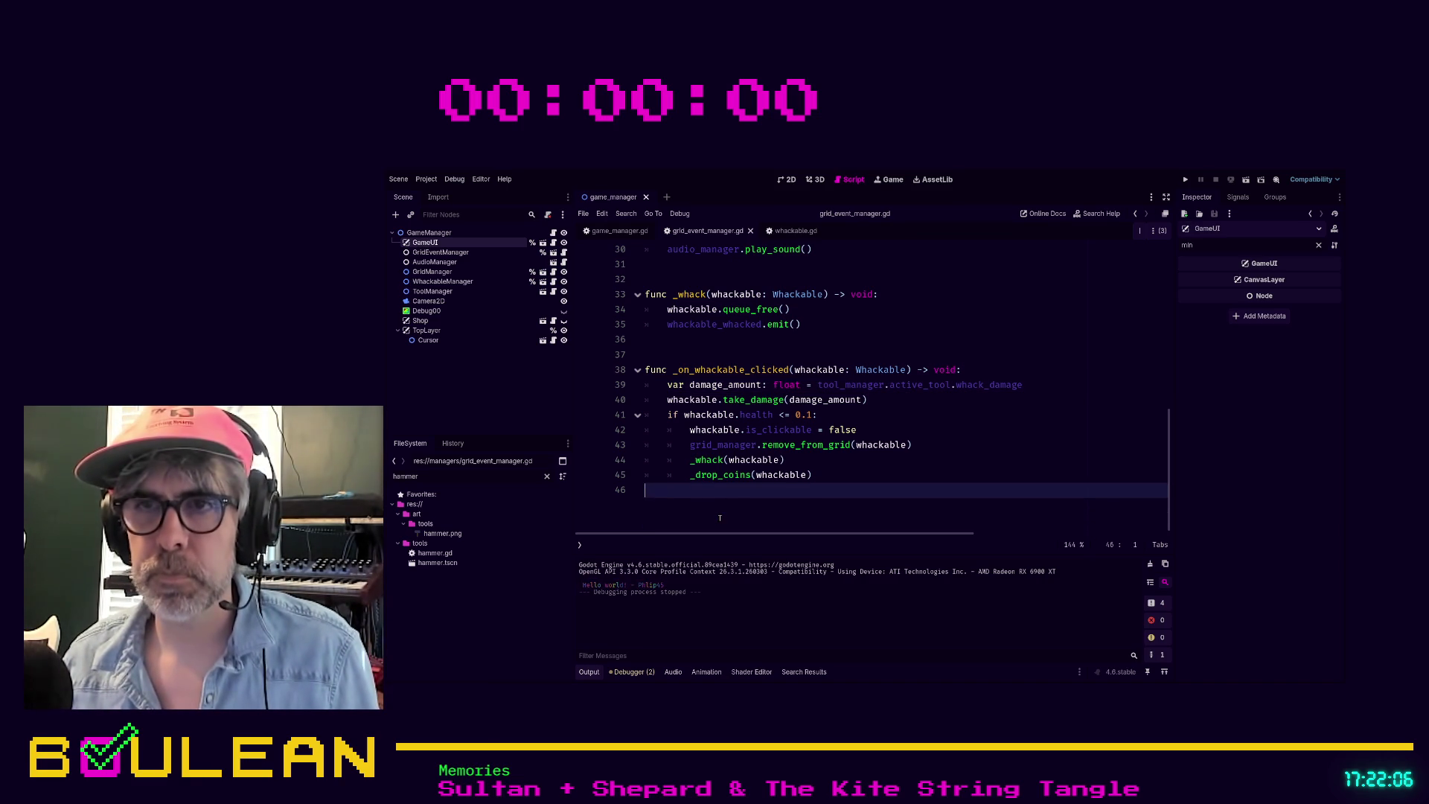
key(ctrl+s)
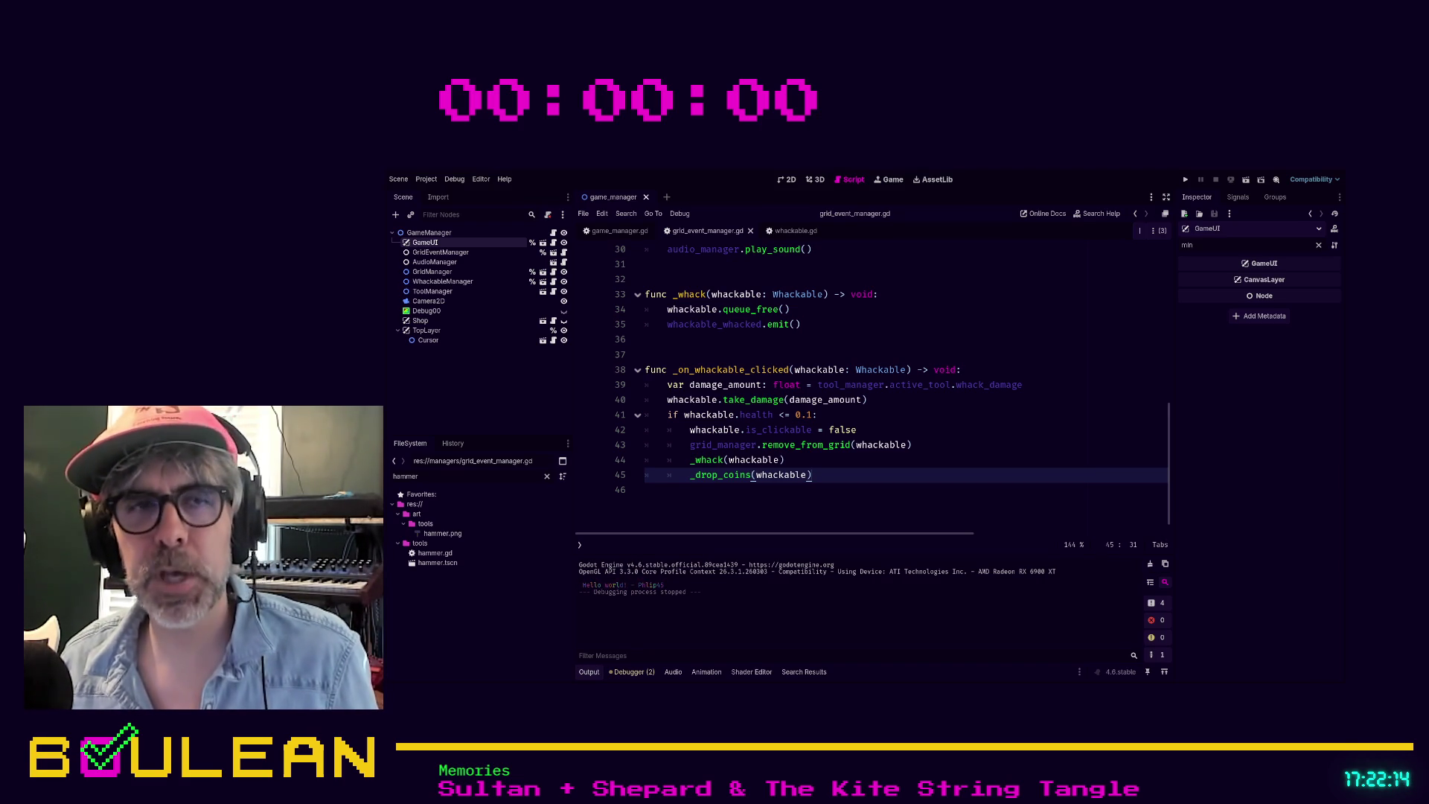
Step: Insert a blank line after line 14 above func check_in, then switch to game_manager.gd
scroll(835, 473, up, 2)
scroll(835, 474, up, 3)
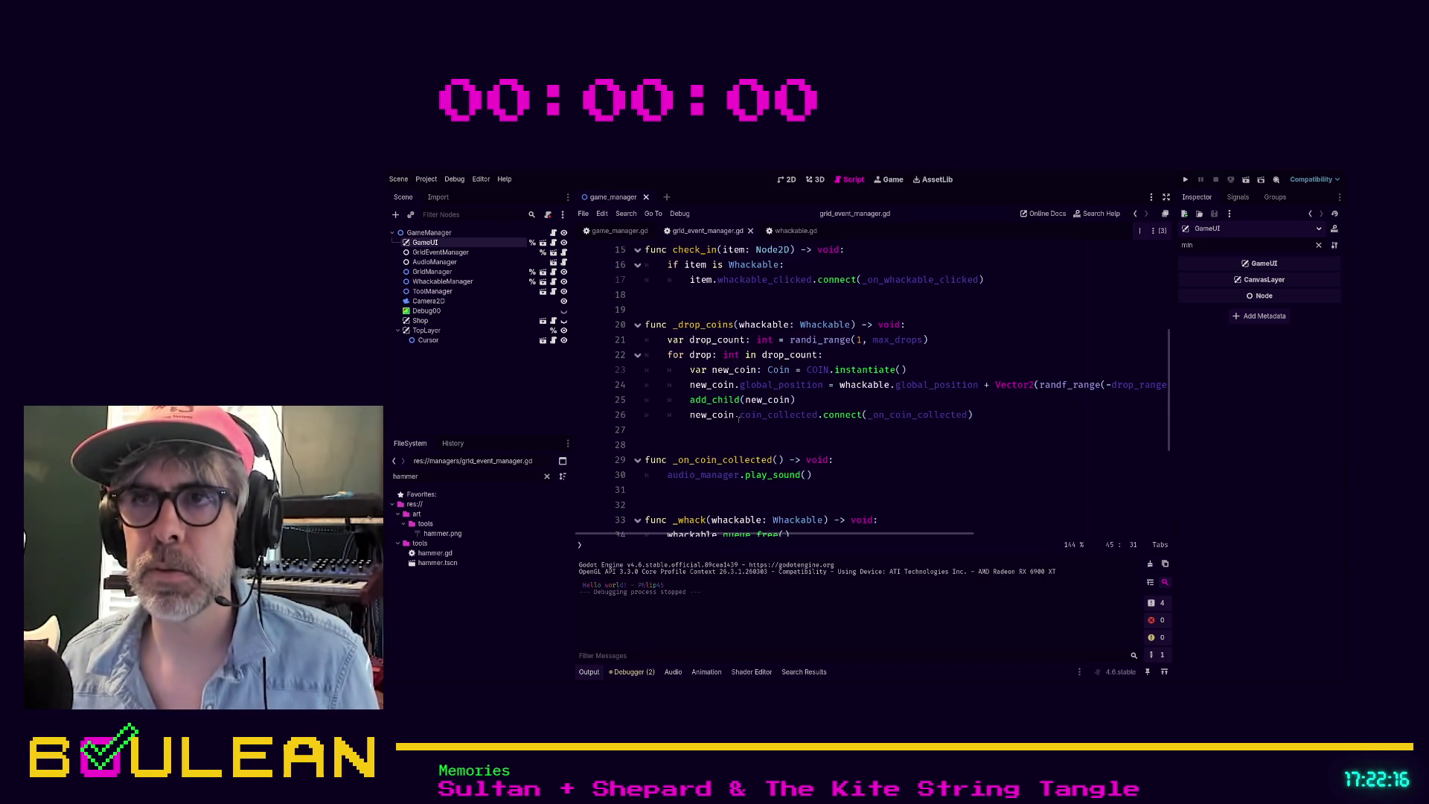
click(658, 444)
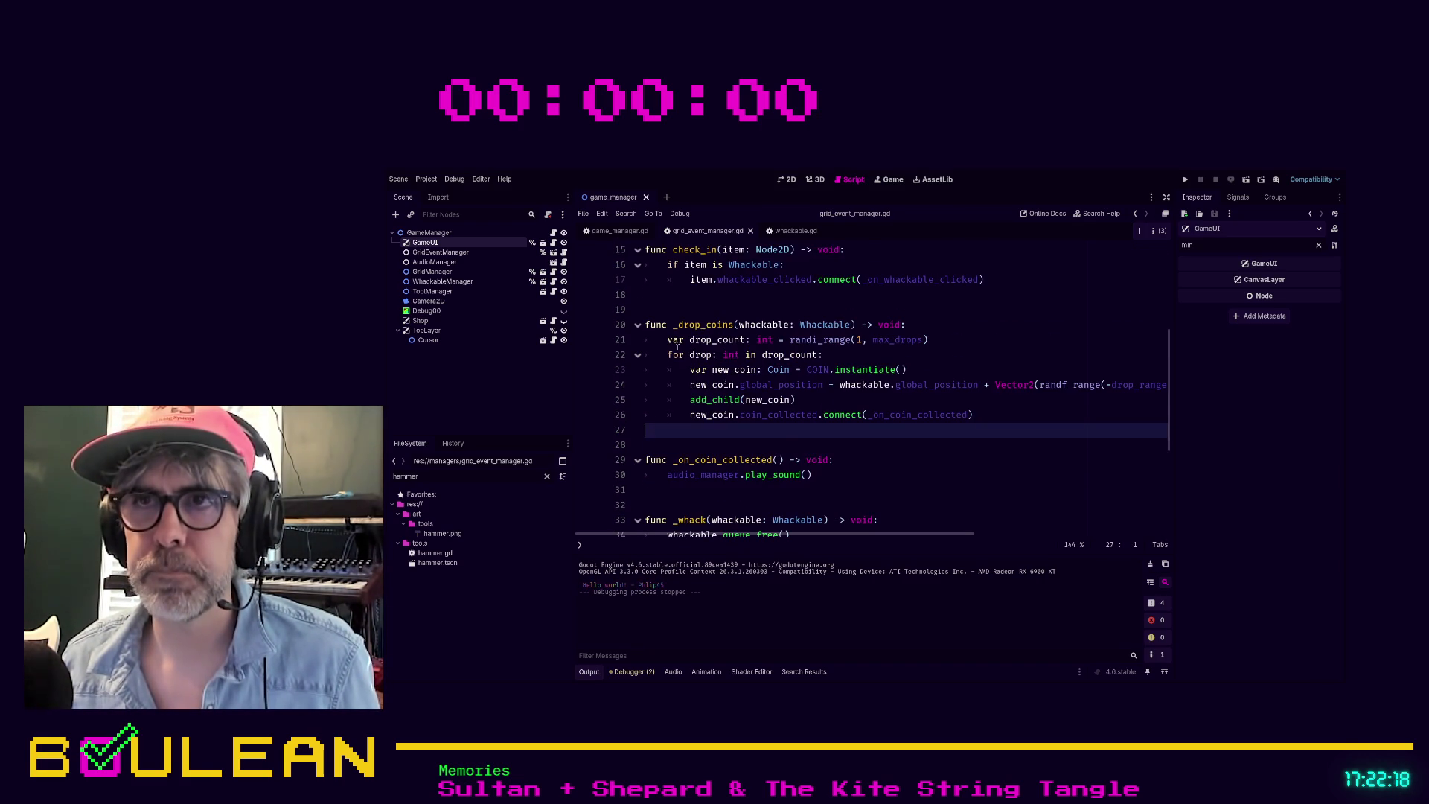
scroll(658, 427, up, 2)
click(681, 386)
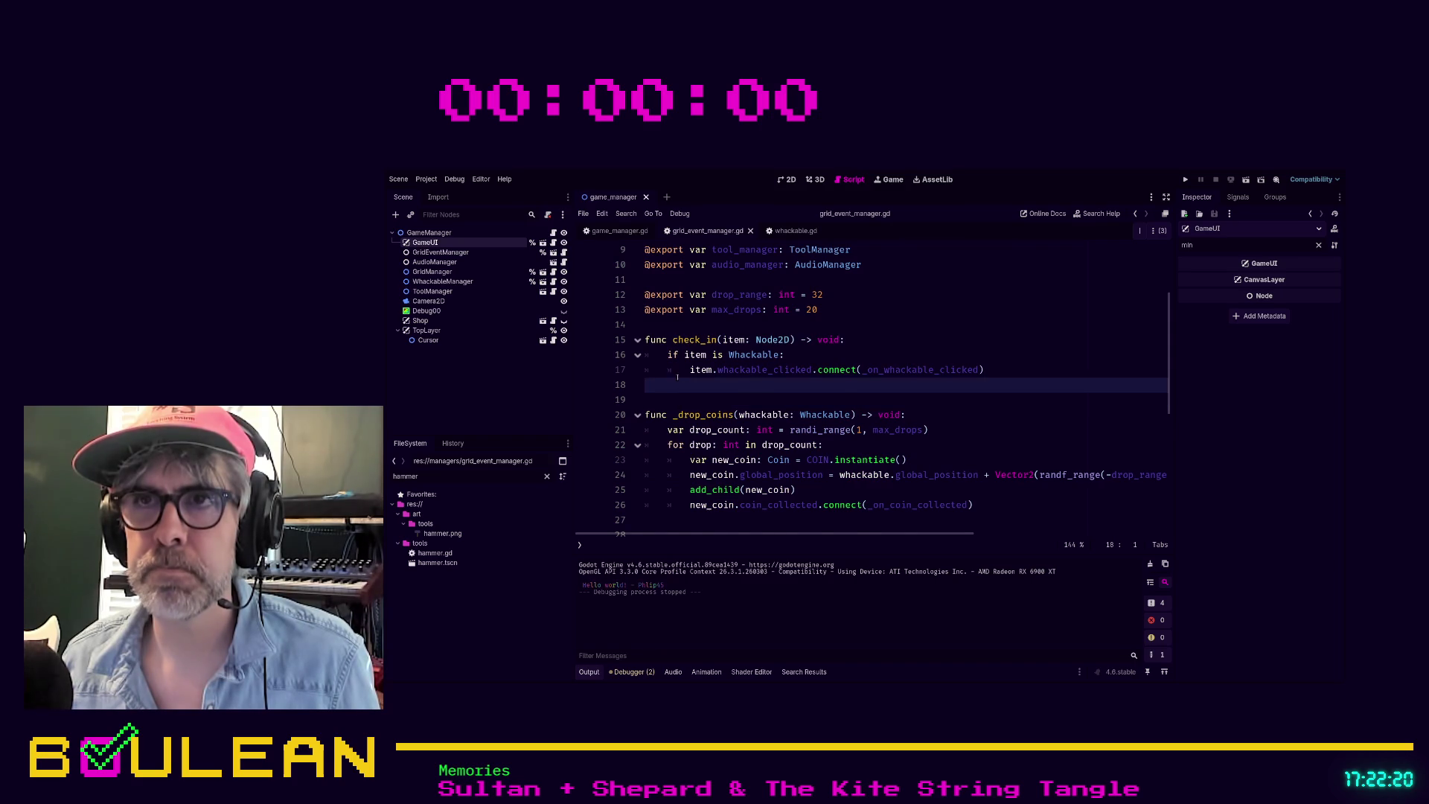
scroll(681, 385, up, 3)
click(896, 425)
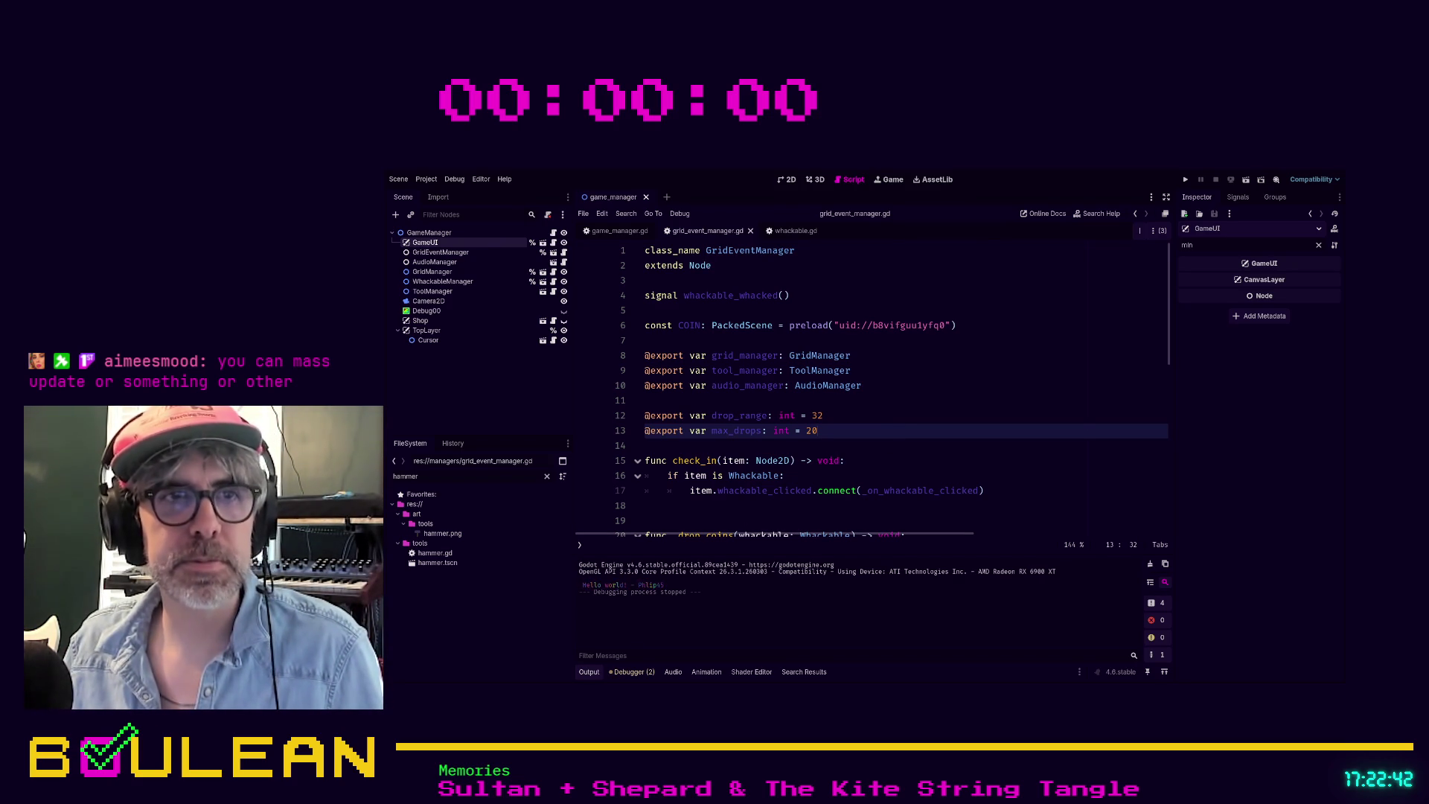
click(858, 444)
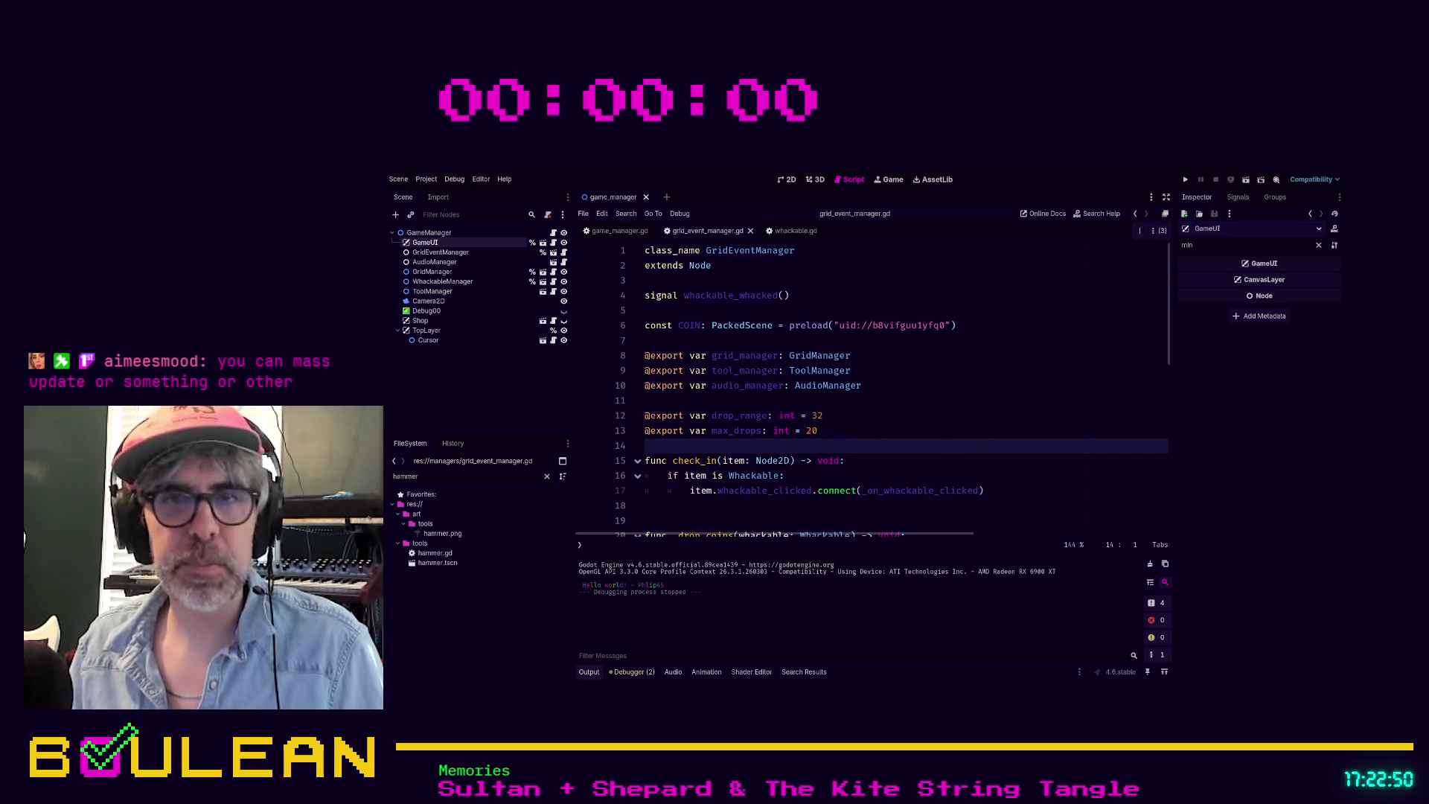
click(826, 438)
click(808, 447)
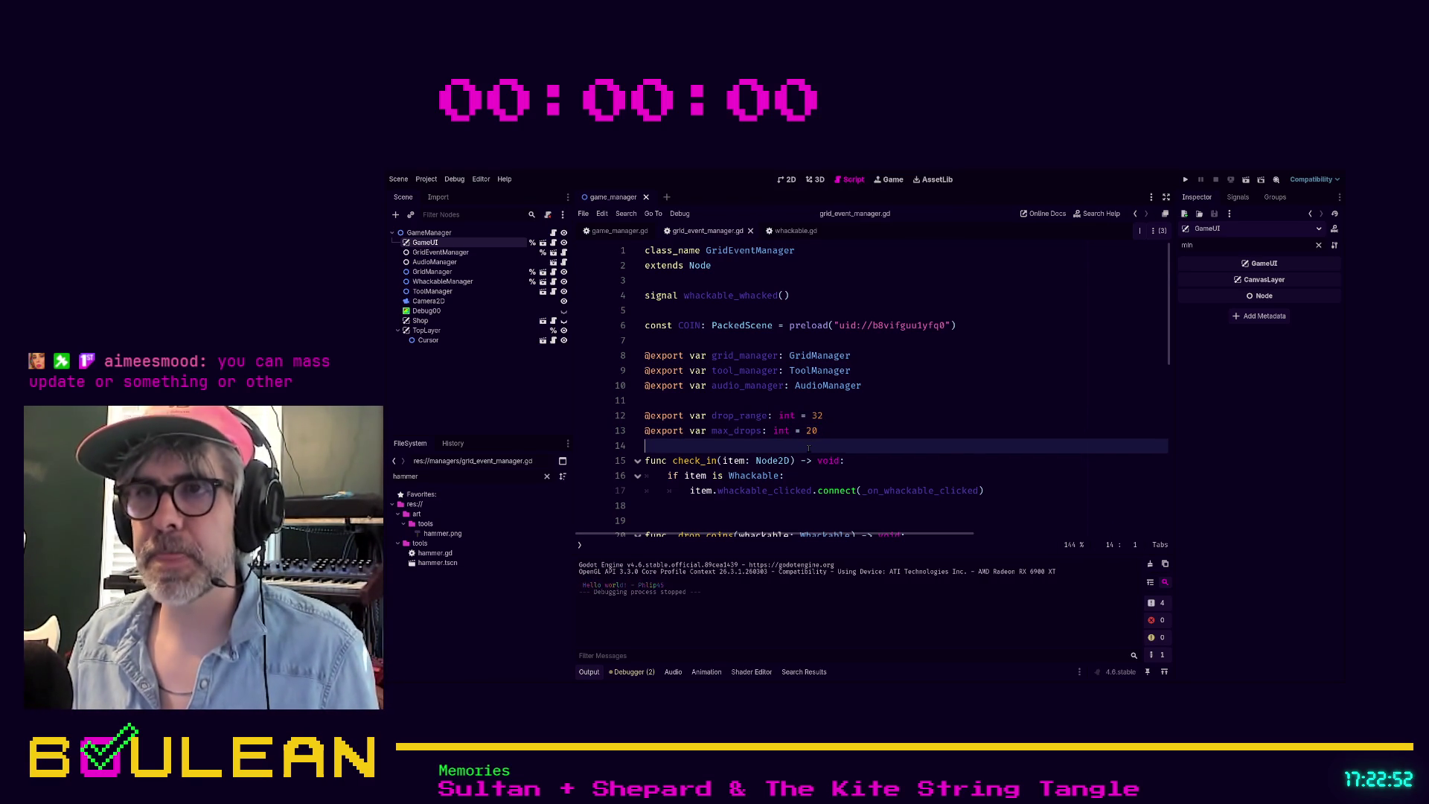
key(Return)
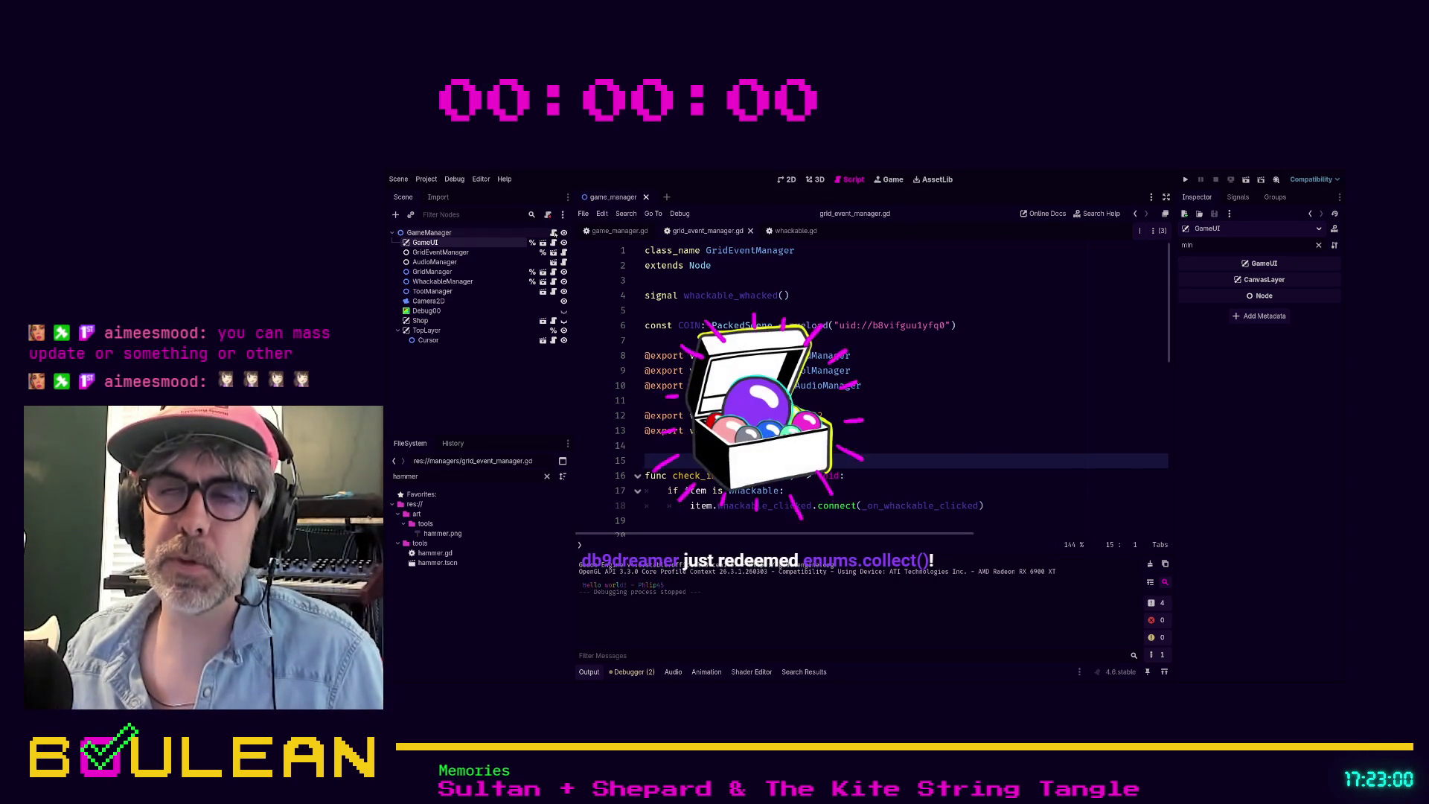
key(ctrl+shift+comma)
scroll(893, 387, up, 5)
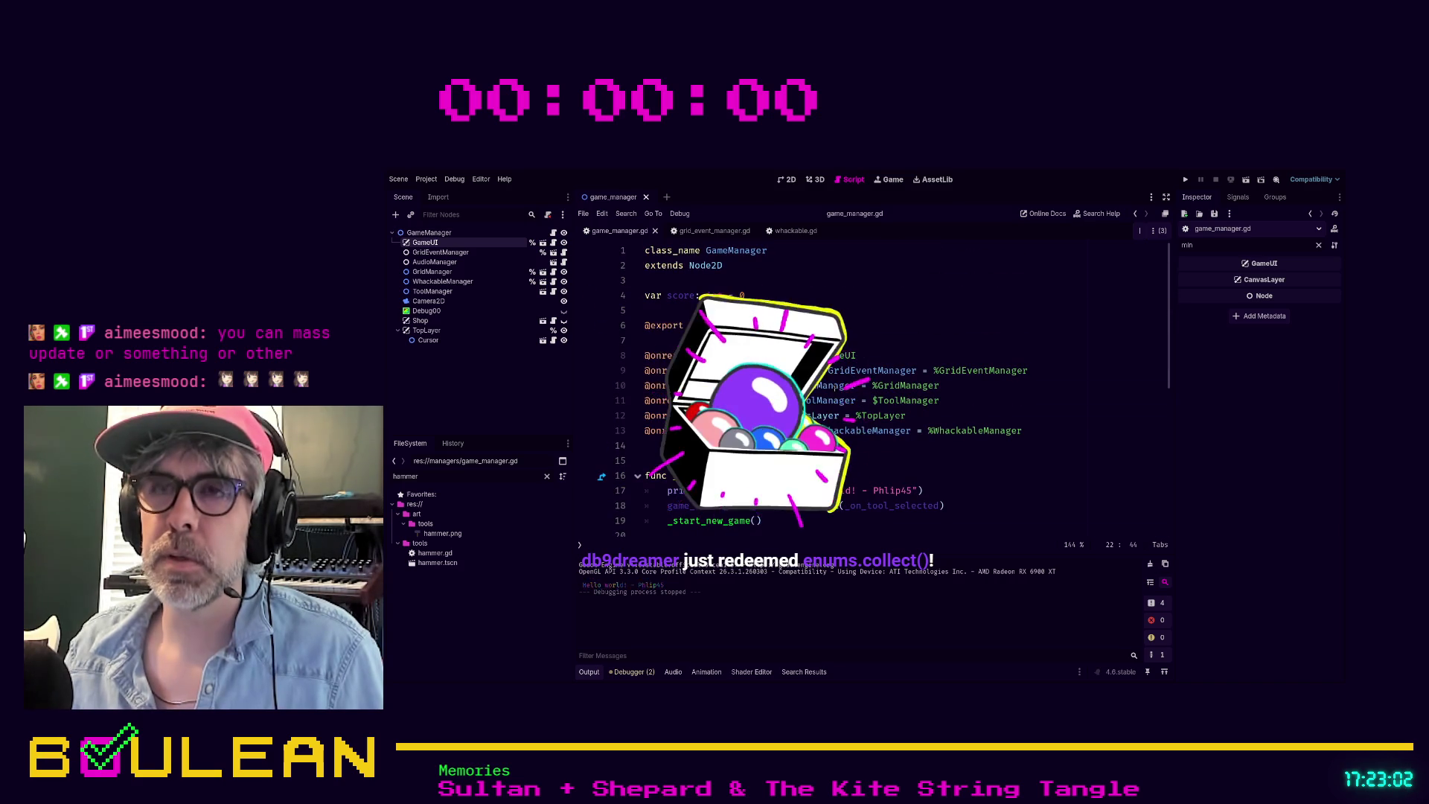
Step: Declare var coints: int = 0 below score in game_manager.gd and save the script
click(698, 311)
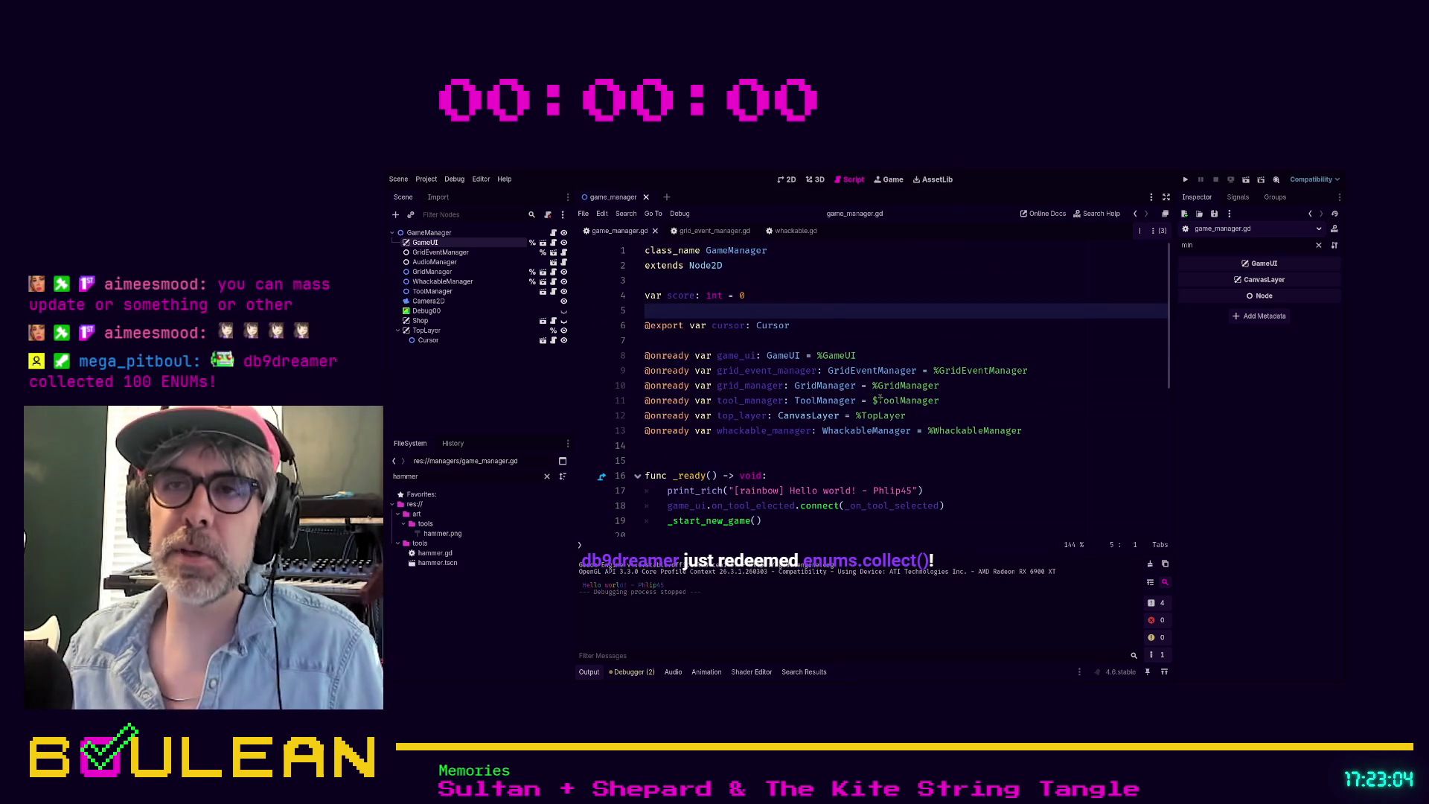
key(Return)
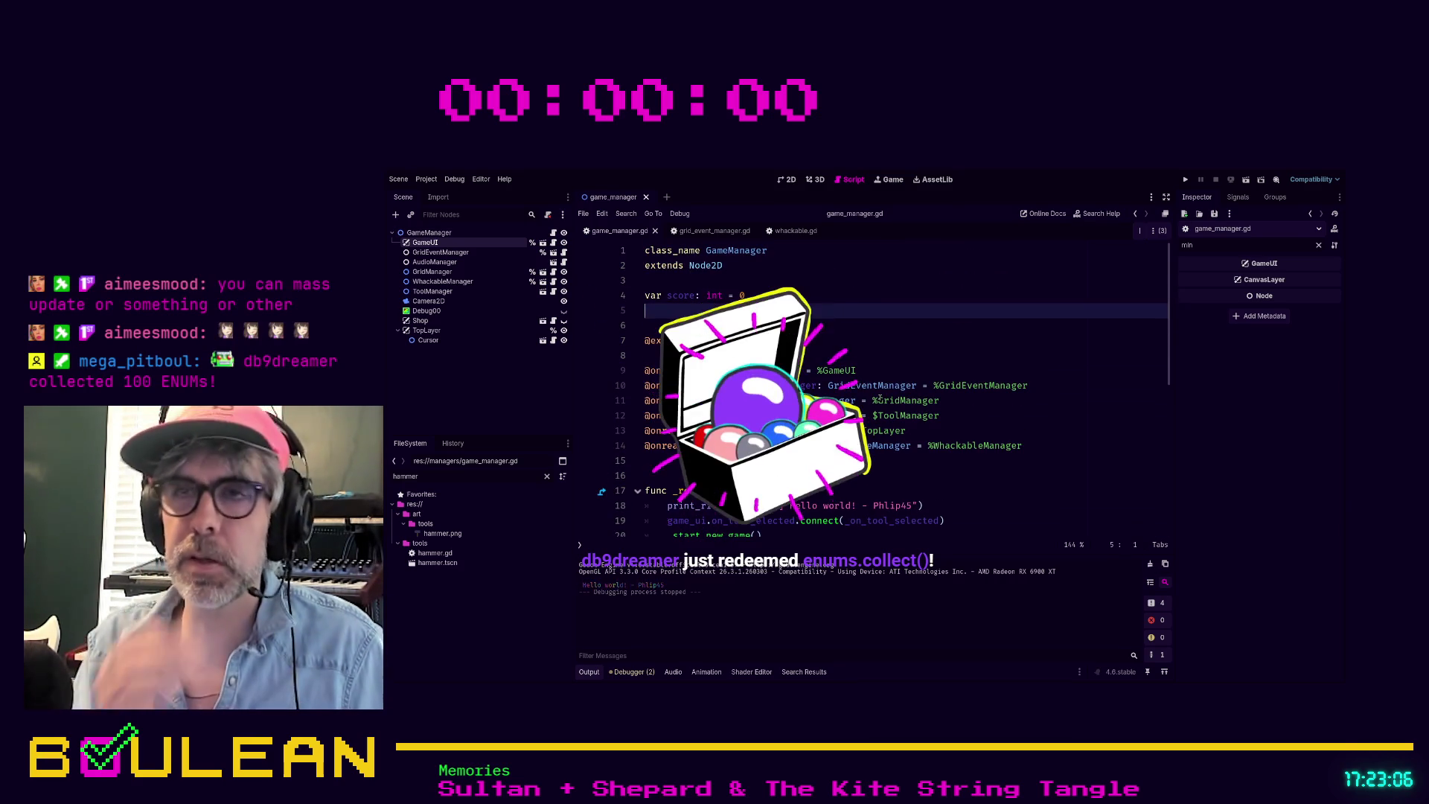
text(var )
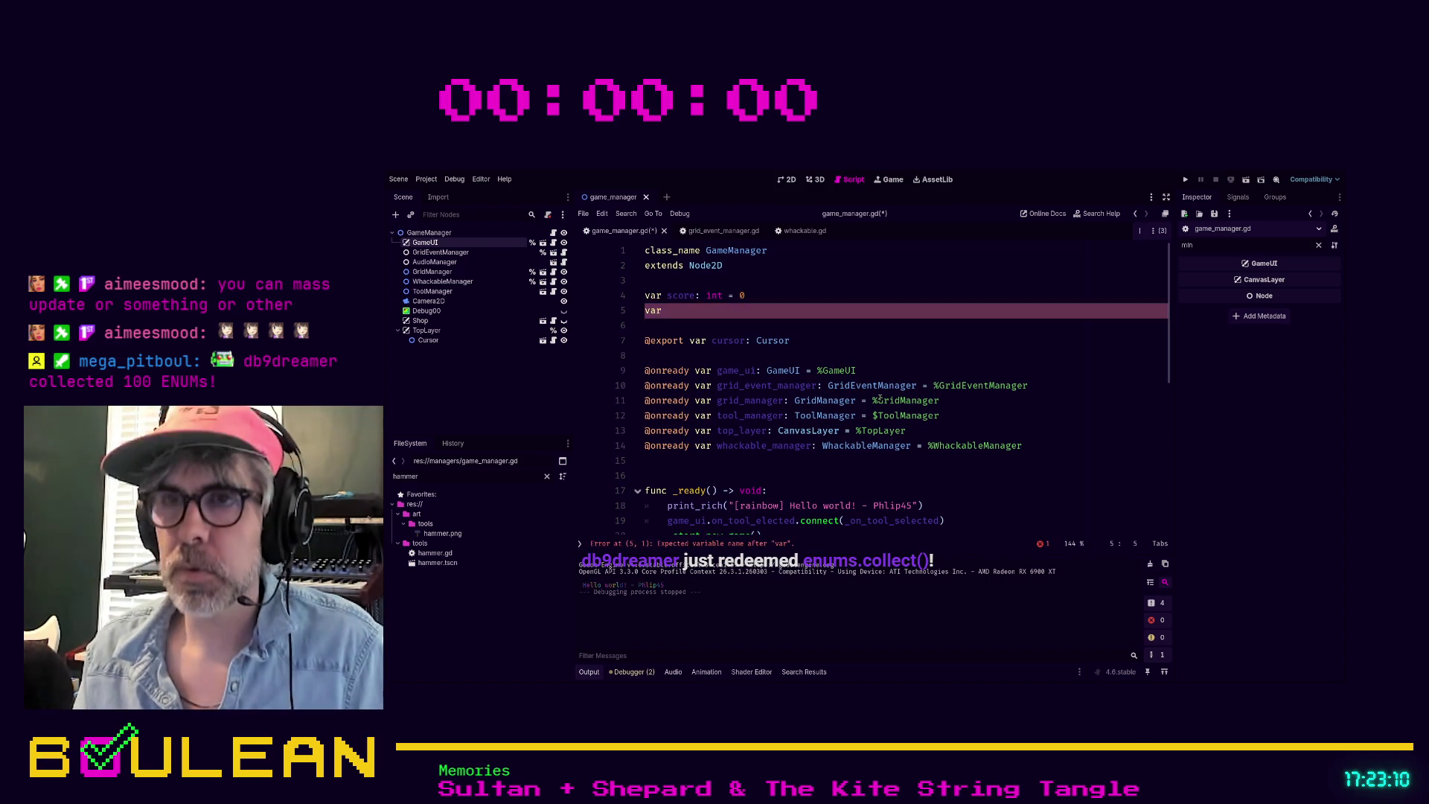
text(coint)
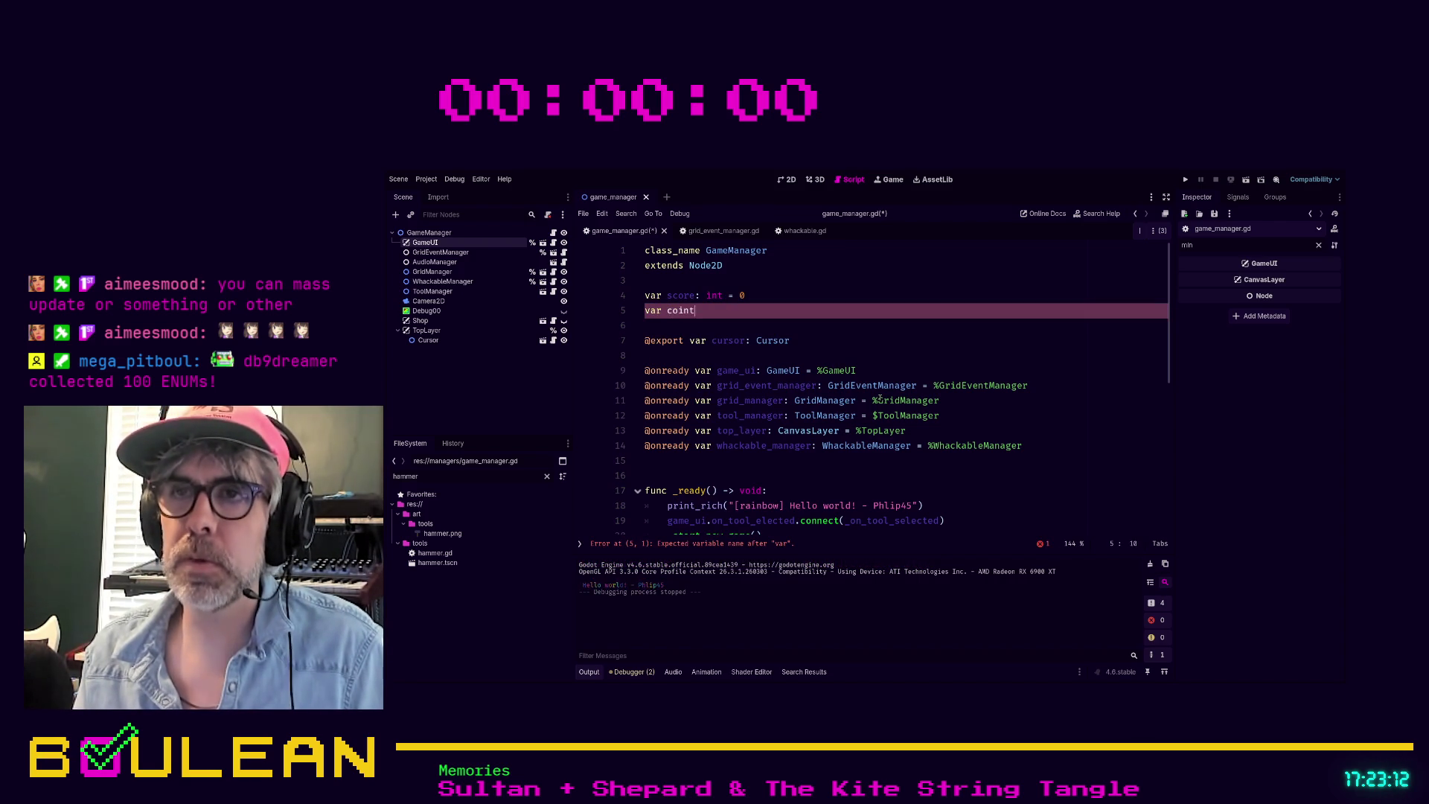
text(s: int =)
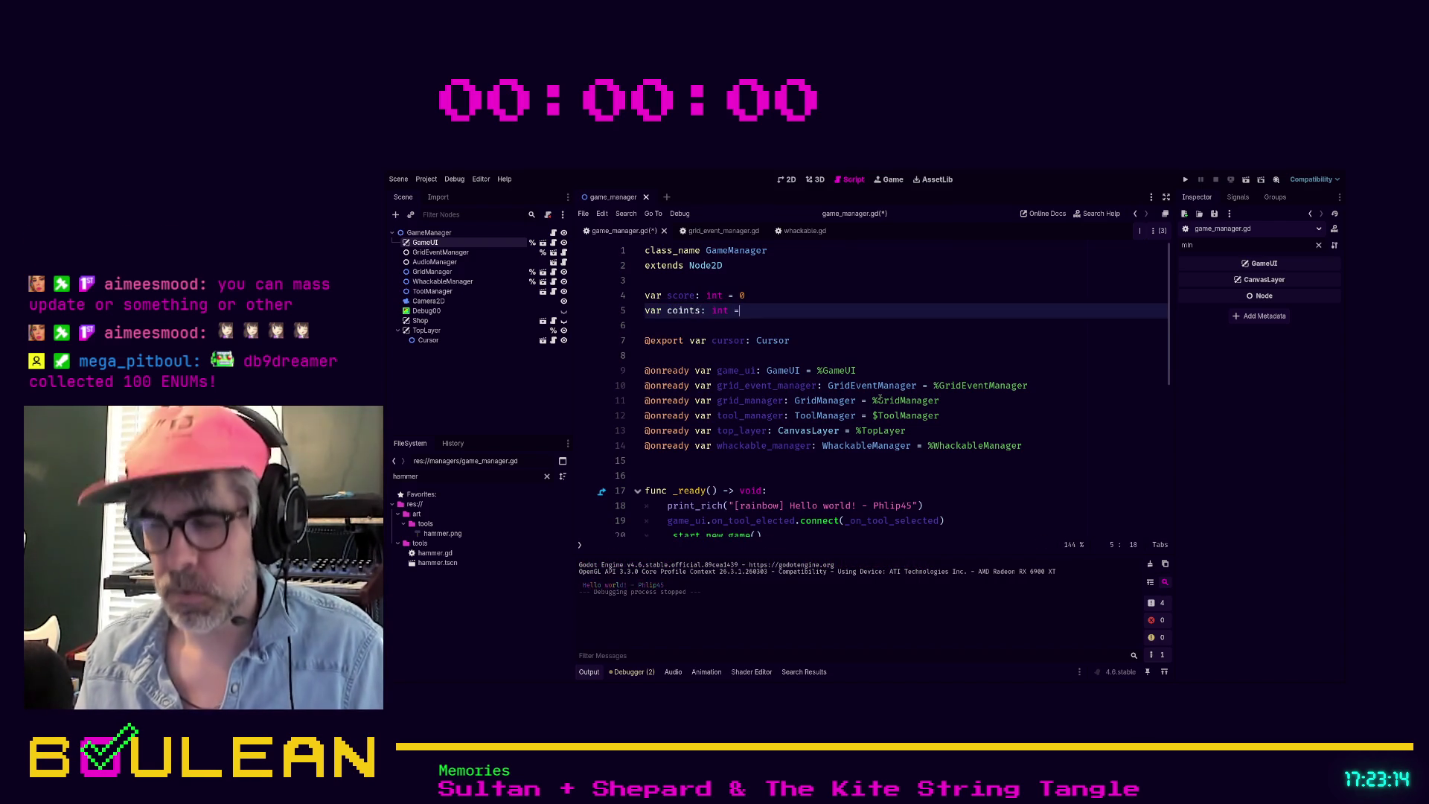
text( 0)
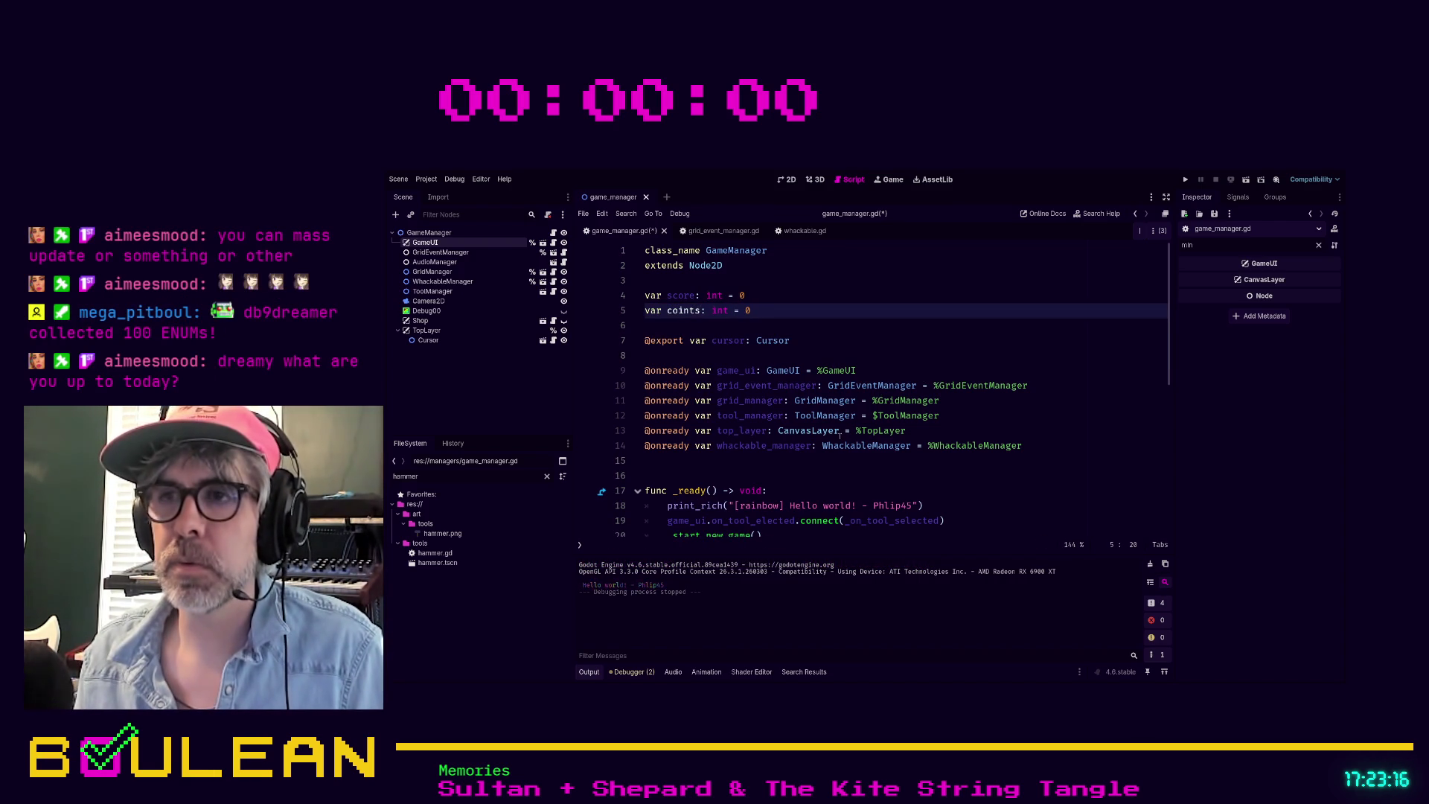
click(839, 460)
key(ctrl+s)
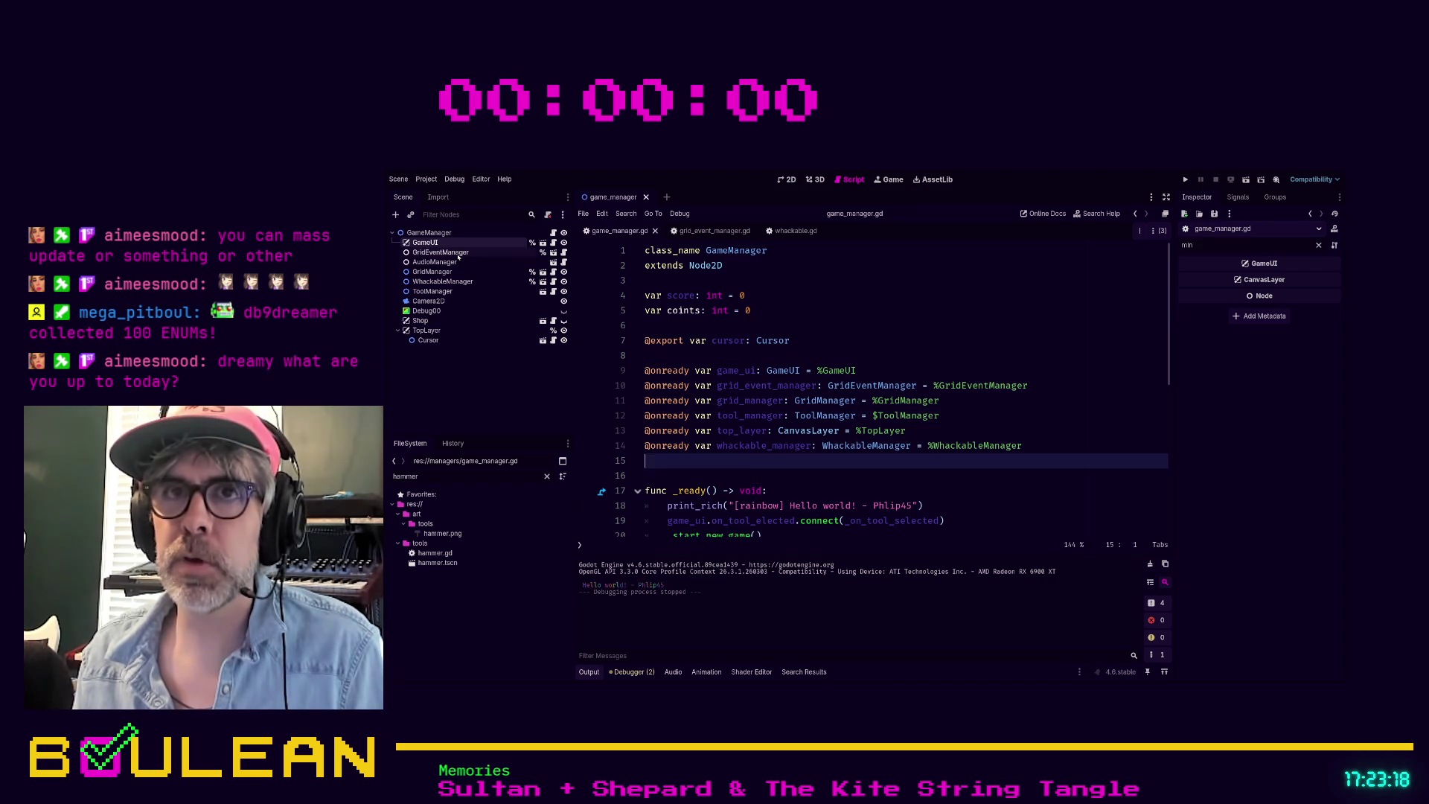
Step: Search within game_manager.gd for 'pick' after first trying 'col'
click(458, 253)
click(857, 326)
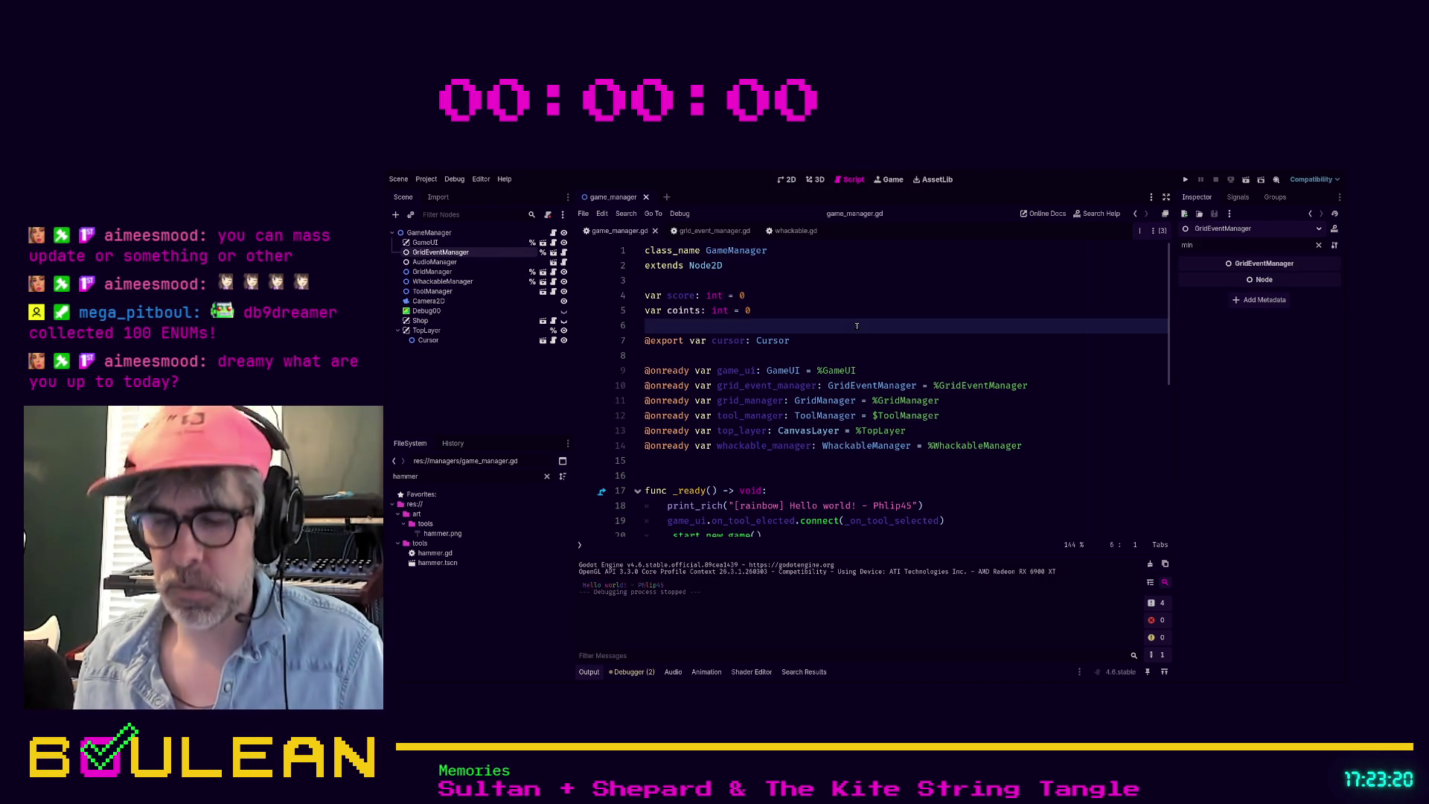
key(ctrl+f)
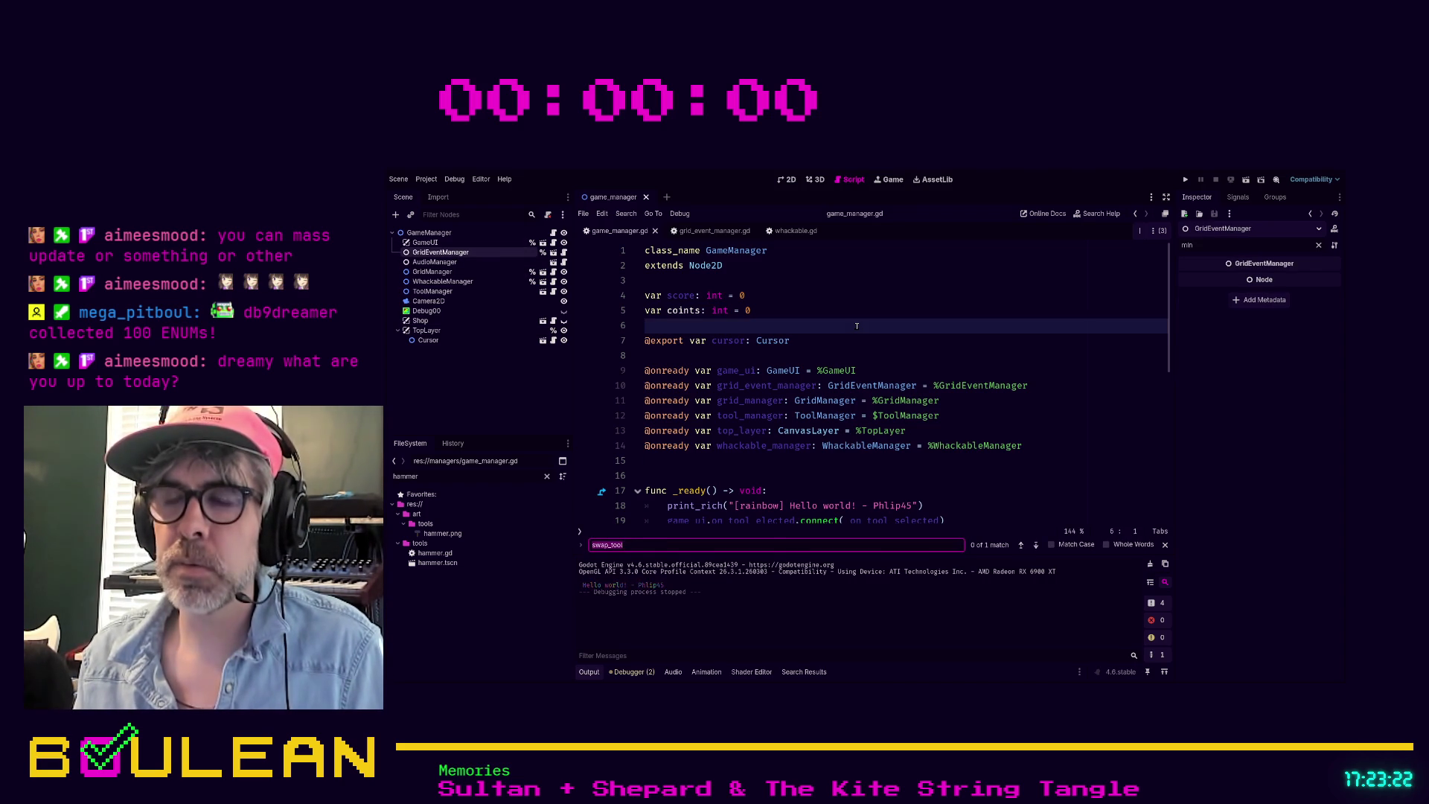
text(col)
key(BackSpace)
key(BackSpace)
key(BackSpace)
text(pick)
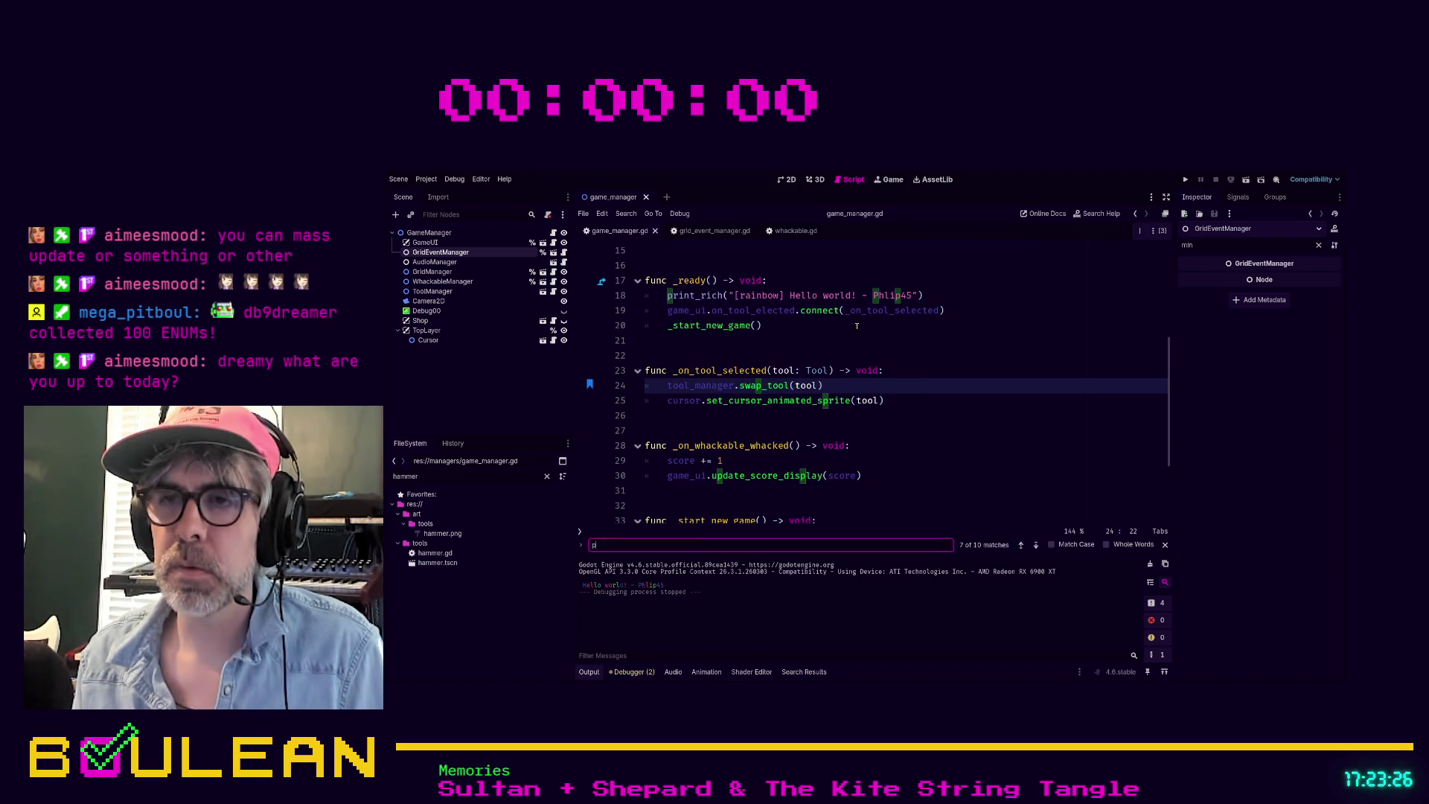
scroll(908, 313, down, 3)
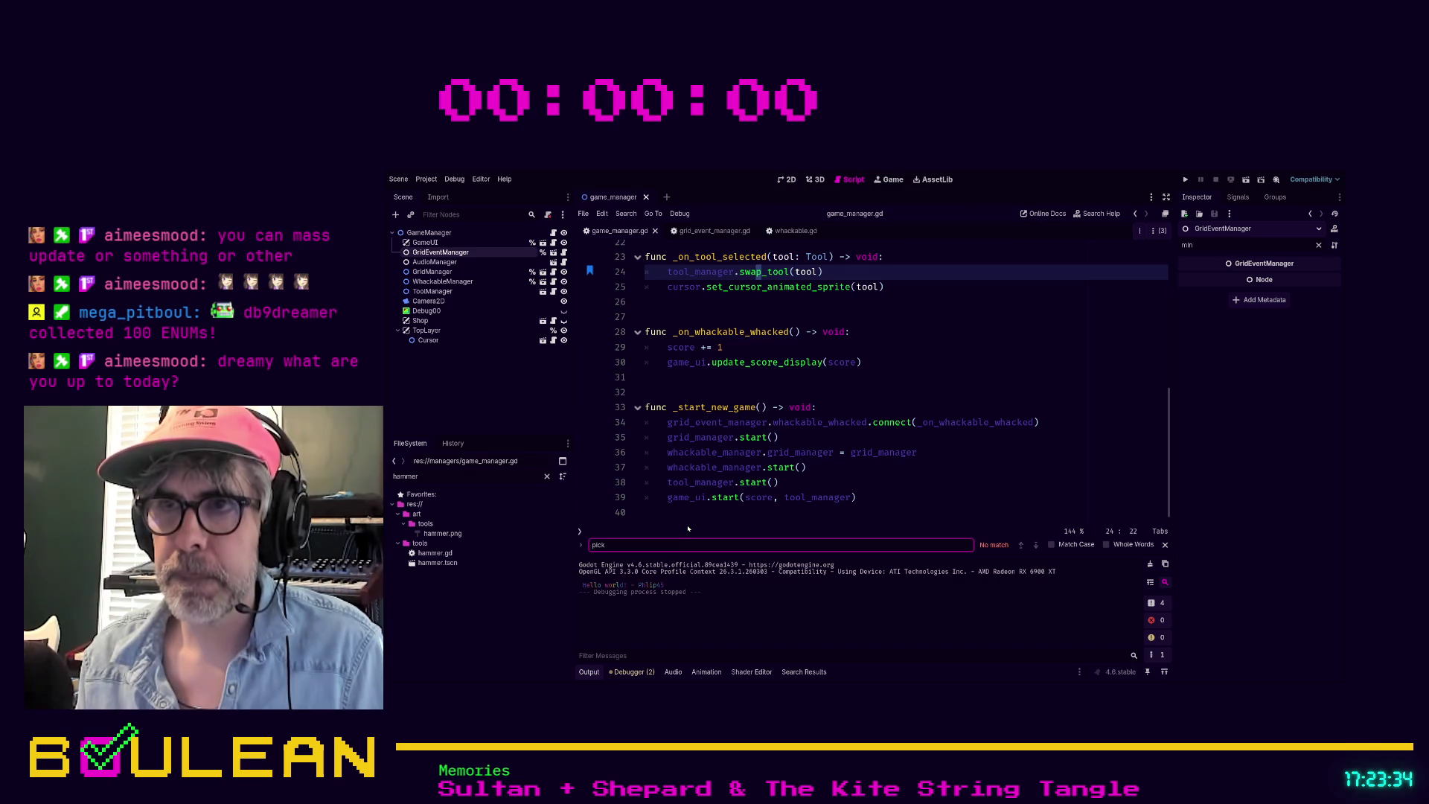
Step: Search the project for 'collec' and collapse the outline_container.gd and override_popup.gd results
key(ctrl+shift+f)
key(Return)
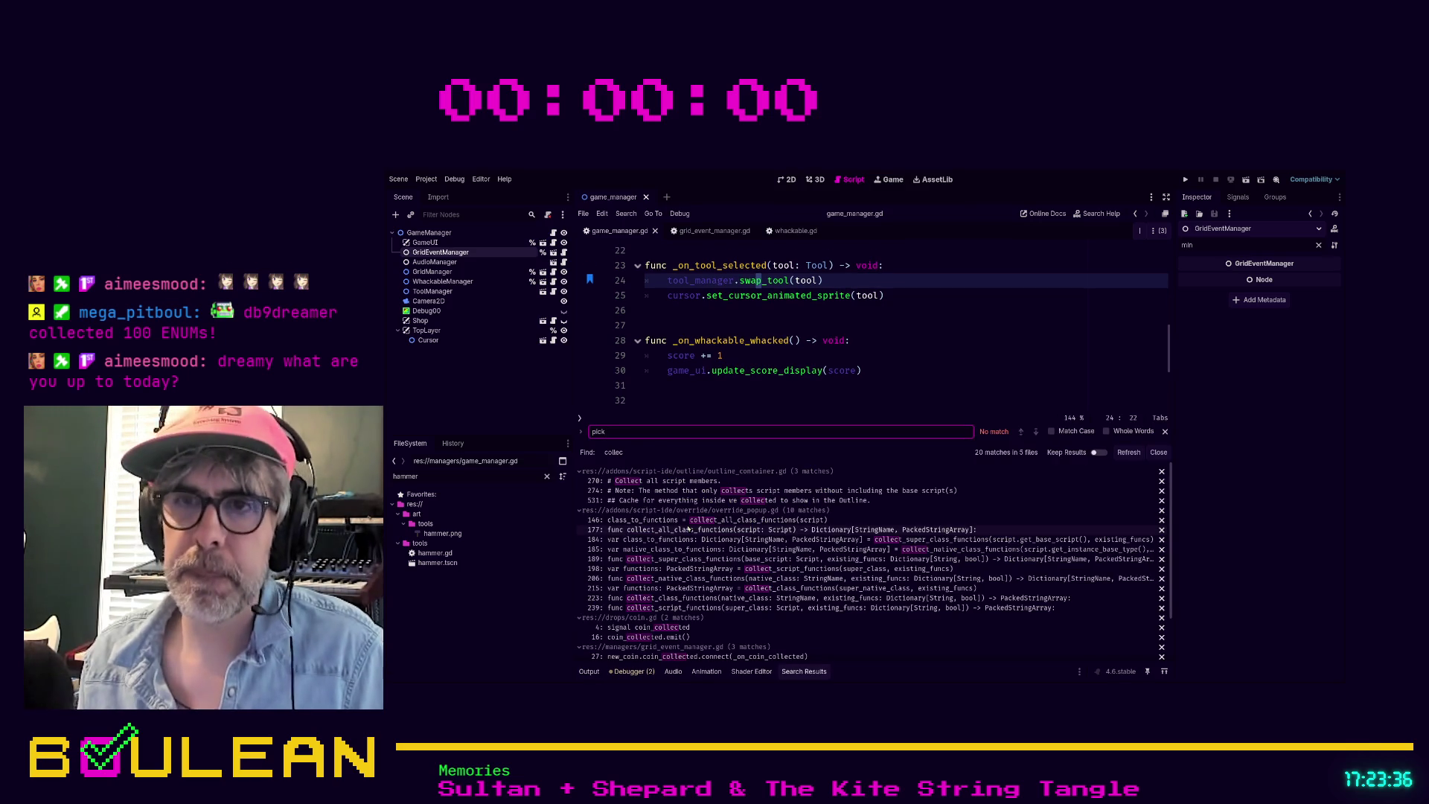
click(579, 473)
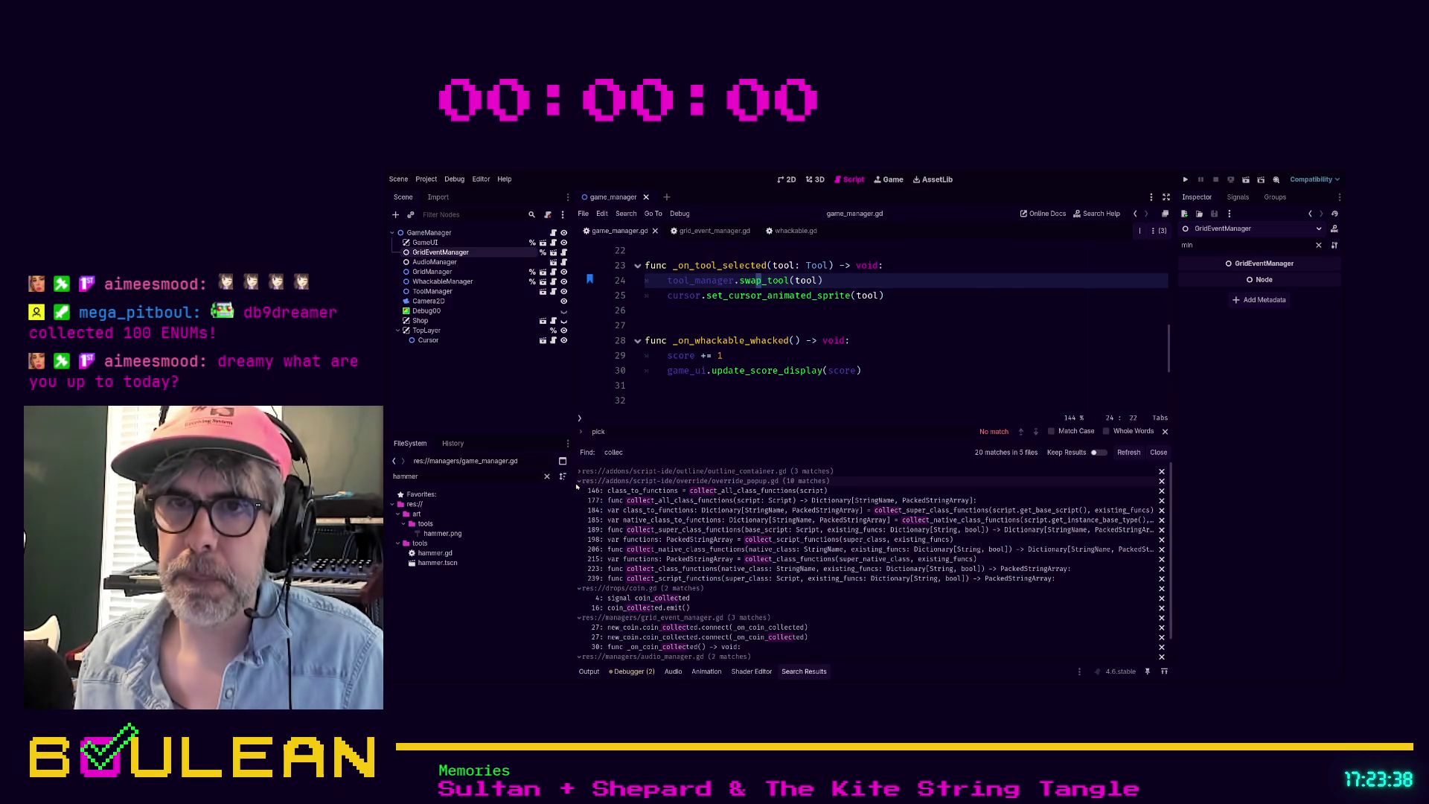
click(578, 482)
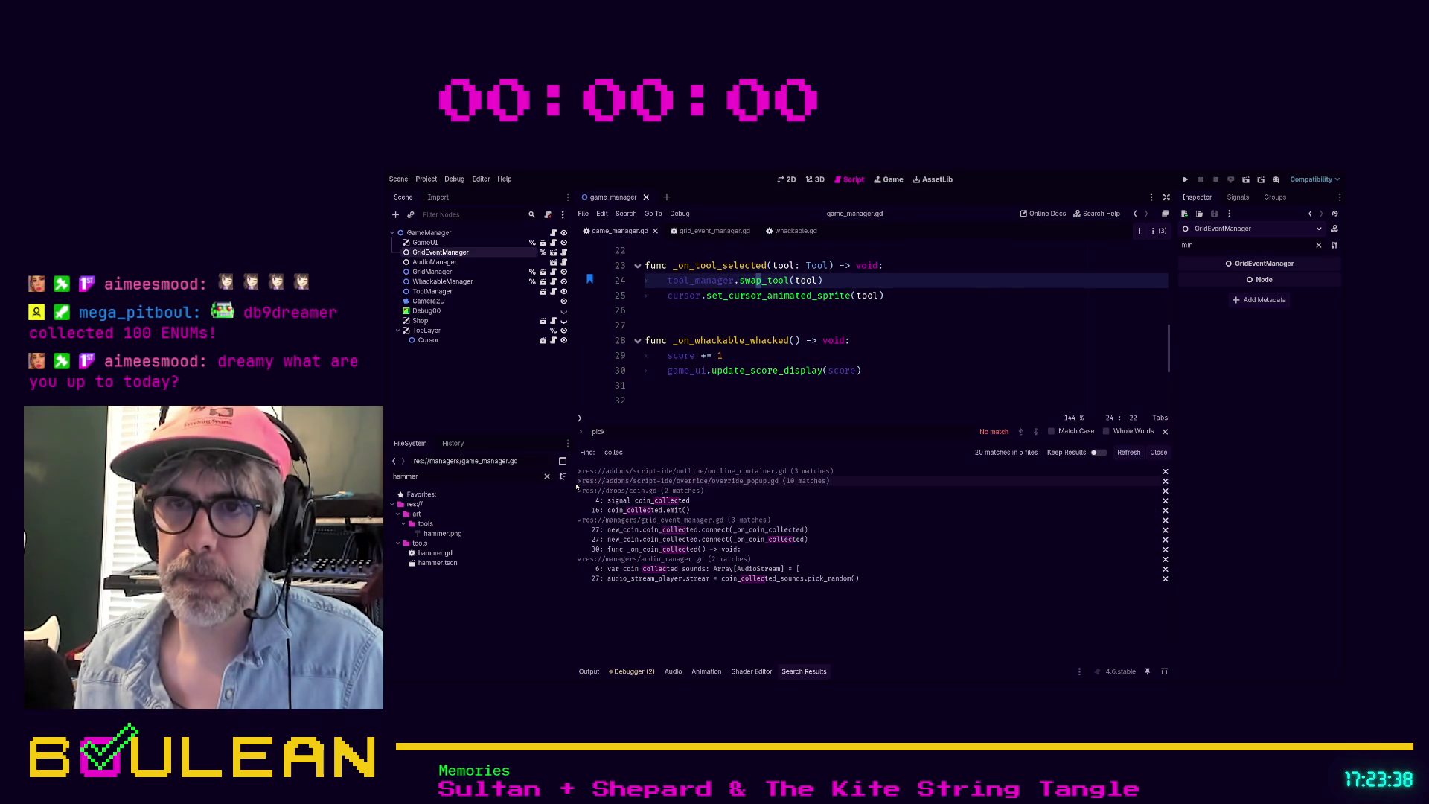
Step: Look at the coin_collected signal in coin.gd, then open grid_event_manager.gd's coin connection line
click(633, 501)
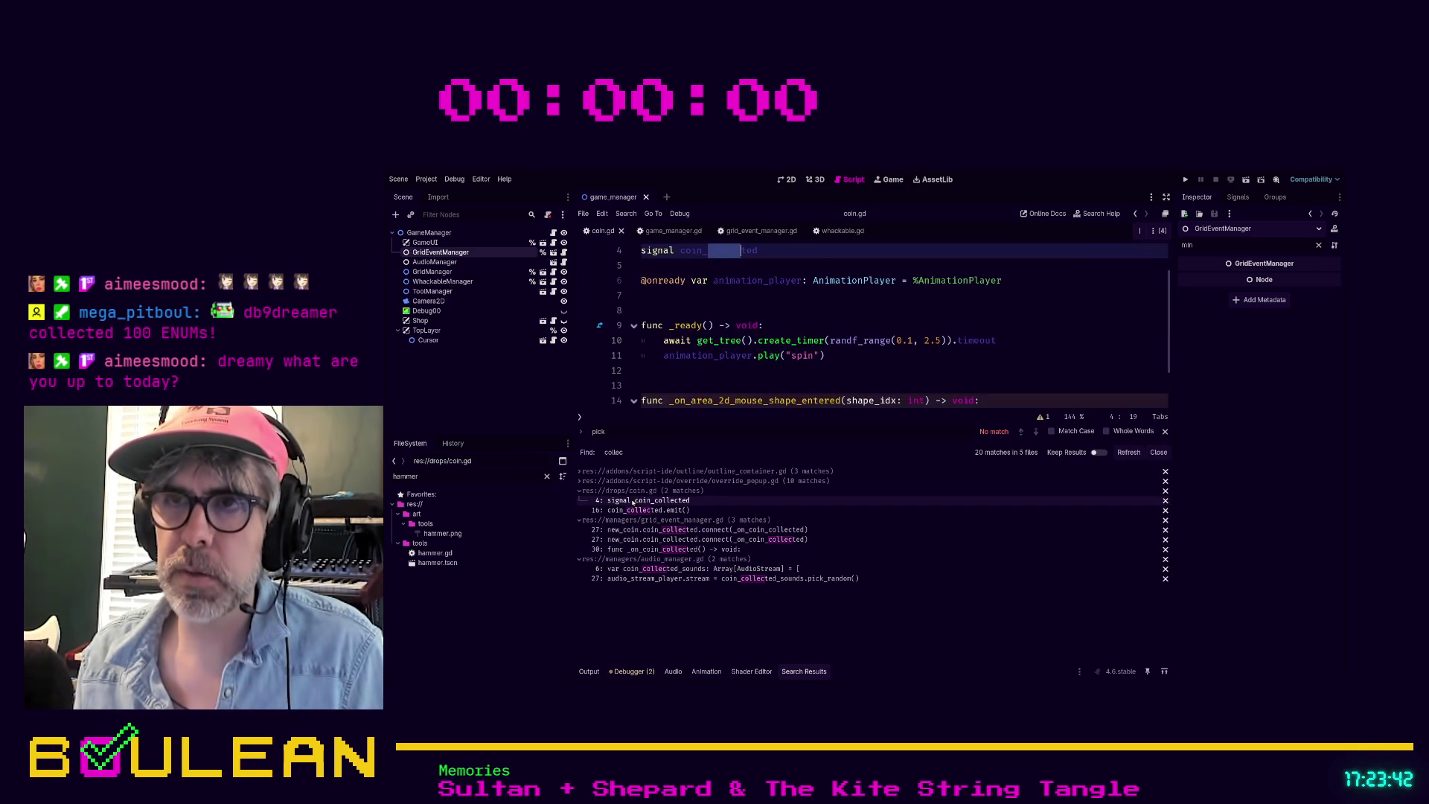
scroll(787, 355, up, 1)
scroll(843, 383, down, 2)
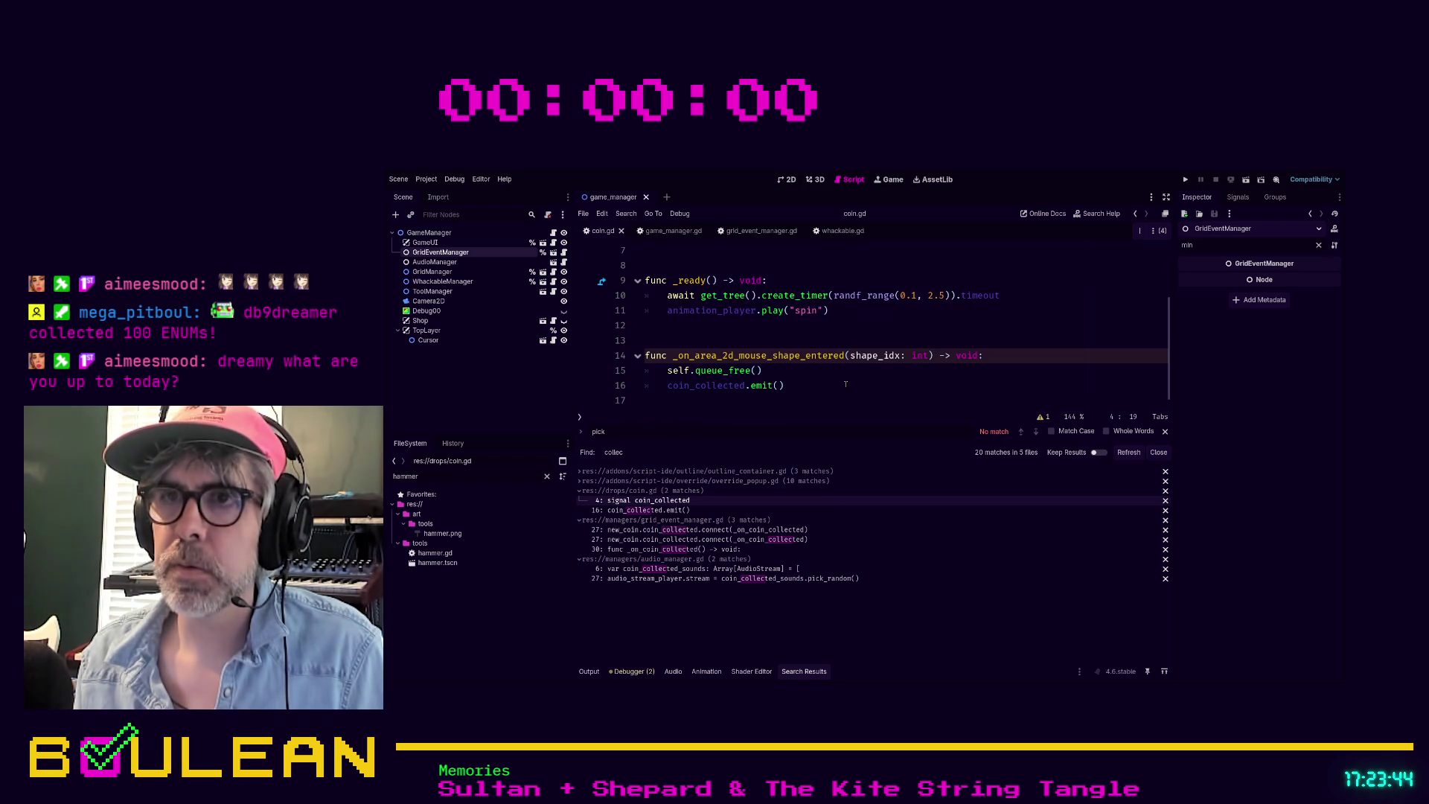
scroll(846, 384, up, 2)
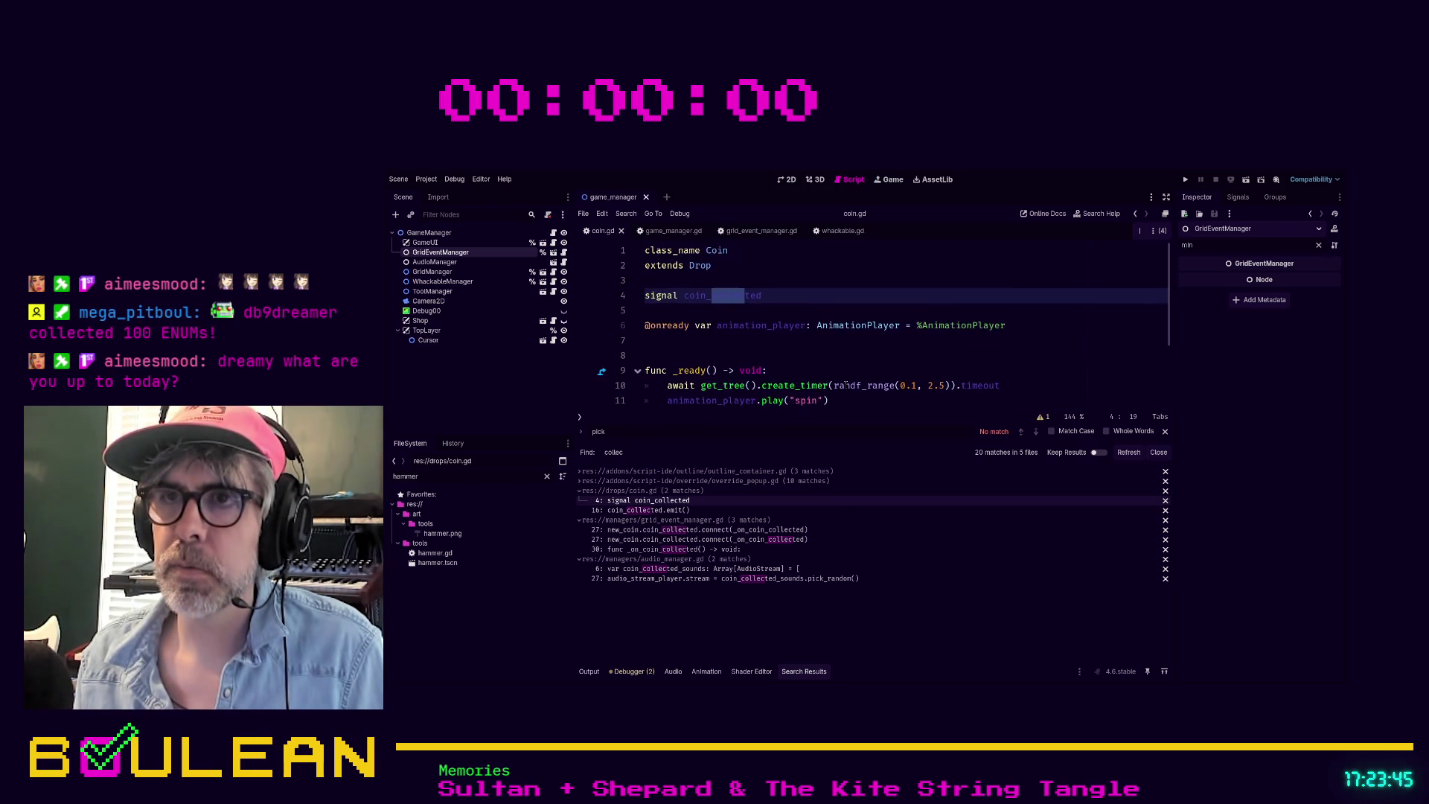
click(806, 357)
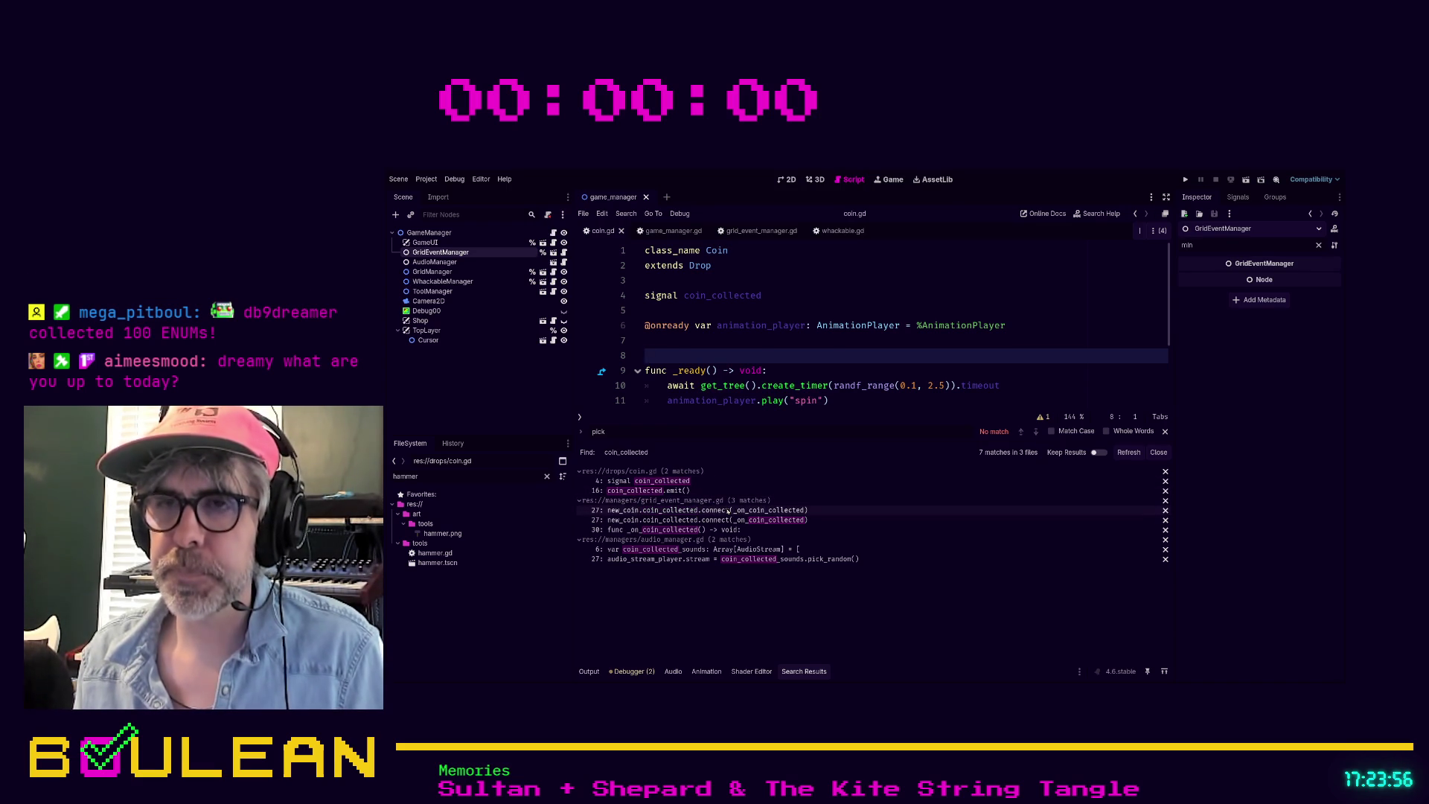
click(728, 511)
scroll(886, 321, down, 1)
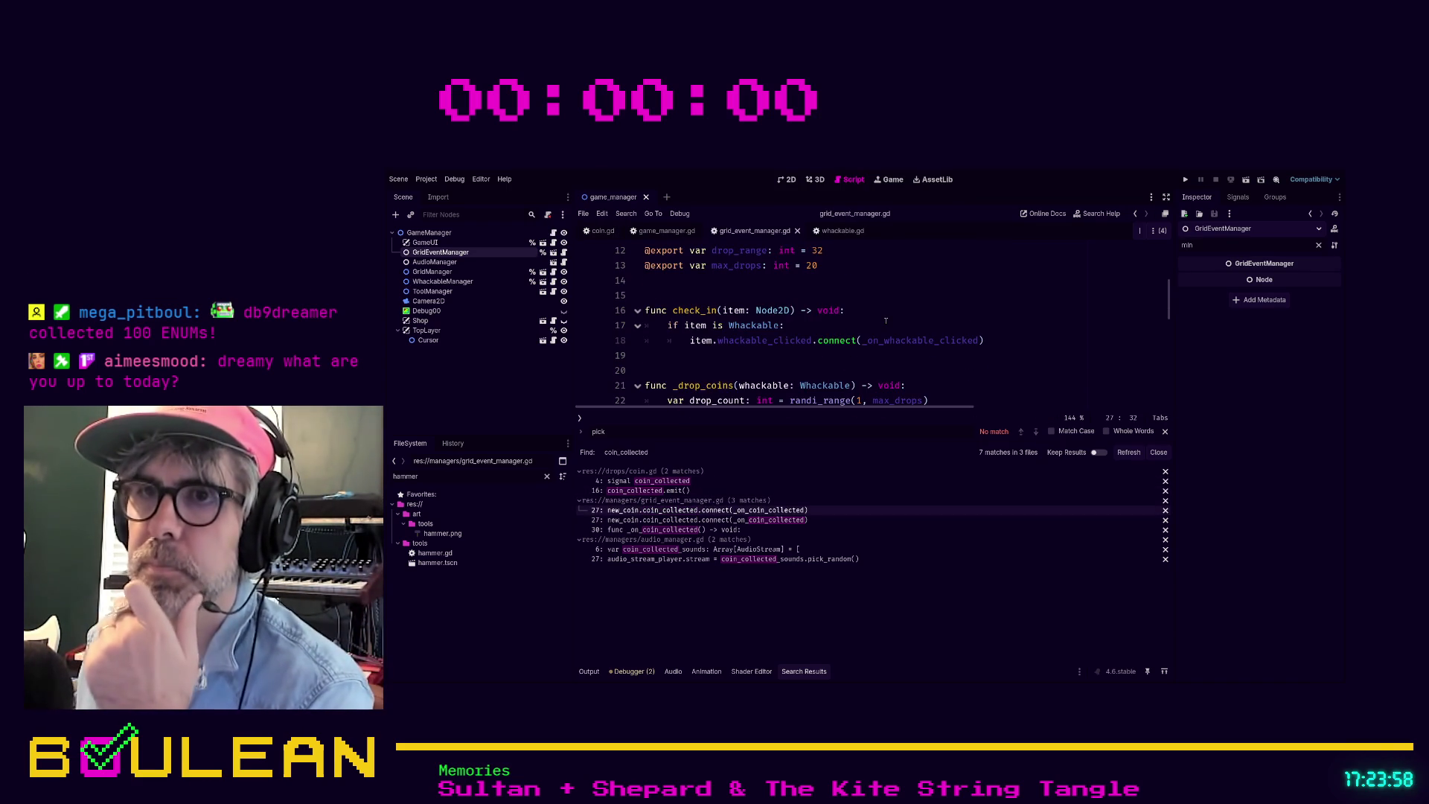
Step: Put the caret on the empty line inside _on_coin_collected, typing and discarding 'am'
scroll(886, 321, down, 4)
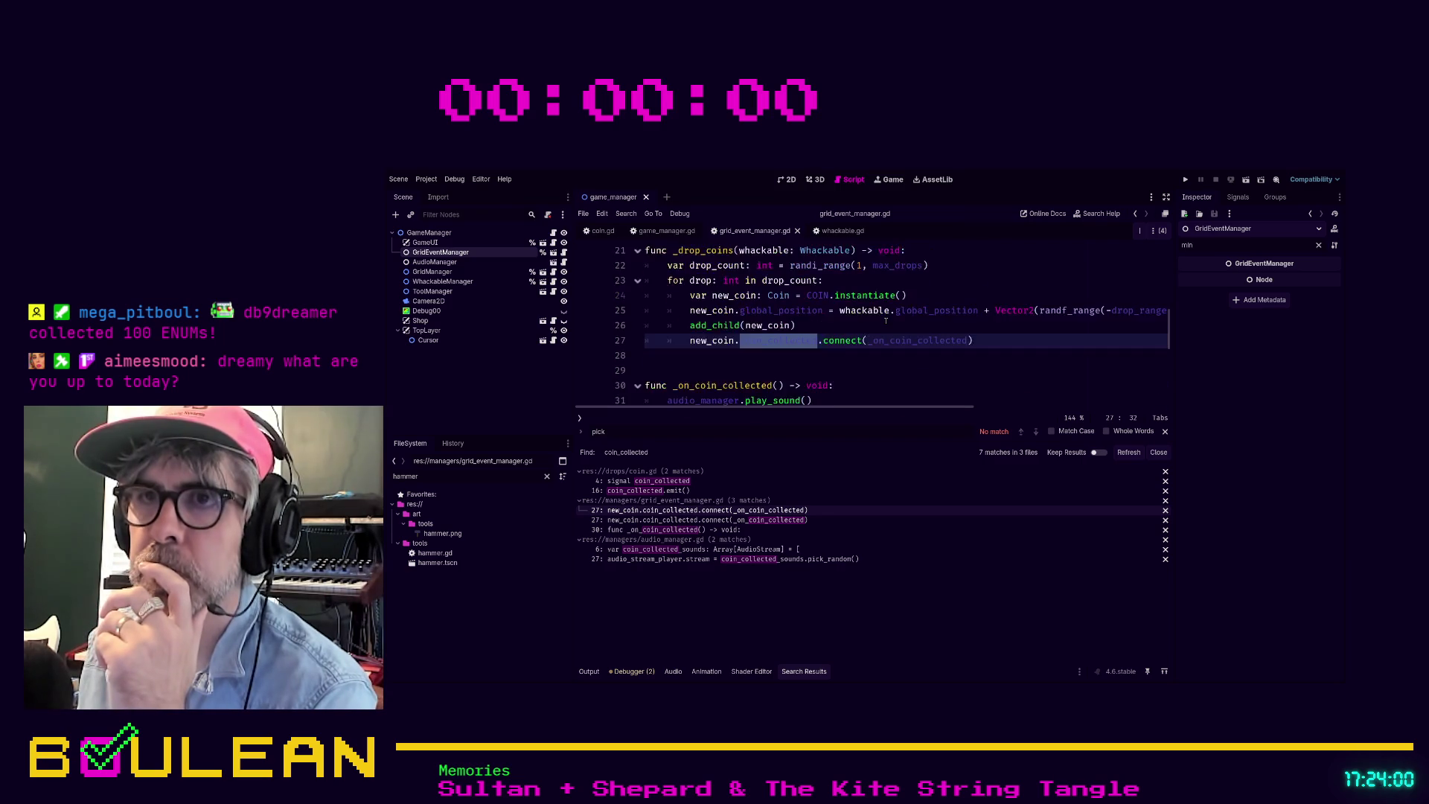
click(778, 313)
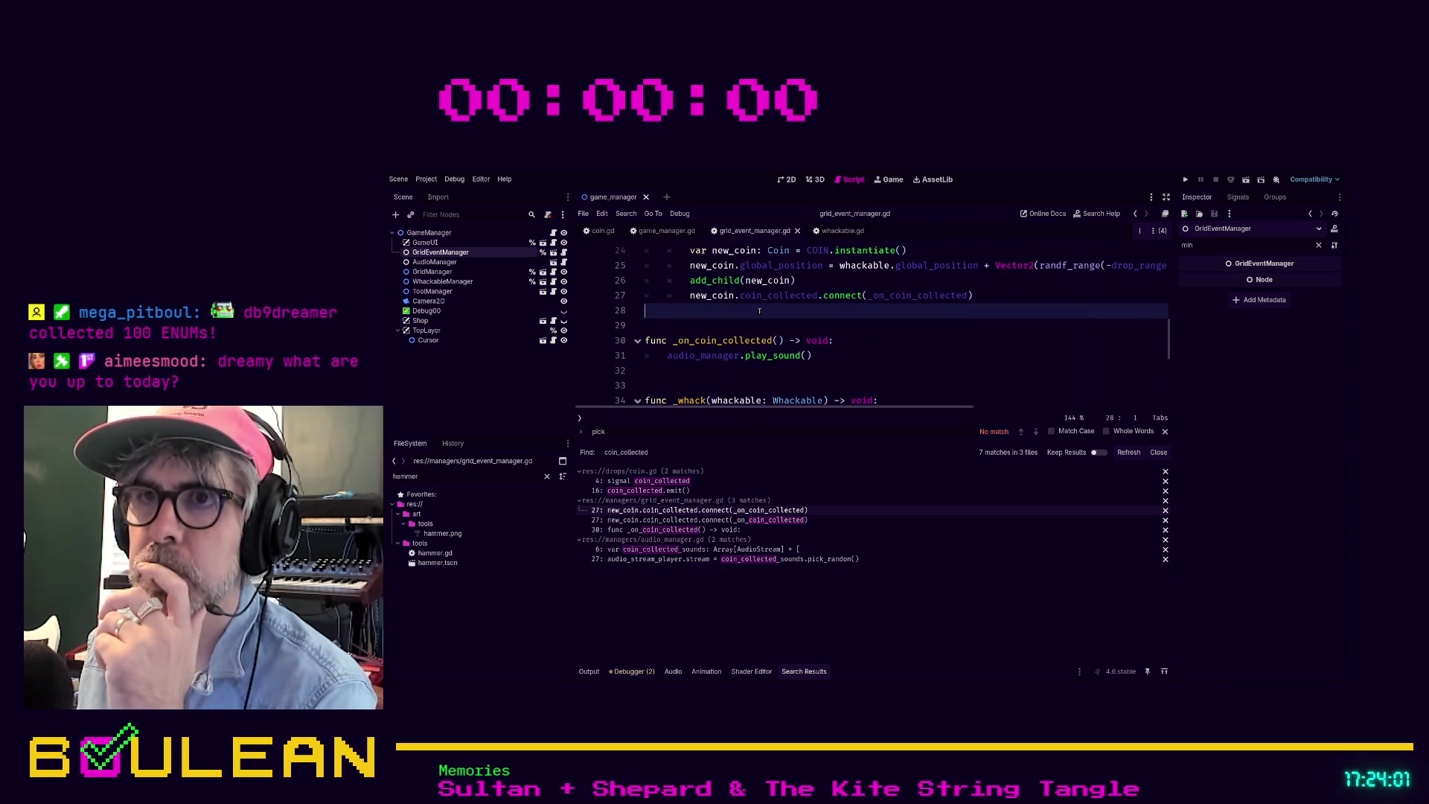
click(832, 364)
text(g)
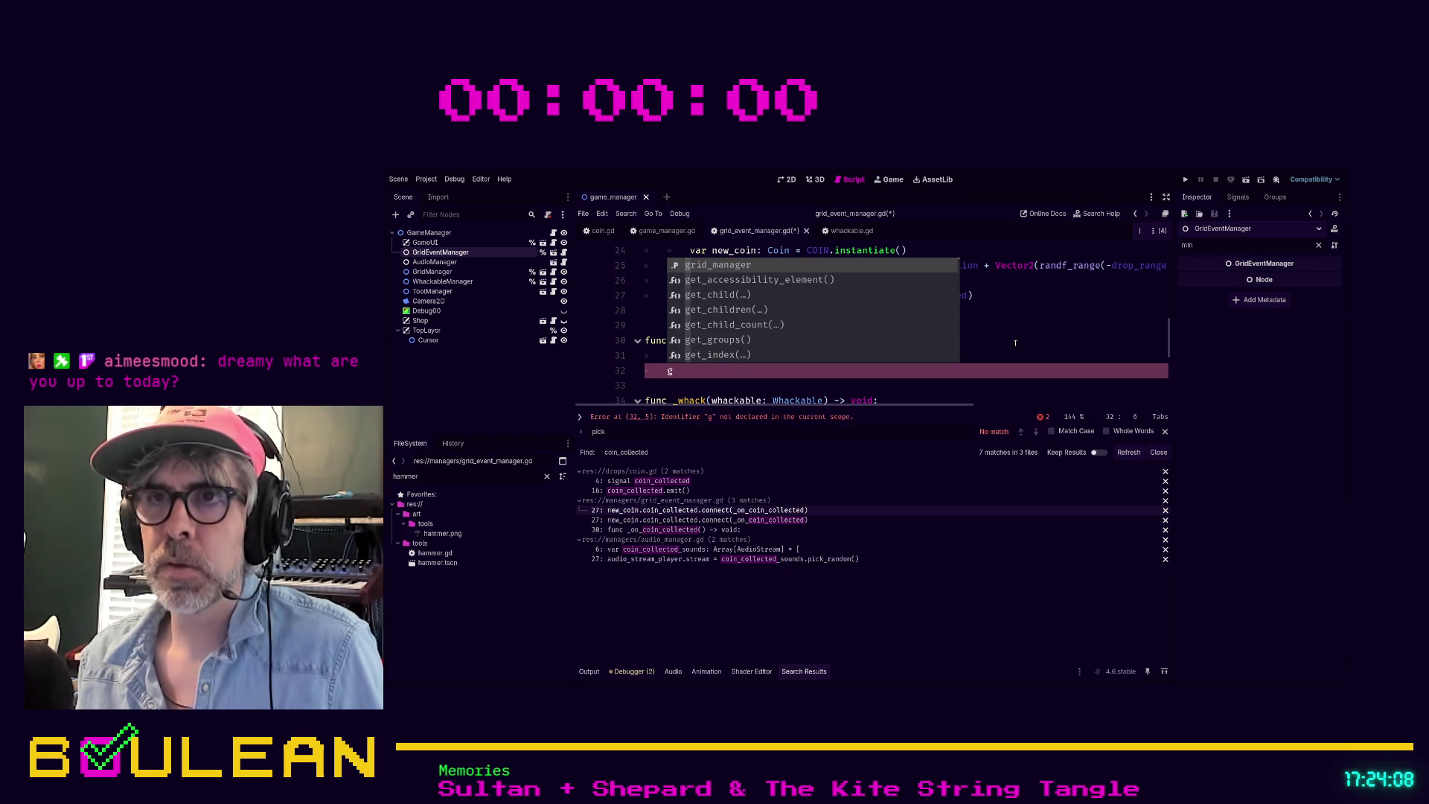
text(am)
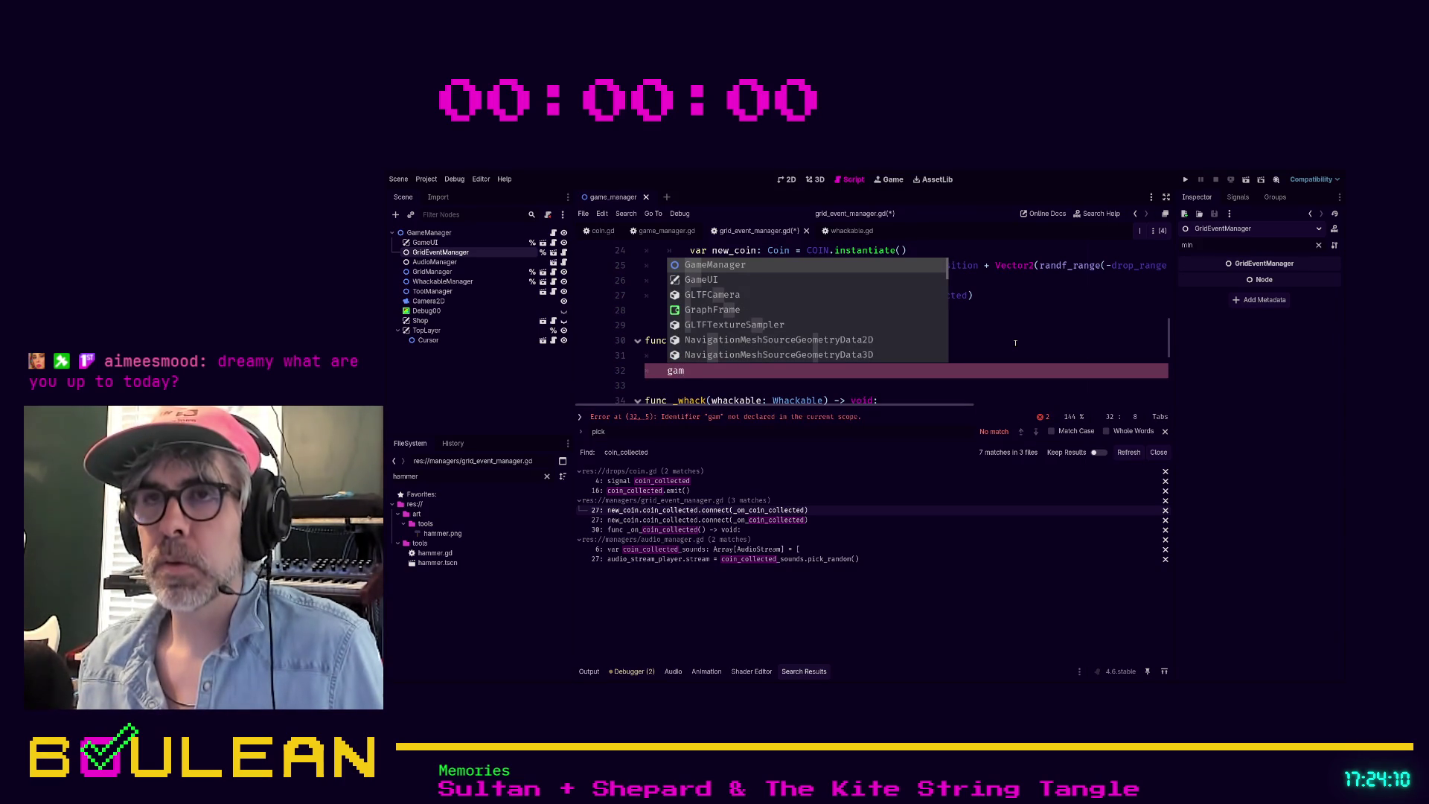
key(BackSpace)
key(BackSpace)
key(BackSpace)
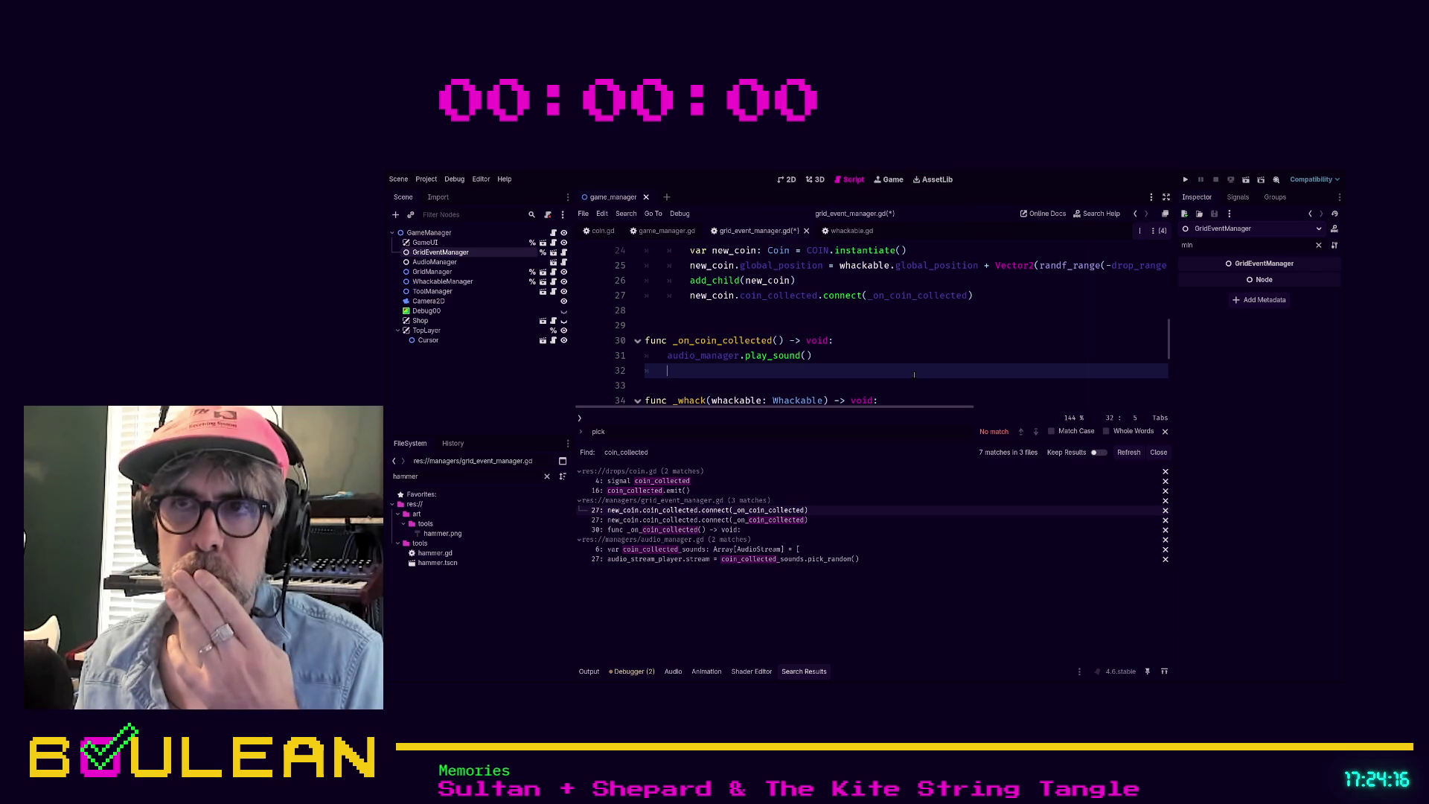
Step: Add a blank line after the audio_manager export, before the drop_range export
scroll(914, 375, up, 8)
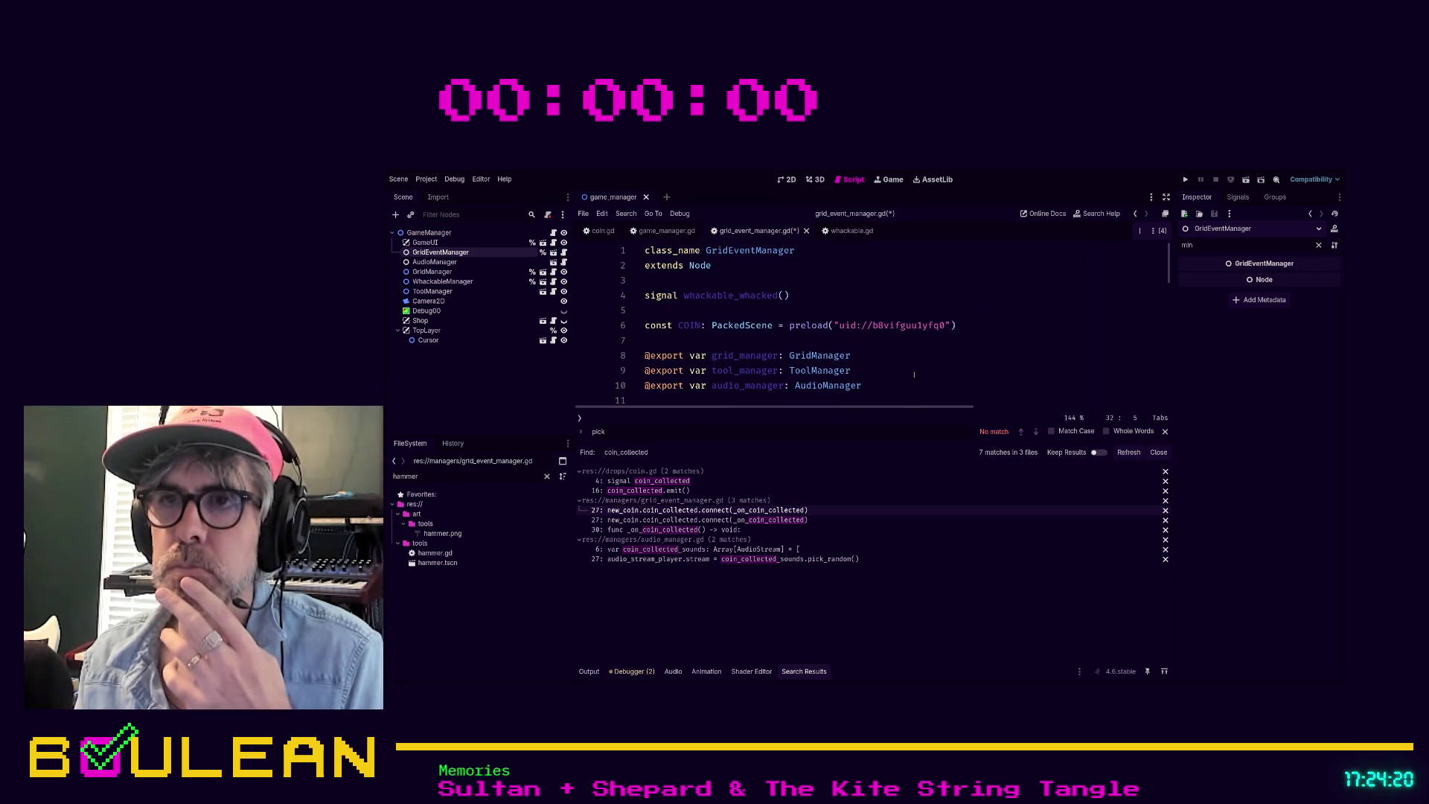
scroll(914, 375, down, 1)
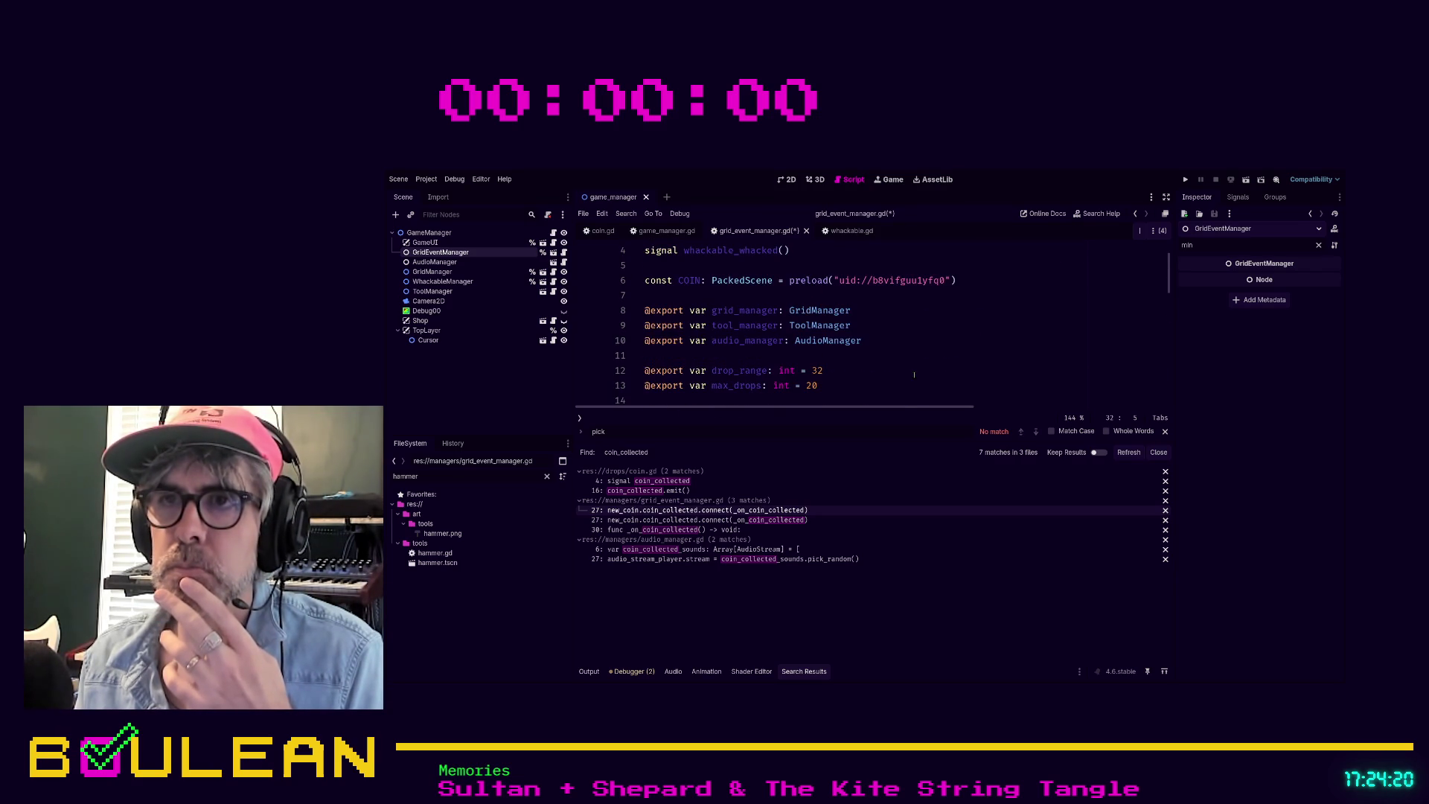
click(742, 358)
key(Return)
key(Up)
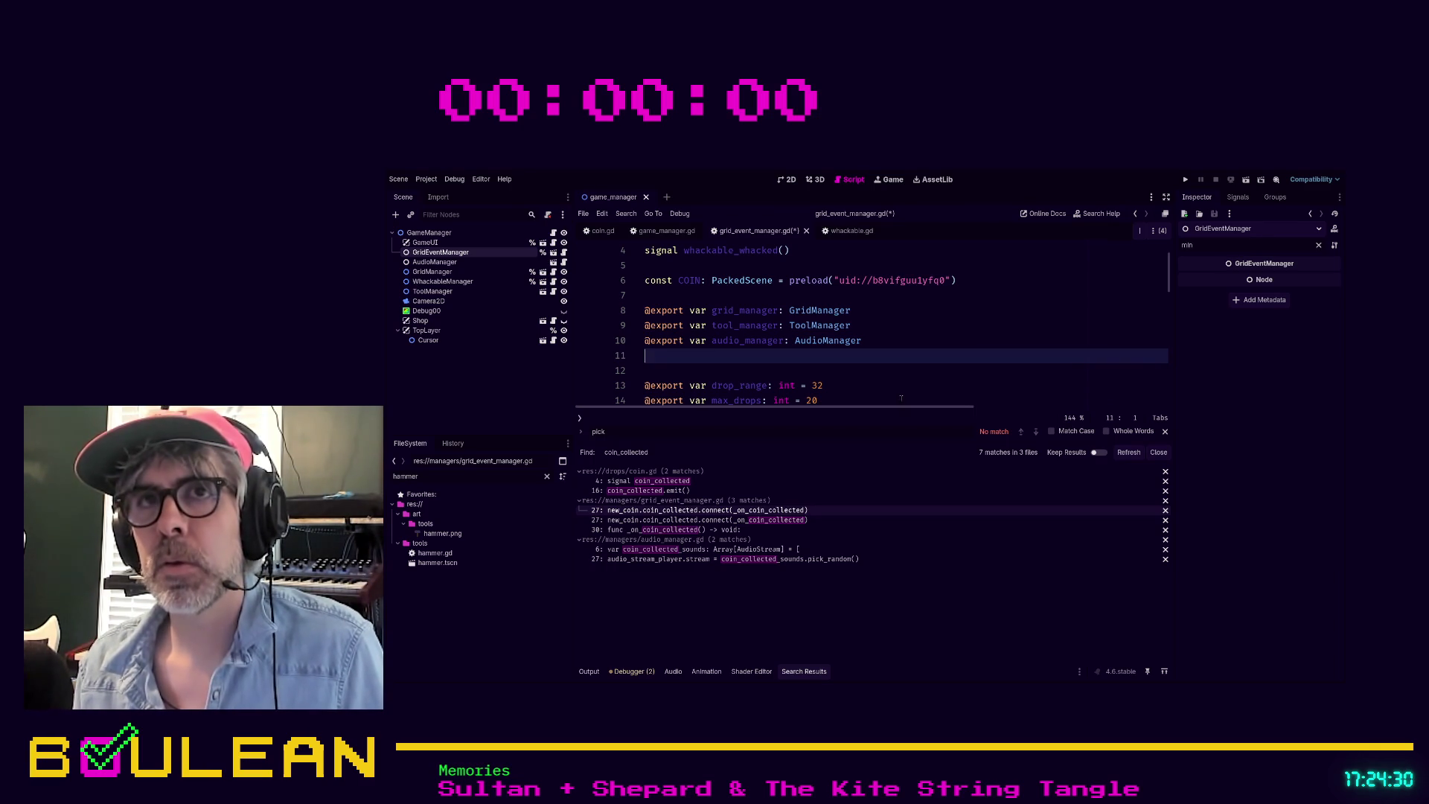
Step: Return the caret to the empty line inside _on_coin_collected
scroll(823, 386, down, 3)
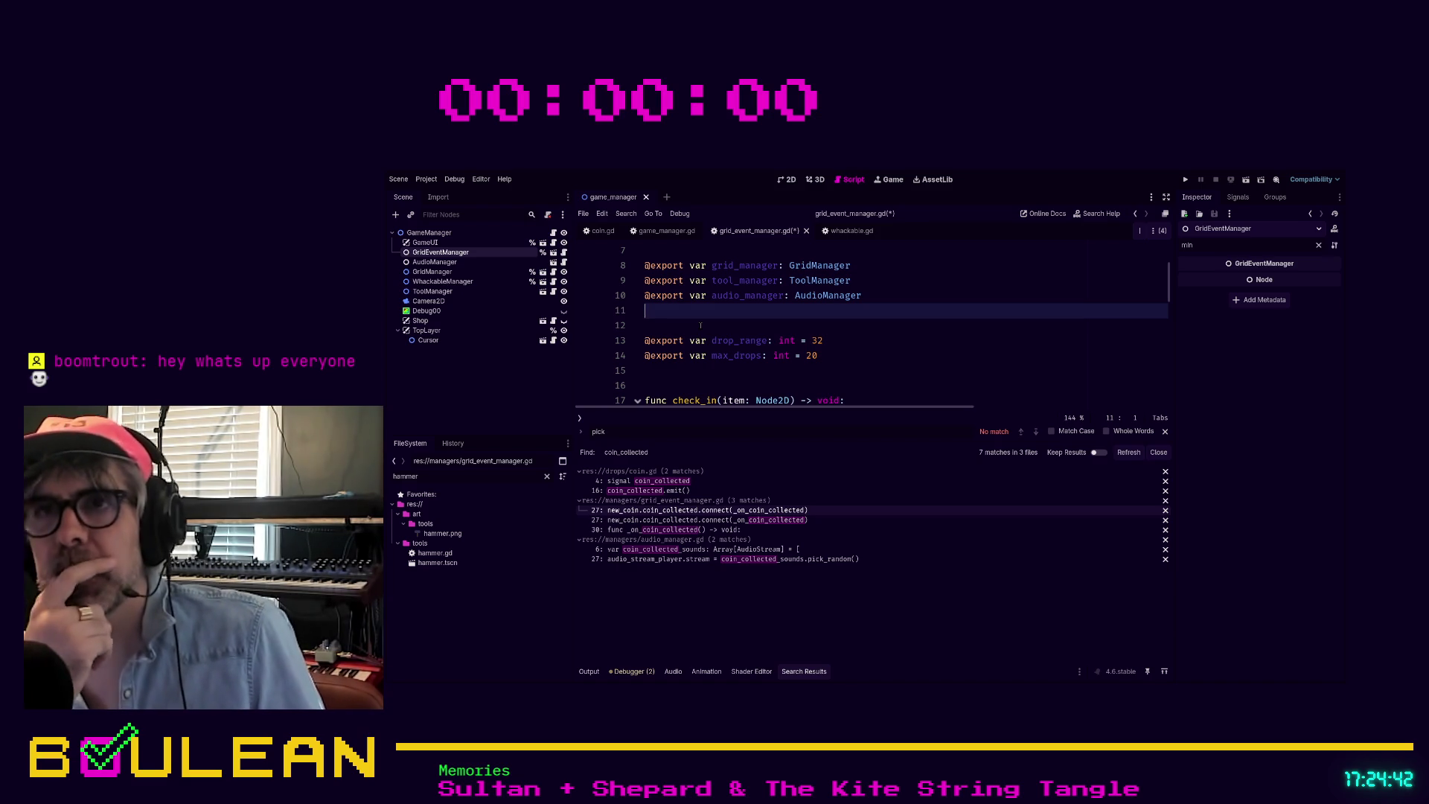
scroll(699, 326, down, 5)
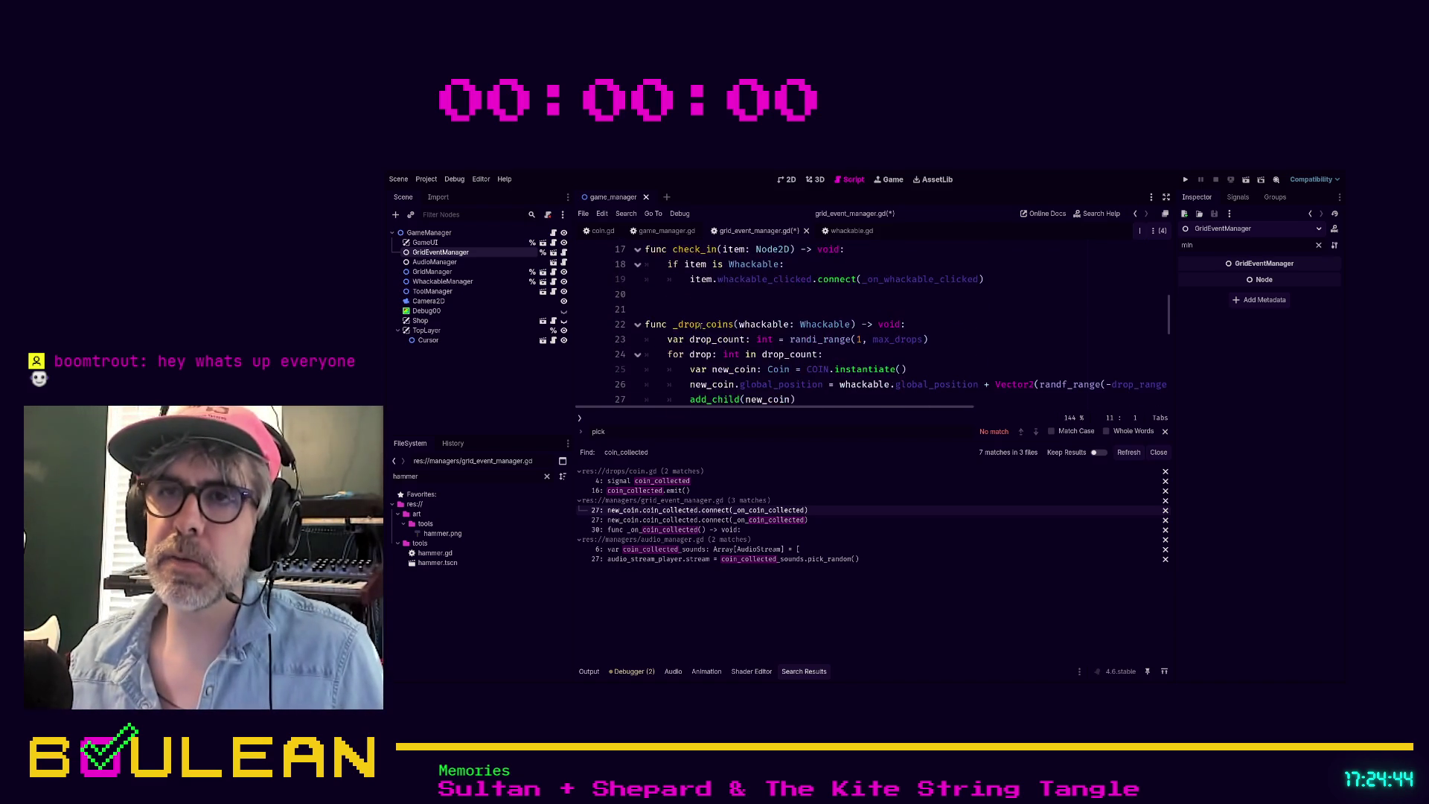
scroll(745, 313, up, 3)
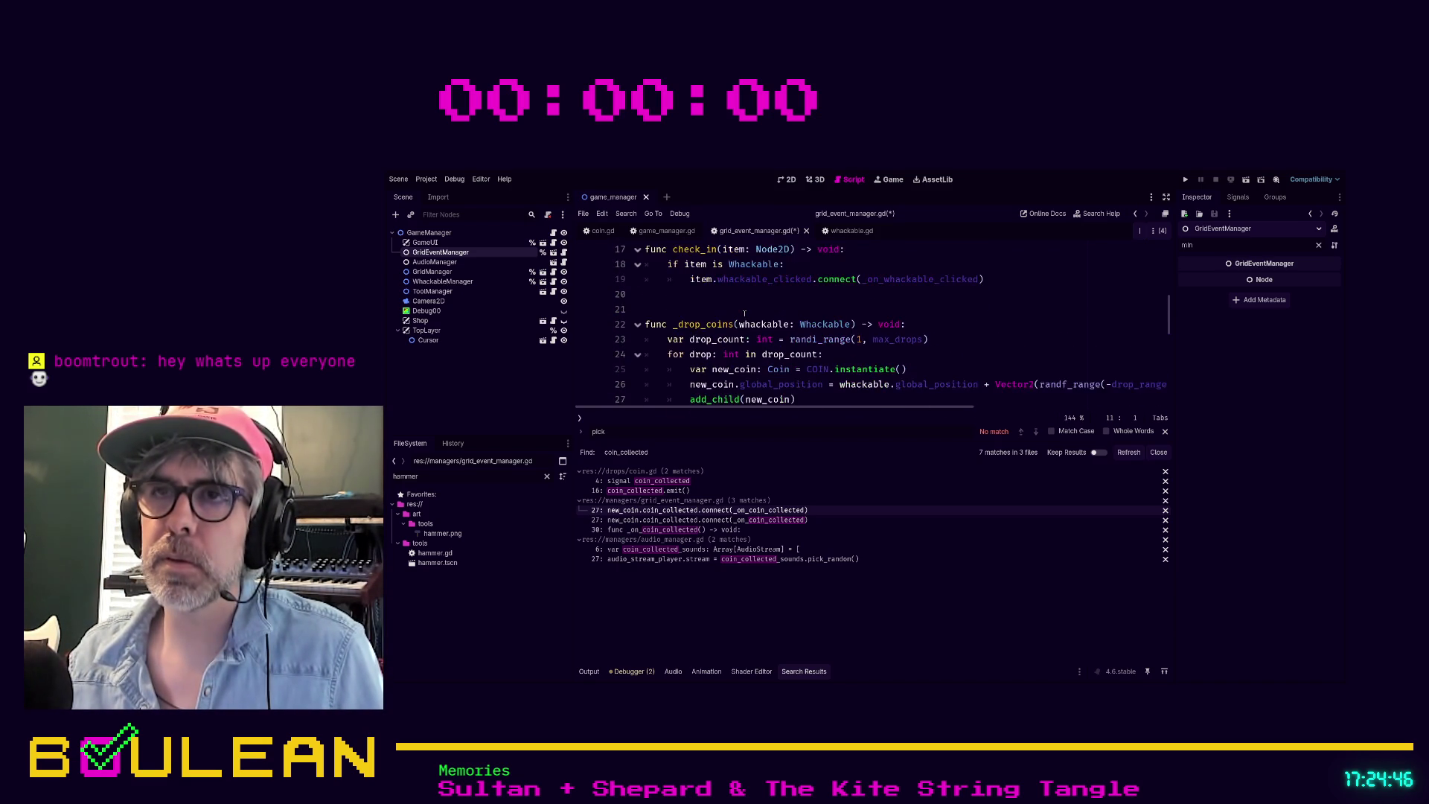
scroll(700, 338, down, 4)
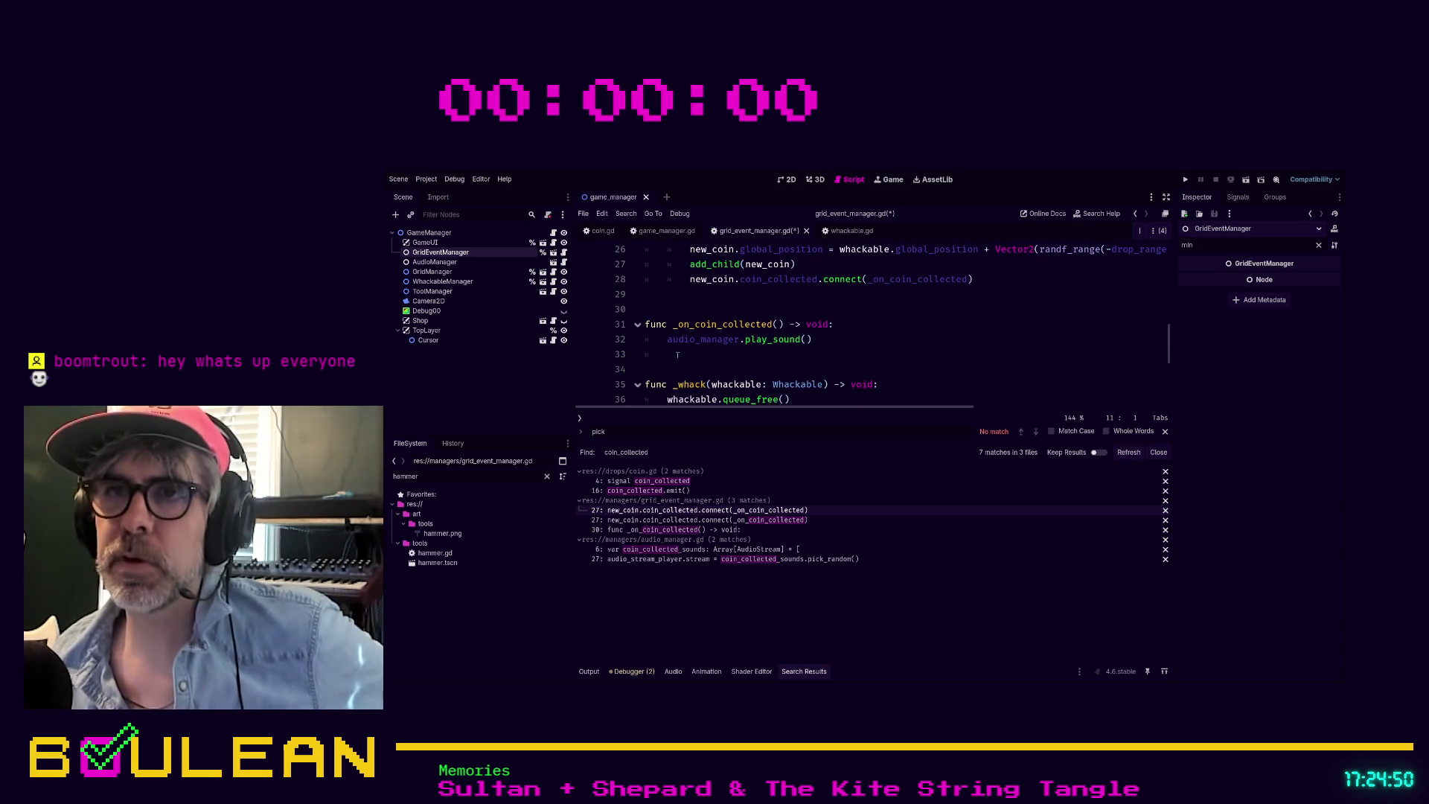
click(737, 355)
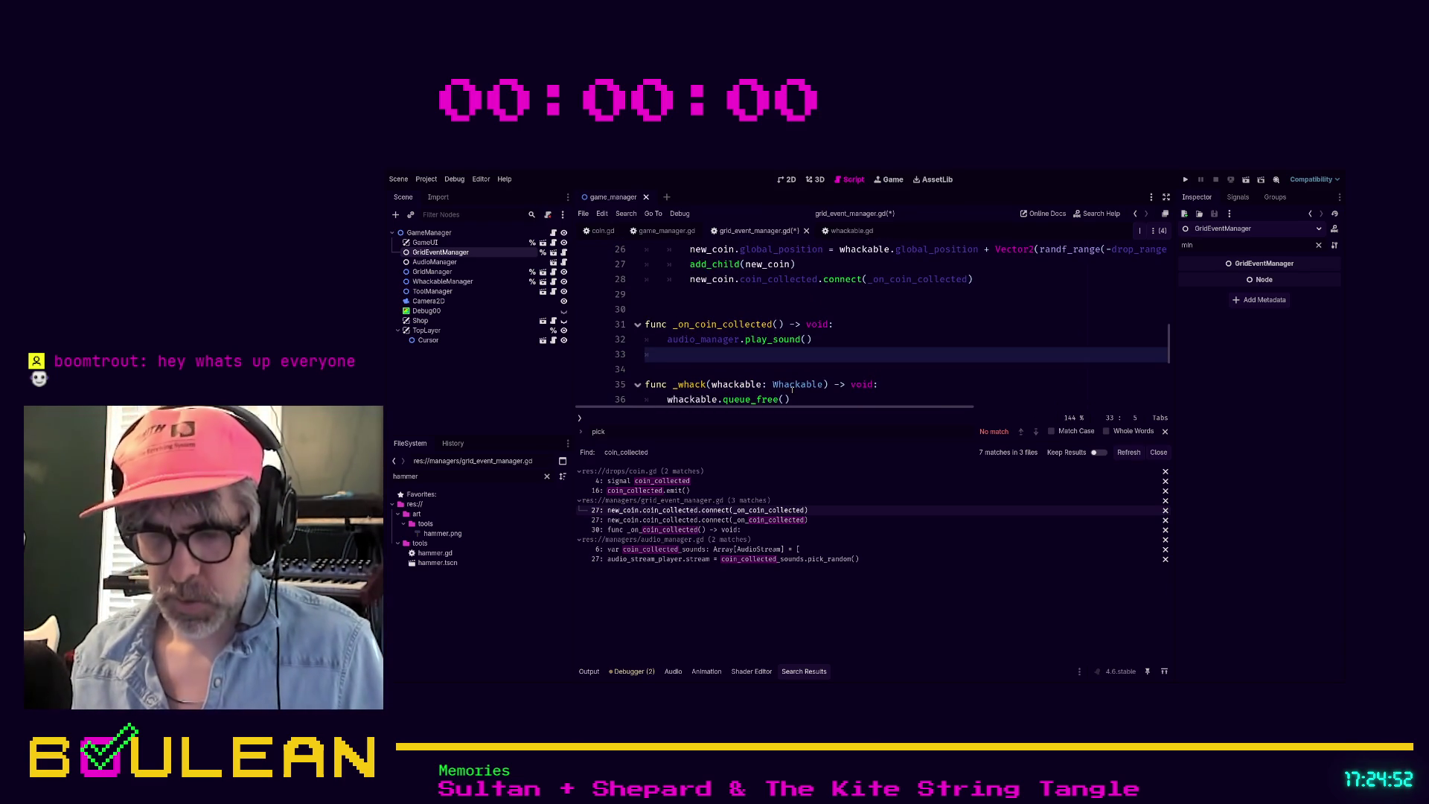
Step: Add get_parent().increase_coin_count(amount) to _on_coin_collected, then open game_manager.gd via GameManager
text(get_parent().)
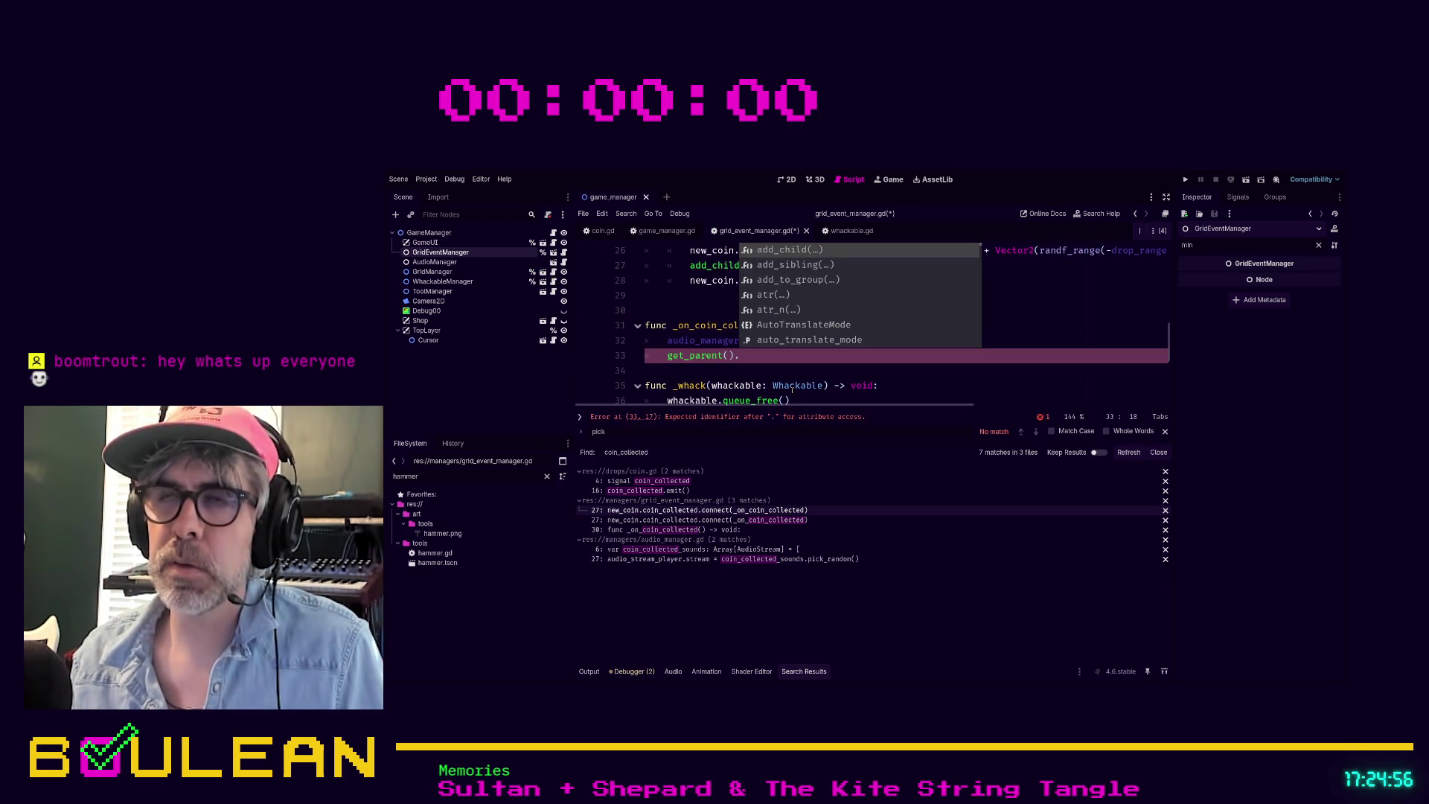
text(add_coin)
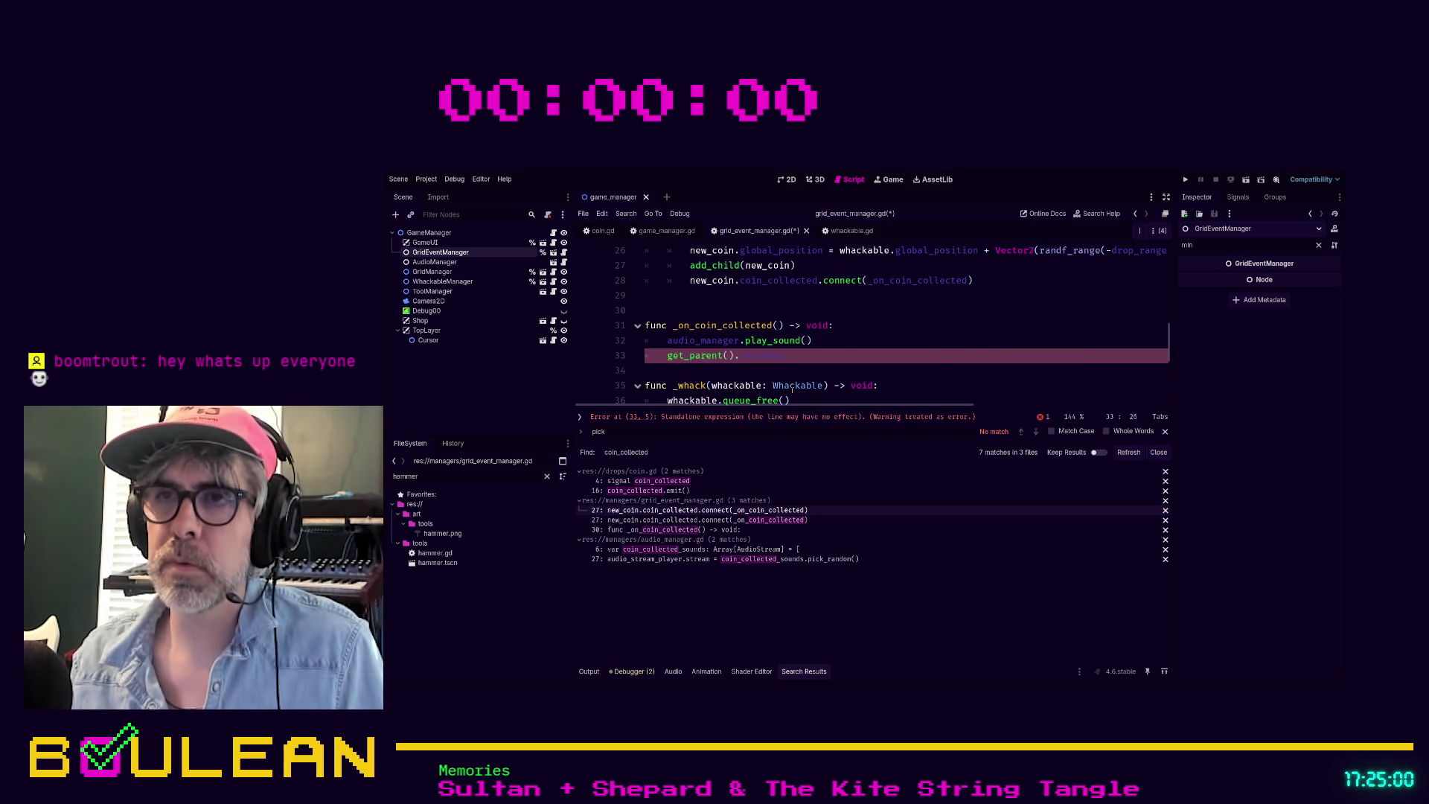
text((1))
text())
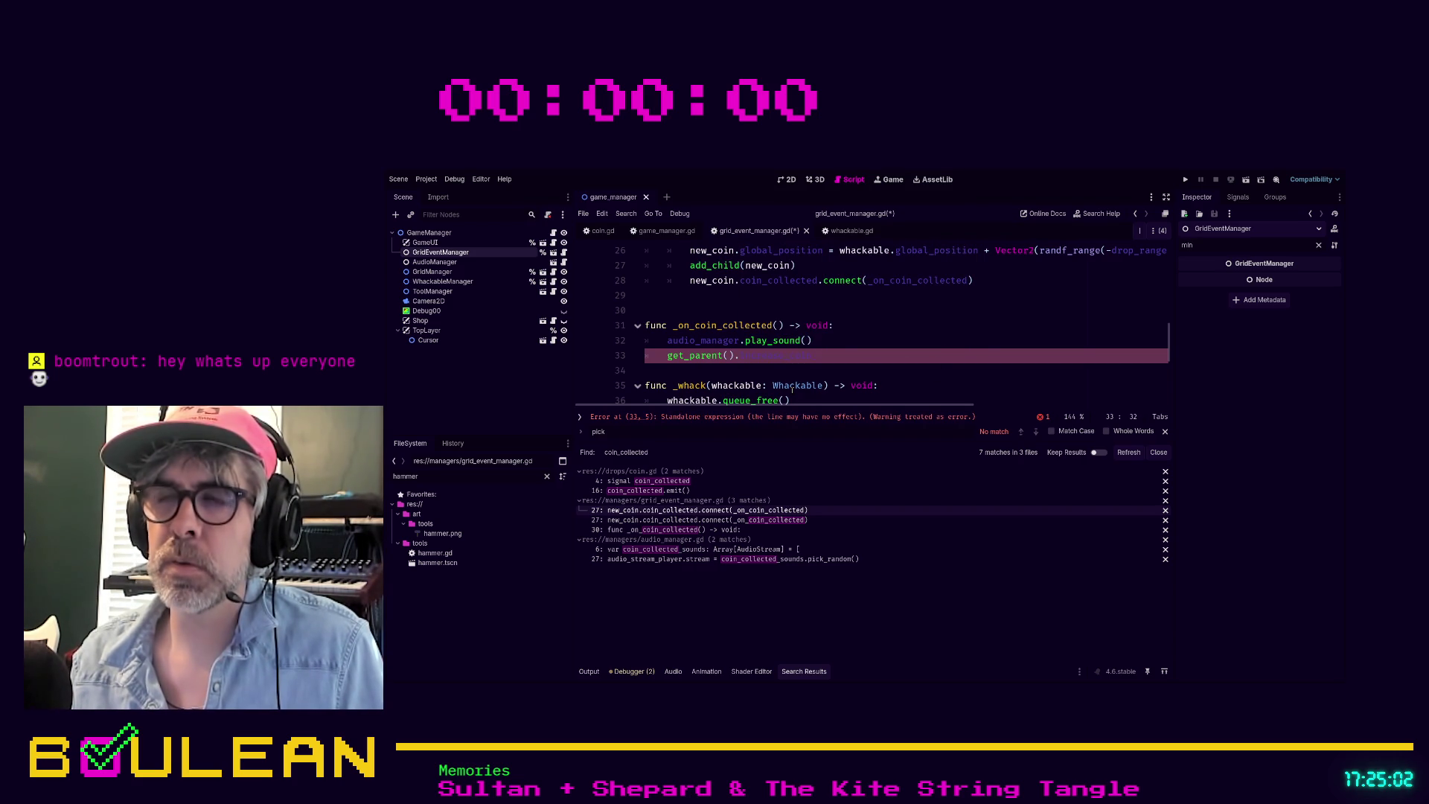
key(Return)
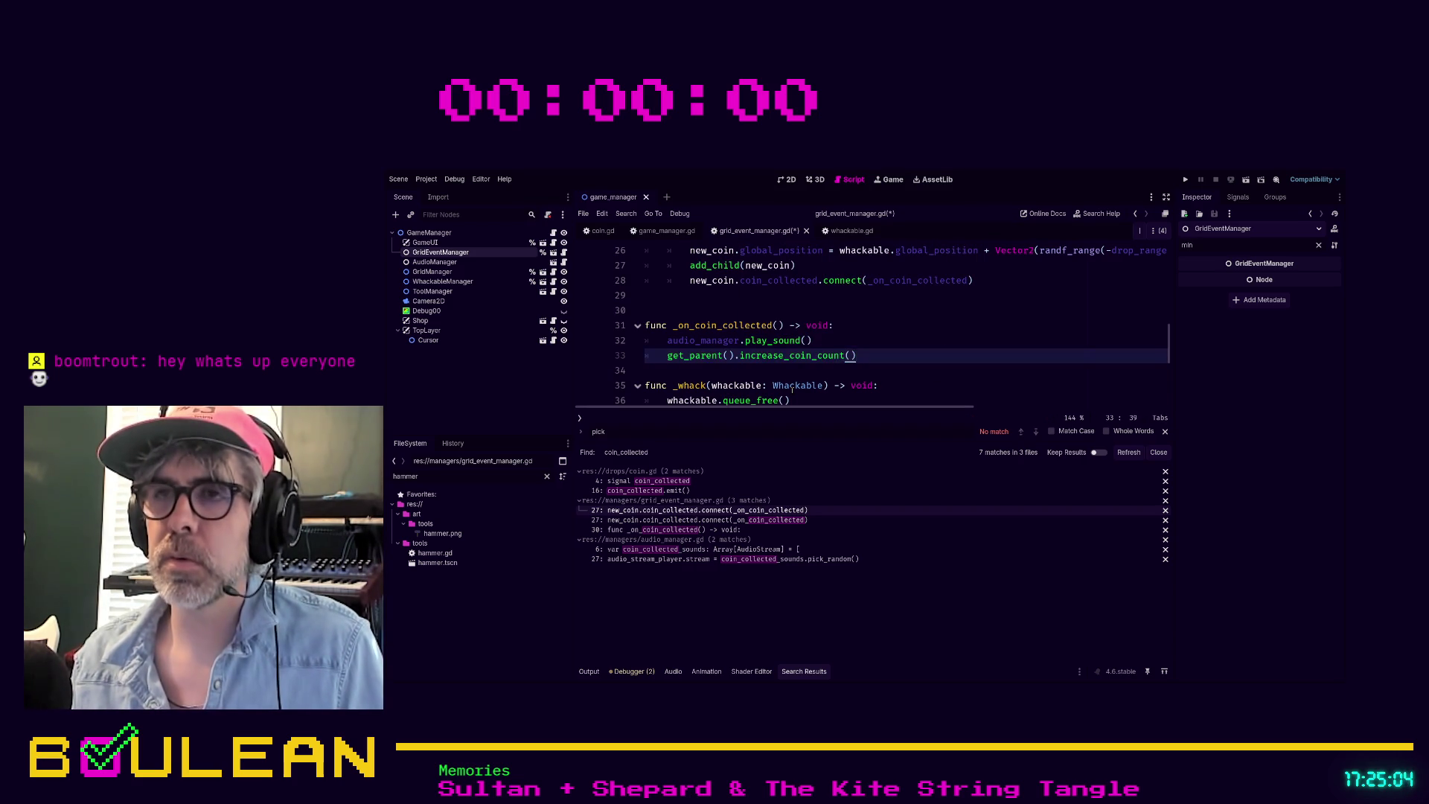
text(ammount: int)
key(Return)
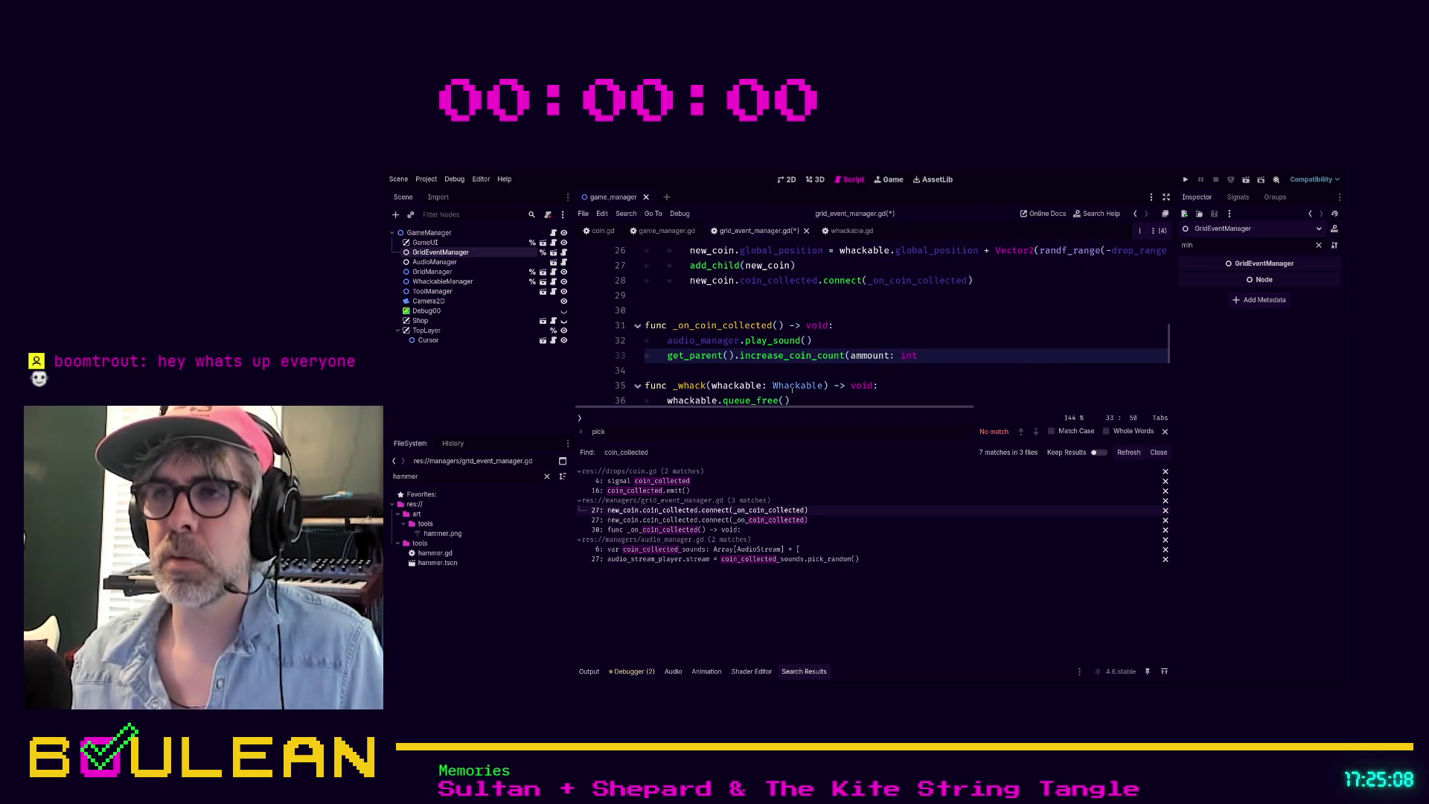
text())
click(860, 355)
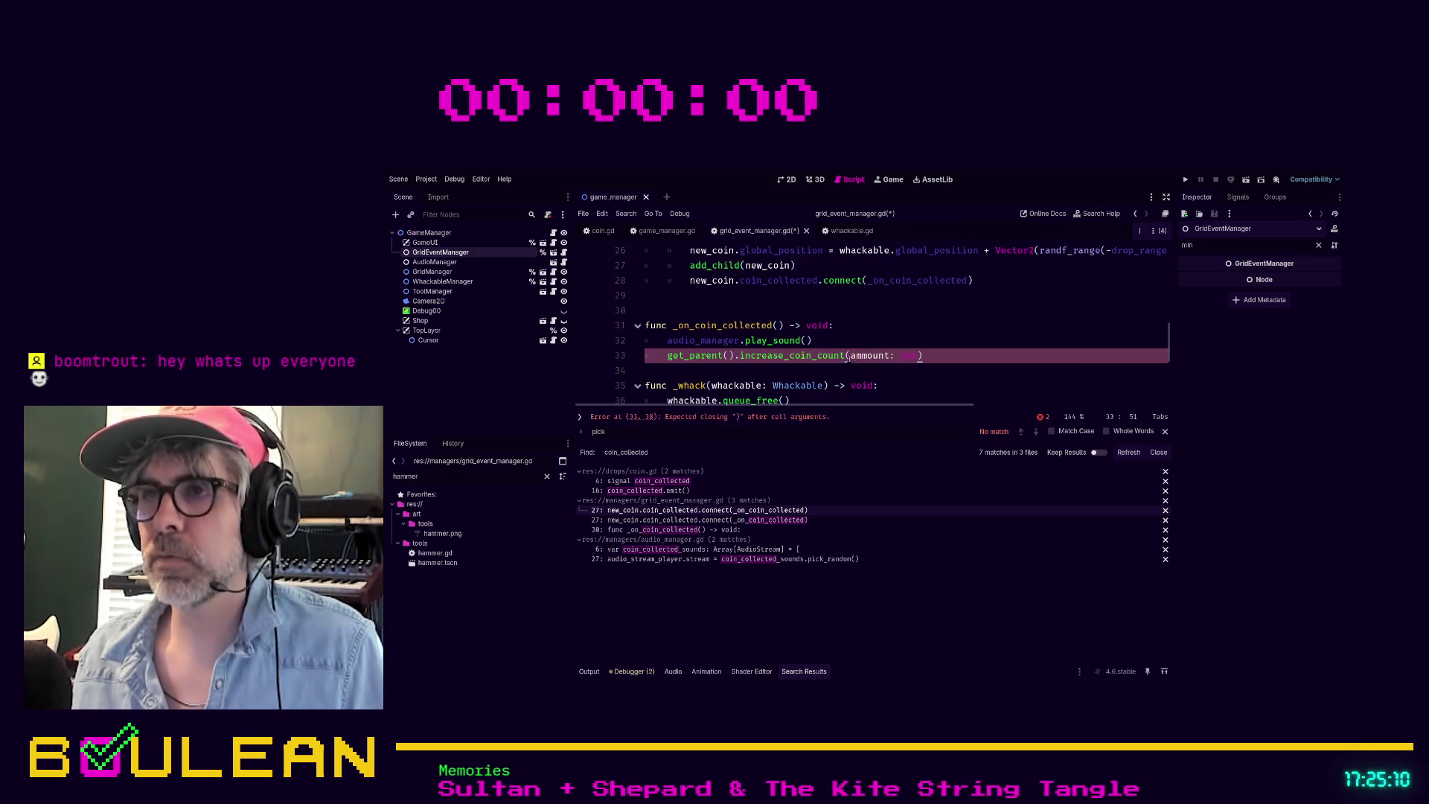
key(BackSpace)
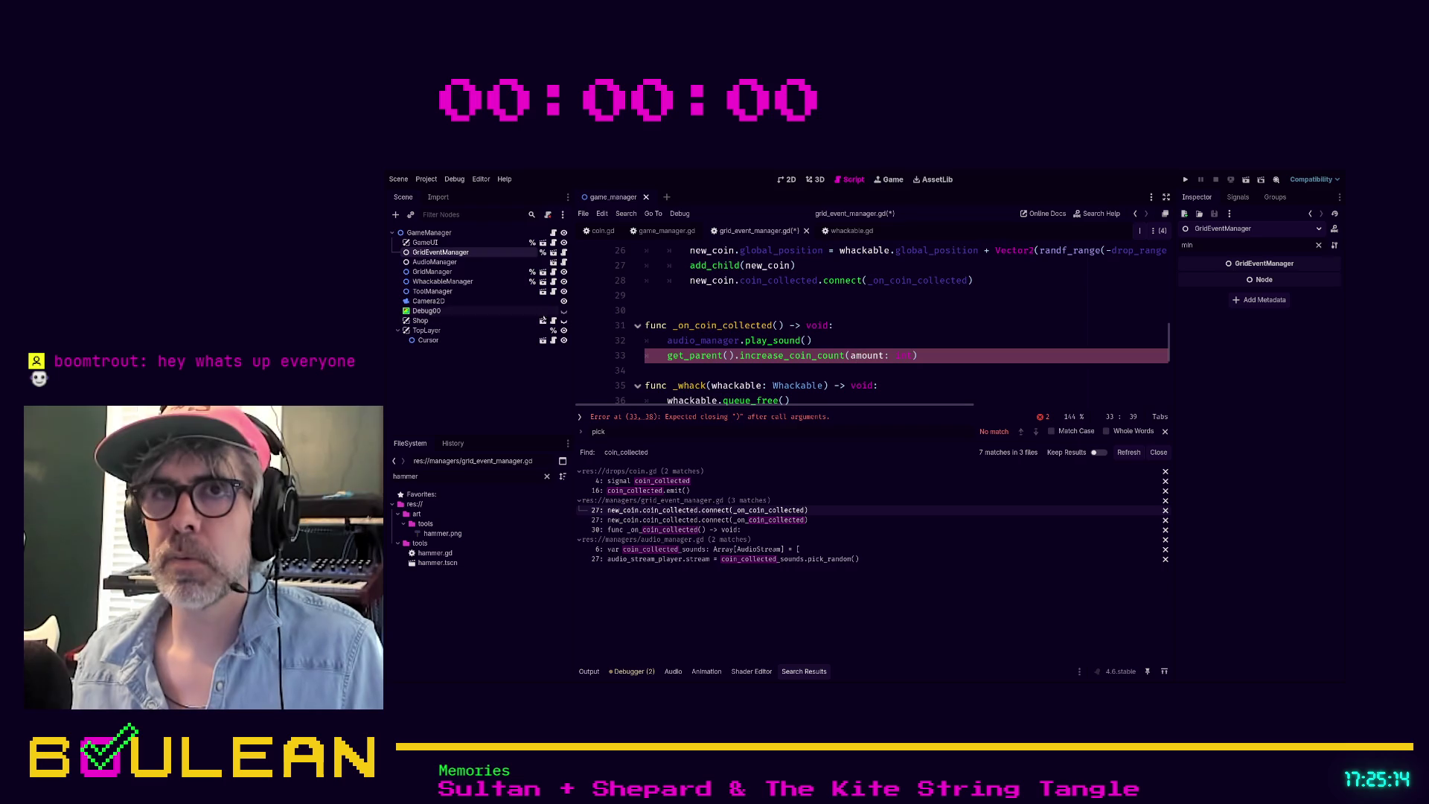
click(453, 234)
click(666, 231)
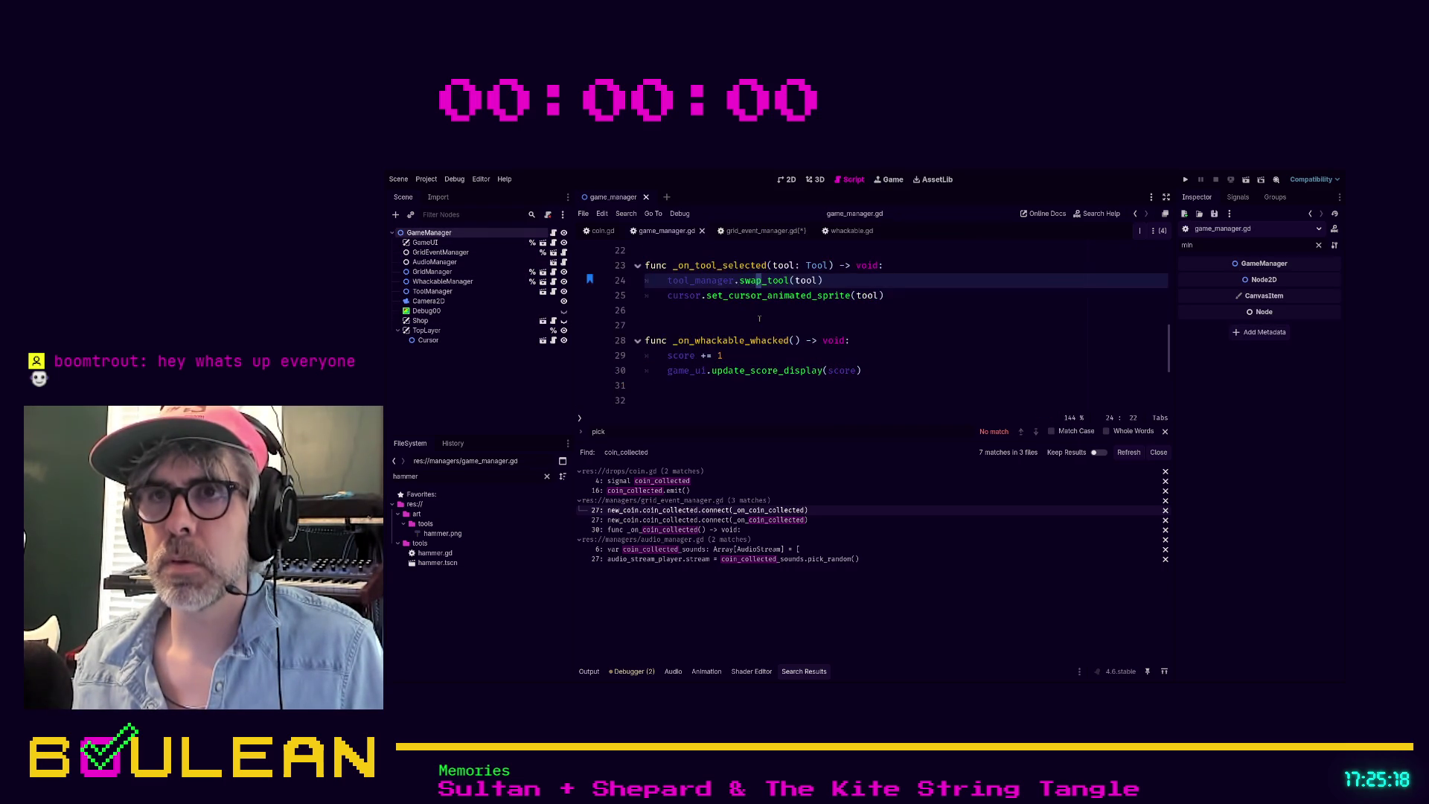
Step: Add func increase_coin_count(amount: int) -> void: below _ready and start its body
scroll(671, 339, up, 3)
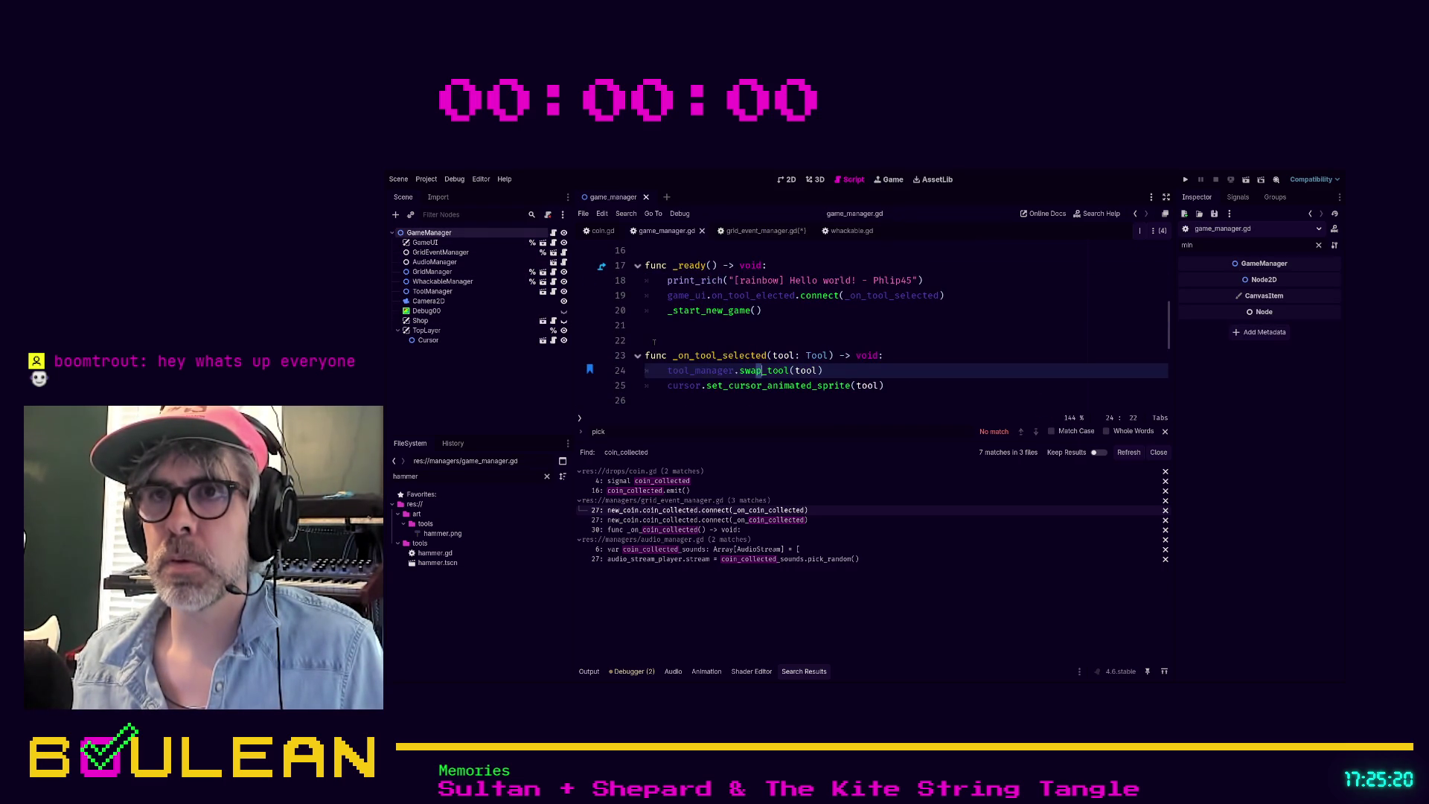
click(655, 372)
key(Return)
key(Return)
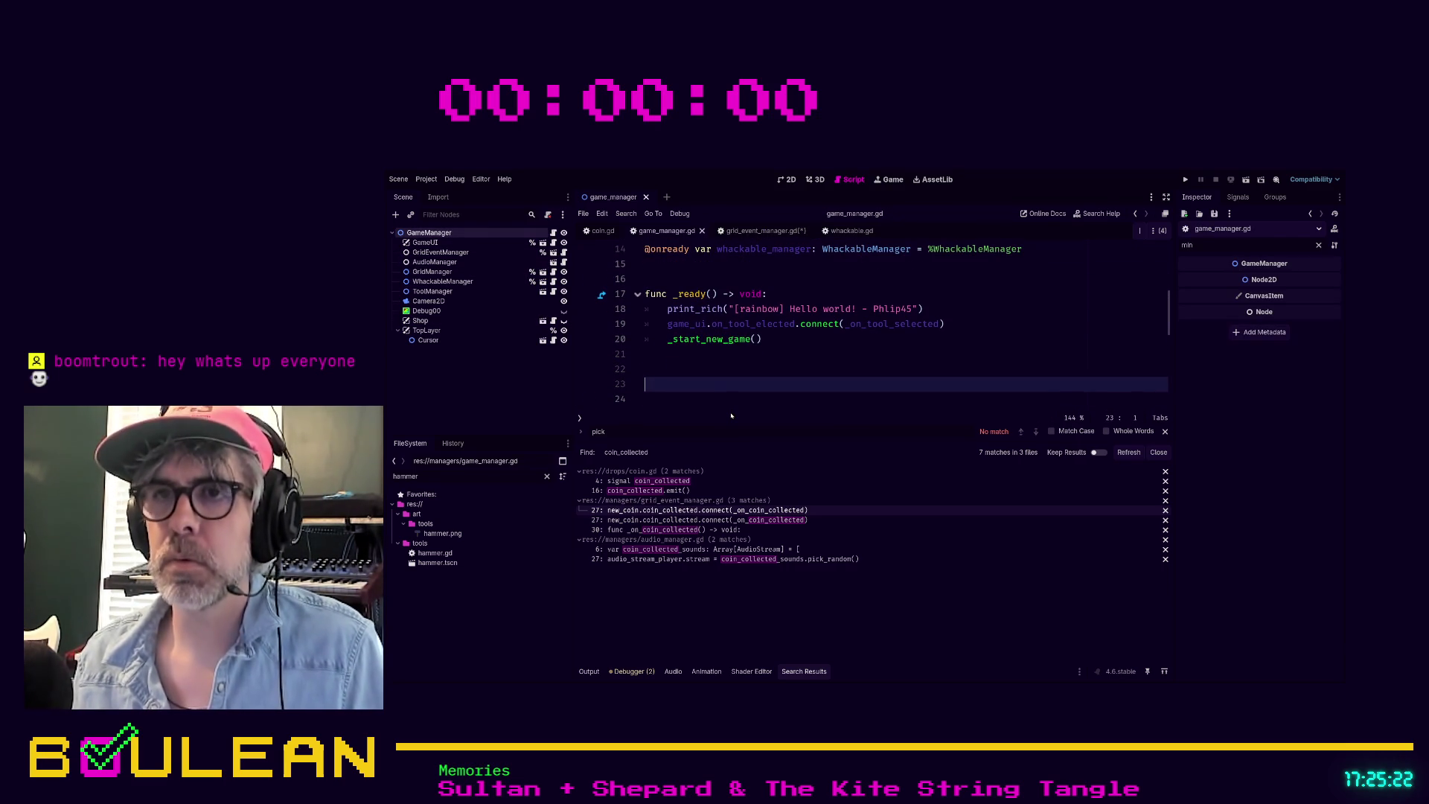
text(func incre)
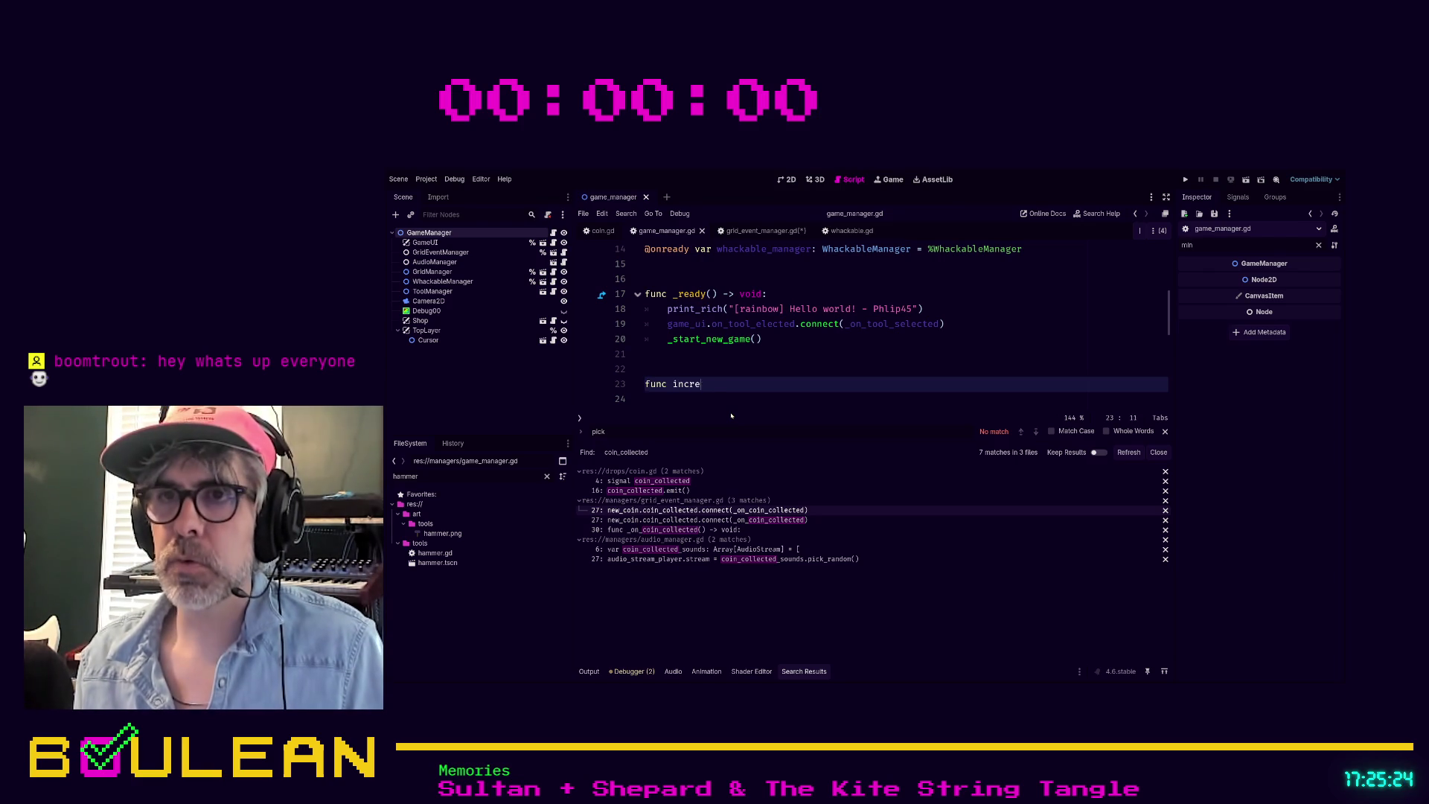
text(ase_coin_count()
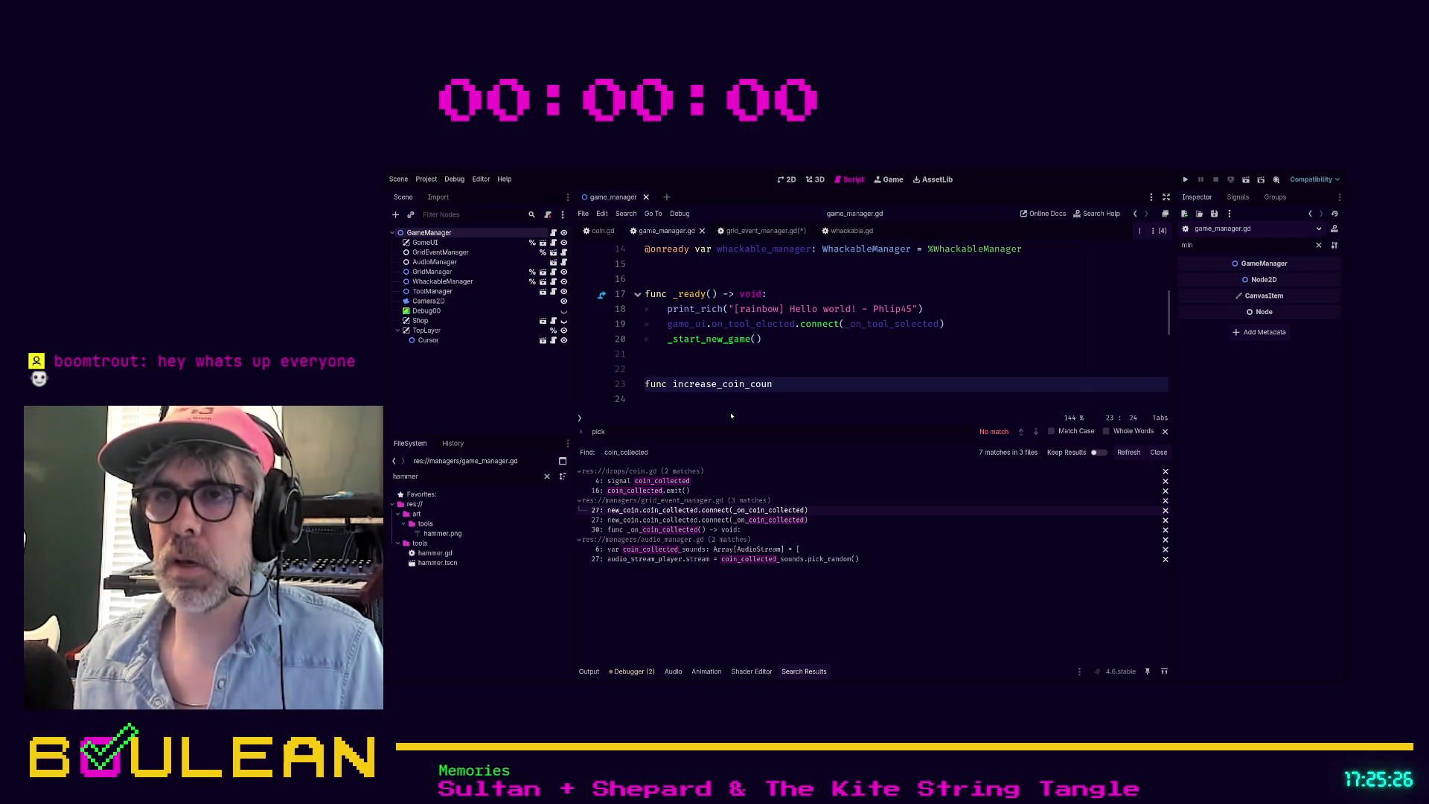
text(amount)
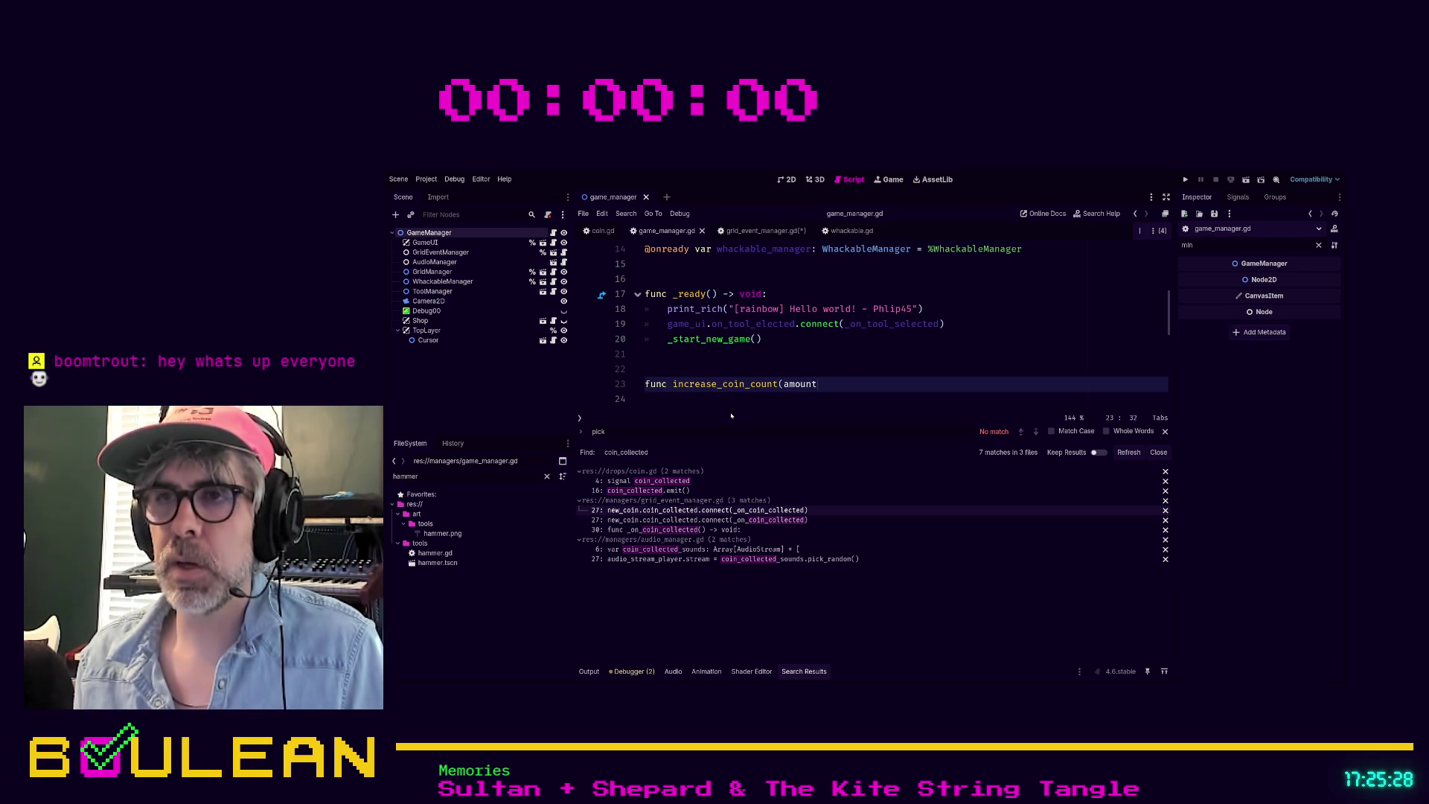
text(: int) -> void:)
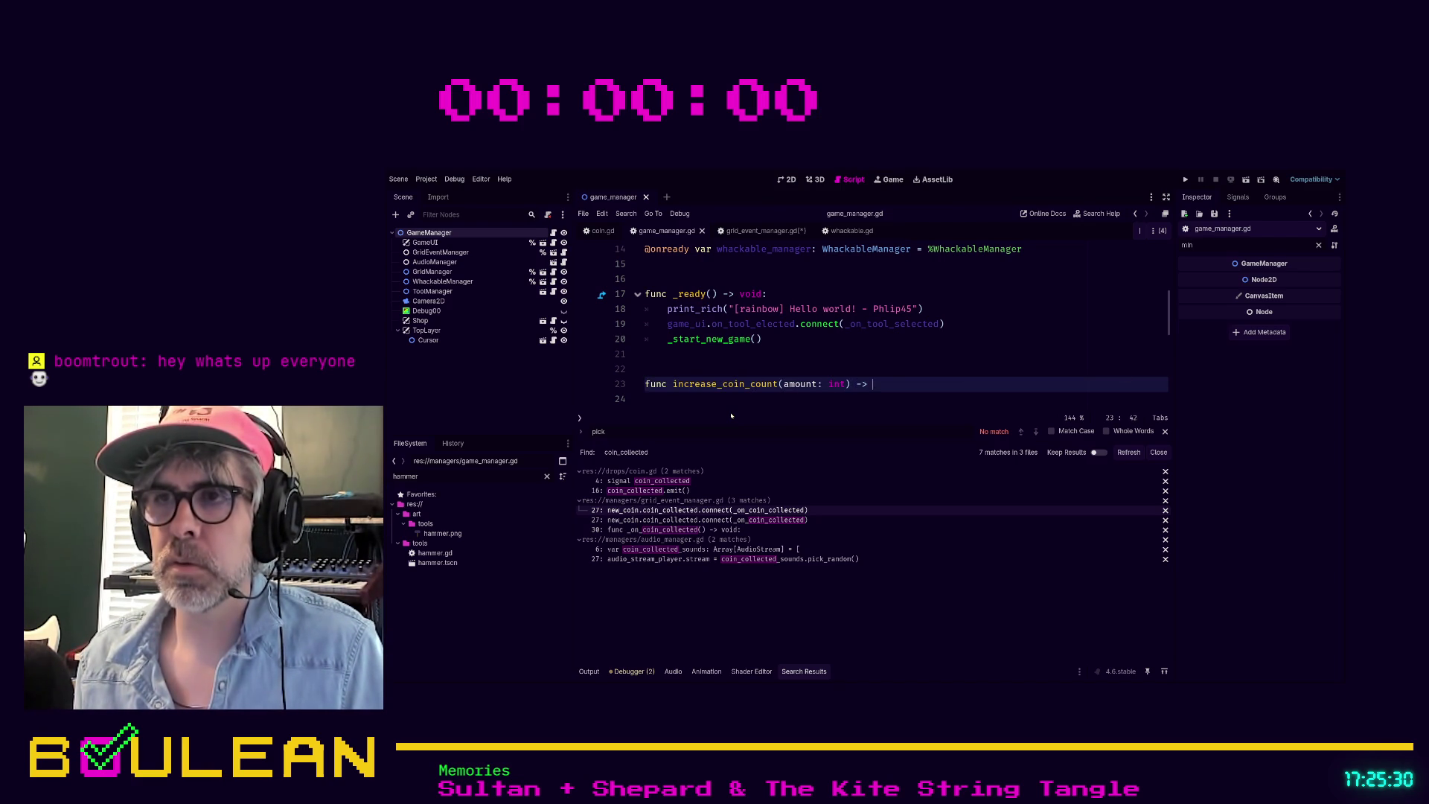
key(Return)
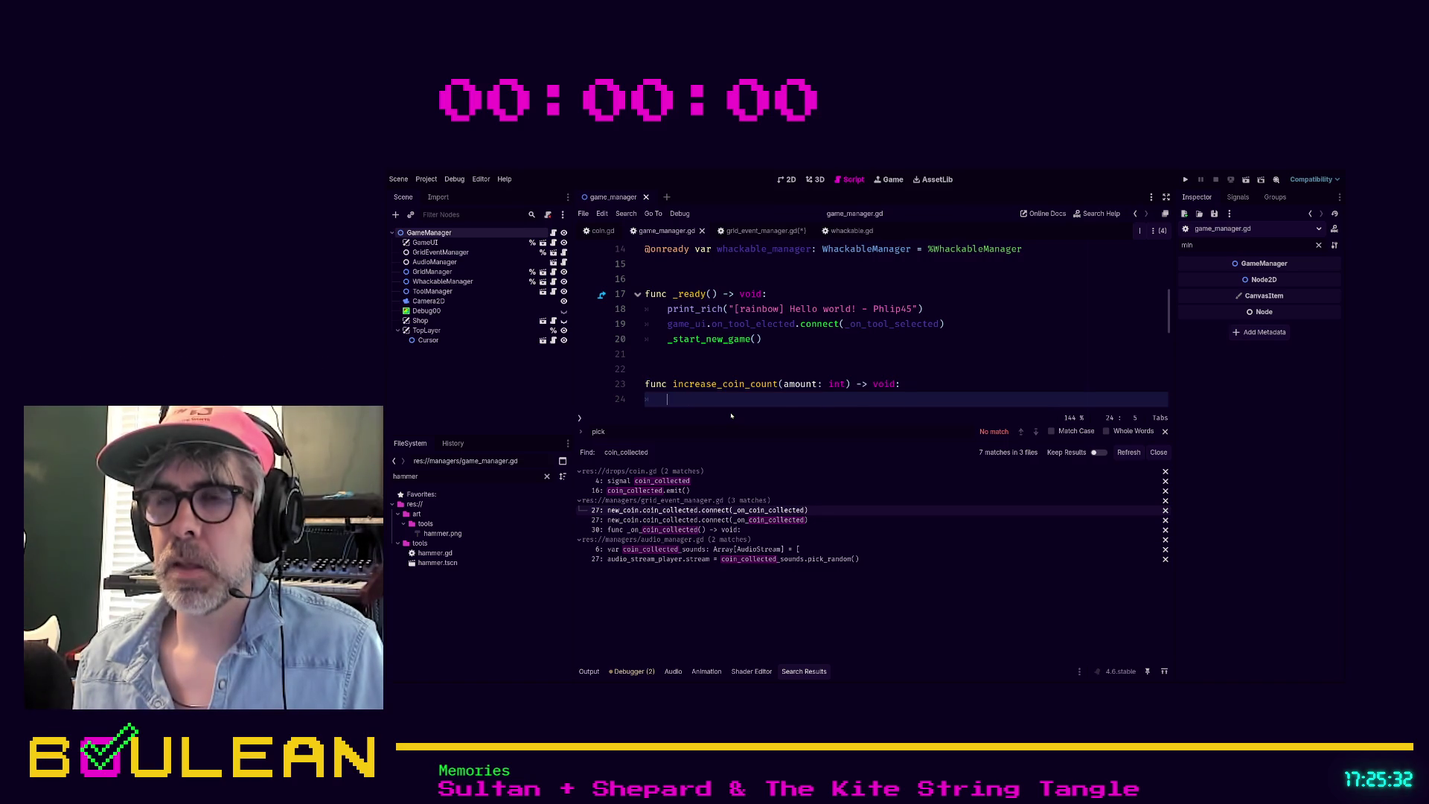
text(coin)
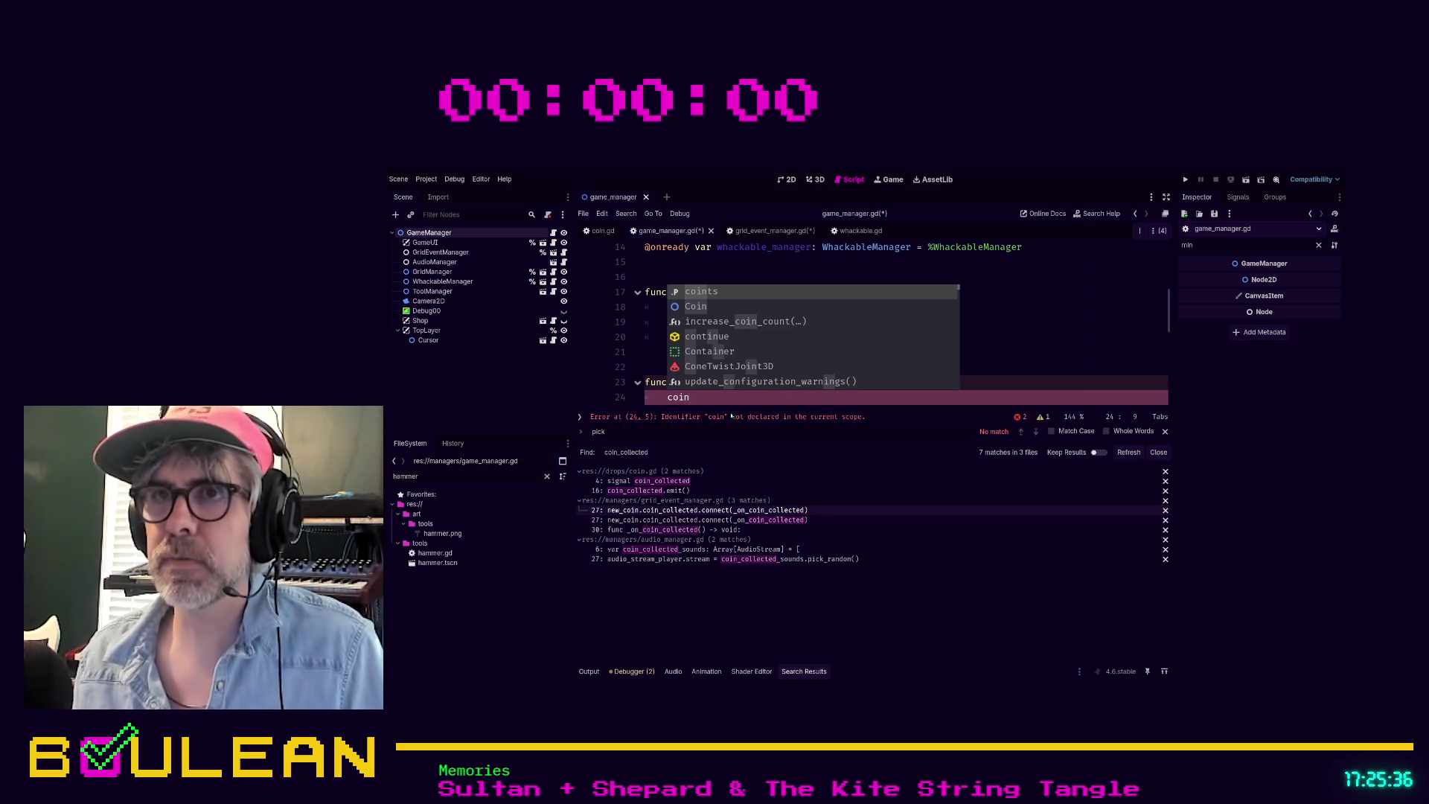
click(859, 305)
Step: Rename the coints variable to coin_count
scroll(859, 301, up, 5)
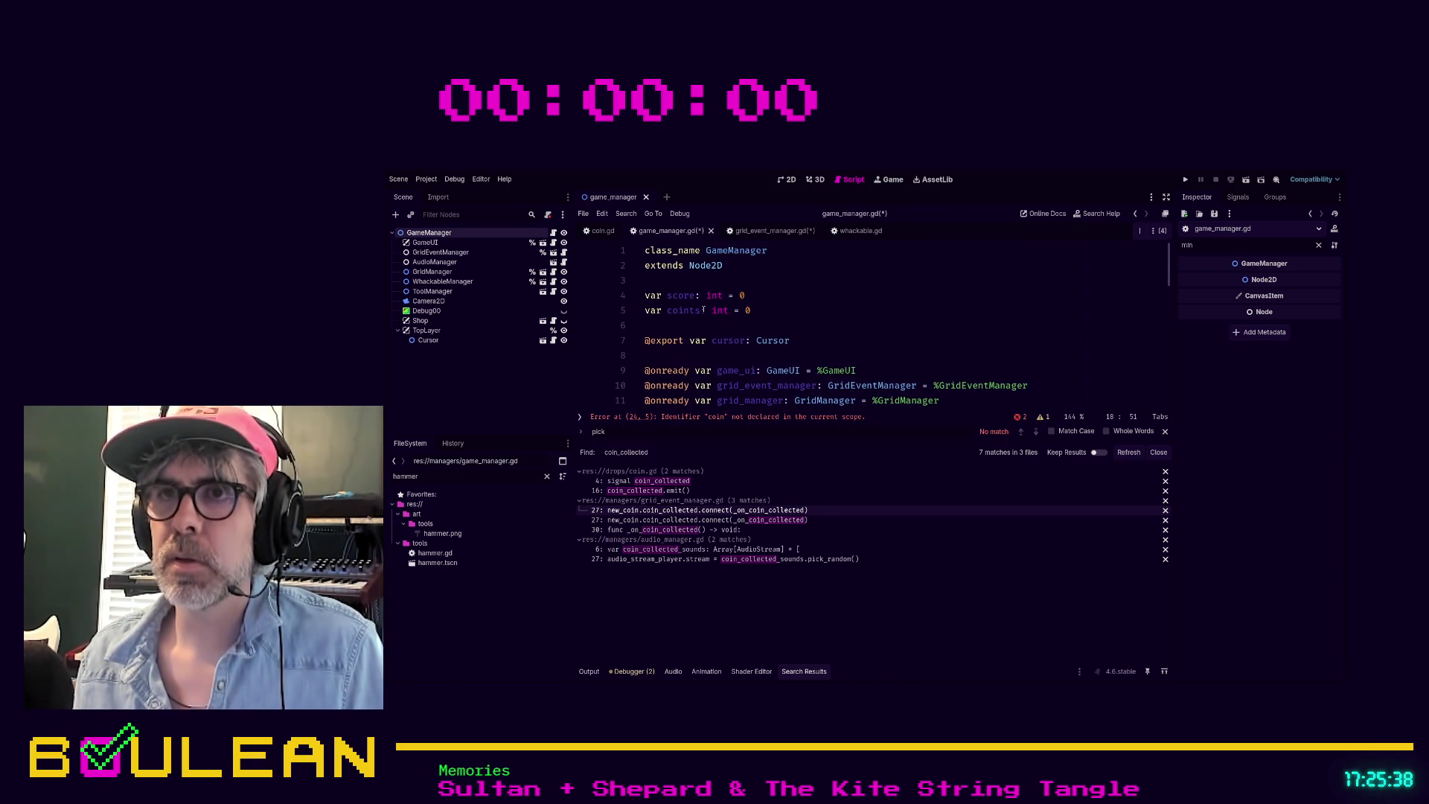
click(712, 311)
key(BackSpace)
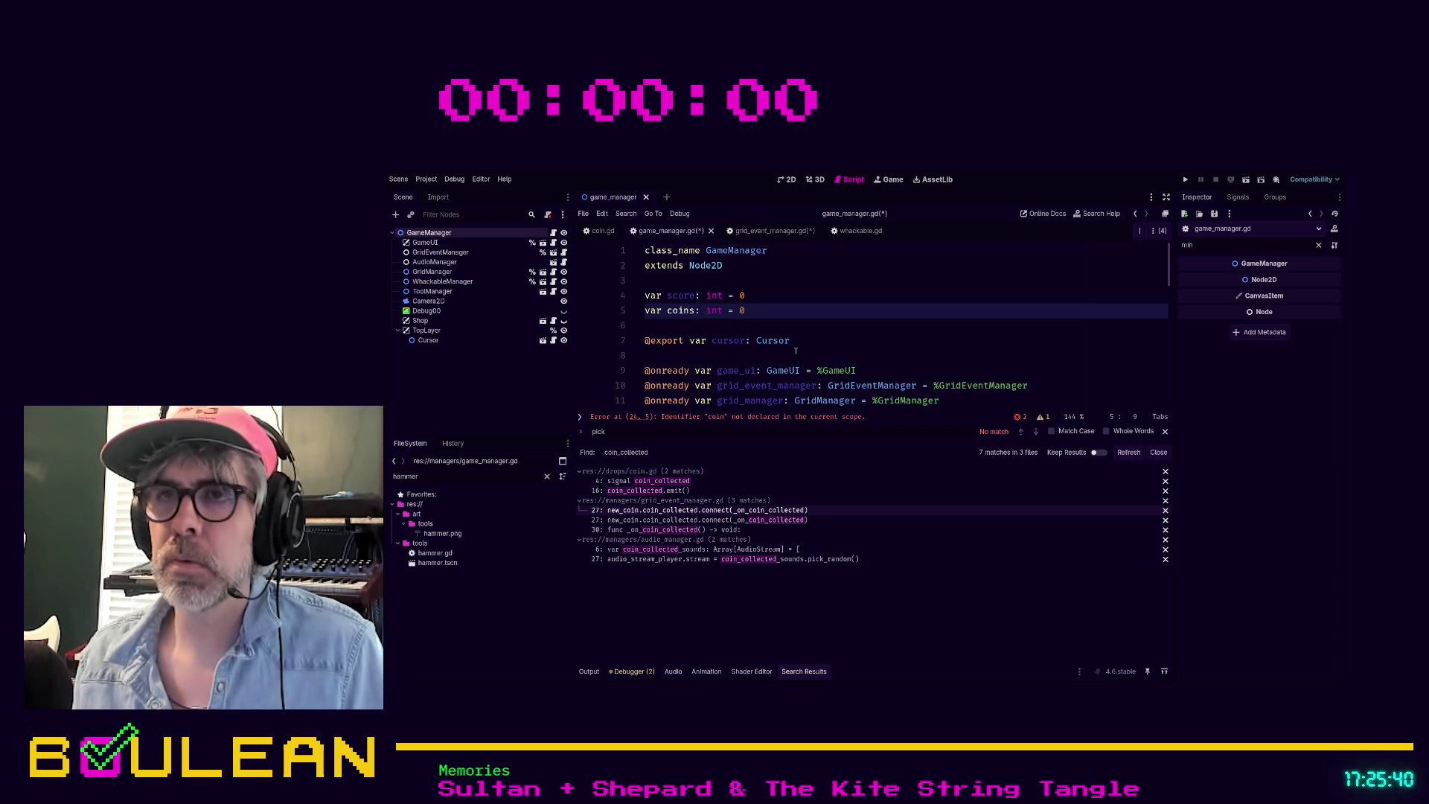
scroll(733, 367, down, 4)
scroll(794, 351, up, 2)
scroll(796, 350, up, 2)
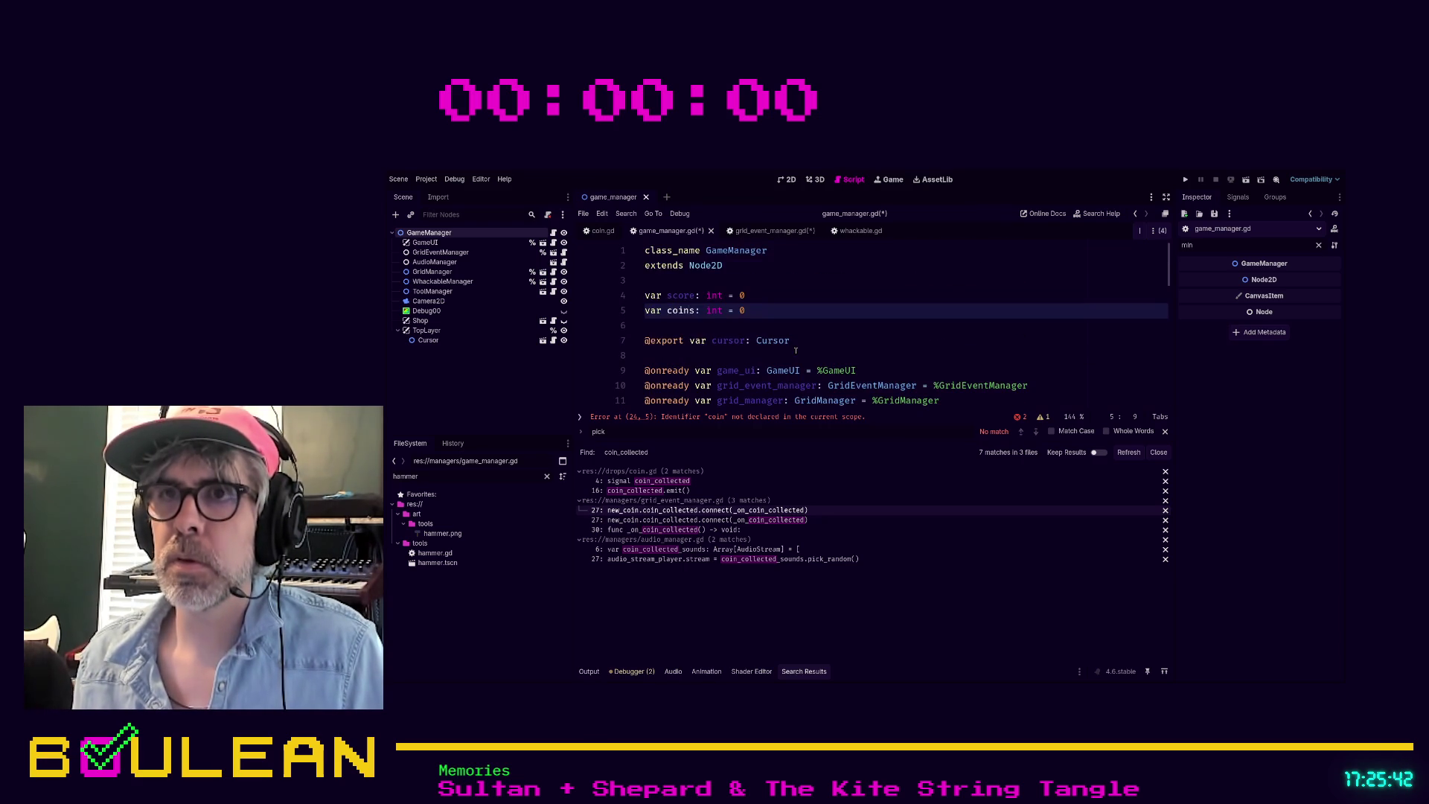
key(Delete)
text(_count)
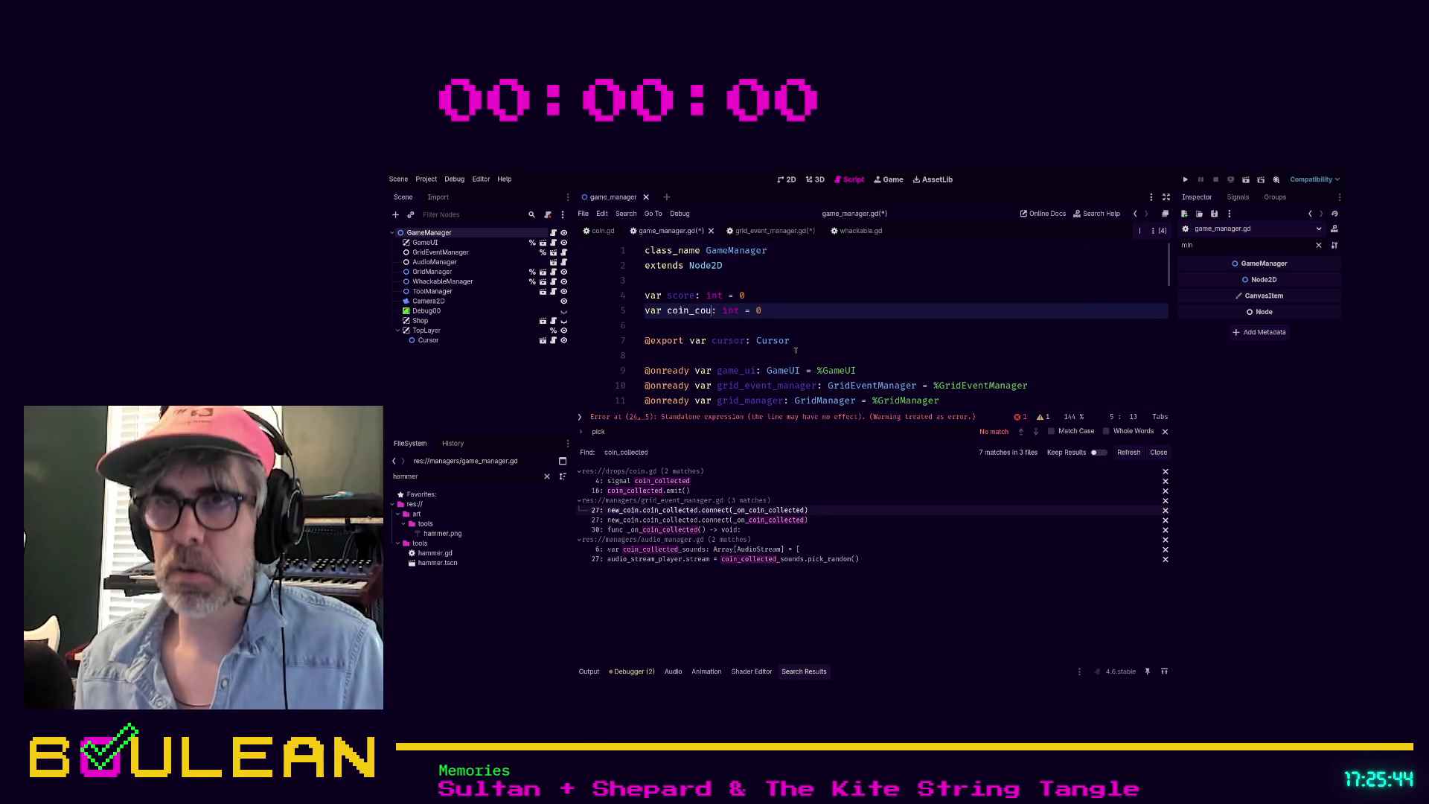
scroll(834, 338, down, 6)
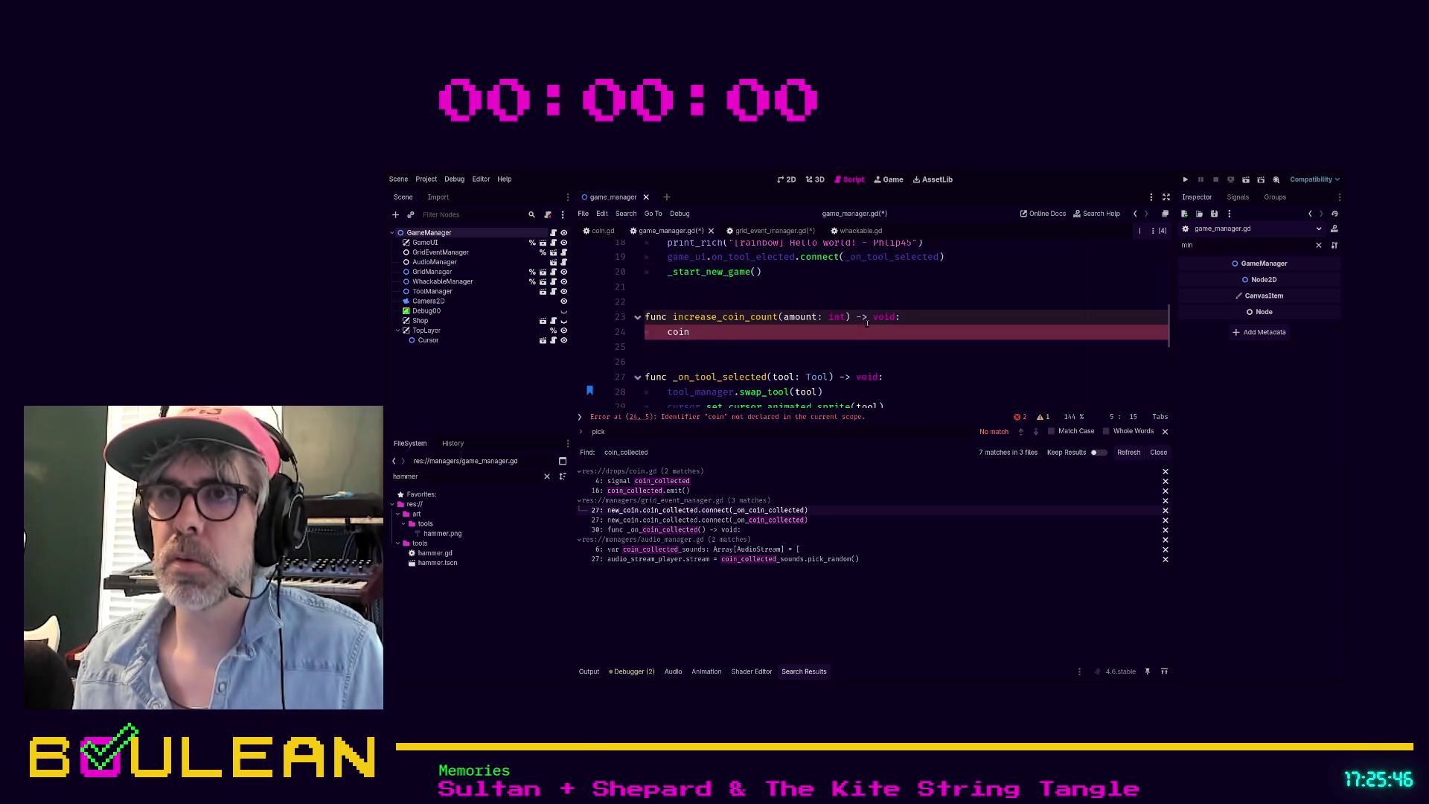
Step: Complete the function body with coin_count += amount
click(710, 338)
text(_coun)
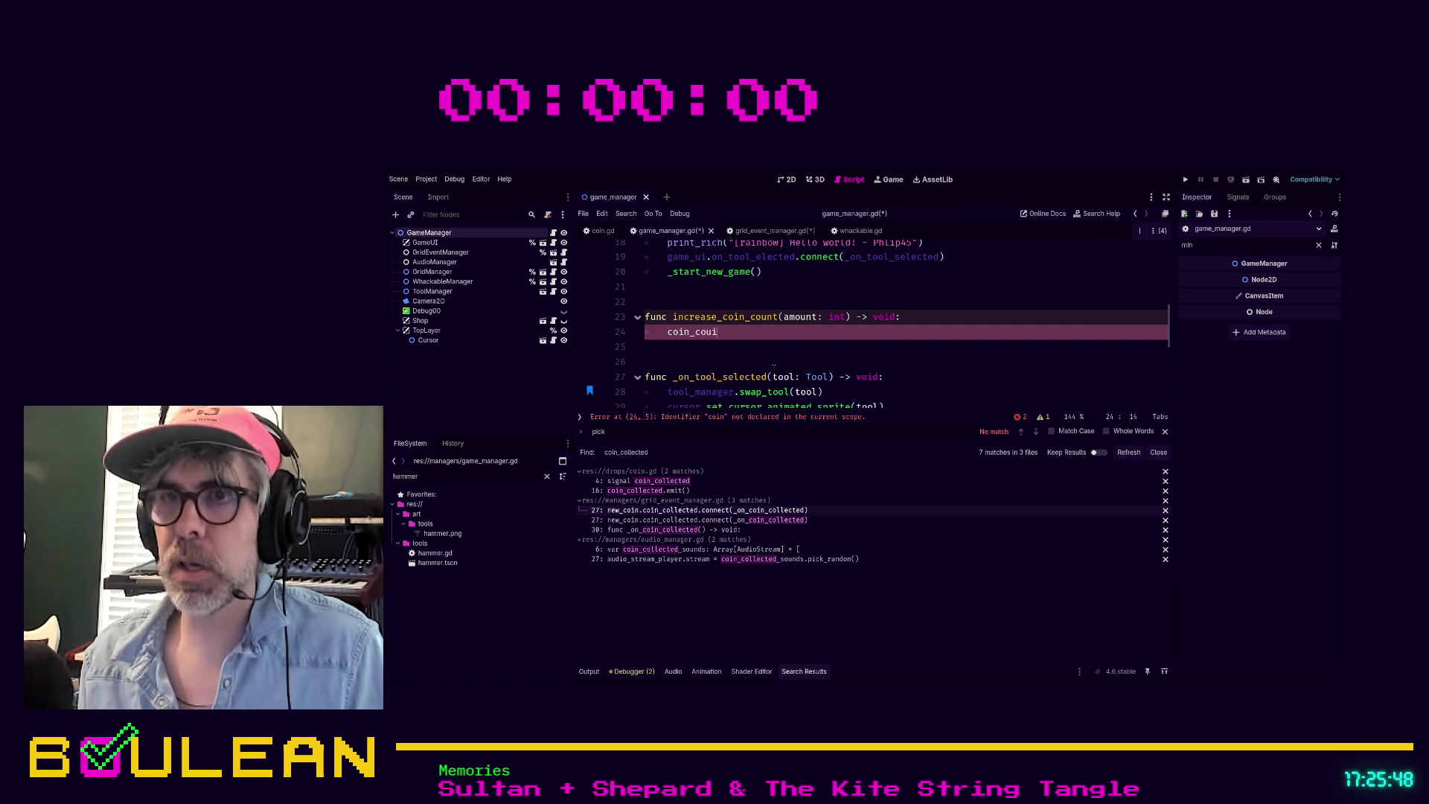
text(t )
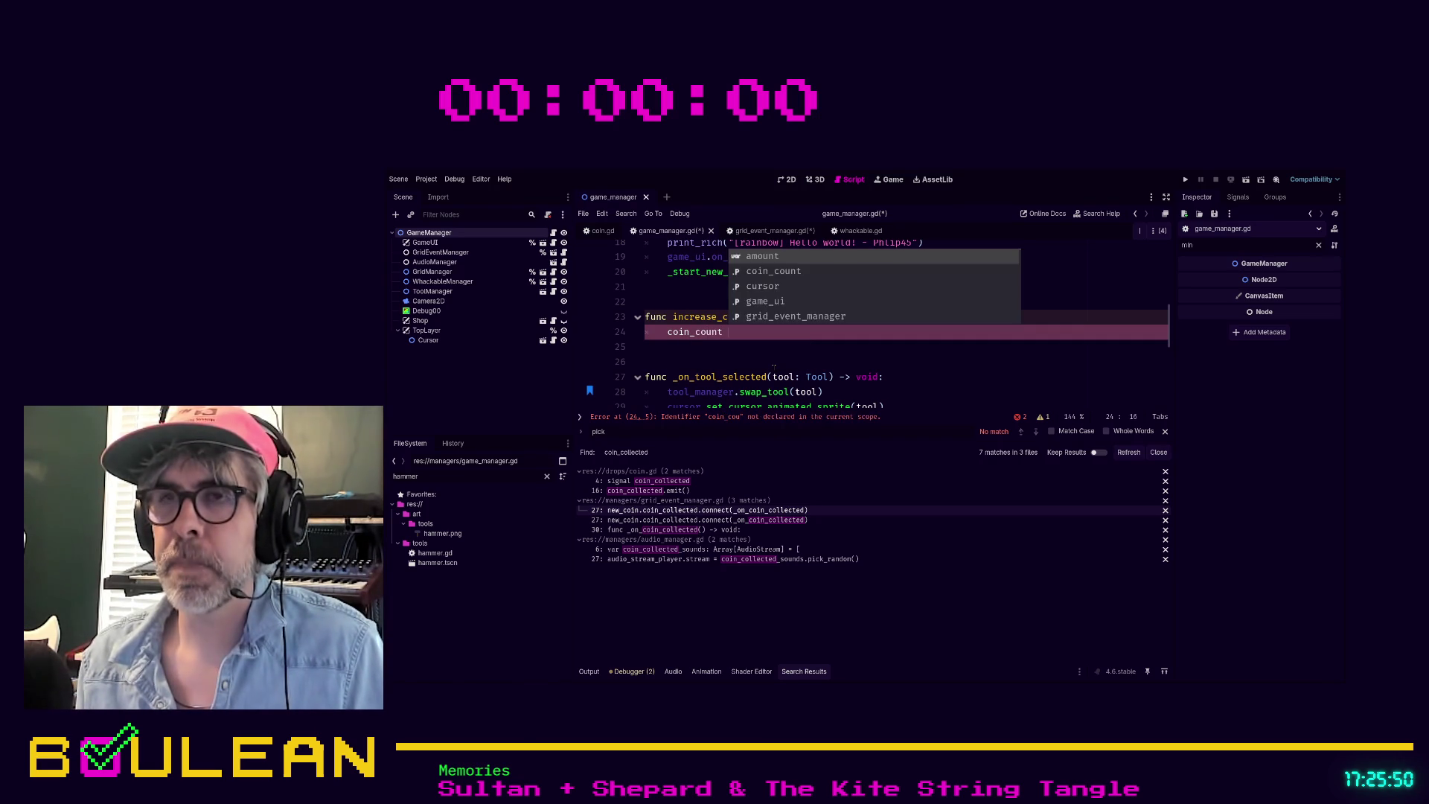
text(+= amount)
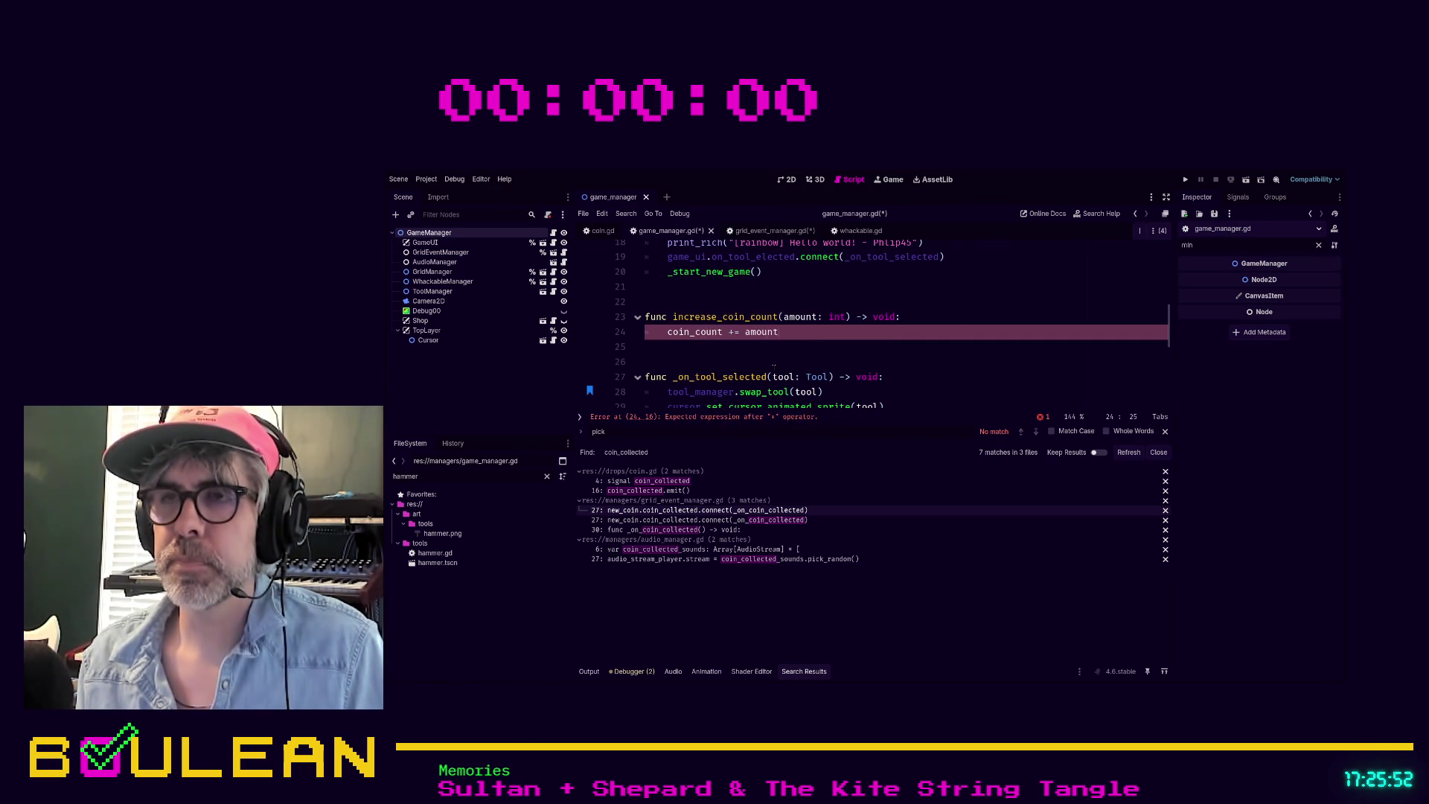
click(774, 366)
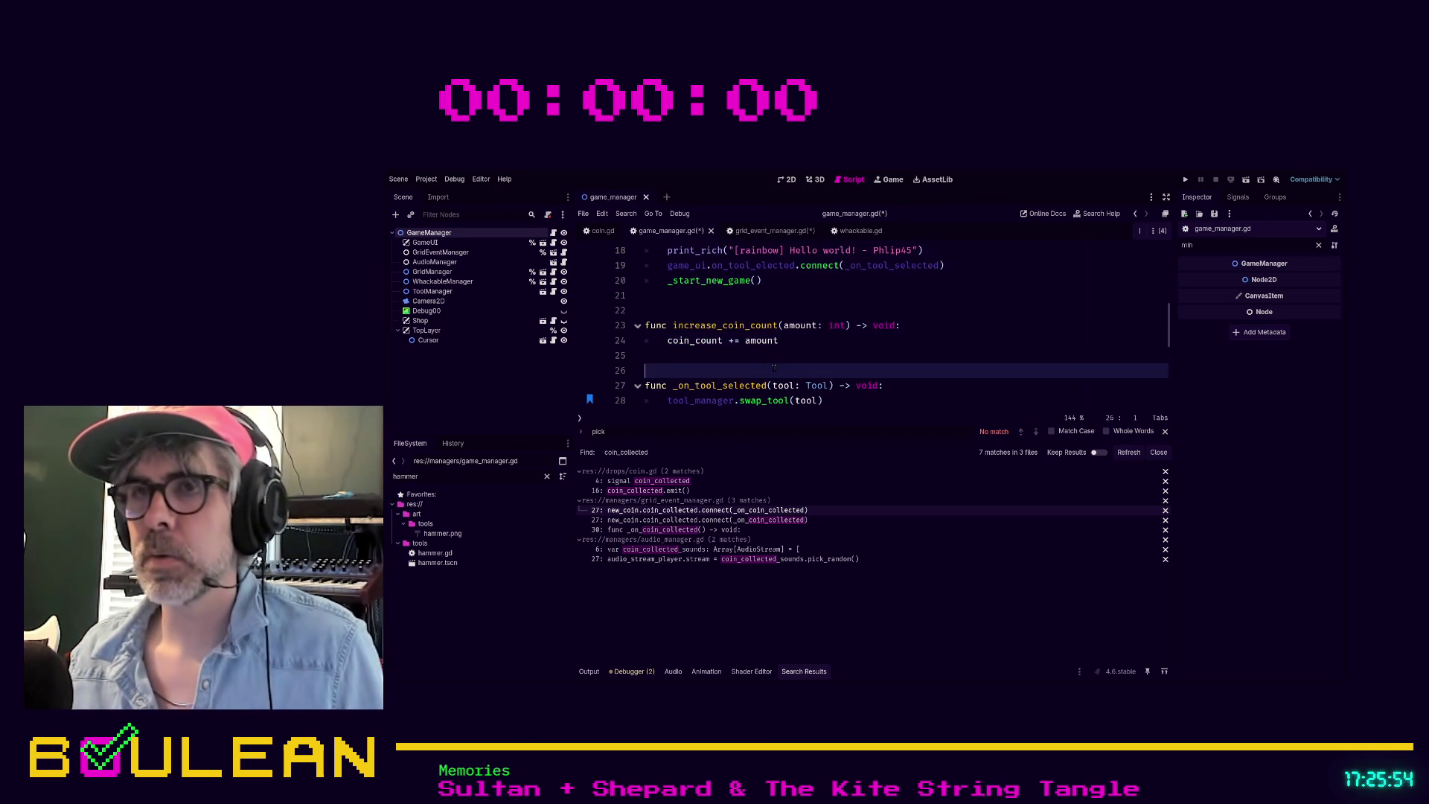
scroll(816, 341, down, 1)
scroll(804, 365, up, 4)
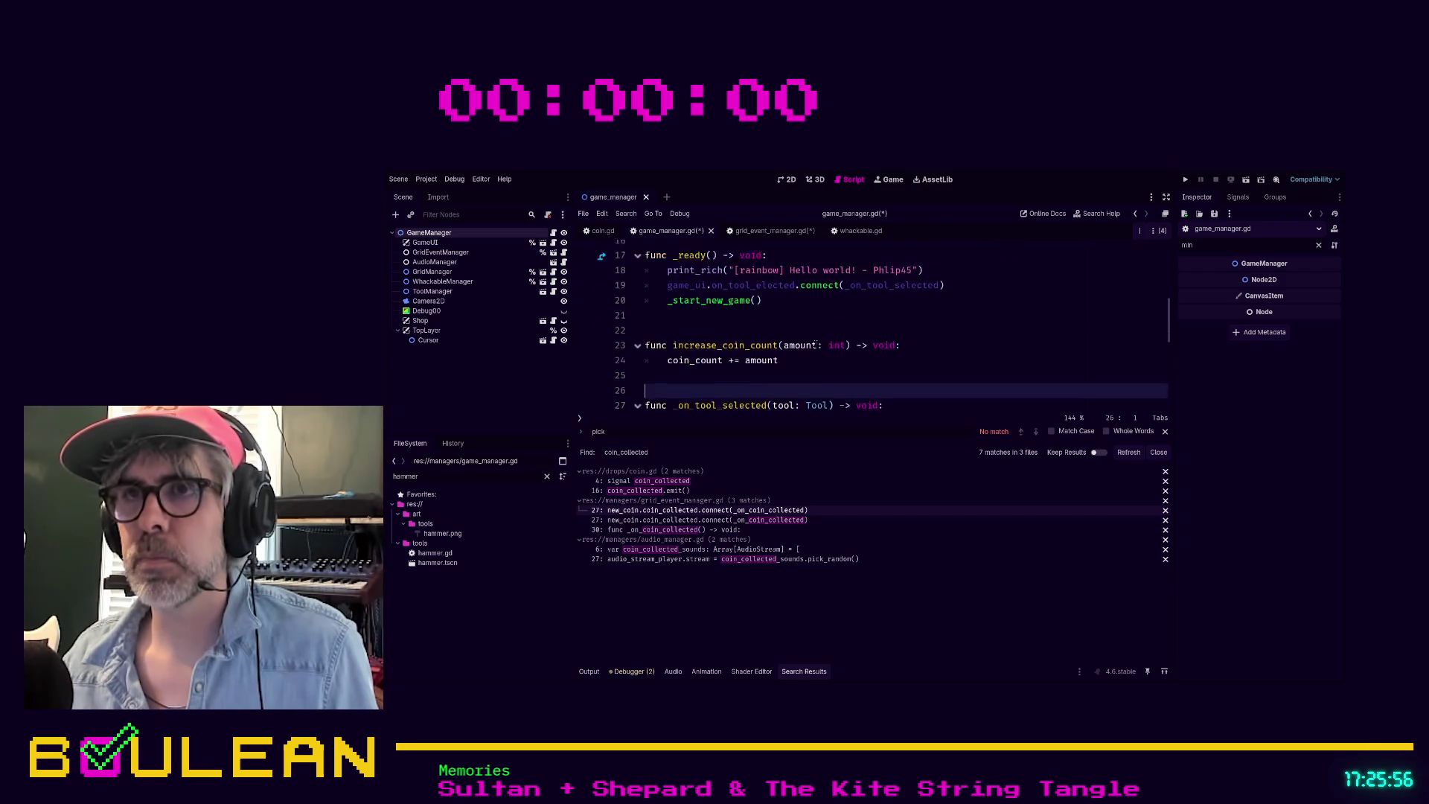
scroll(795, 382, down, 7)
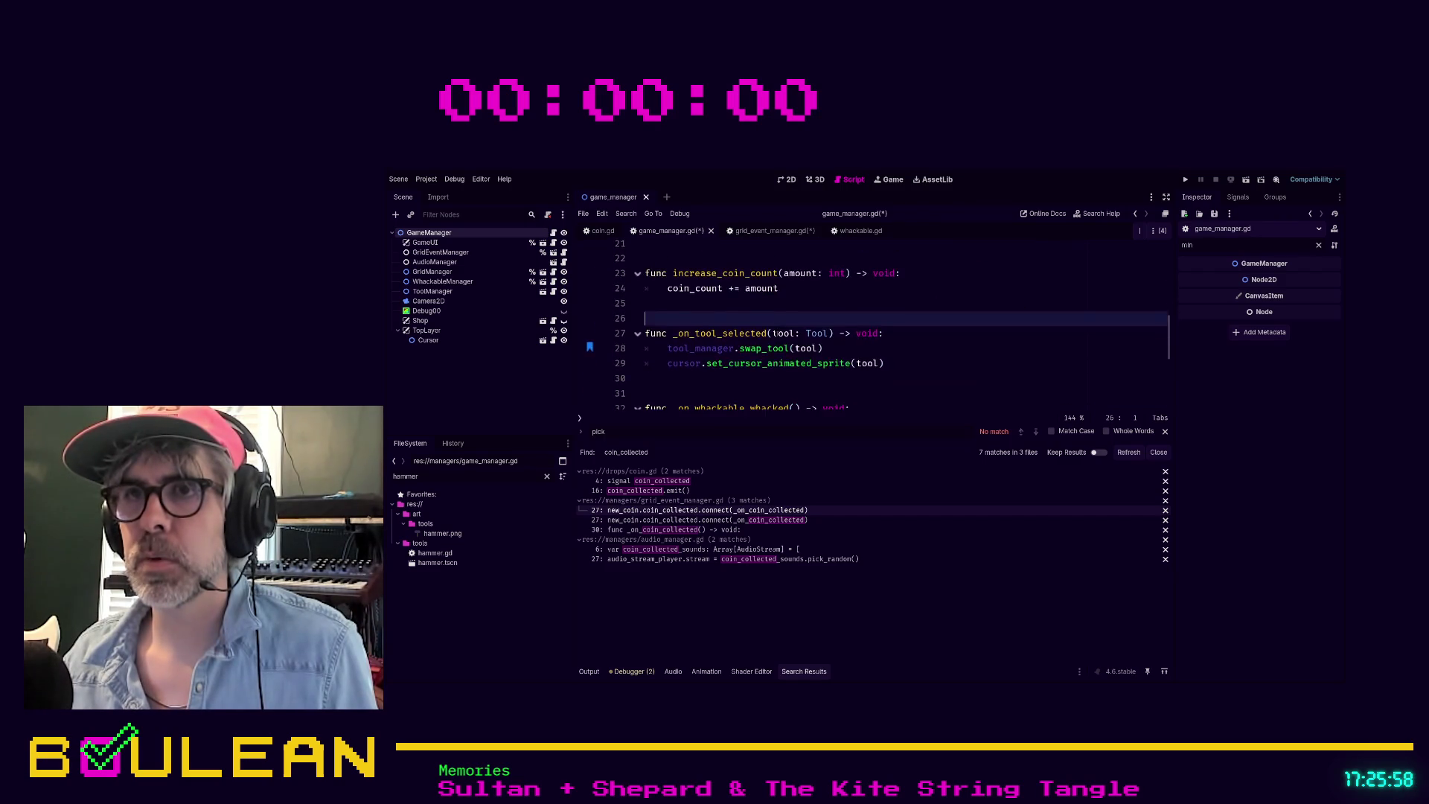
scroll(777, 333, up, 3)
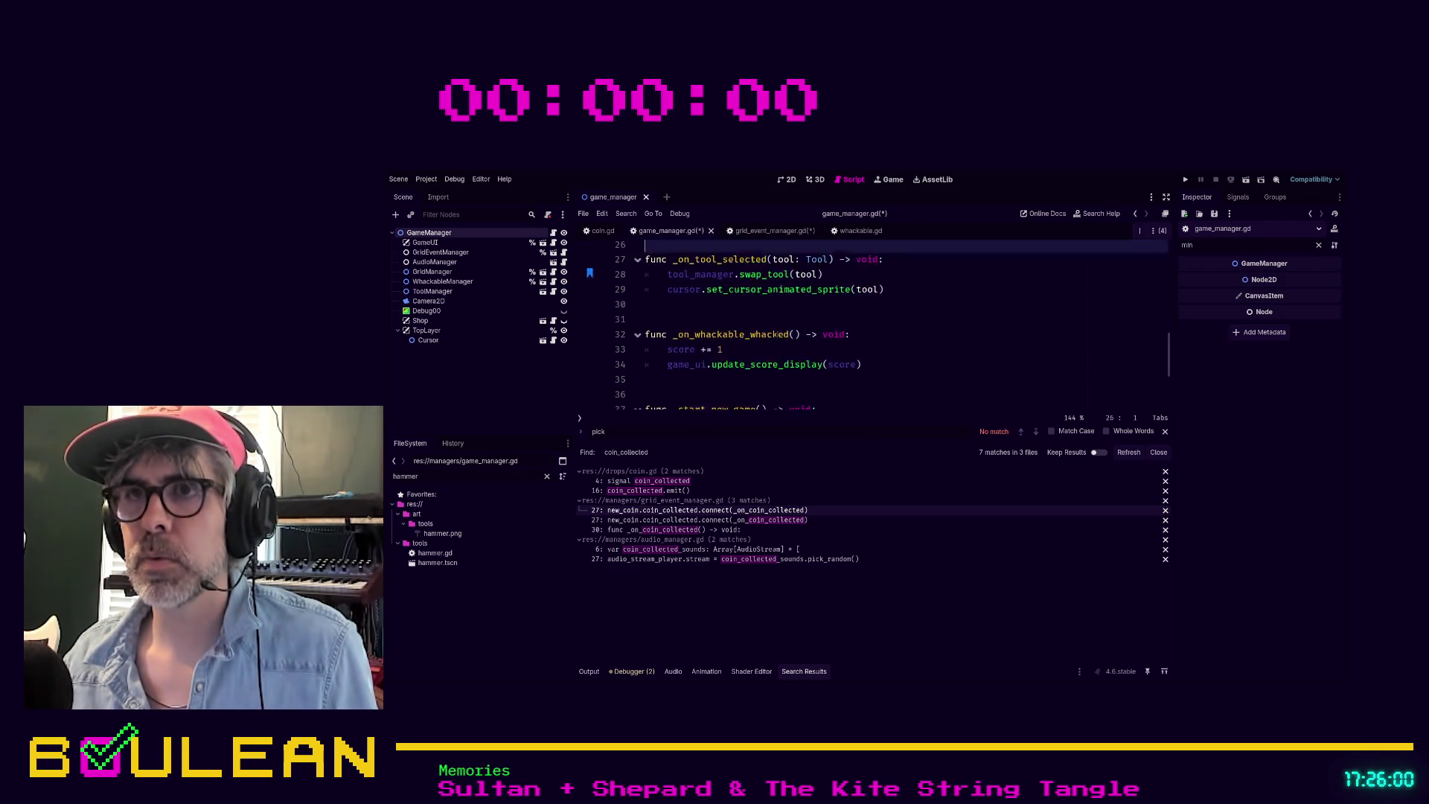
scroll(777, 335, up, 1)
click(745, 344)
Step: Save, remove outline_container.gd from the score search results, and jump to 'score += 1'
key(ctrl+s)
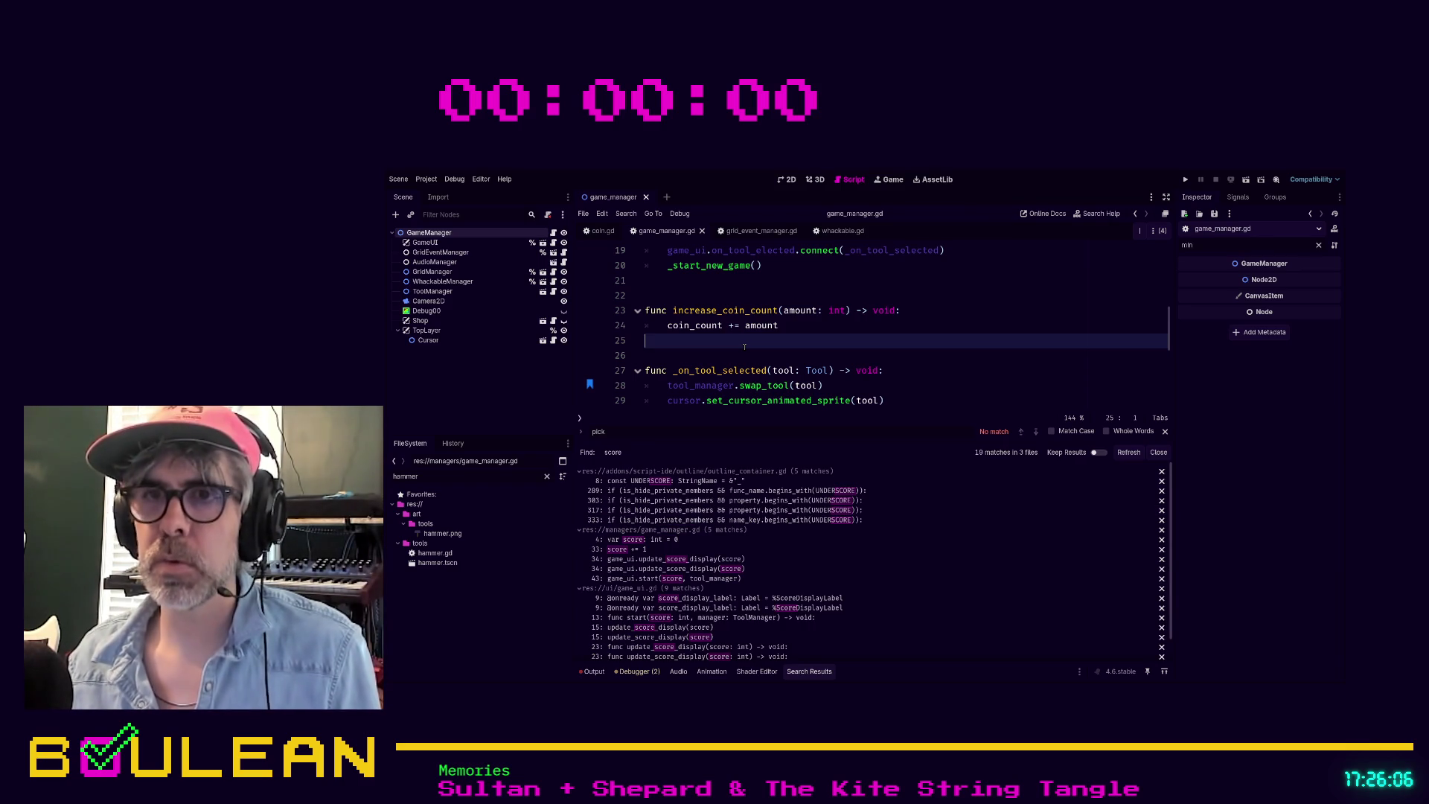
click(648, 471)
click(753, 368)
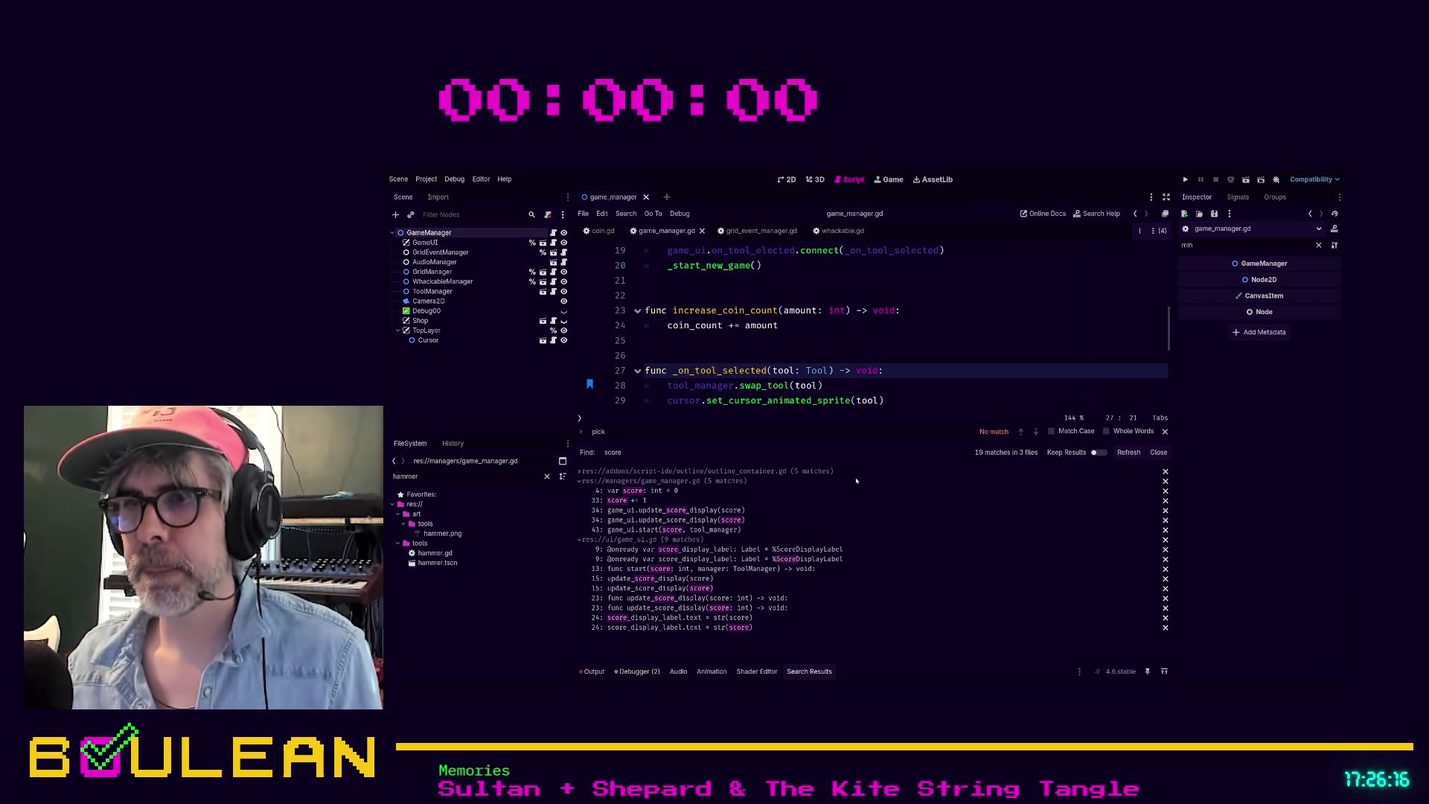
key(Delete)
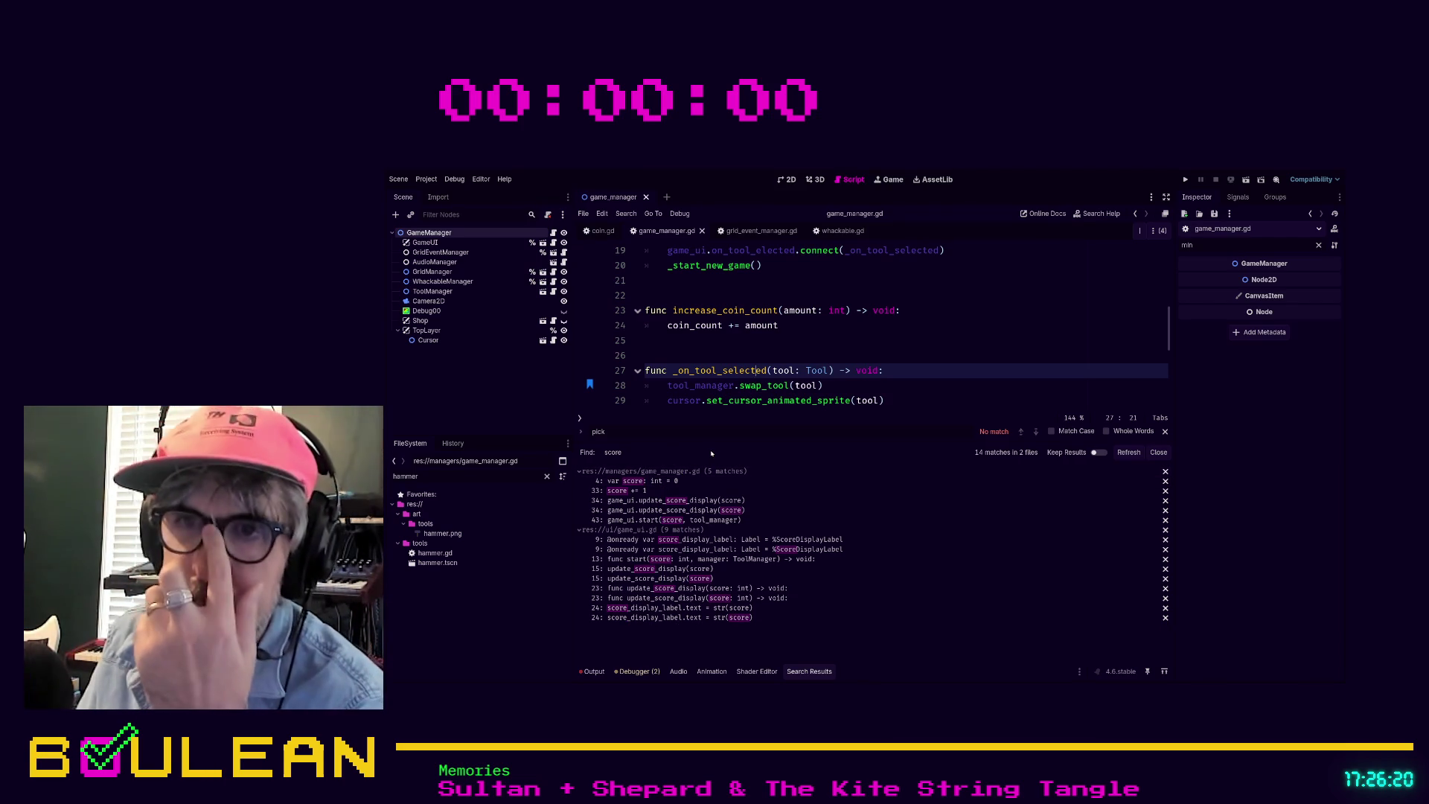
click(629, 491)
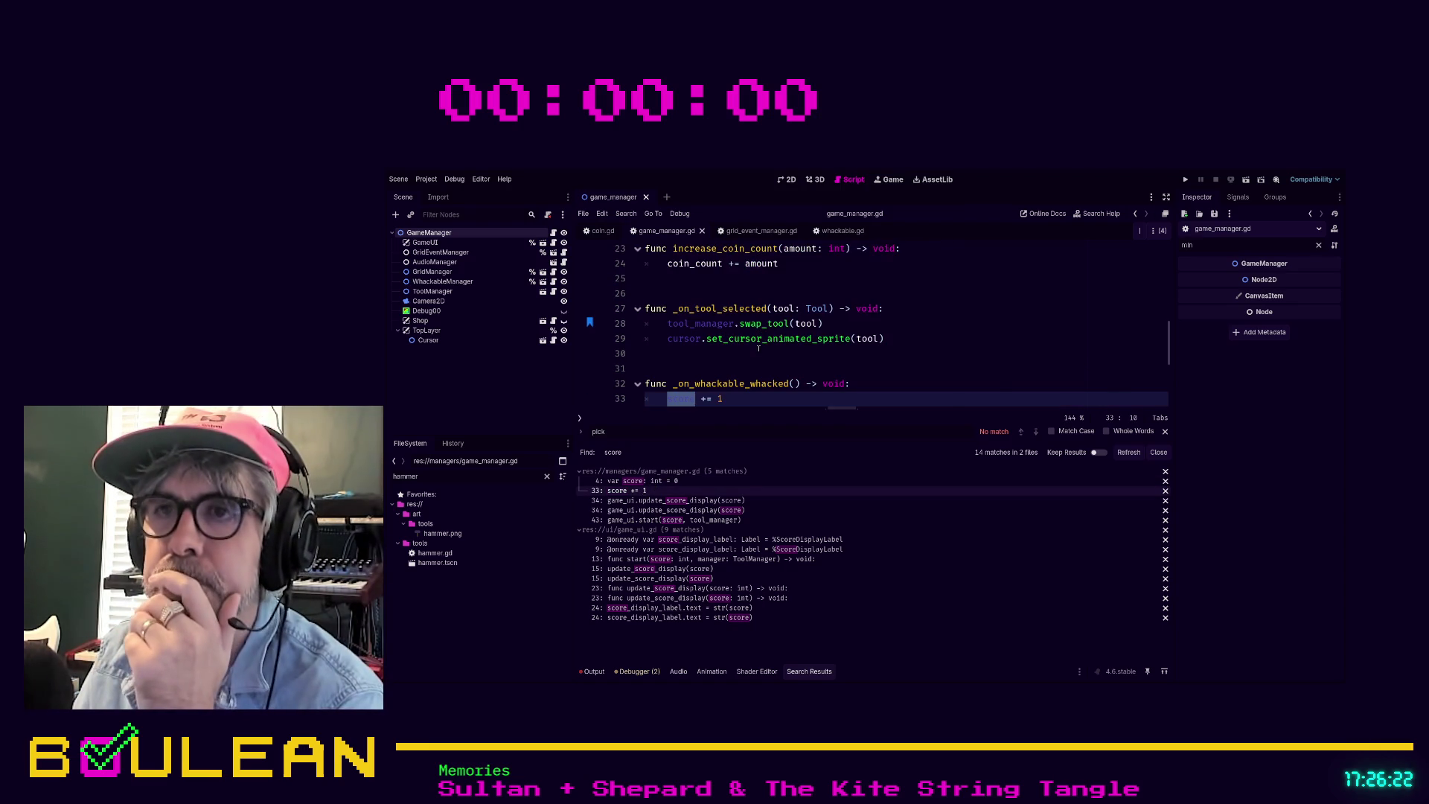
Step: Add a new func _increase_score(amount: int) -> void: after increase_coin_count
scroll(758, 348, down, 1)
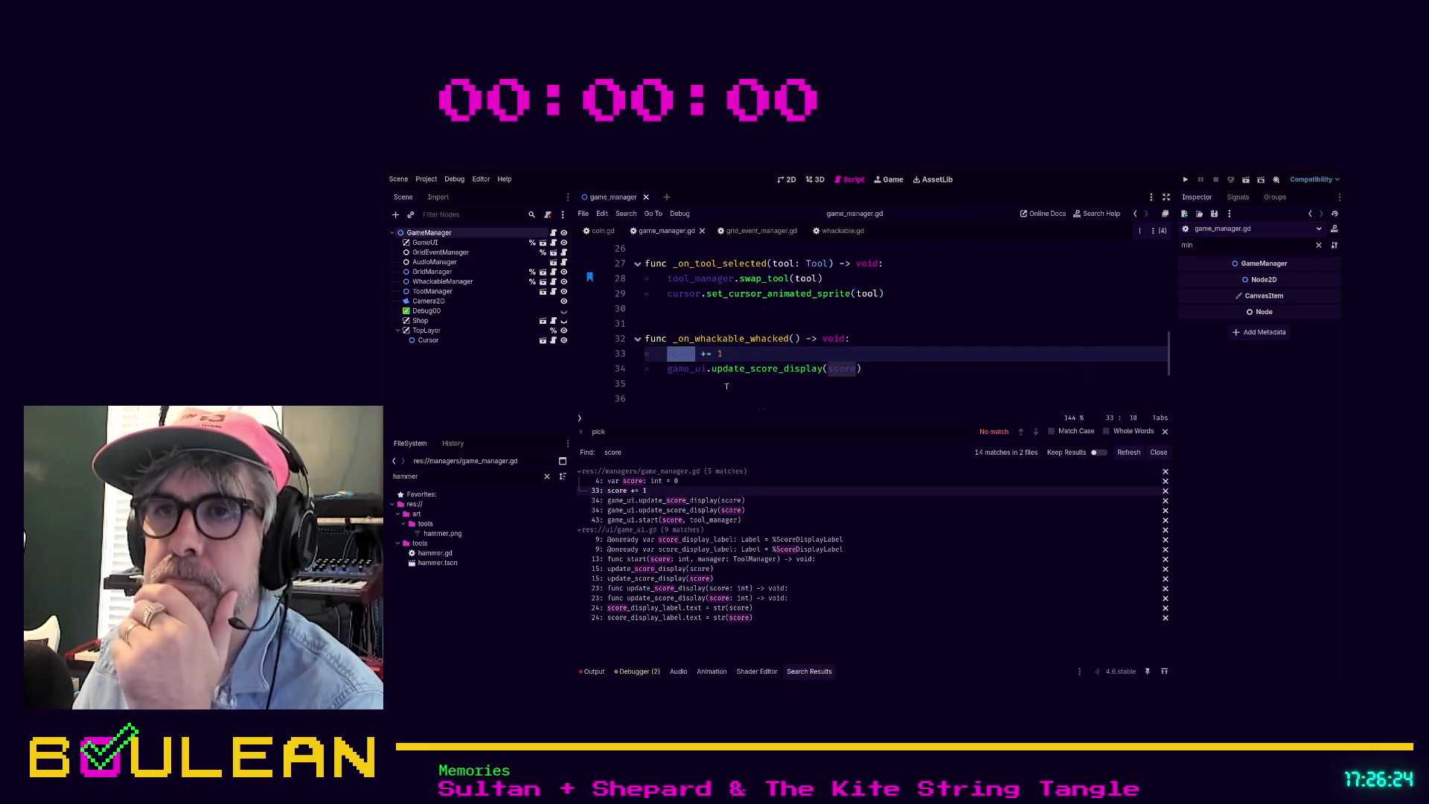
scroll(727, 387, up, 1)
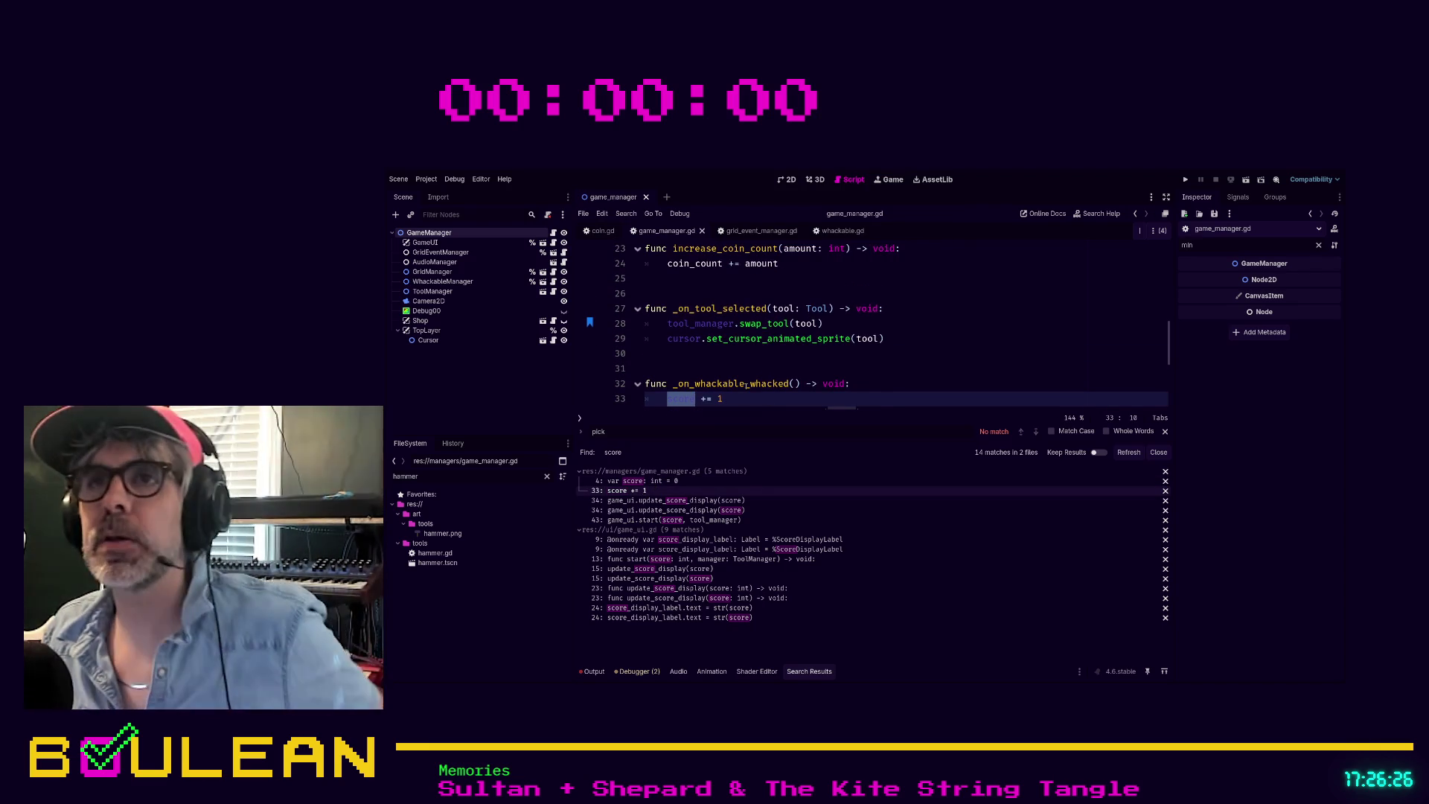
click(725, 294)
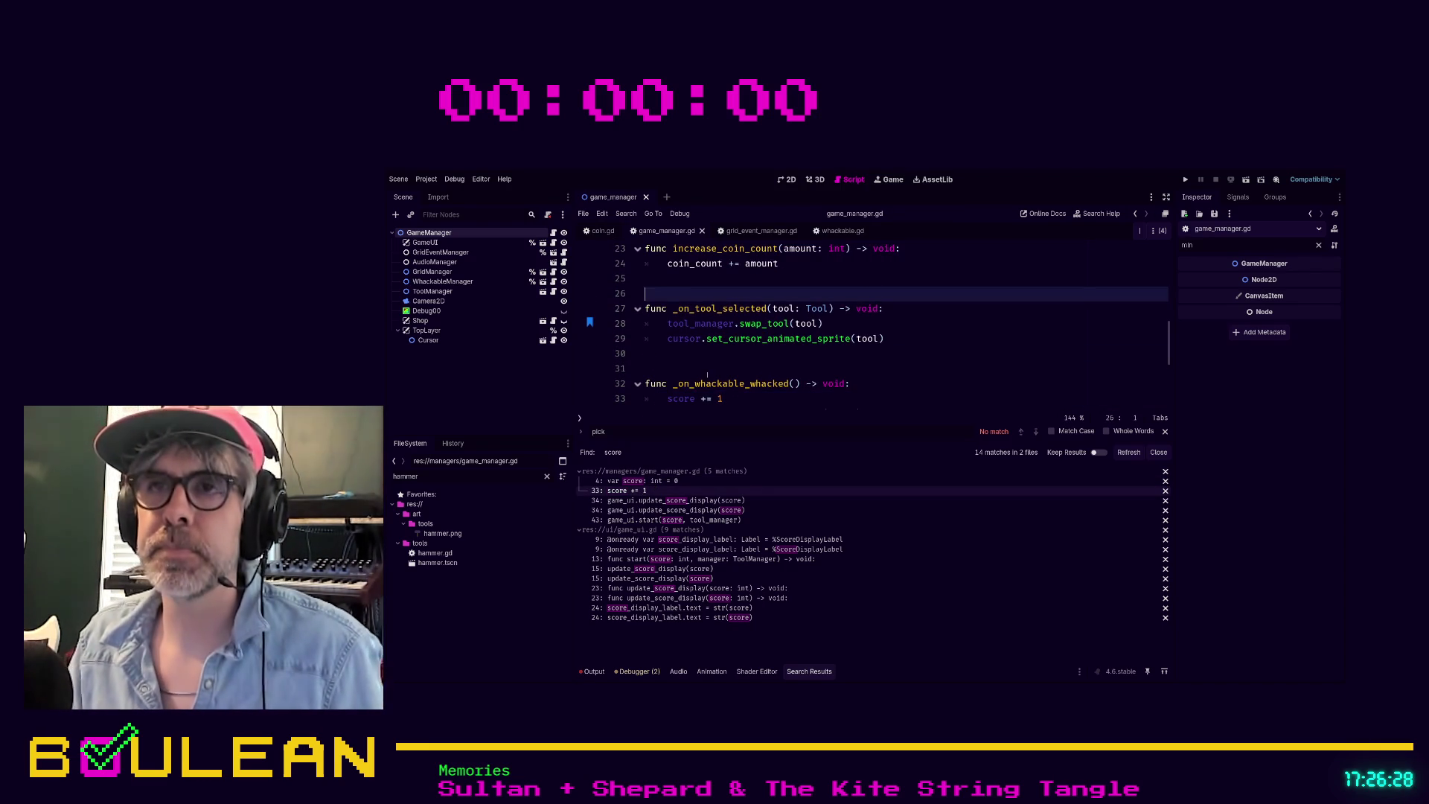
key(Return)
key(Return)
key(Up)
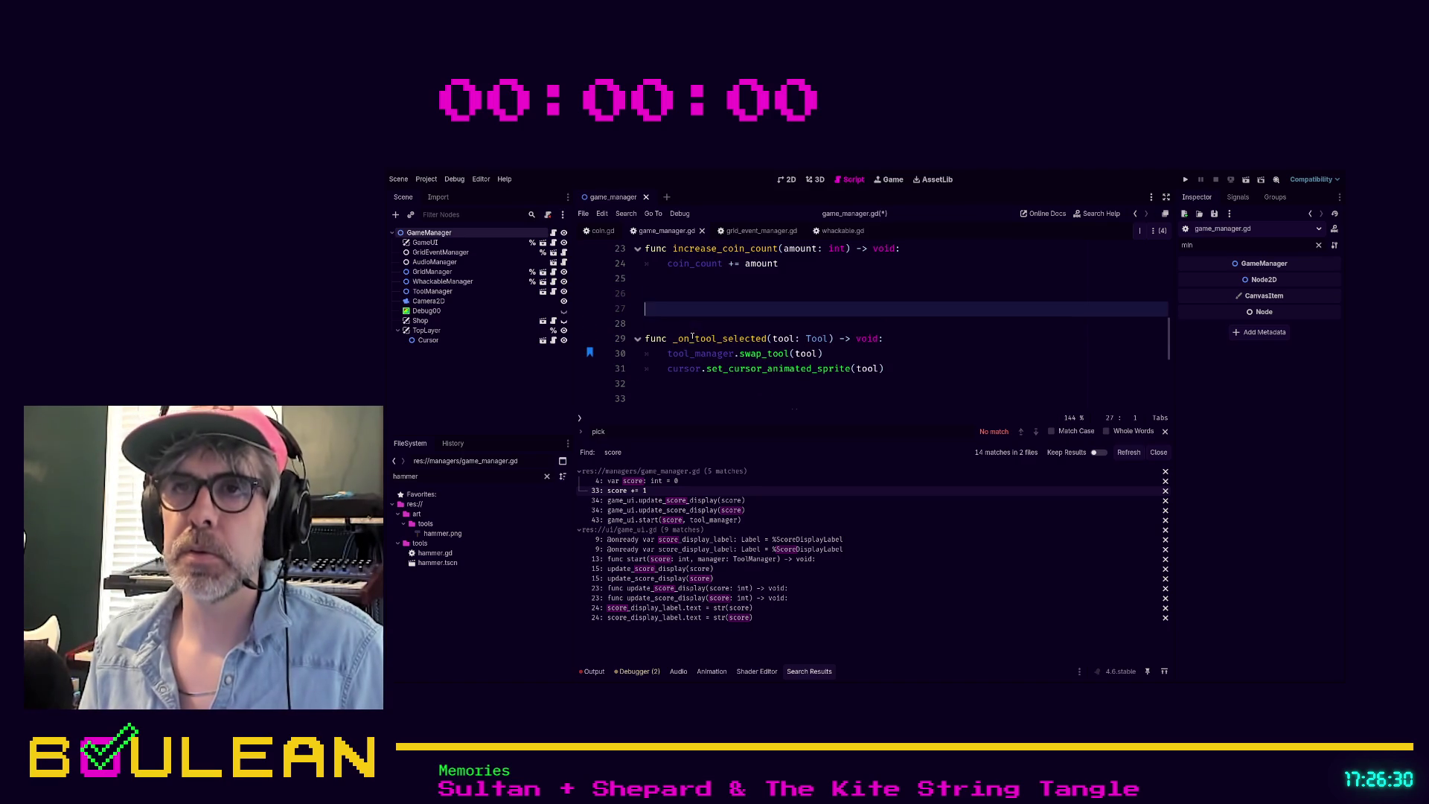
text(func increas)
key(BackSpace)
key(BackSpace)
key(BackSpace)
key(BackSpace)
key(BackSpace)
text(_in)
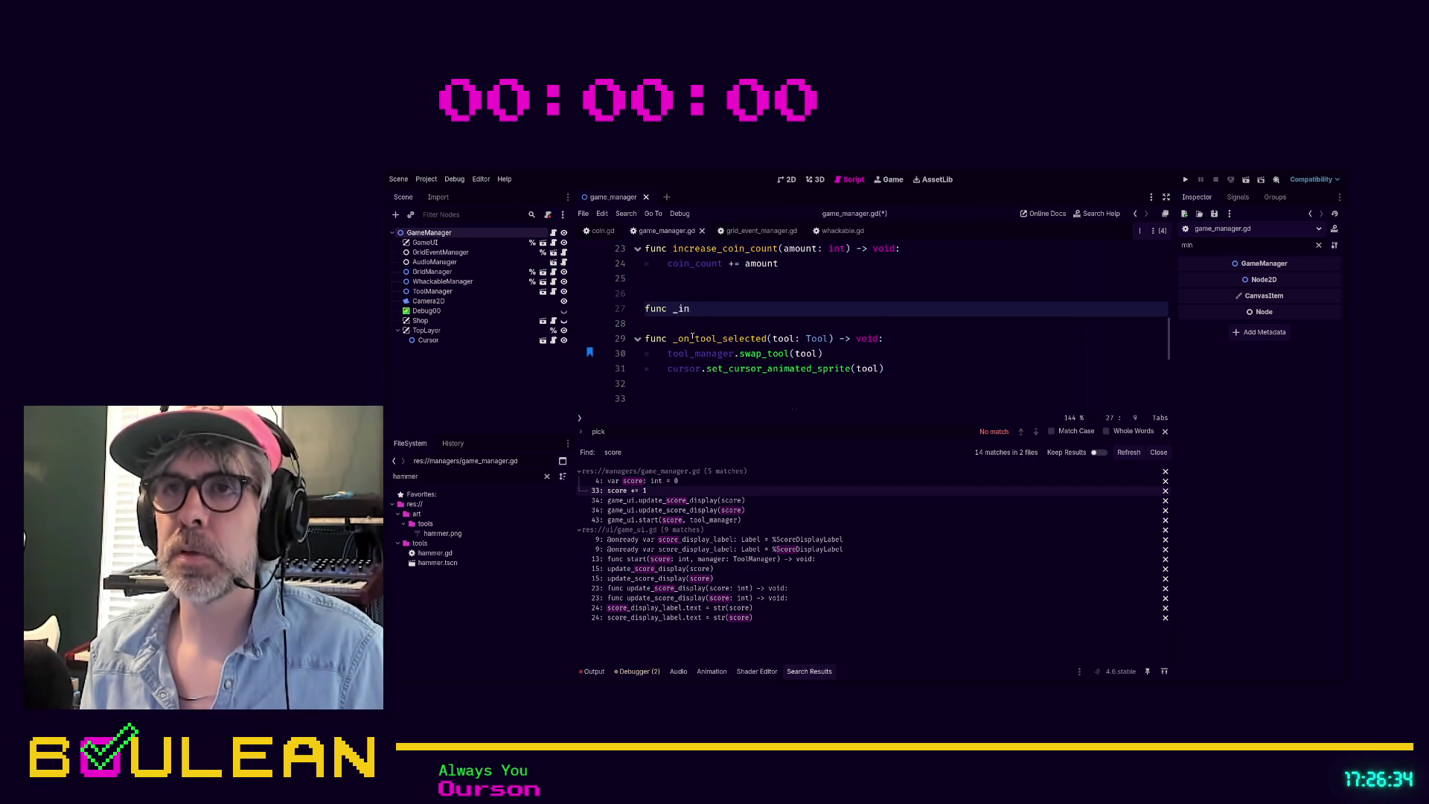
text(crease_score)
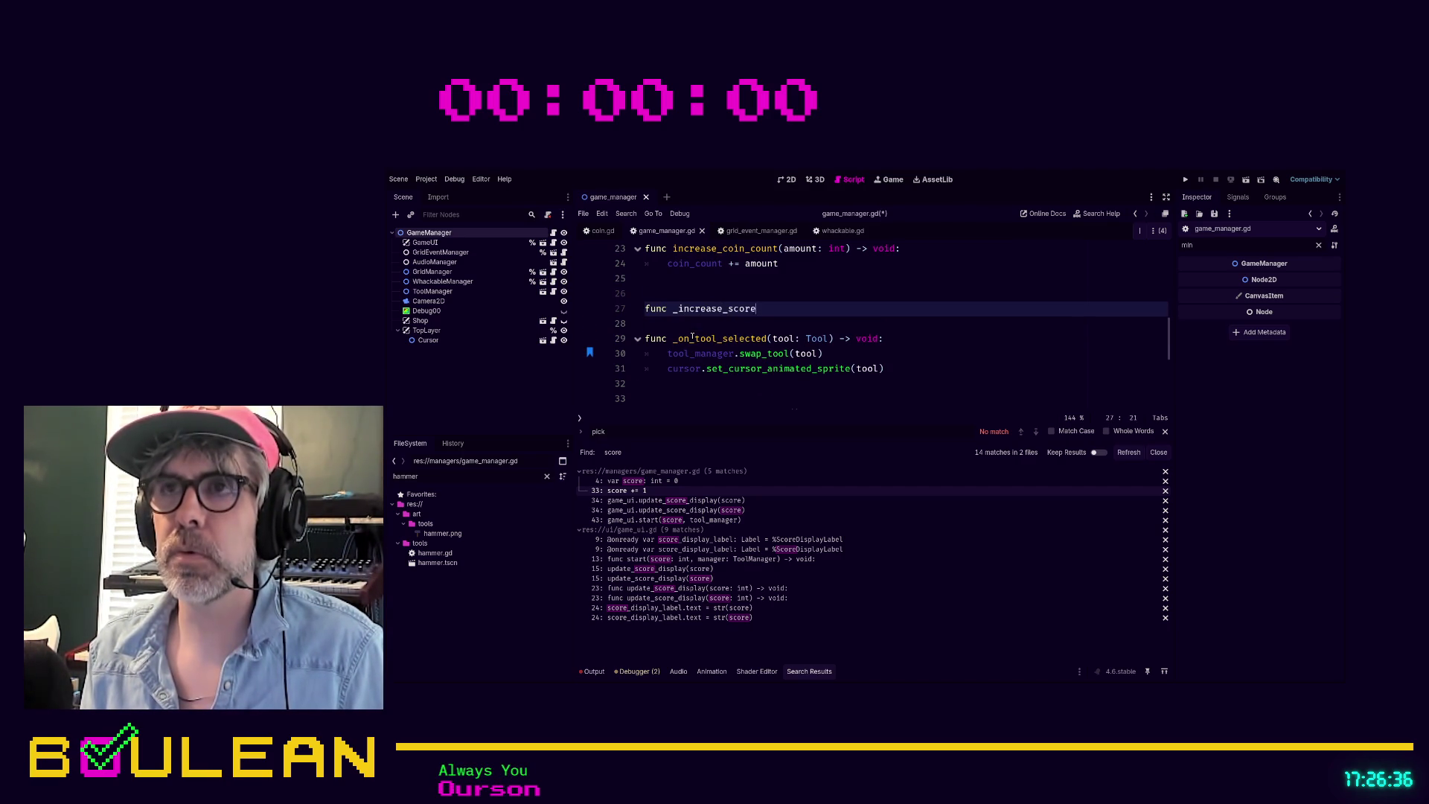
text((amount: int) -)
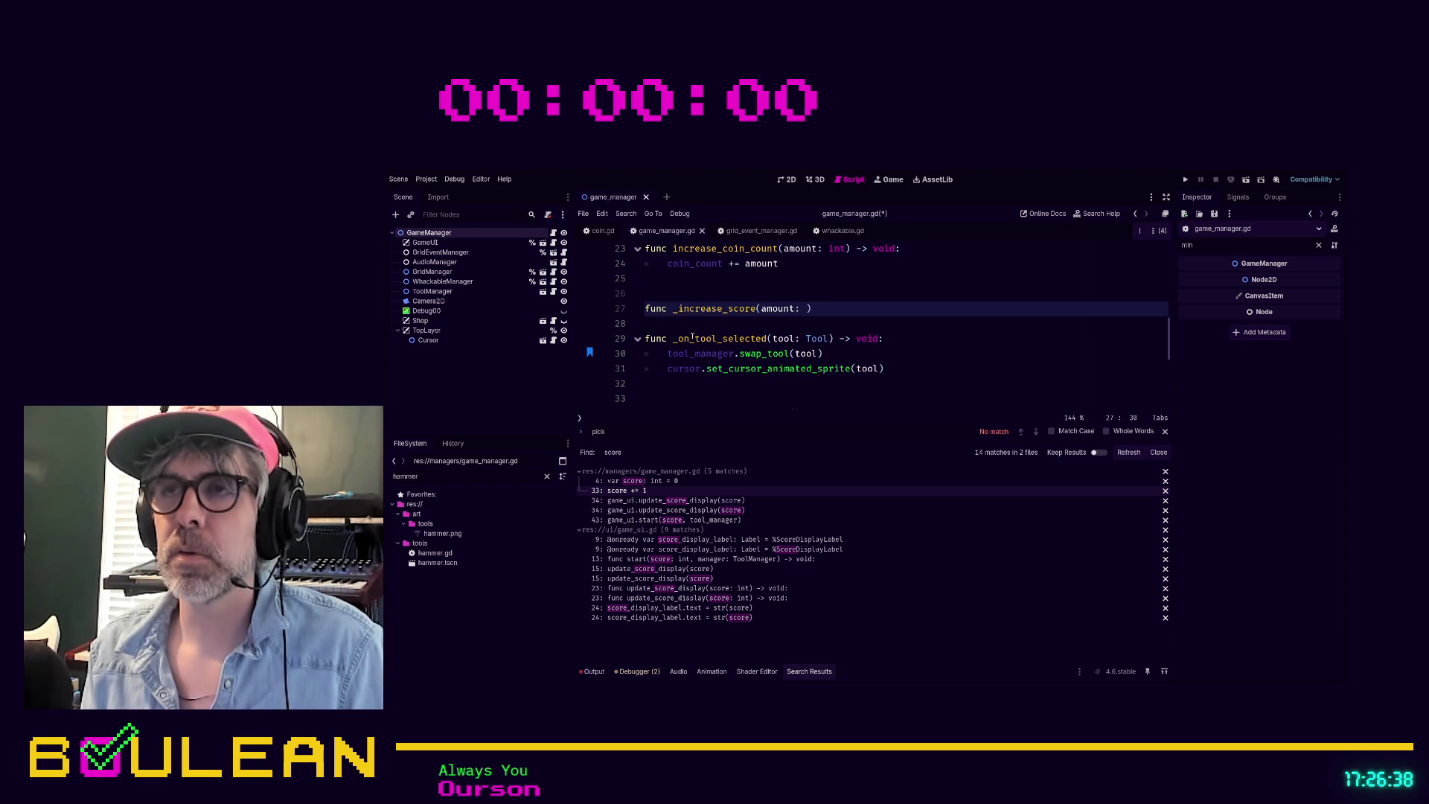
text(> void:)
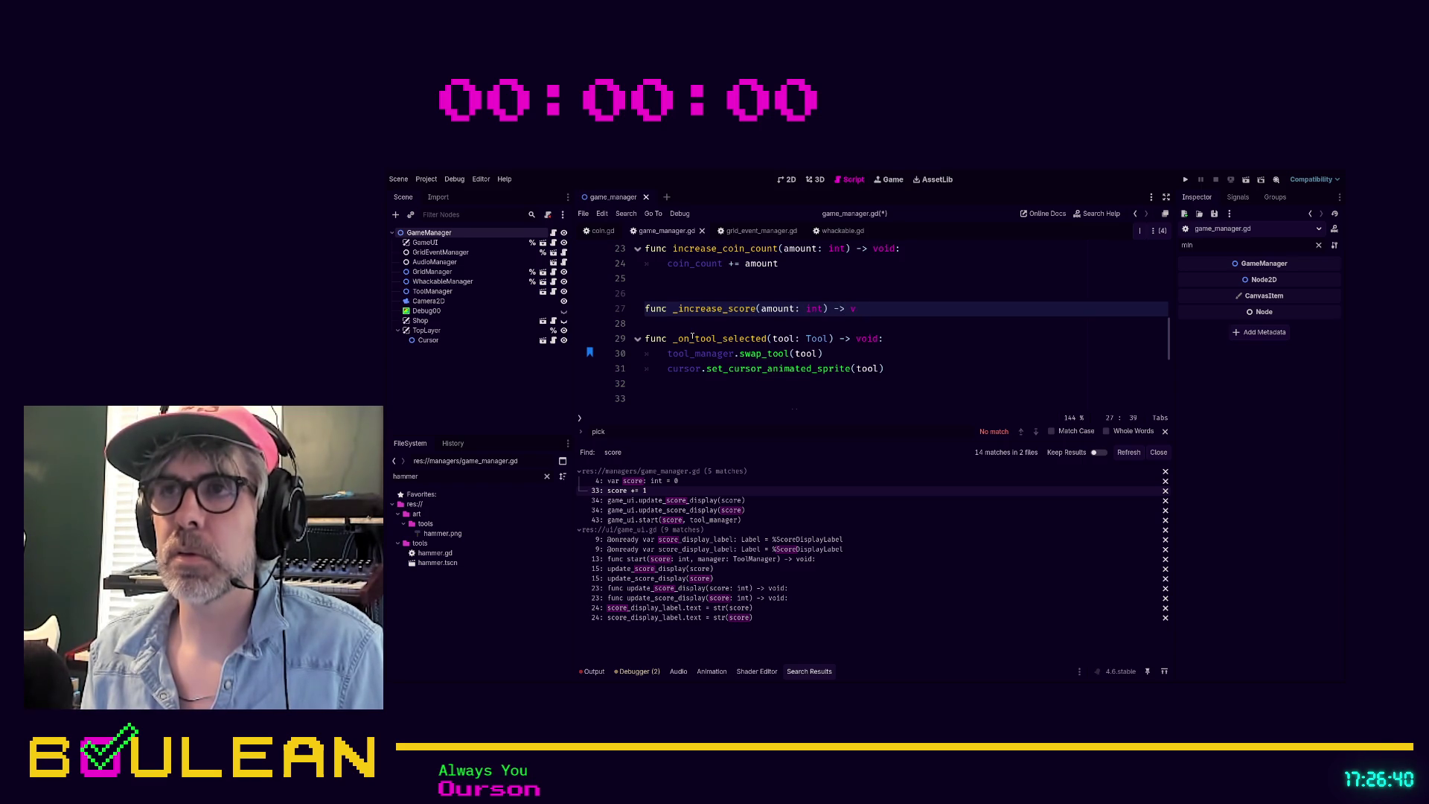
key(Return)
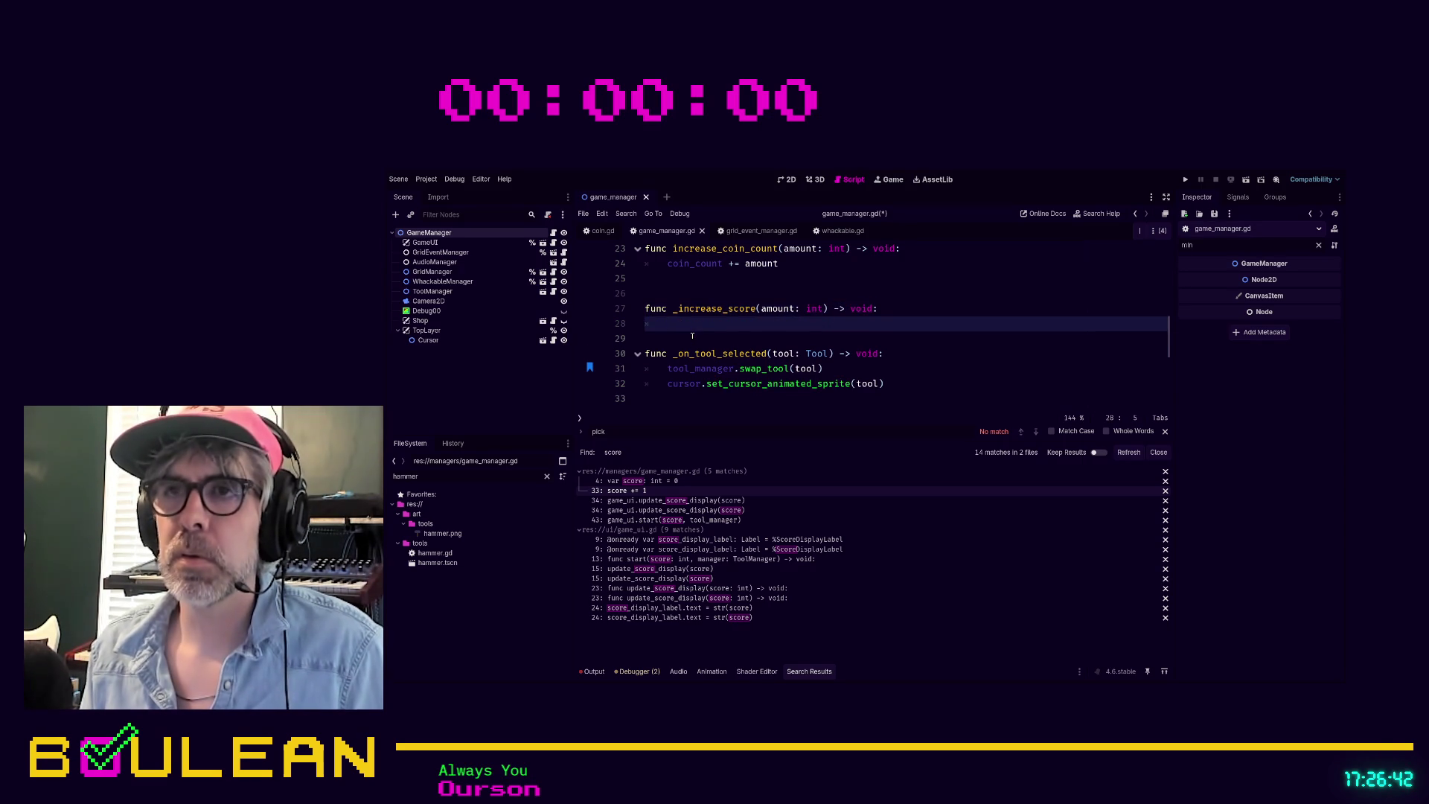
Step: Move the score increment and display update lines from the whack handler into _increase_score
scroll(692, 336, down, 2)
click(750, 356)
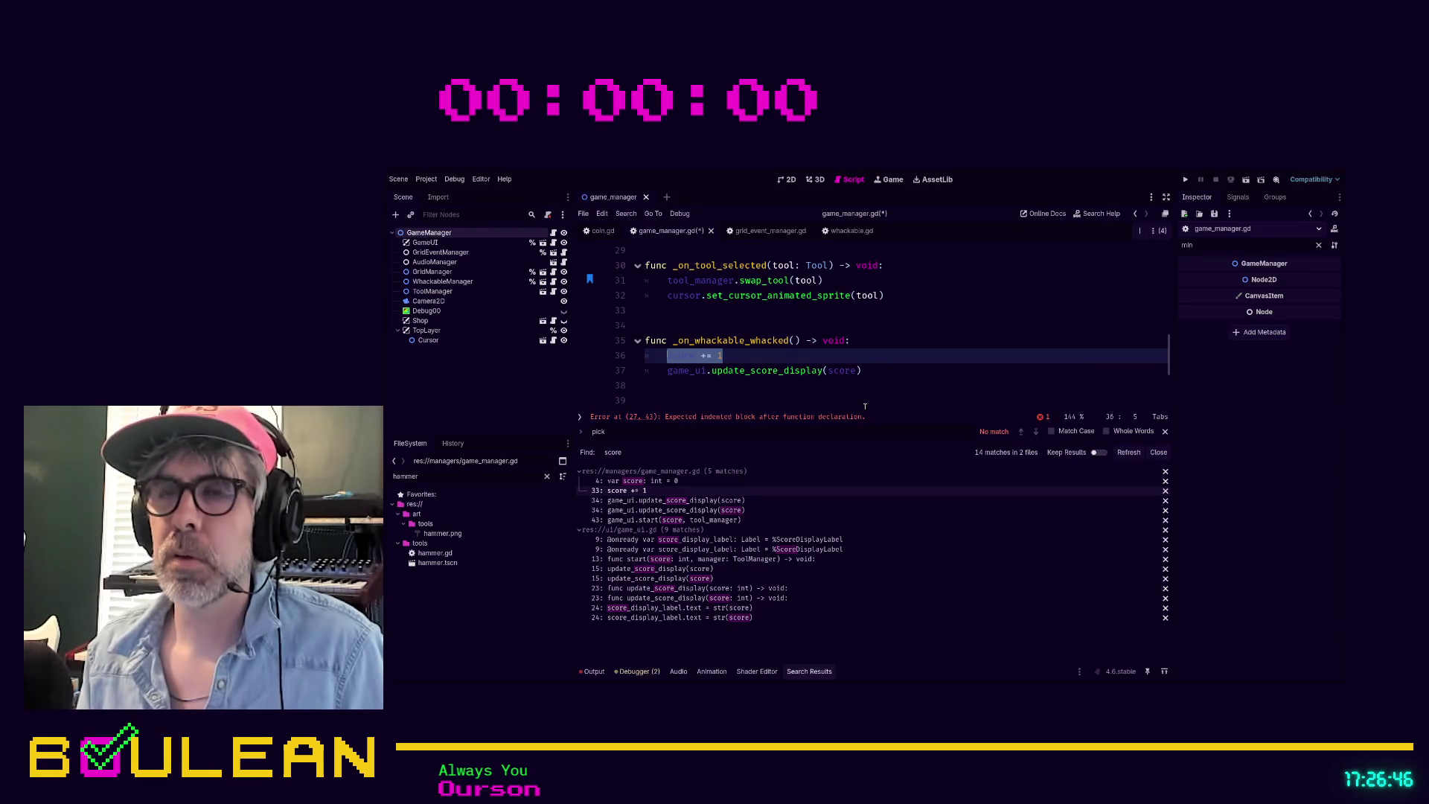
shift+click(883, 378)
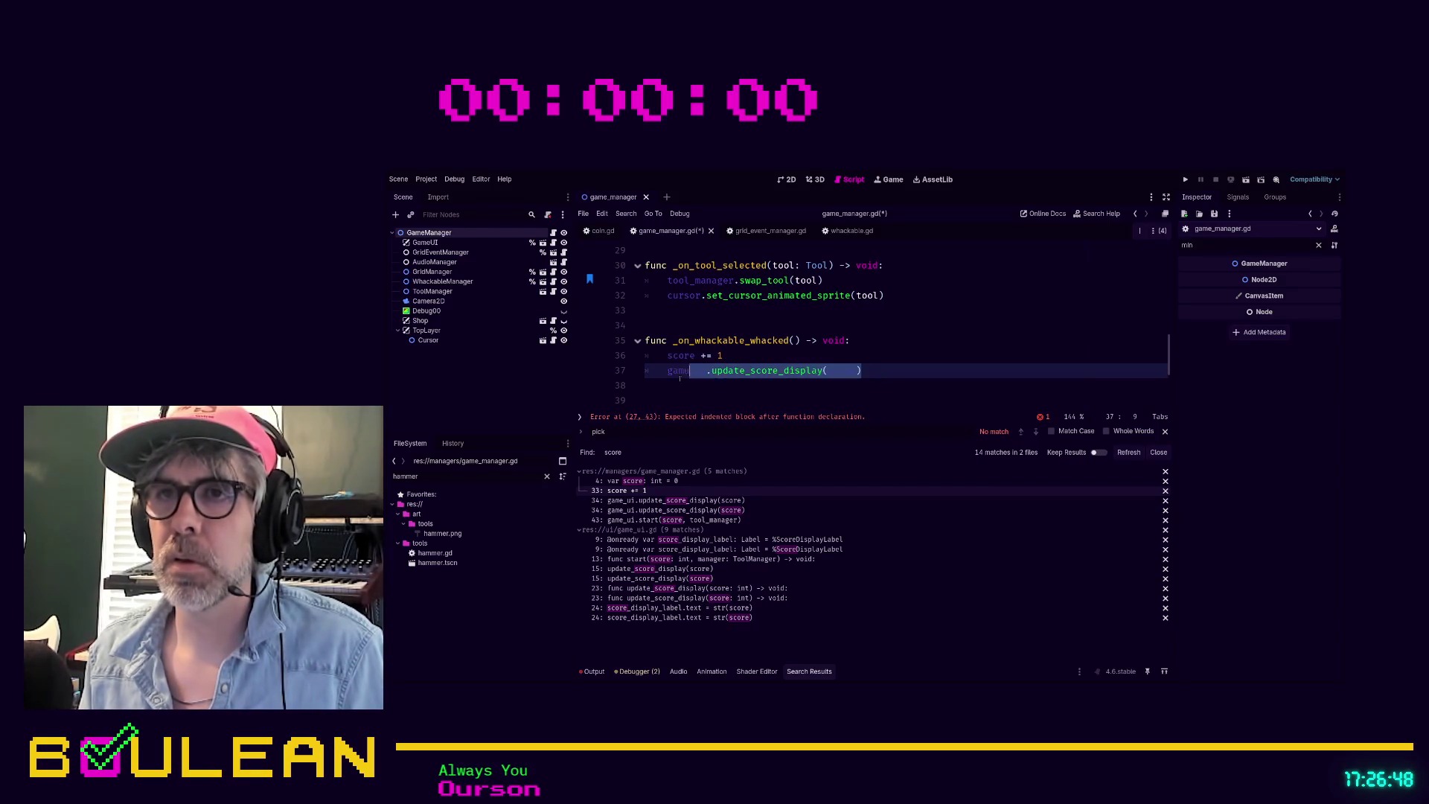
key(BackSpace)
key(BackSpace)
scroll(750, 350, up, 2)
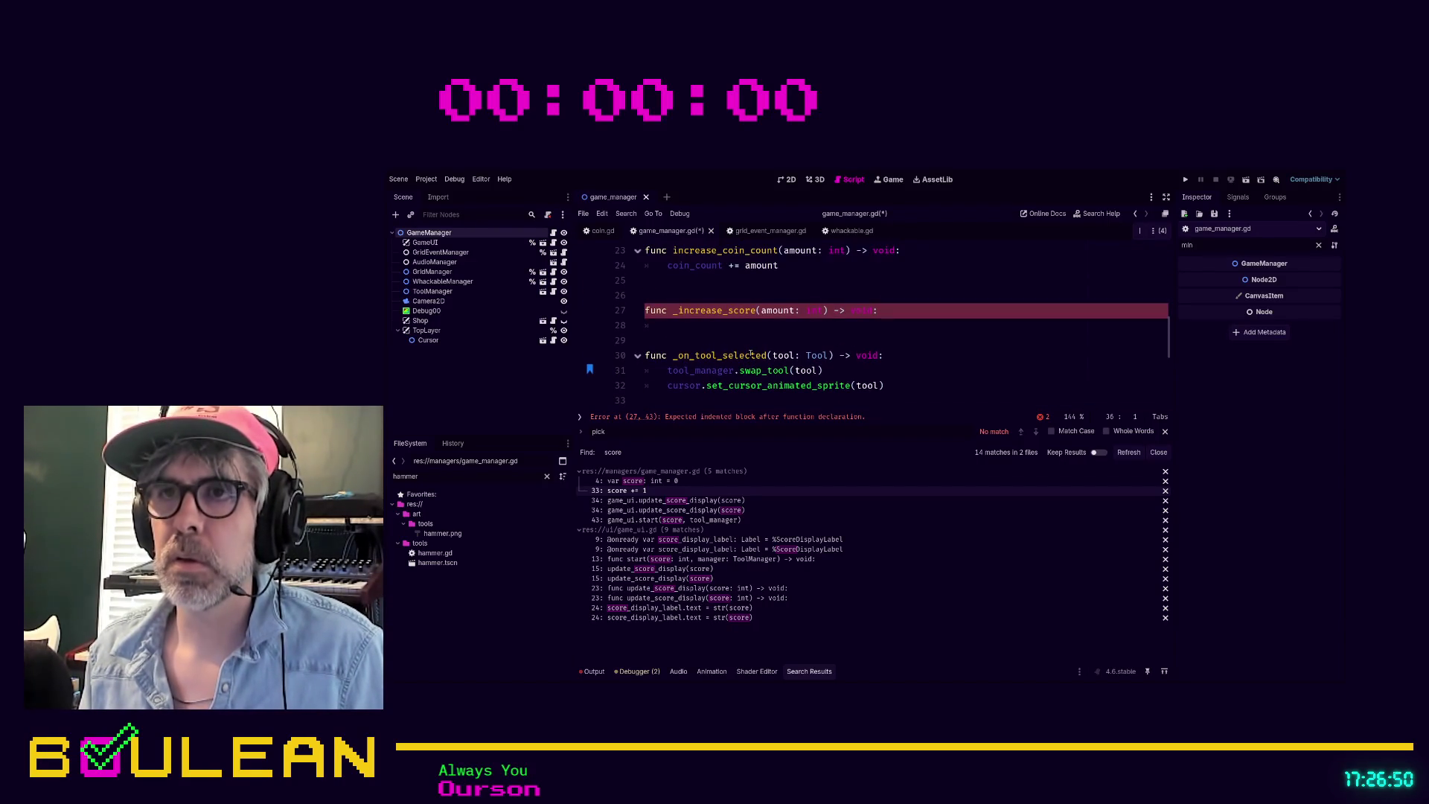
click(665, 326)
text(score += 1 	game_ui.update_score_display(score))
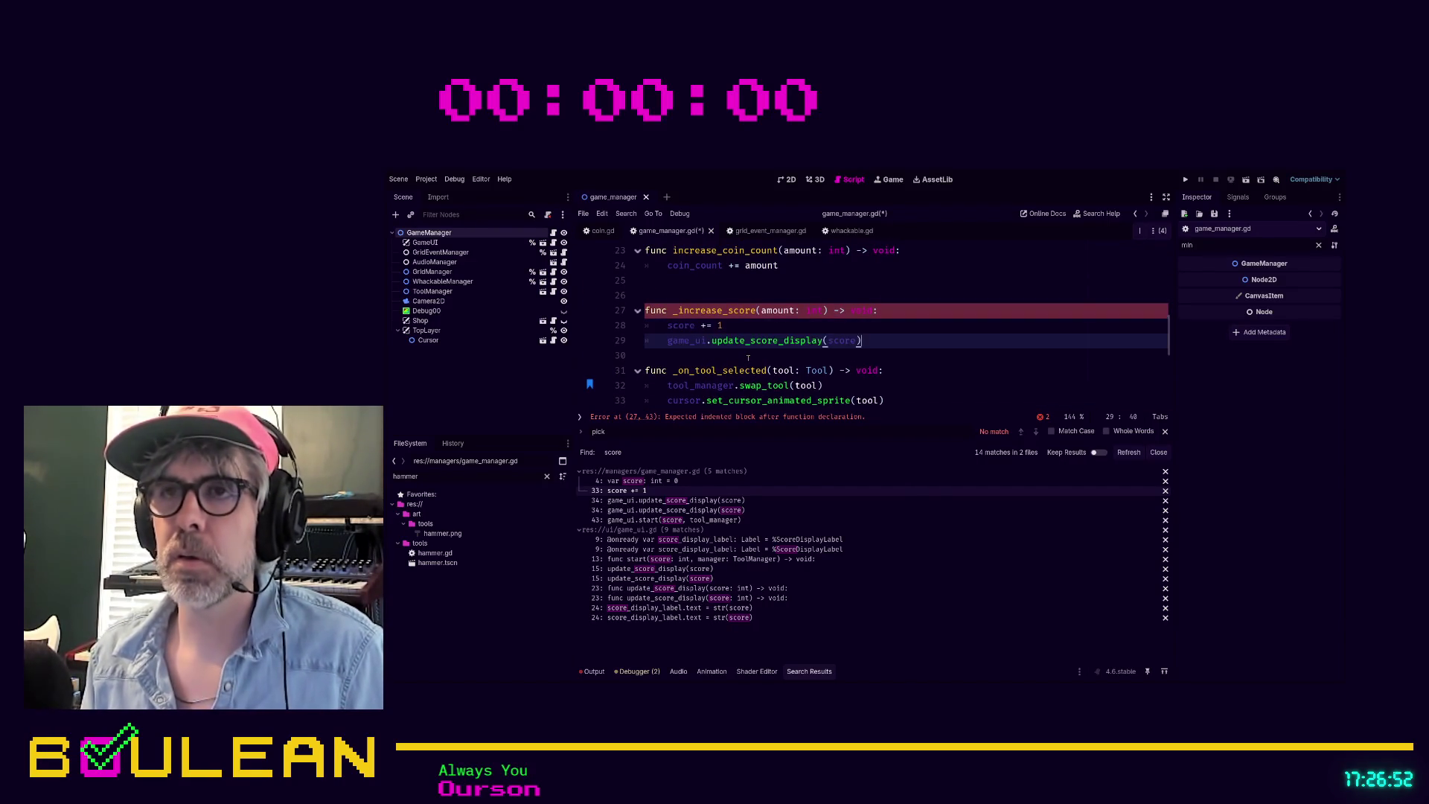
Step: Call _increase_score(1) in the emptied whack handler and save game_manager.gd
scroll(714, 365, down, 2)
click(689, 373)
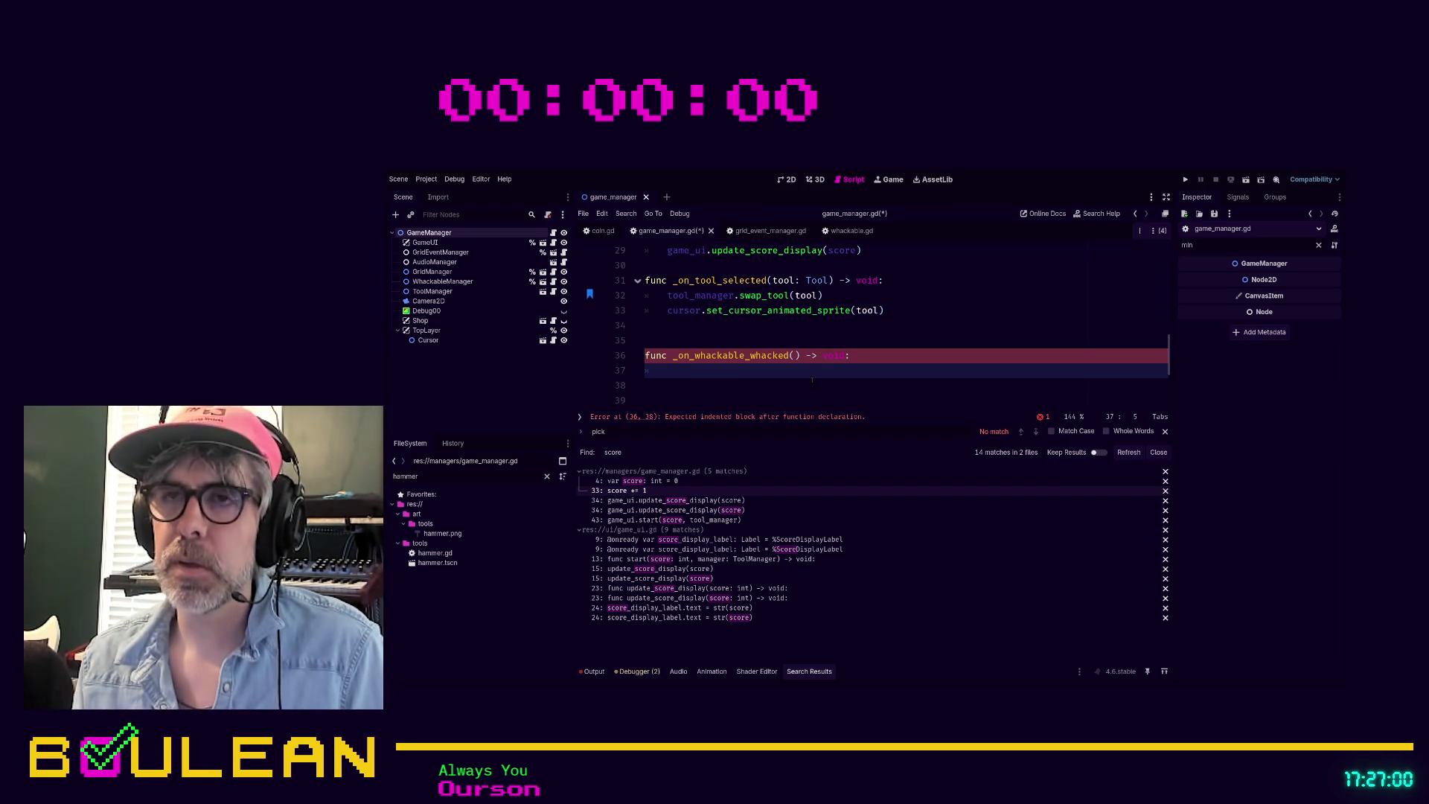
text(_increase)
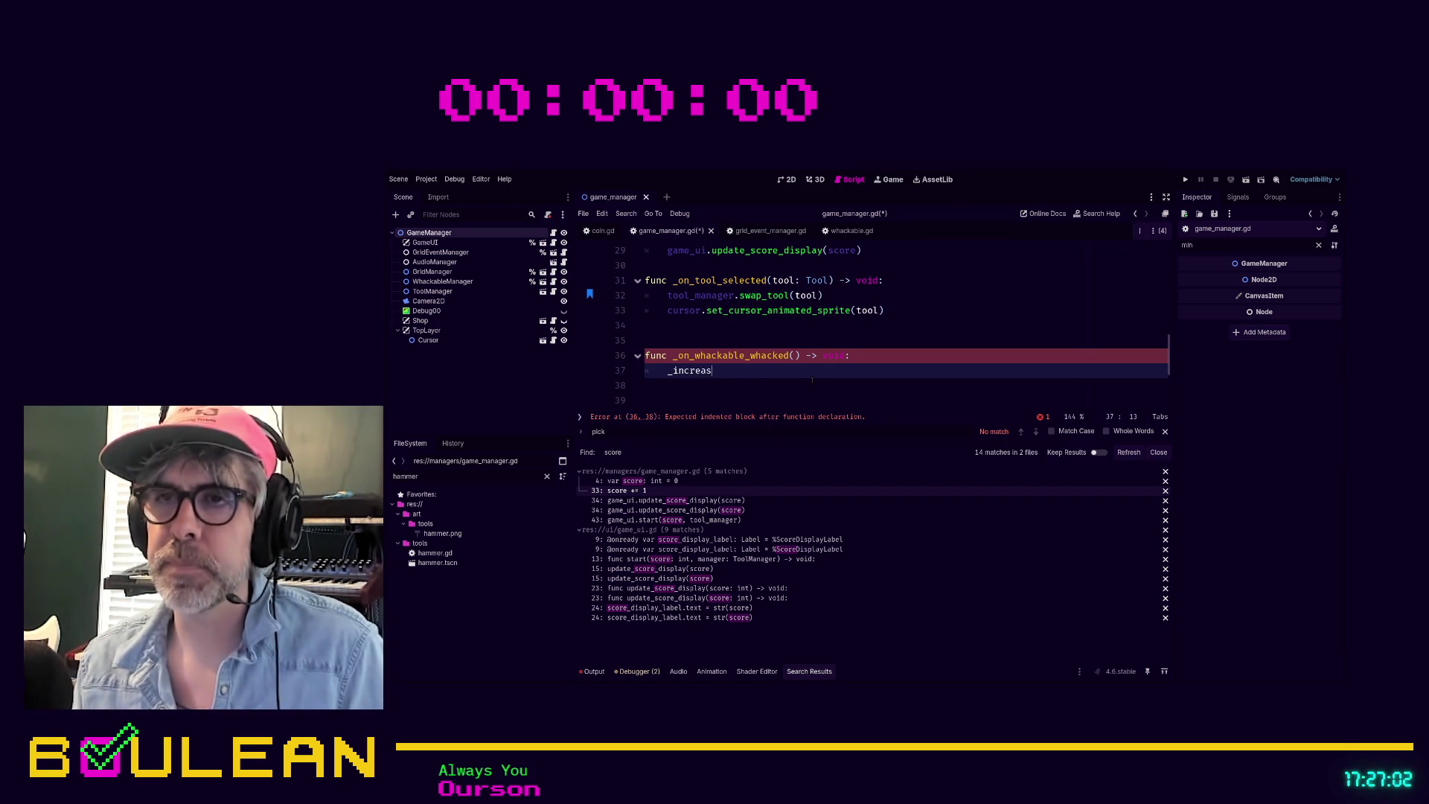
key(Return)
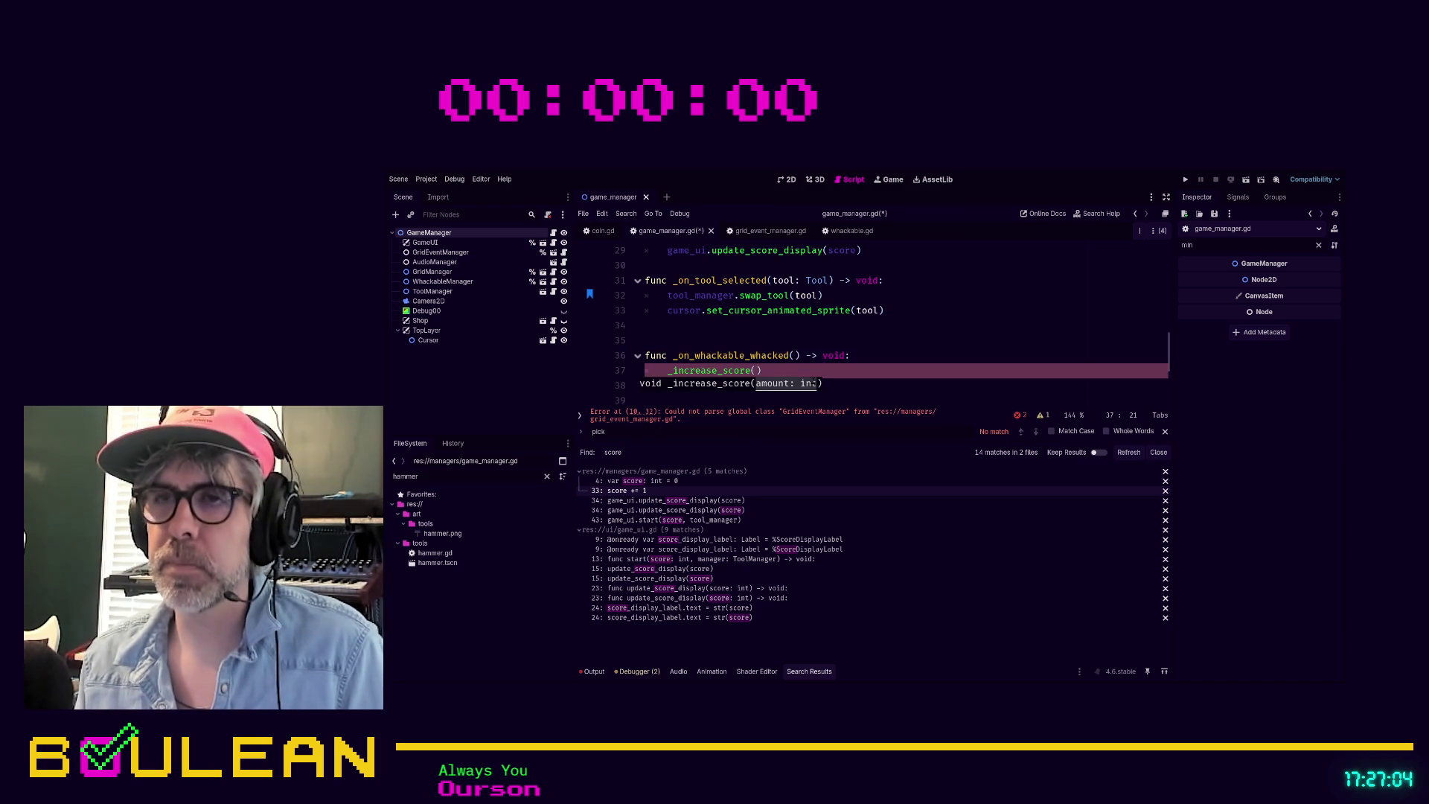
text(1)
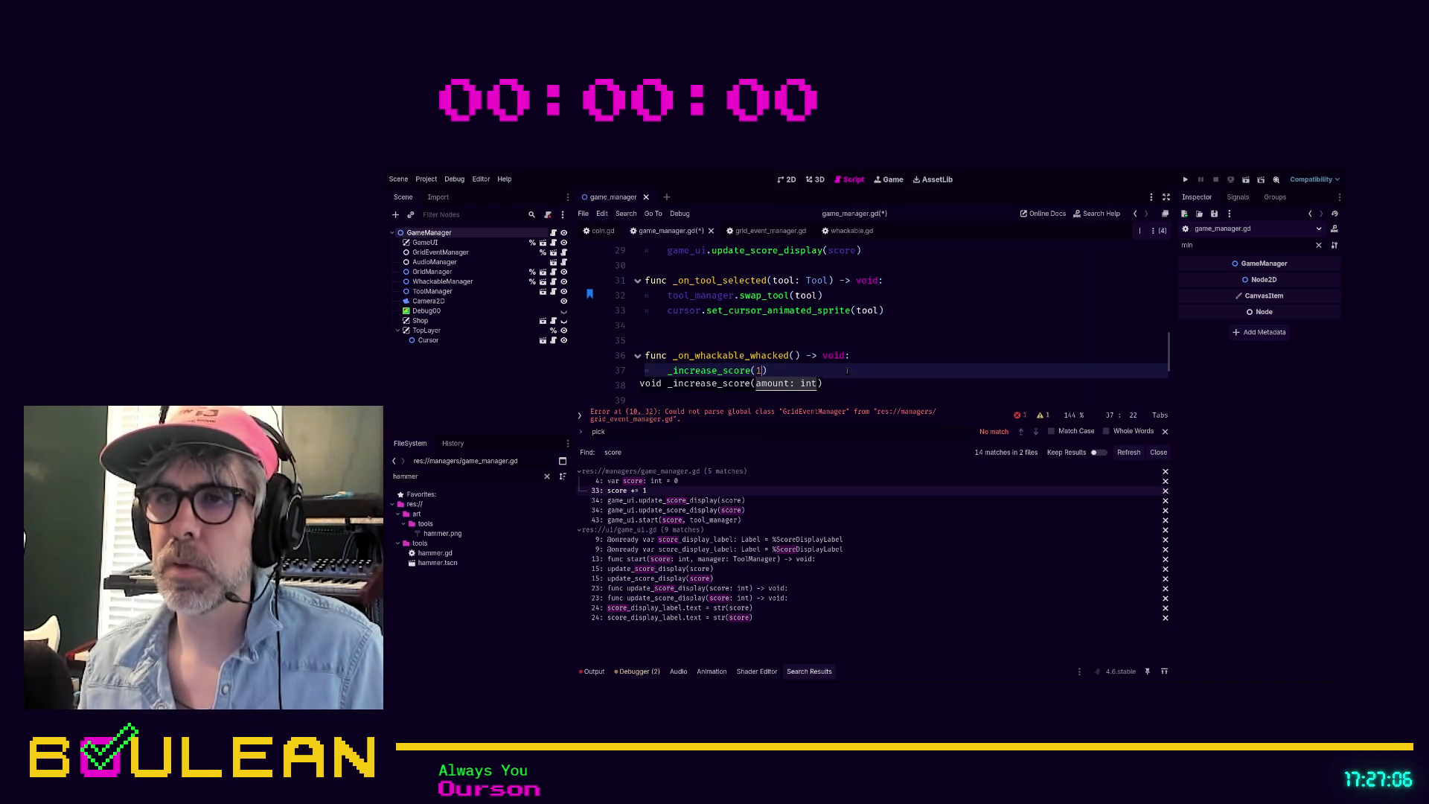
click(764, 371)
click(760, 374)
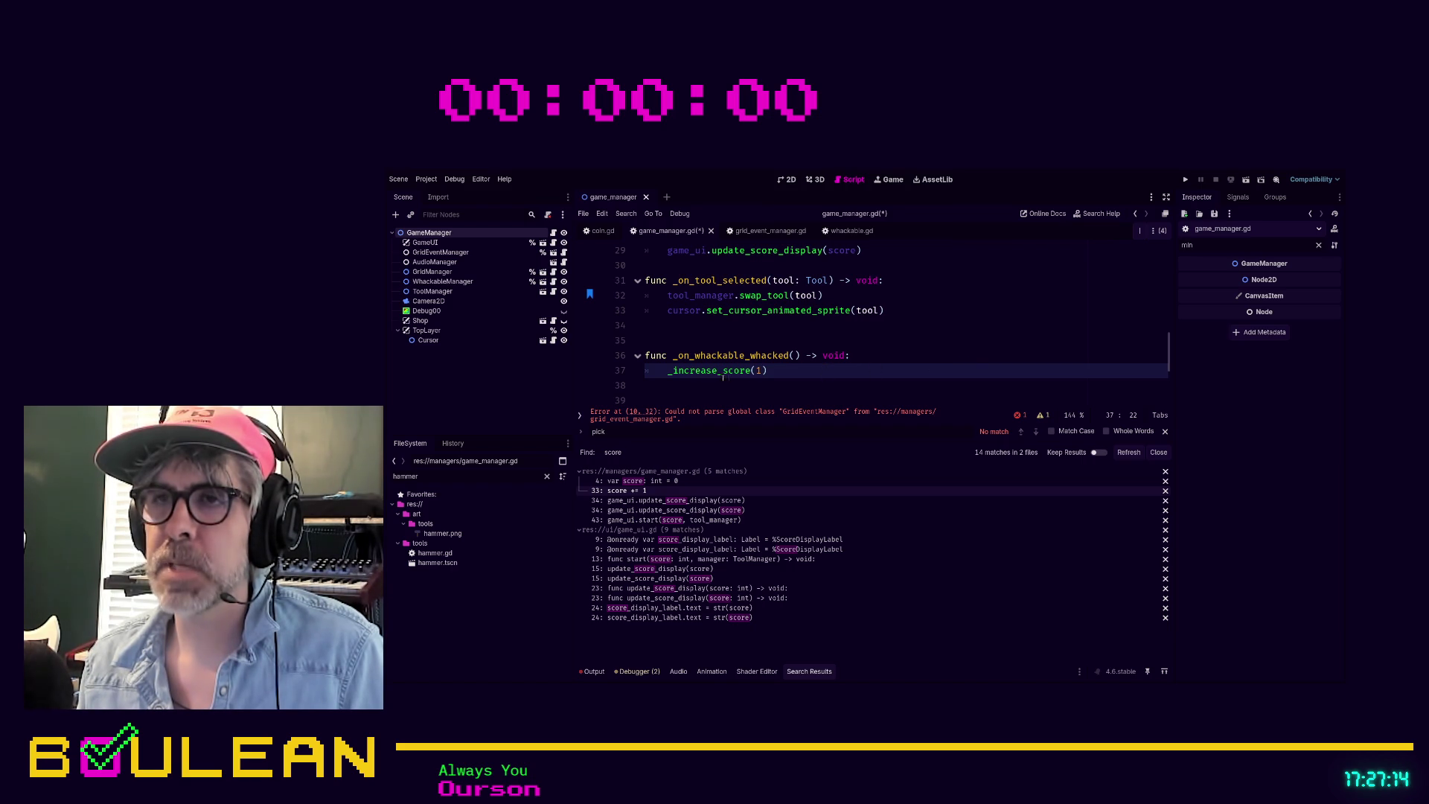
key(ctrl+s)
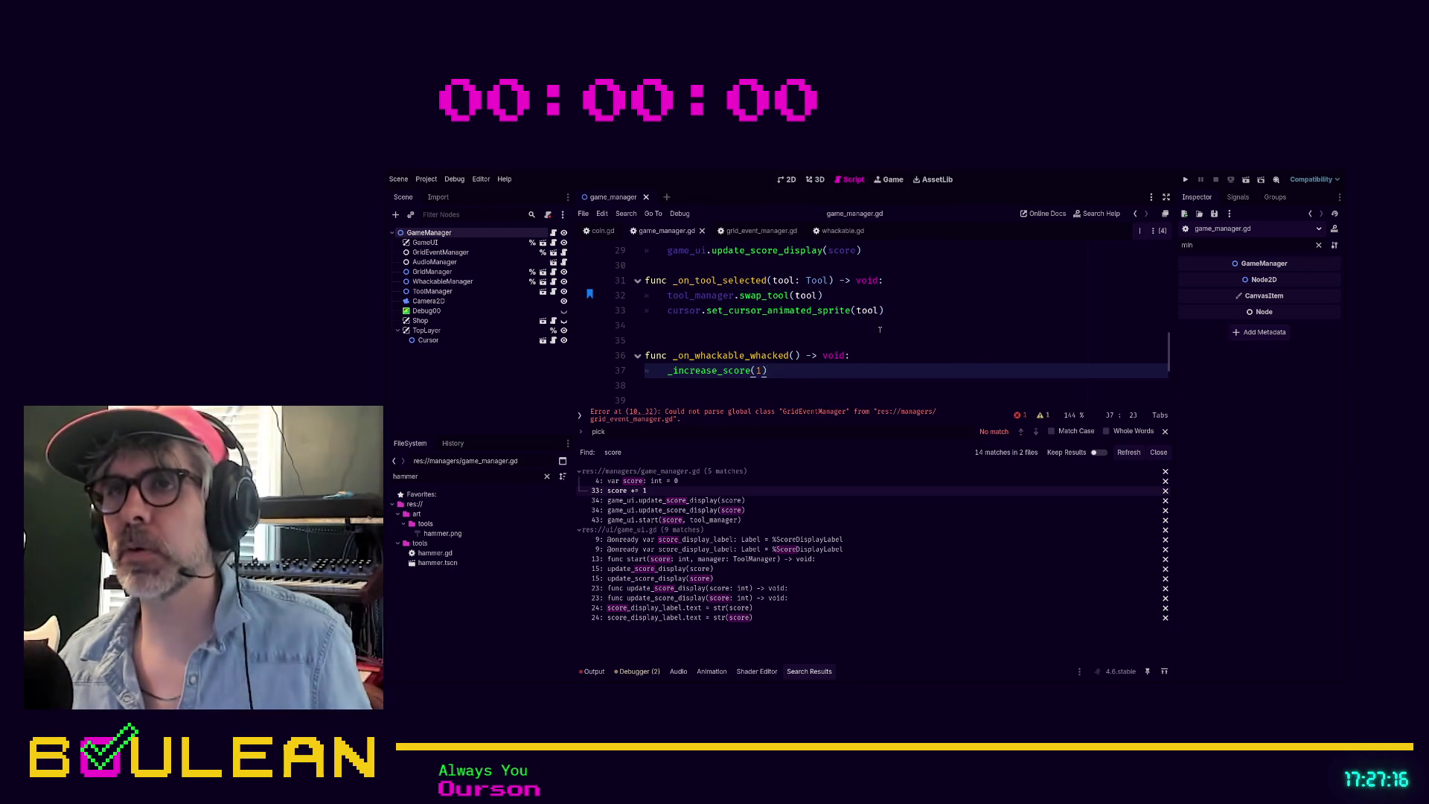
Step: Change score += 1 to score += amount in _increase_score and save the script
scroll(880, 328, up, 2)
scroll(881, 328, up, 1)
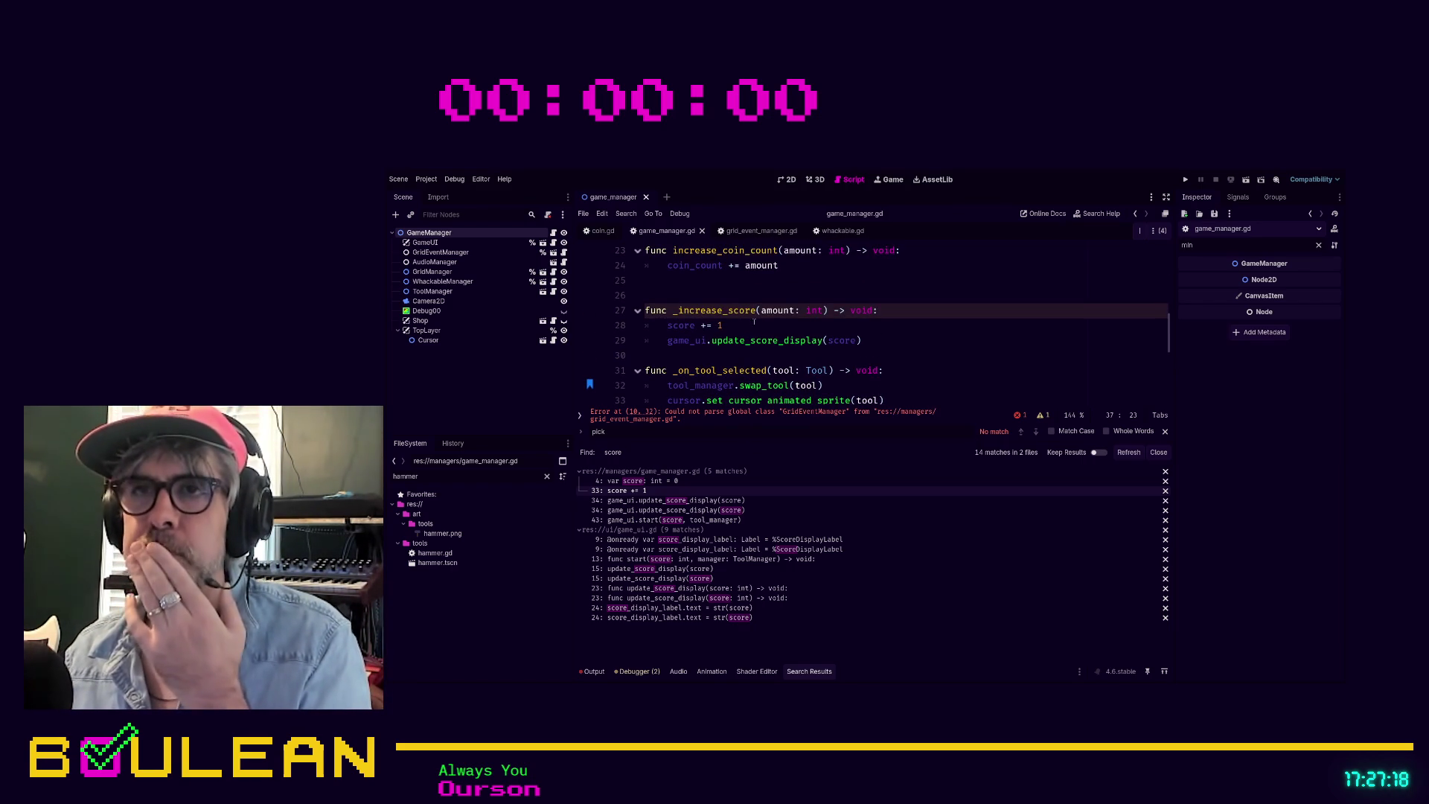
scroll(770, 343, up, 1)
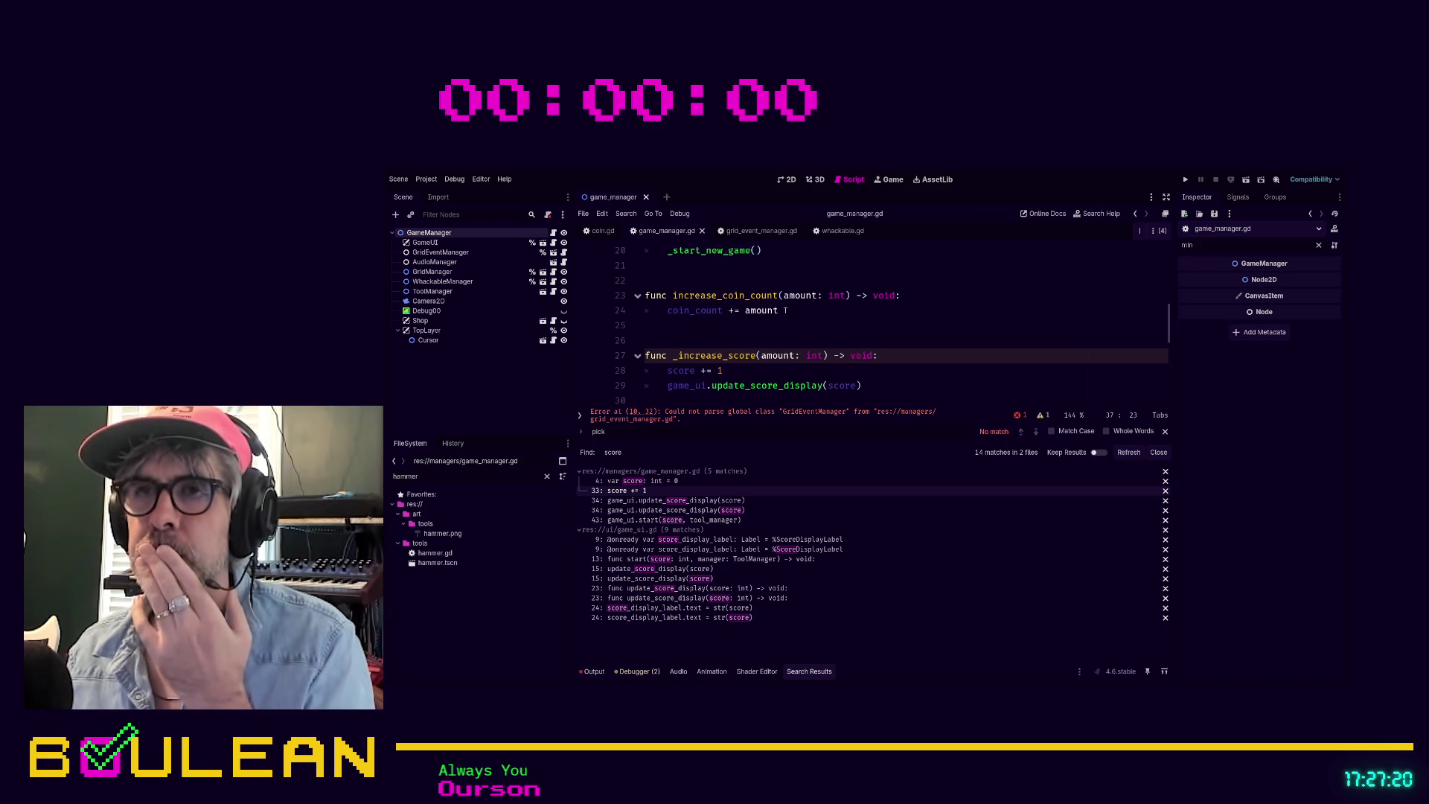
click(742, 369)
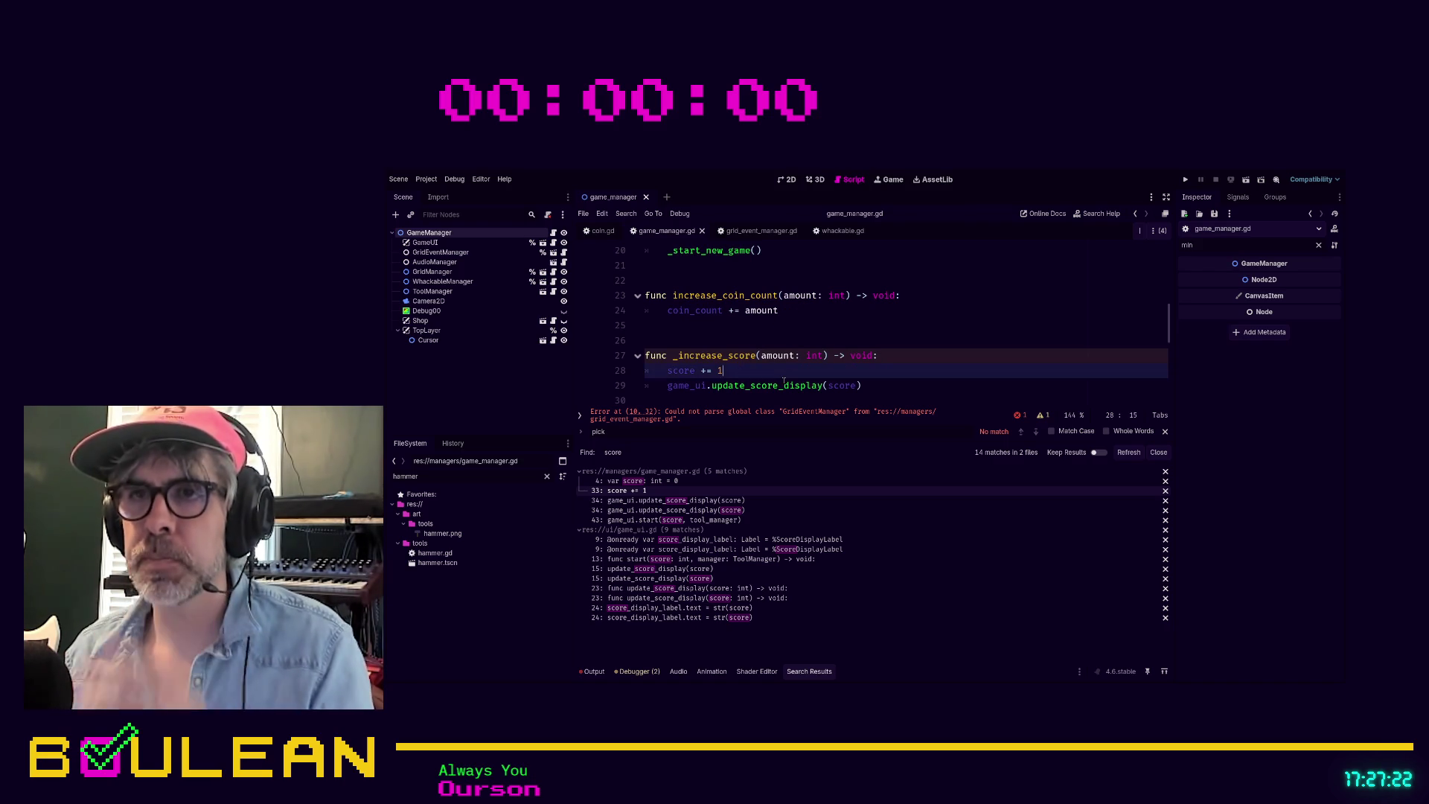
key(BackSpace)
text(amount)
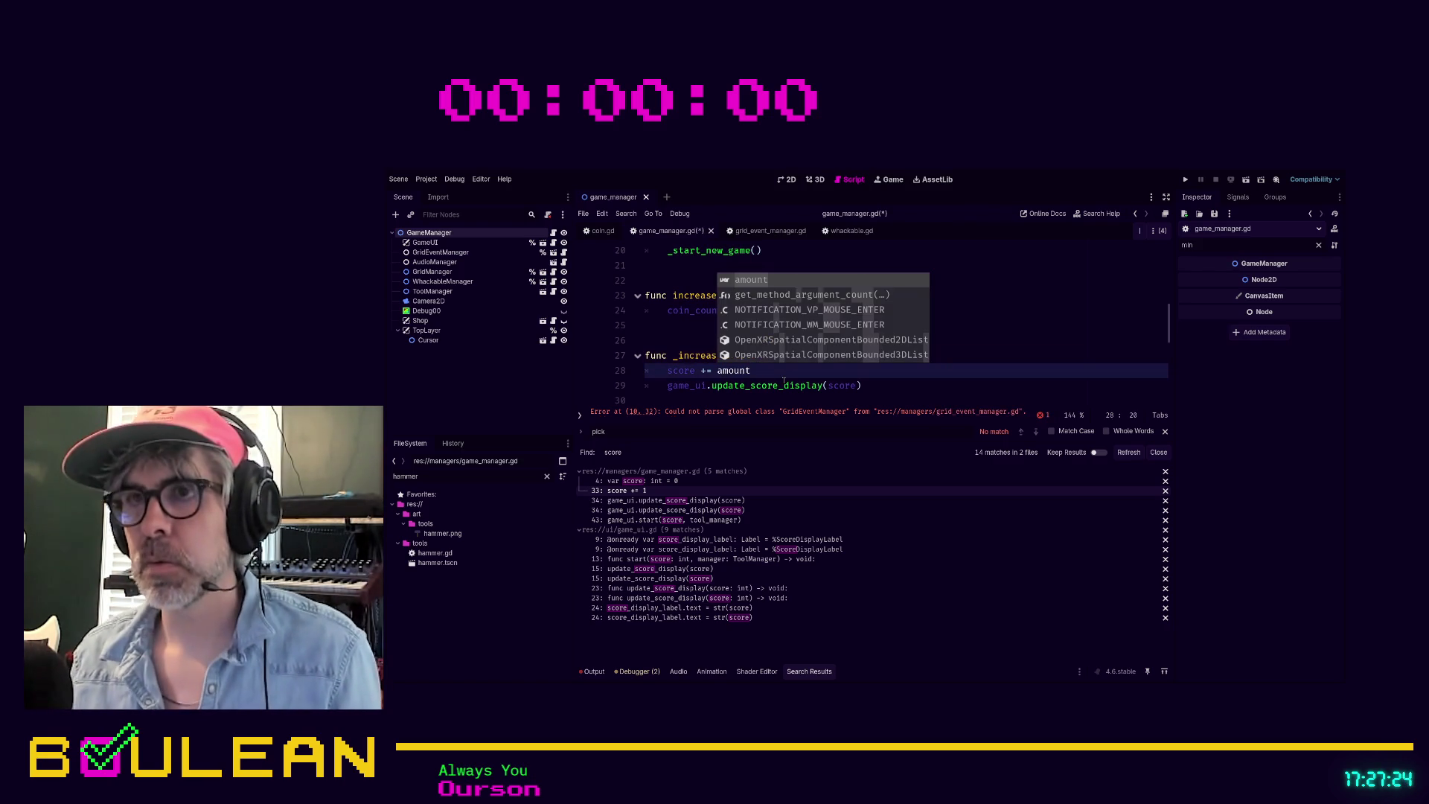
key(Escape)
key(ctrl+s)
Step: Add game_ui.update_coin_count_display(coin_count) as the last line of increase_coin_count
click(697, 328)
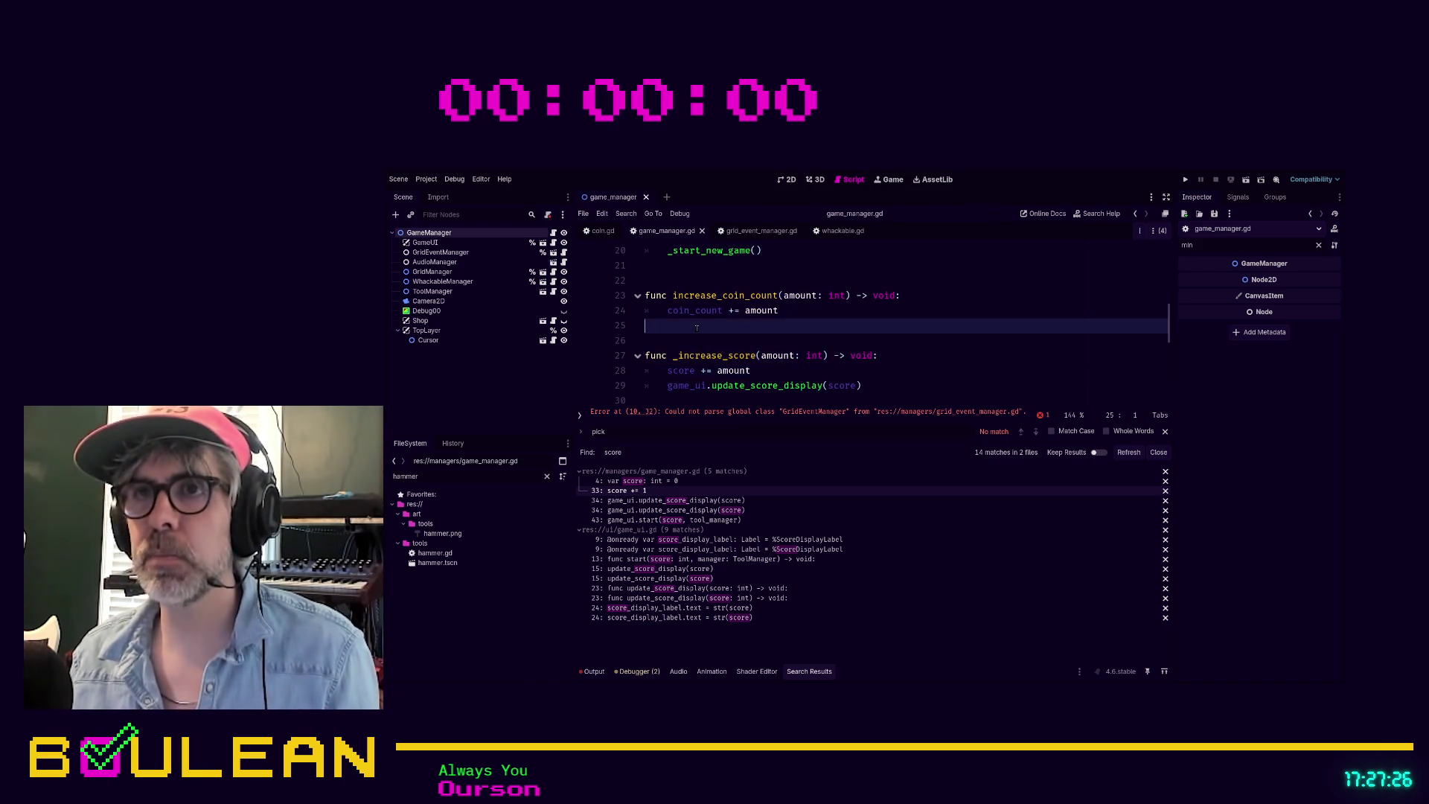
text(game_ui)
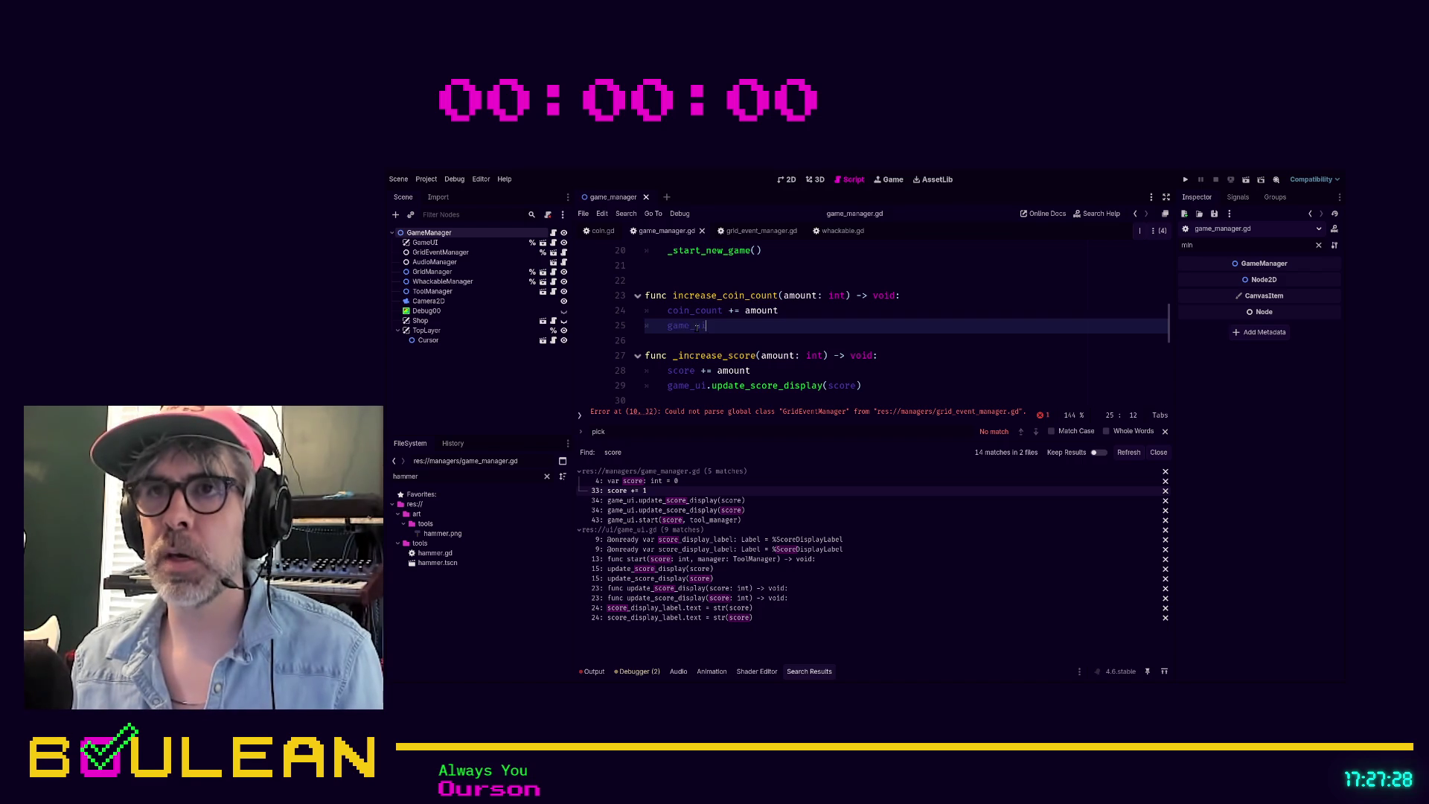
text(.)
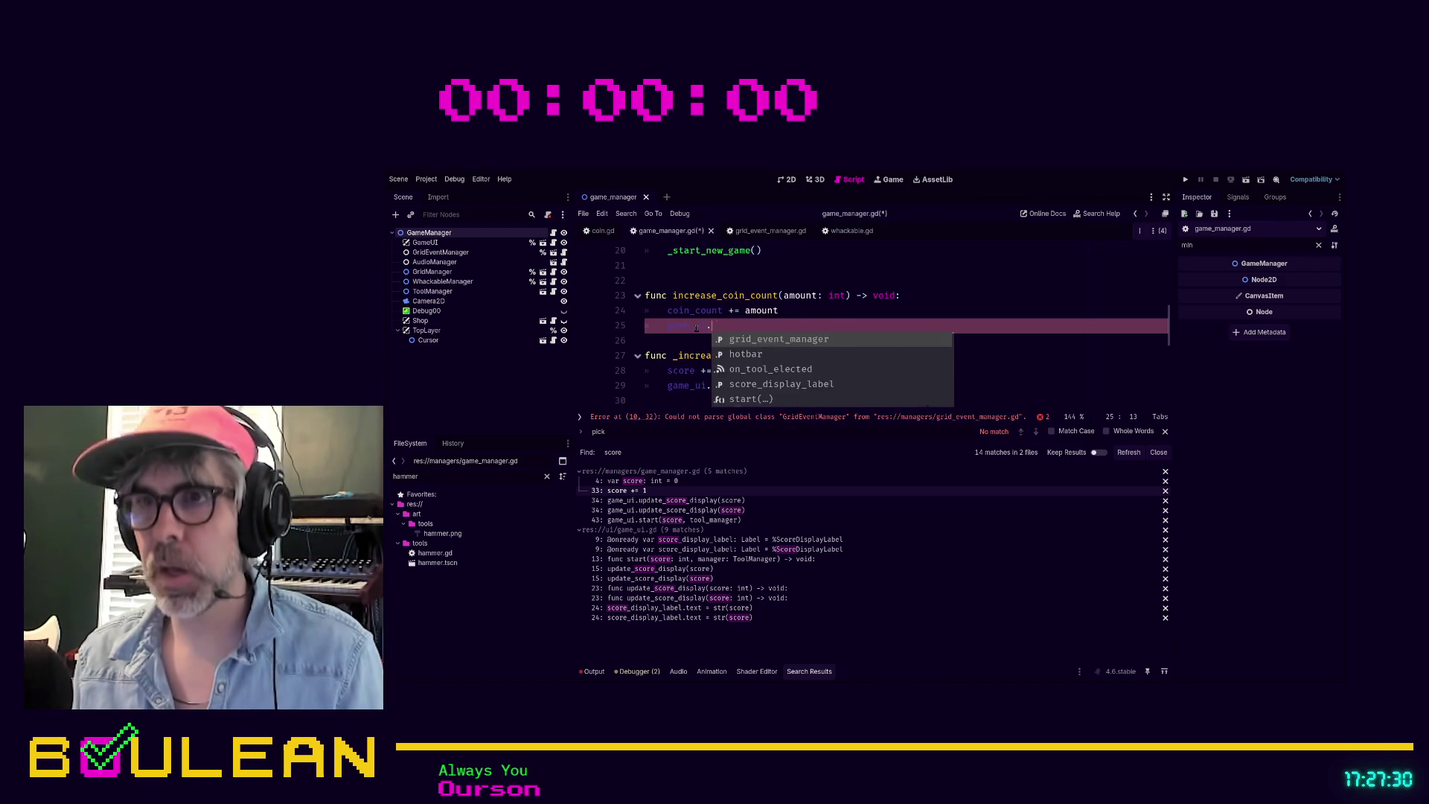
text(update_coin)
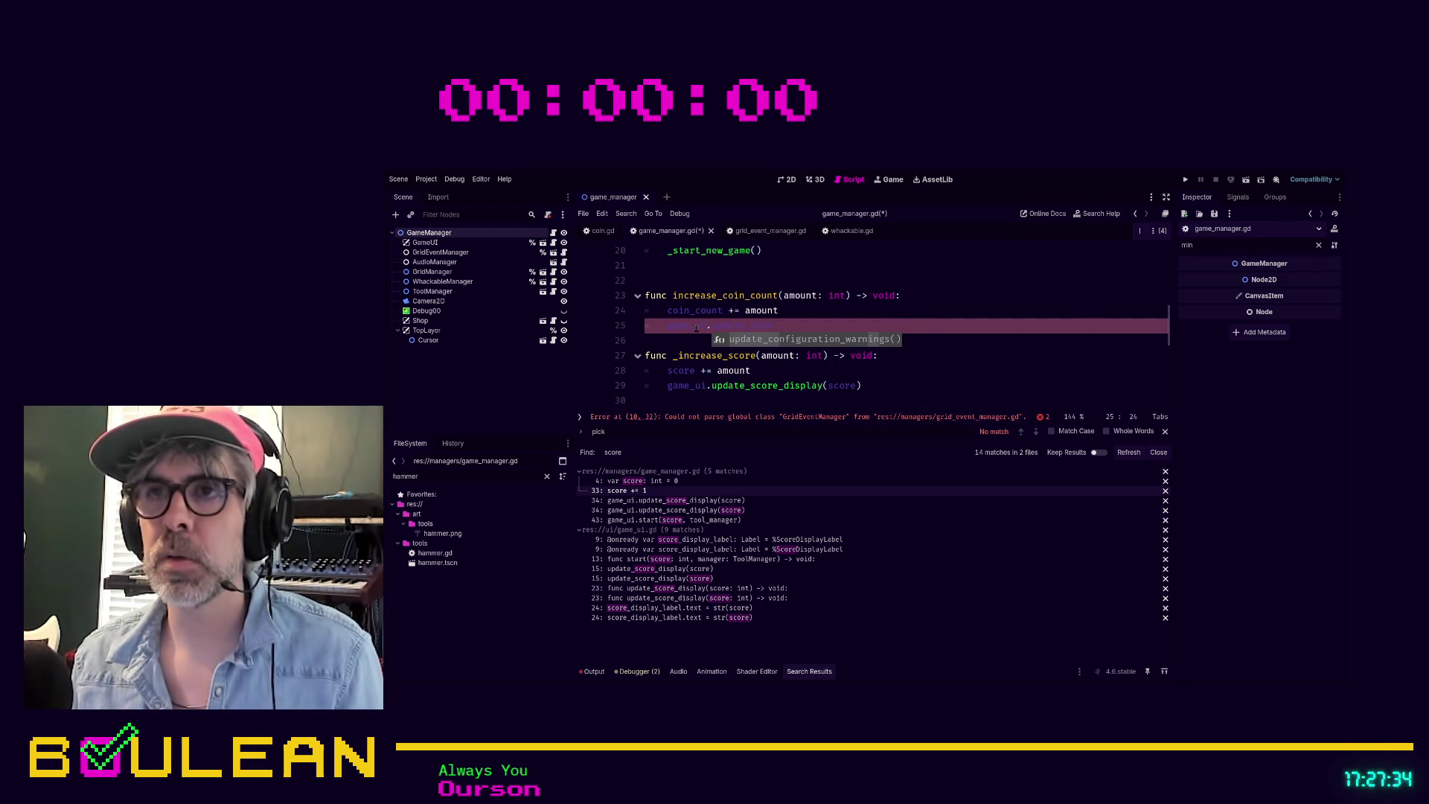
text(_count_d)
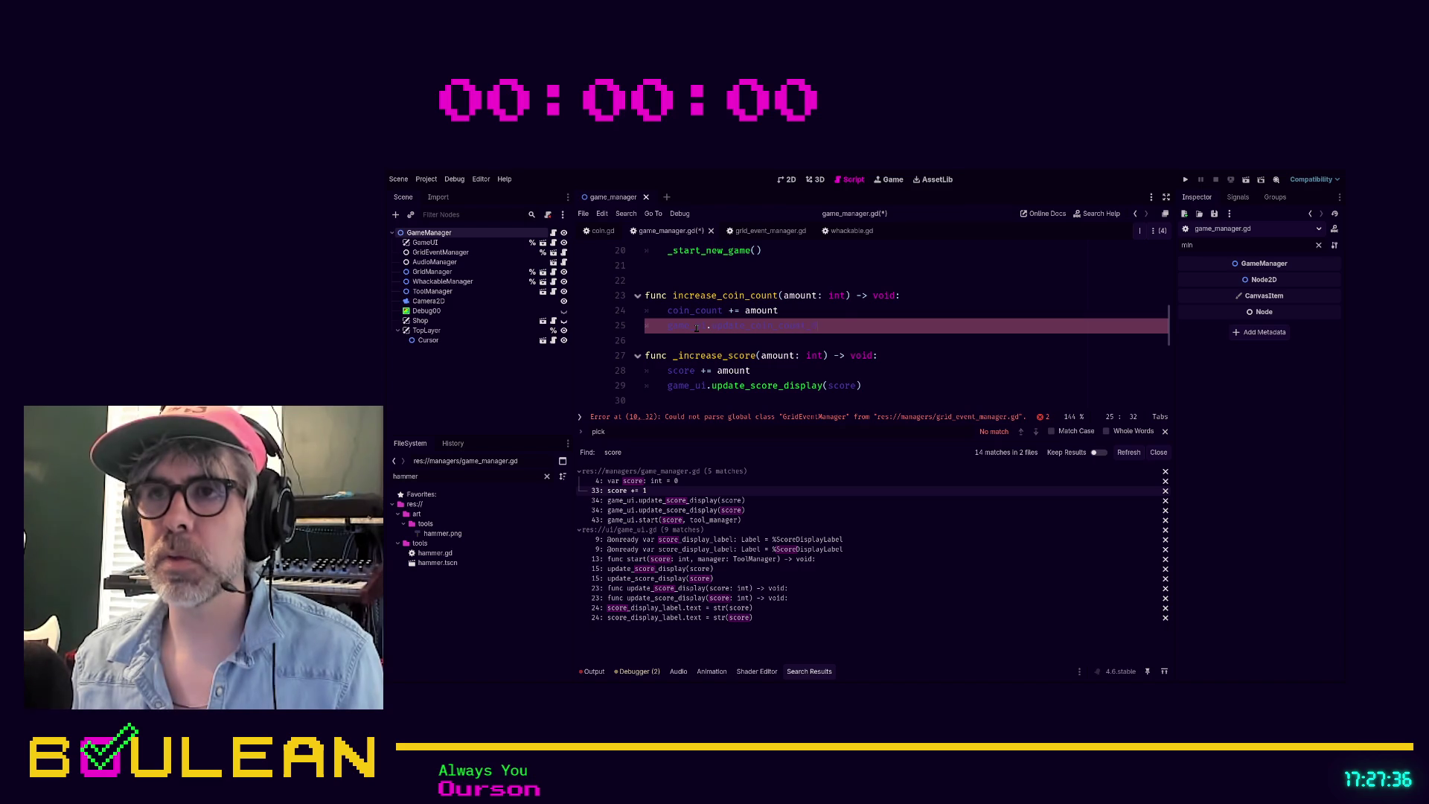
text(ispla)
text(y(coin_cou)
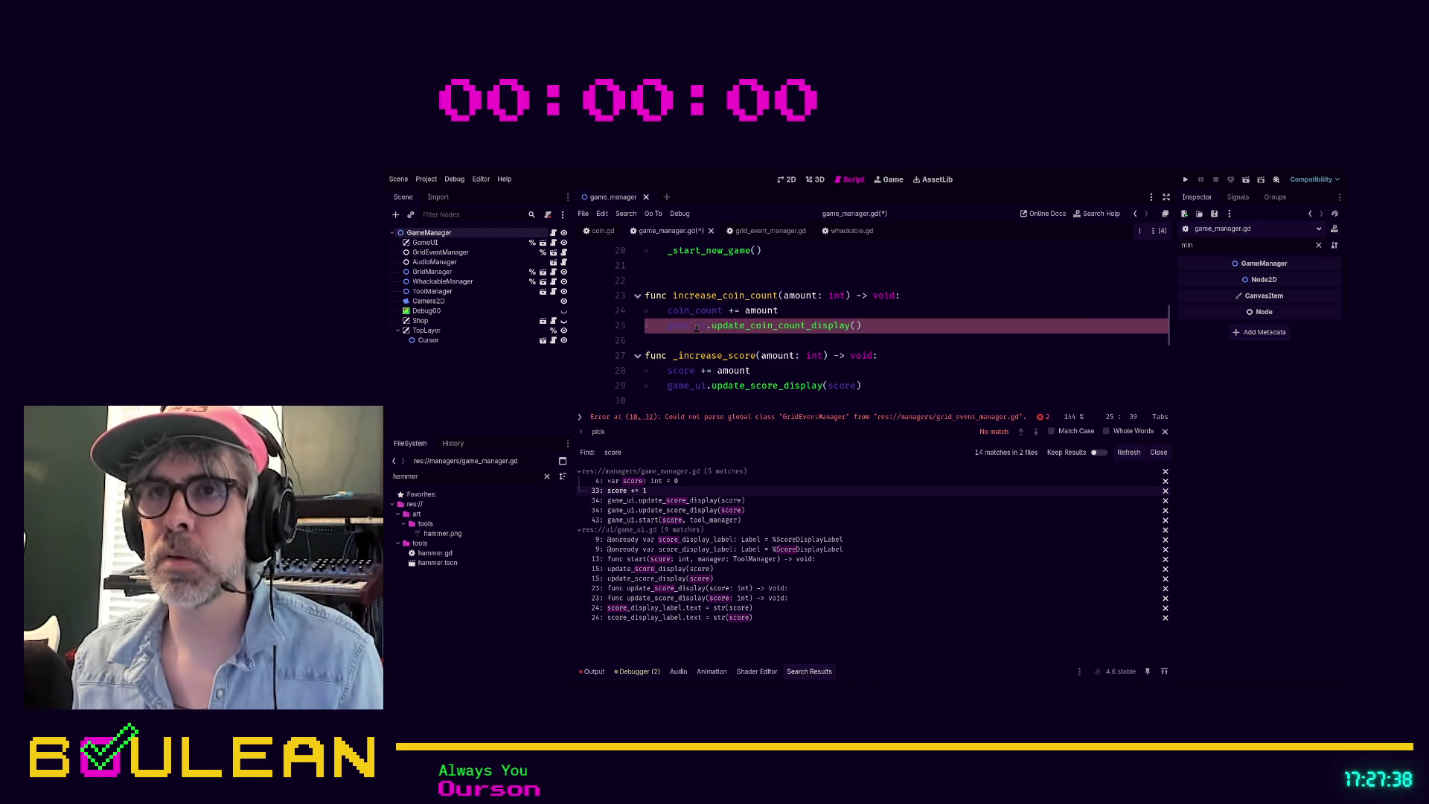
text(nt)
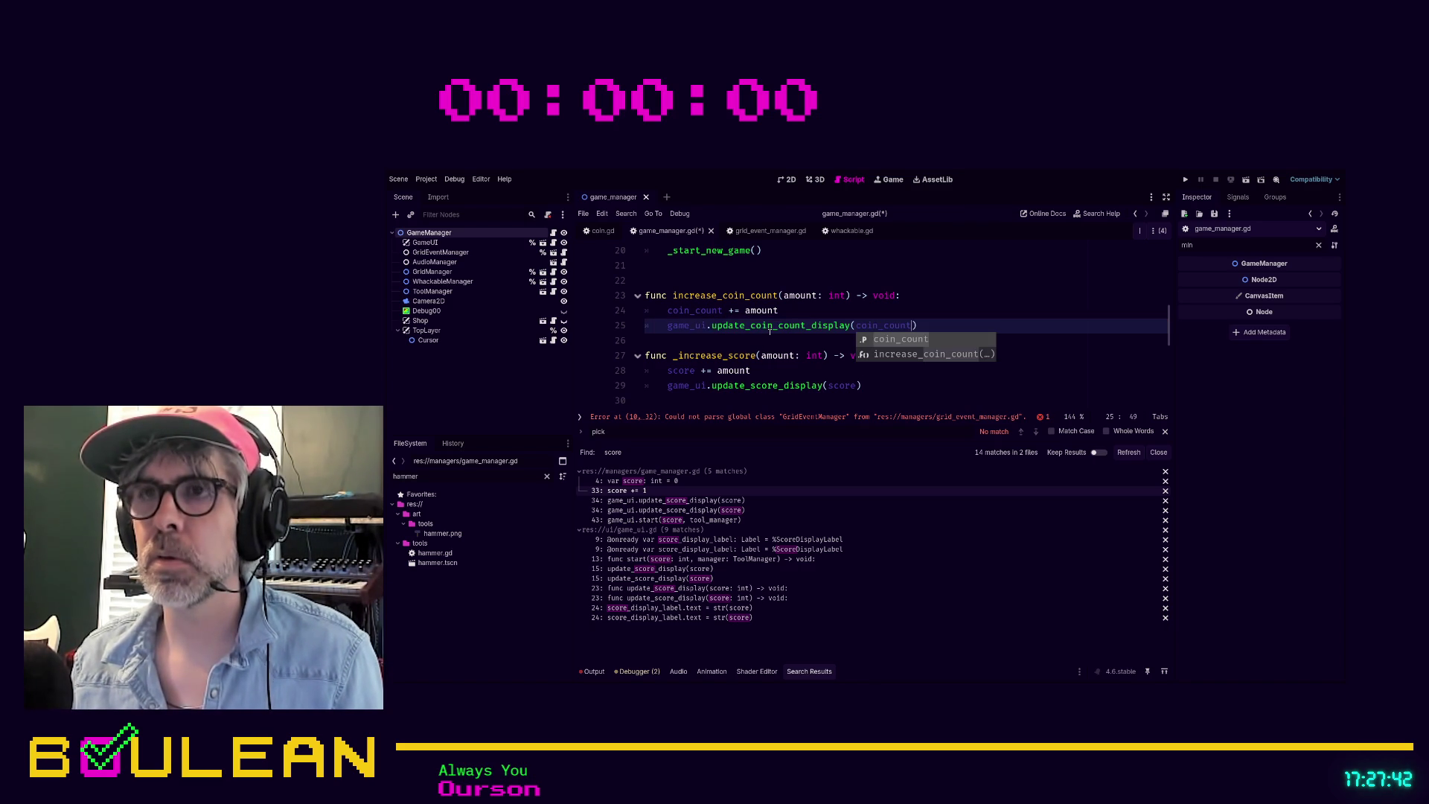
double_click(769, 327)
key(ctrl+c)
ctrl+click(740, 387)
Step: Add func update_coin_count_display(count: int) -> void with a pass body to game_ui.gd and save
click(908, 355)
scroll(908, 320, up, 2)
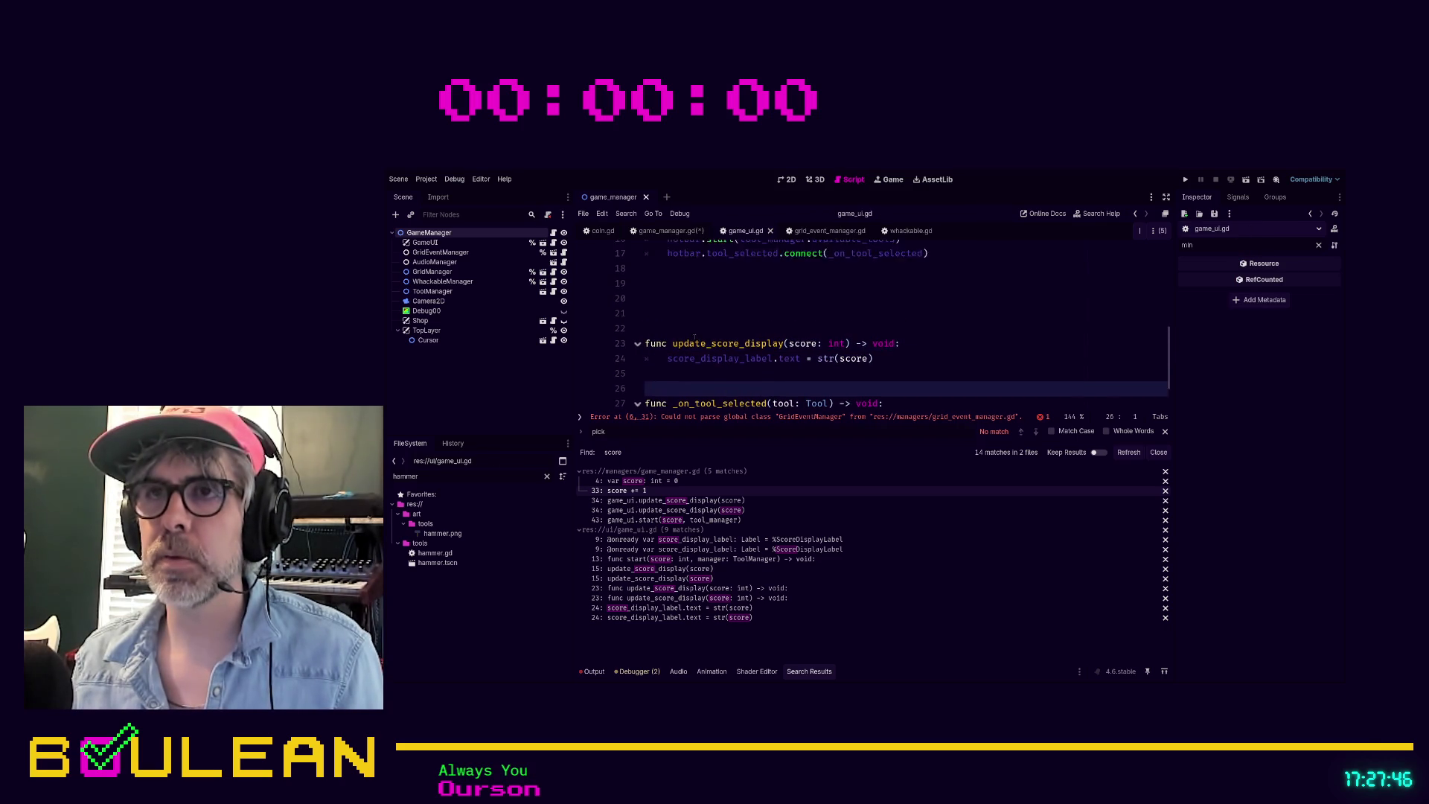
click(724, 343)
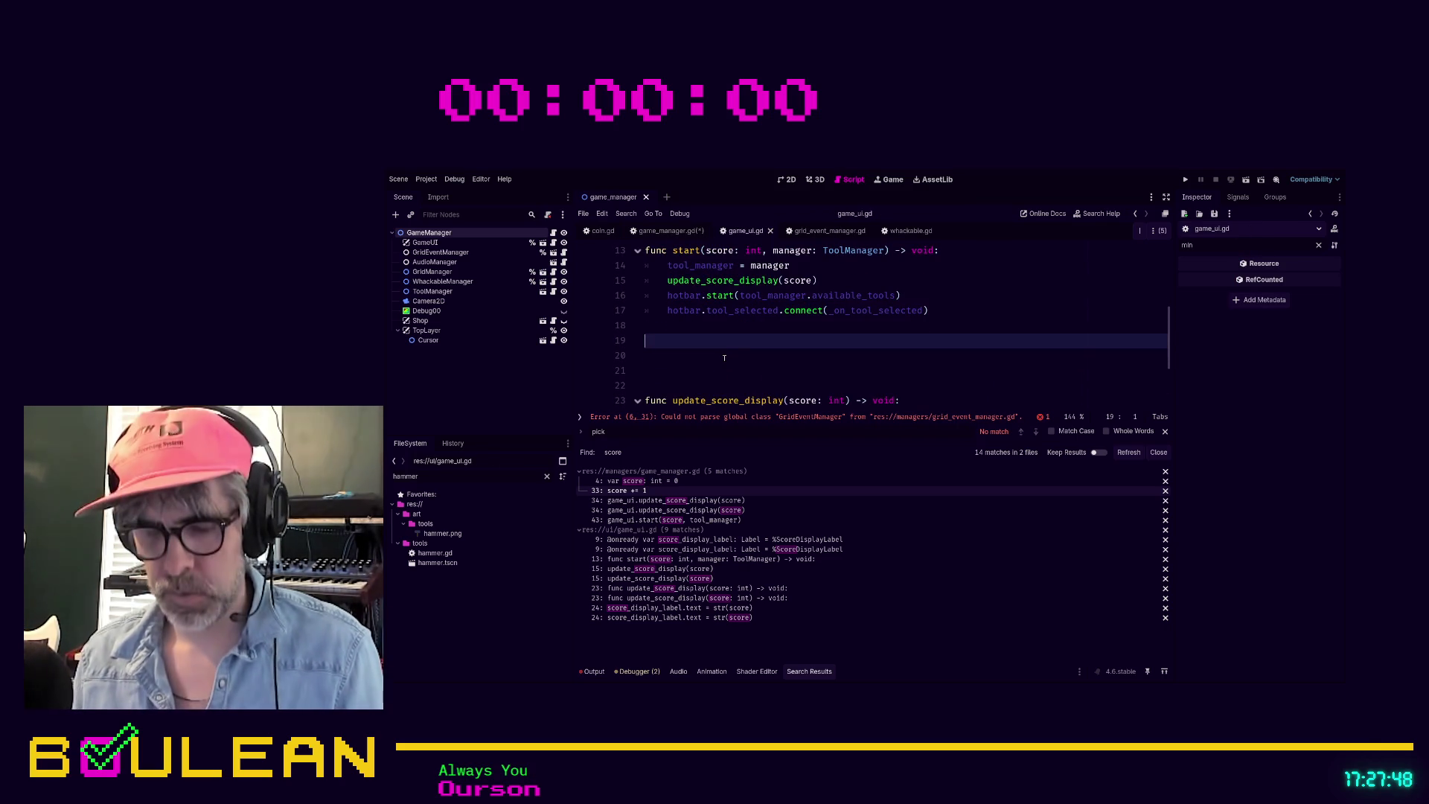
key(Return)
text(func)
key(ctrl+v)
text(() -> void)
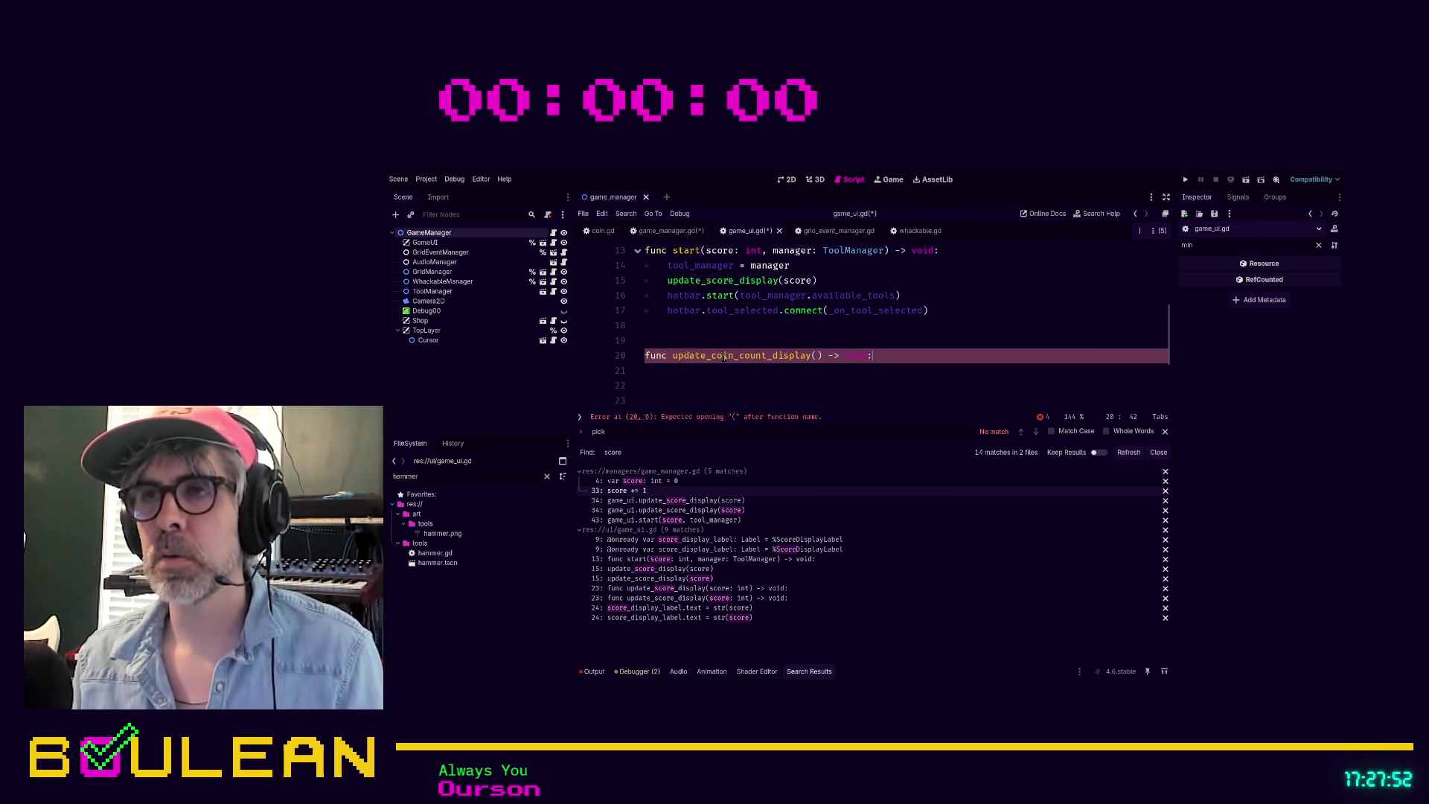
key(Left)
key(Left)
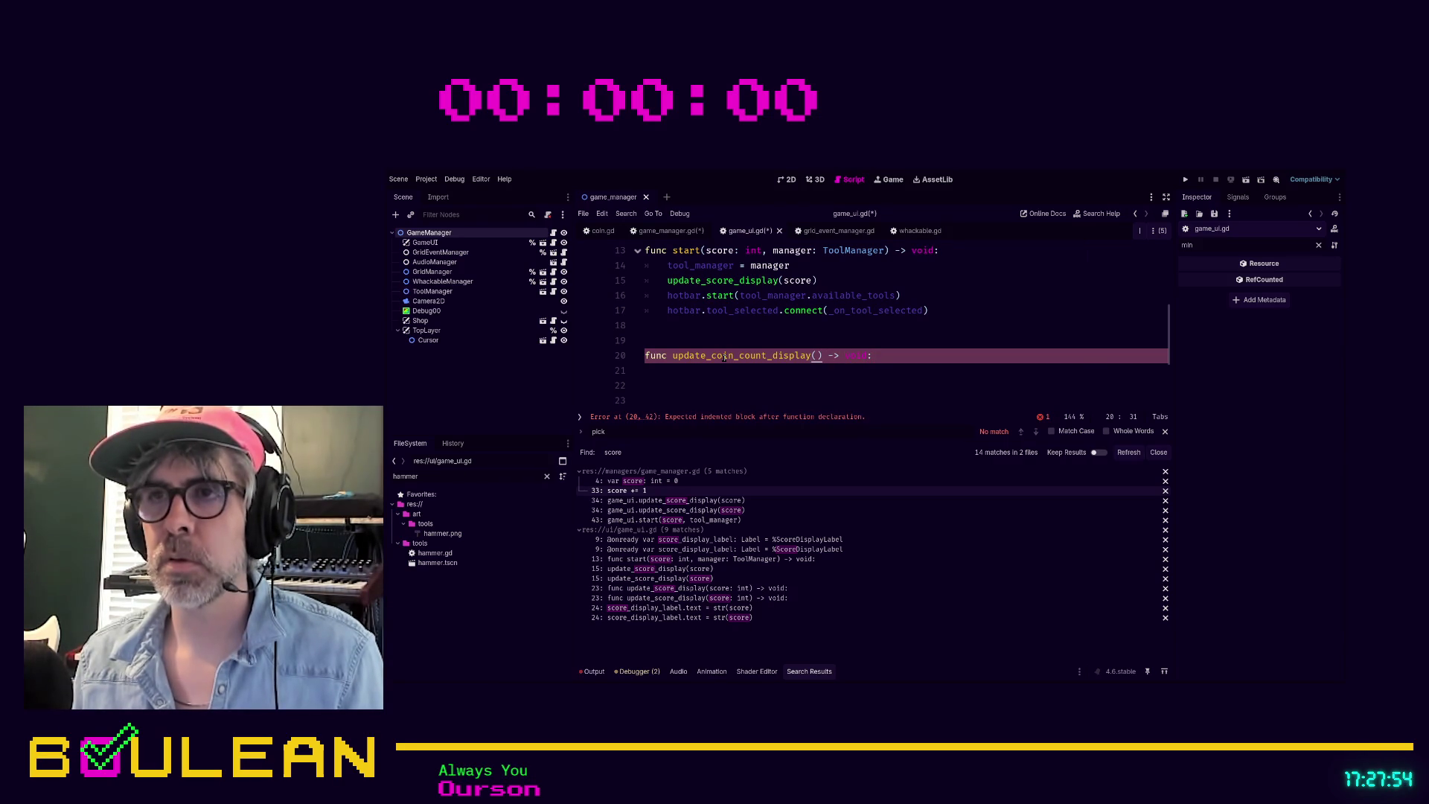
text(count: int)
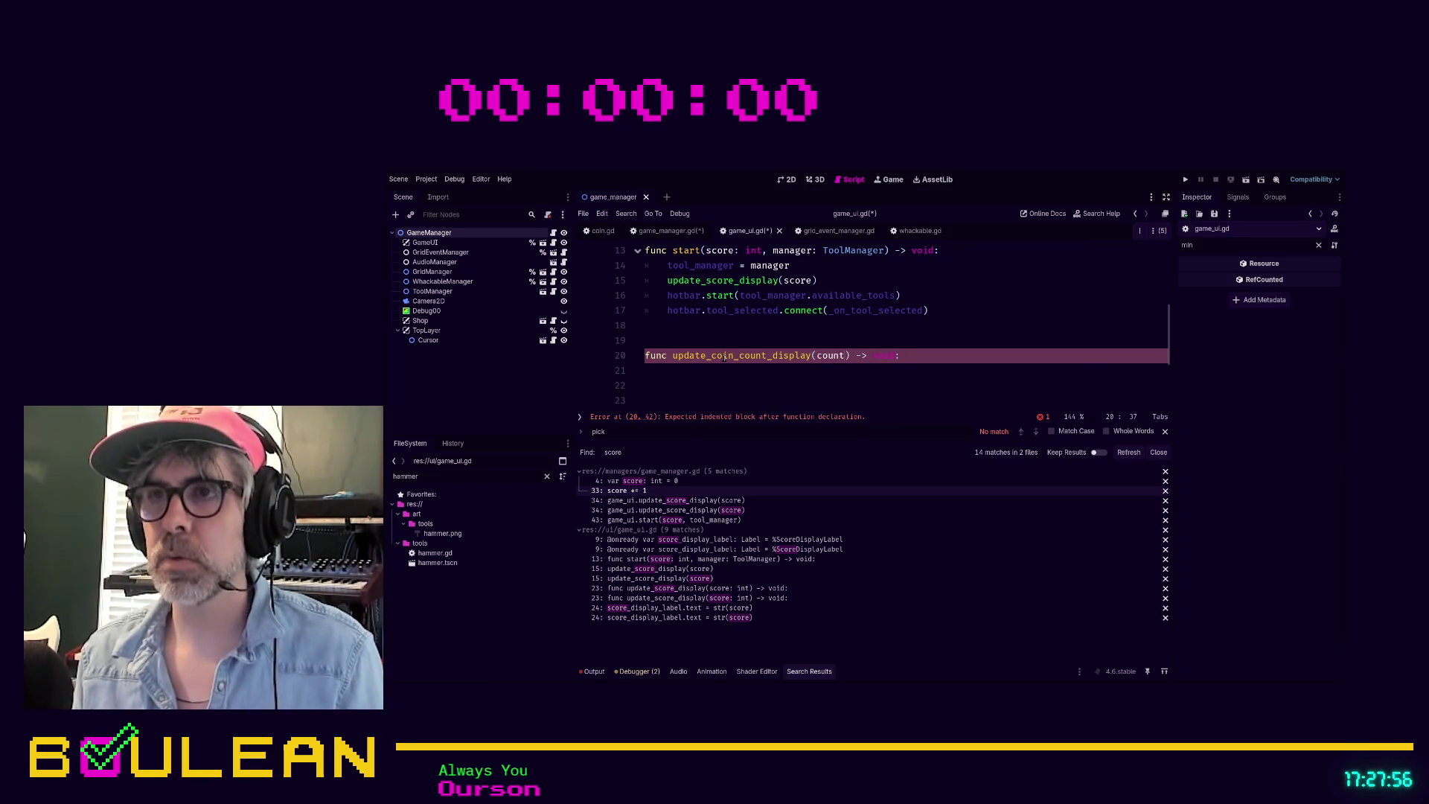
click(682, 371)
text(pass)
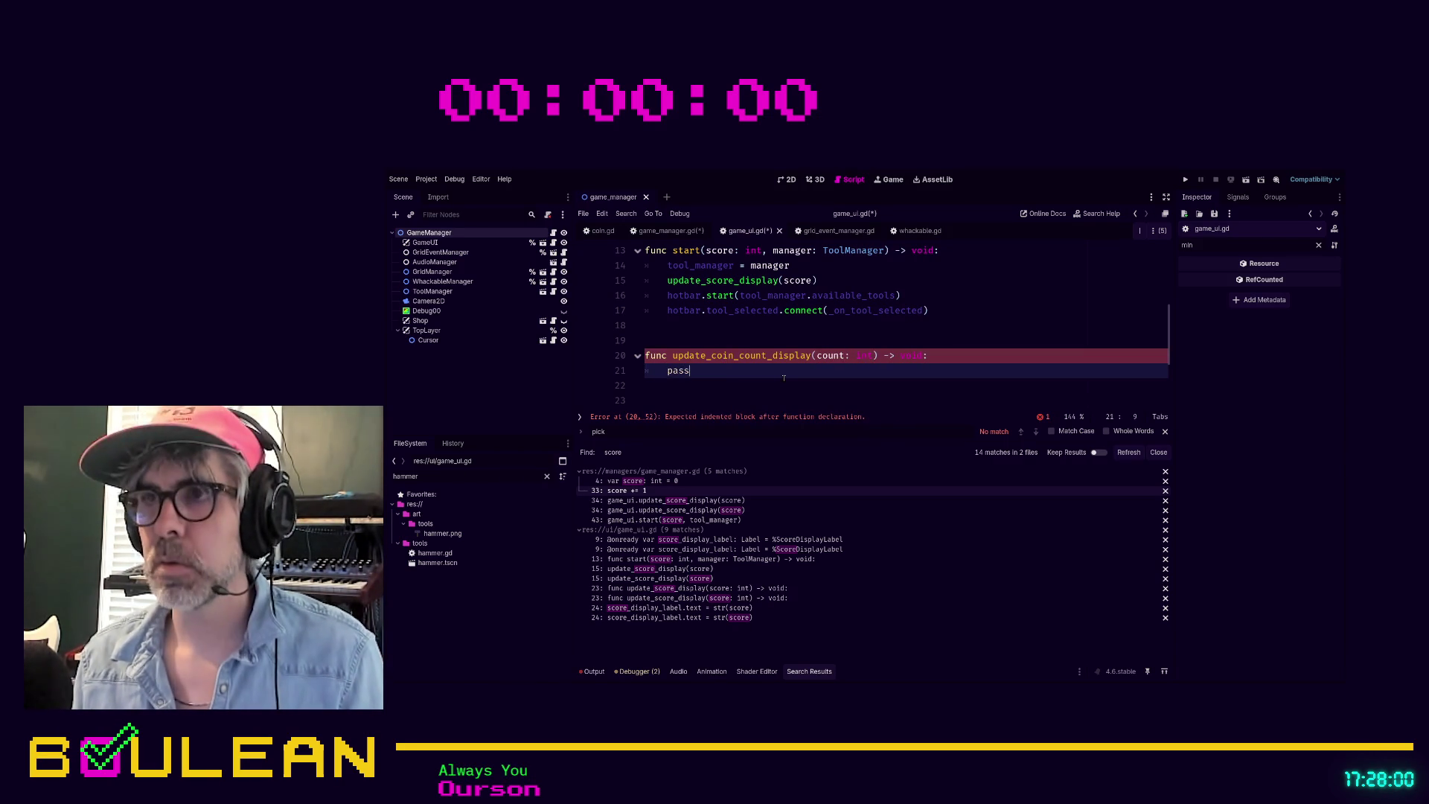
key(Return)
key(ctrl+s)
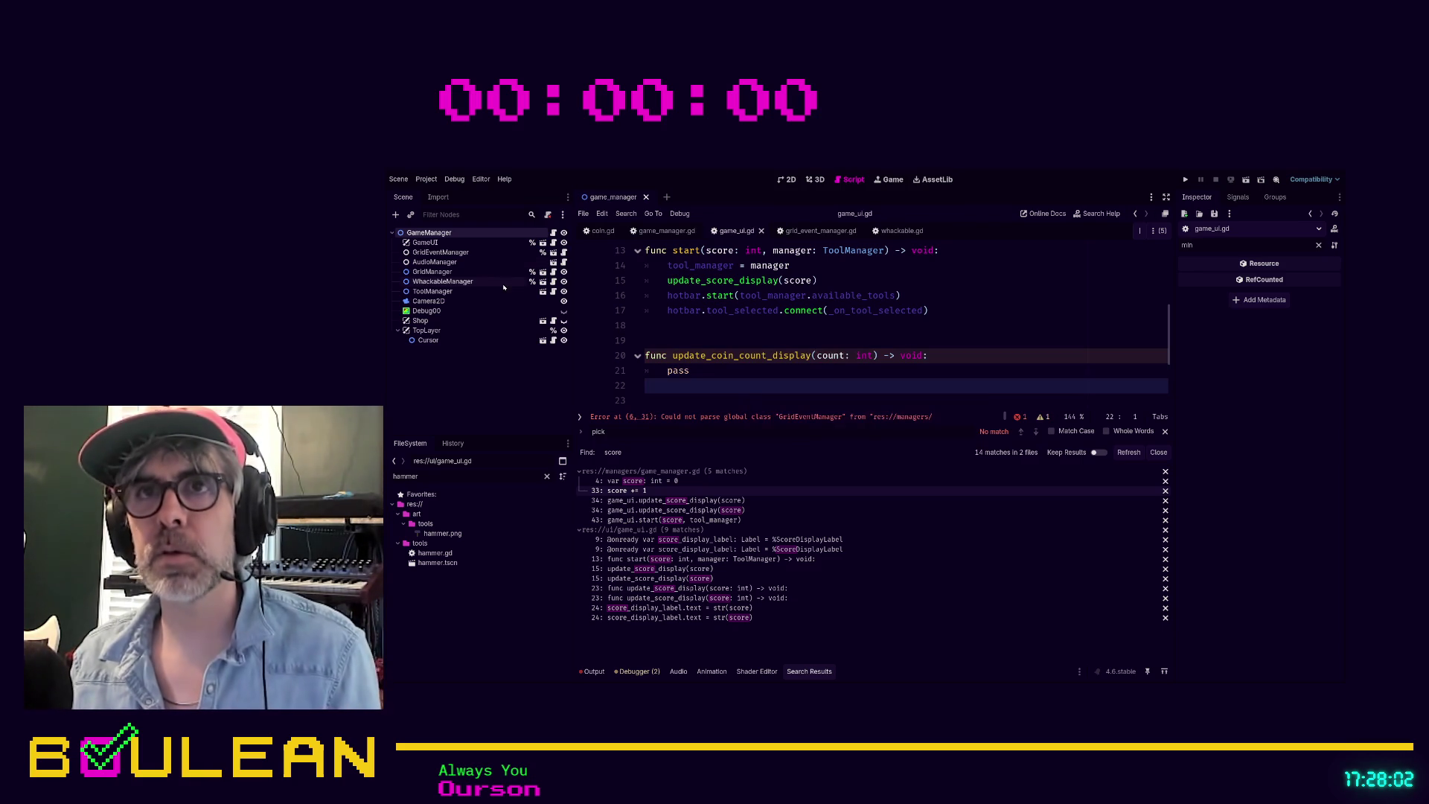
Step: Duplicate ScoreDisplayLabel in the GameUI scene and rename the copy CoinCountDisplayLabel
click(543, 243)
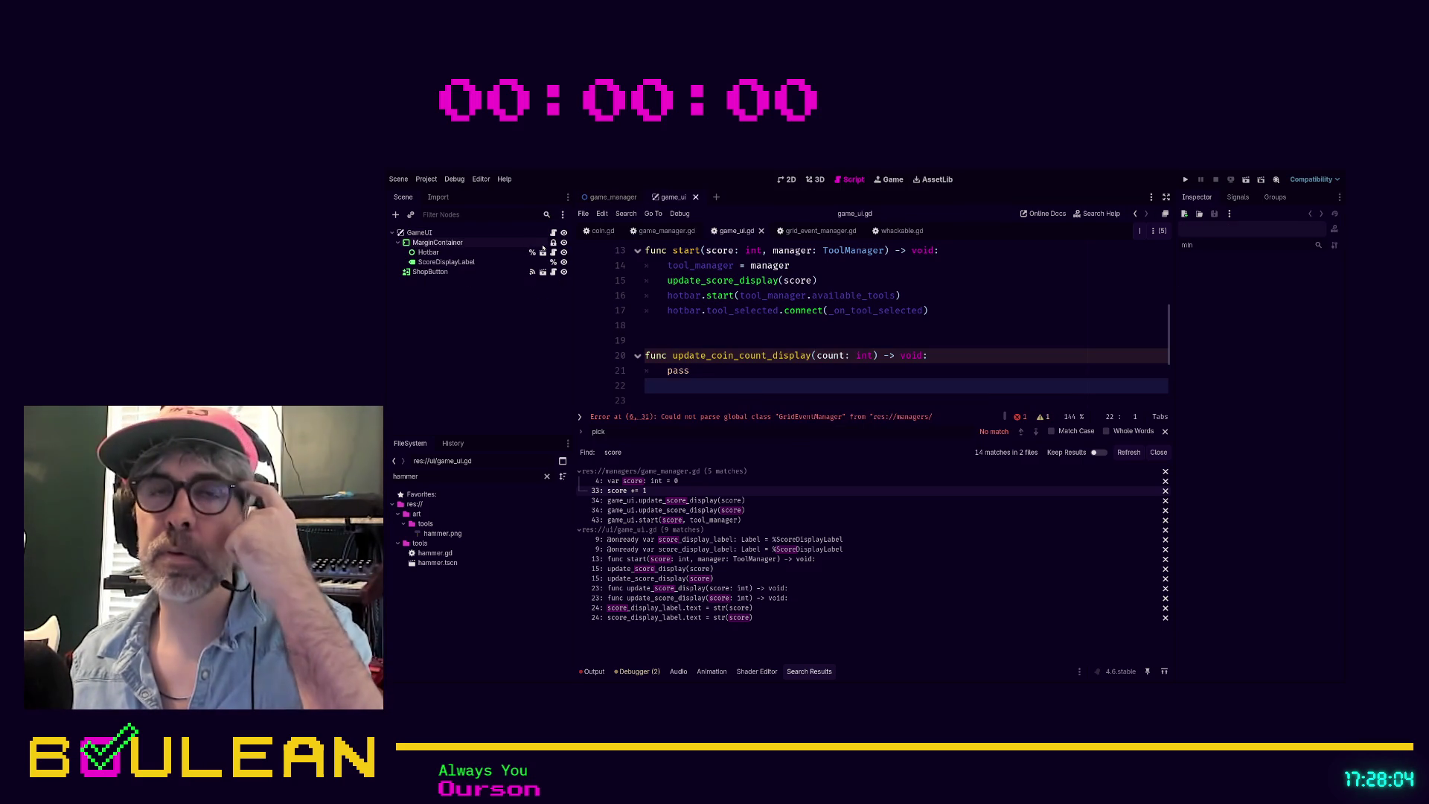
click(455, 262)
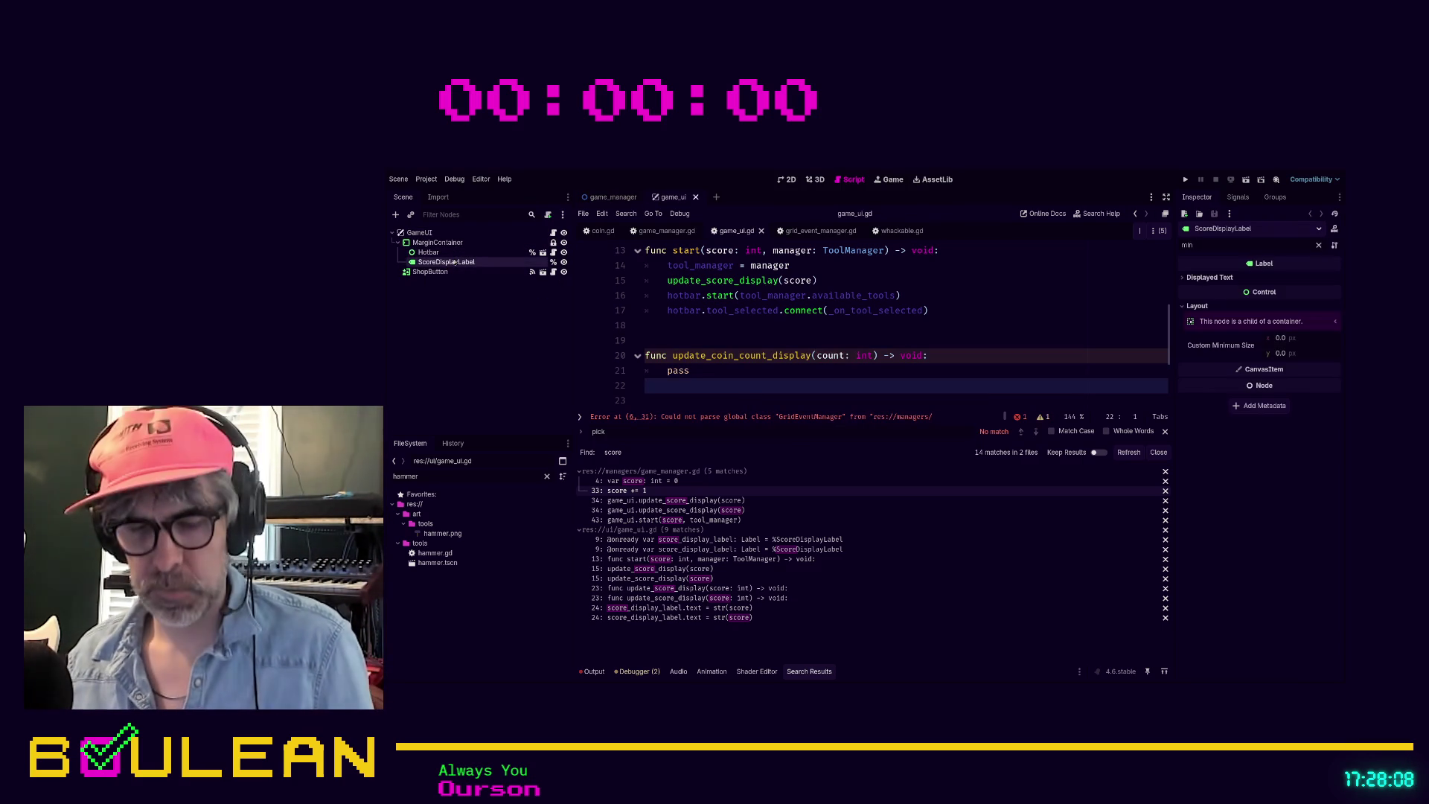
key(ctrl+d)
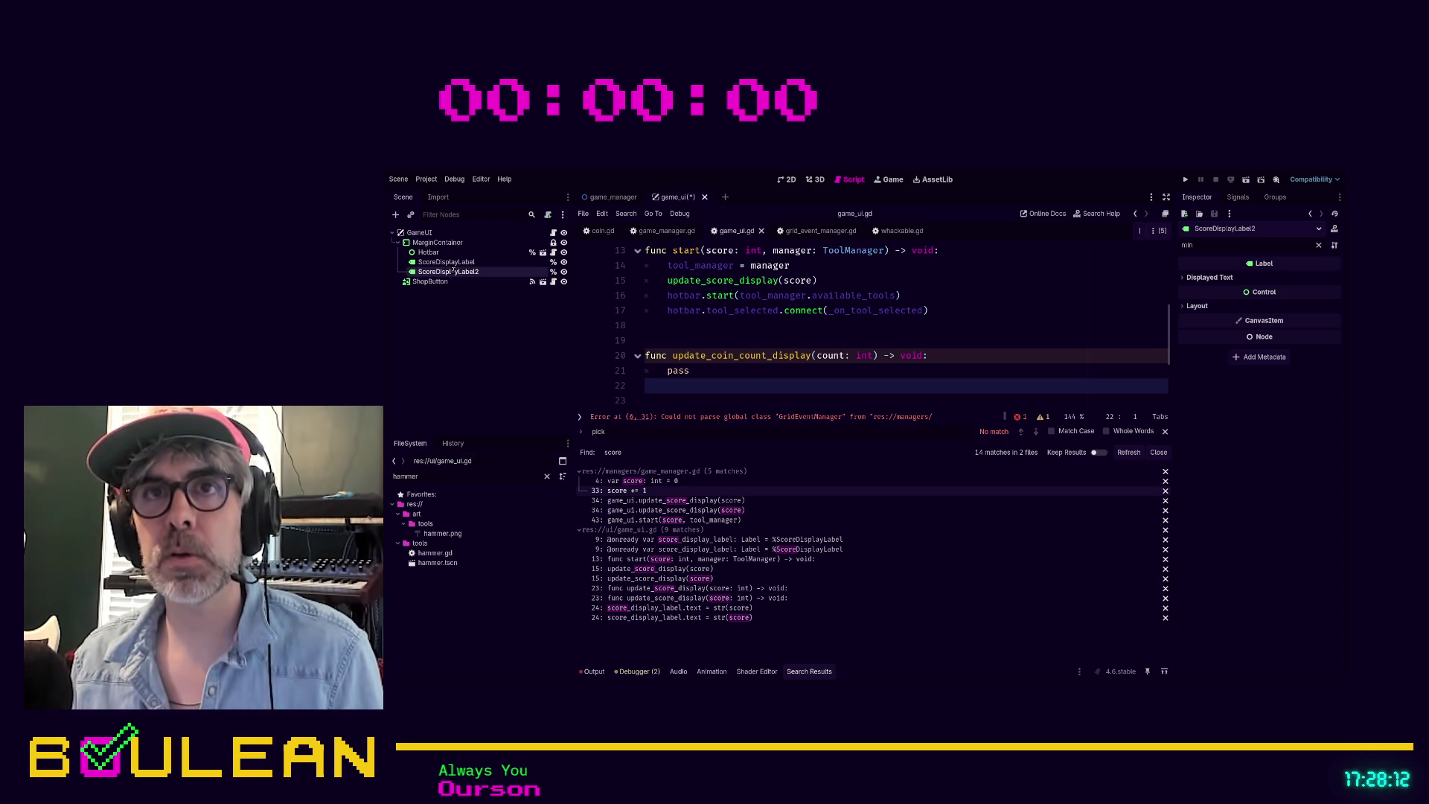
text(CoinCountDisplayLabel)
key(Return)
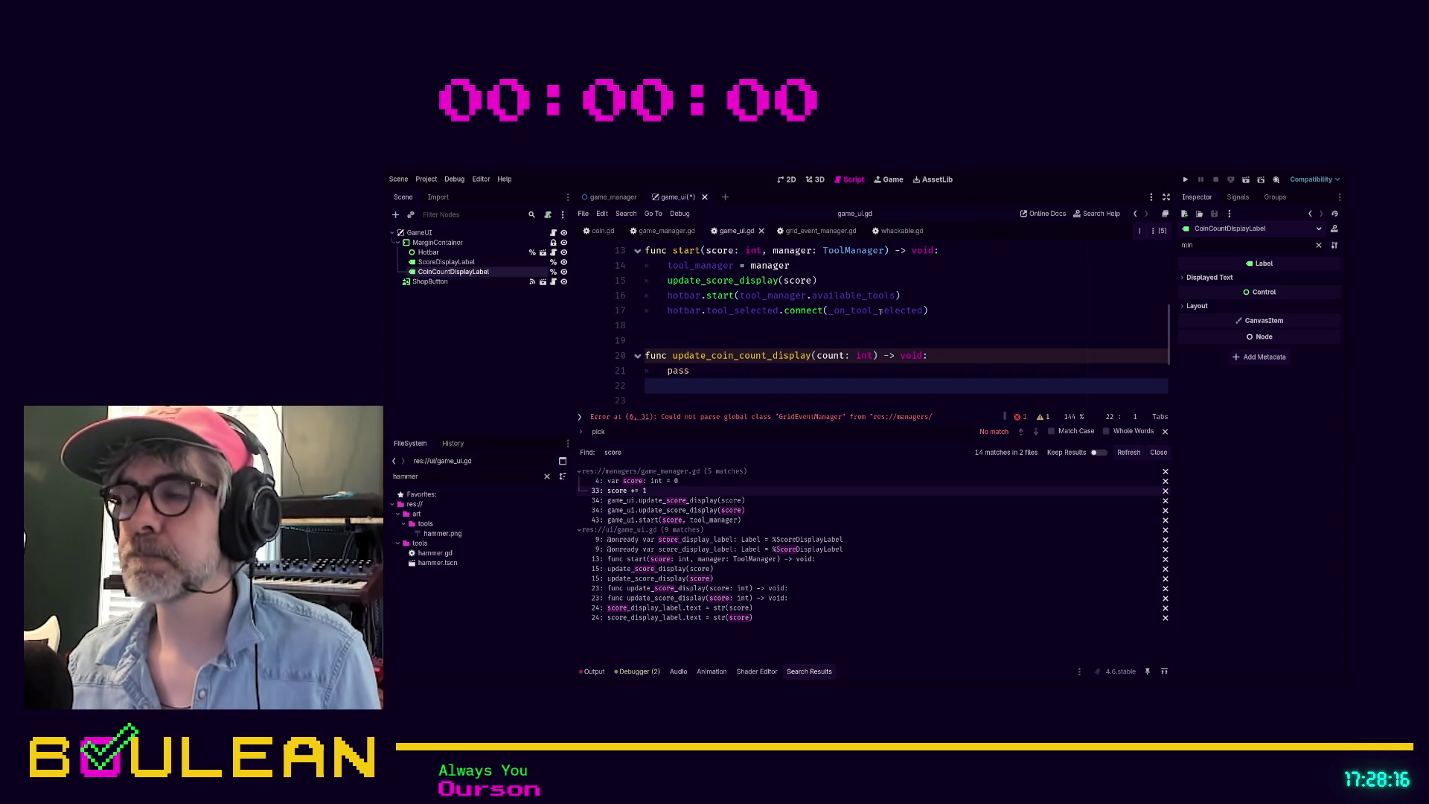
click(687, 370)
scroll(687, 370, up, 4)
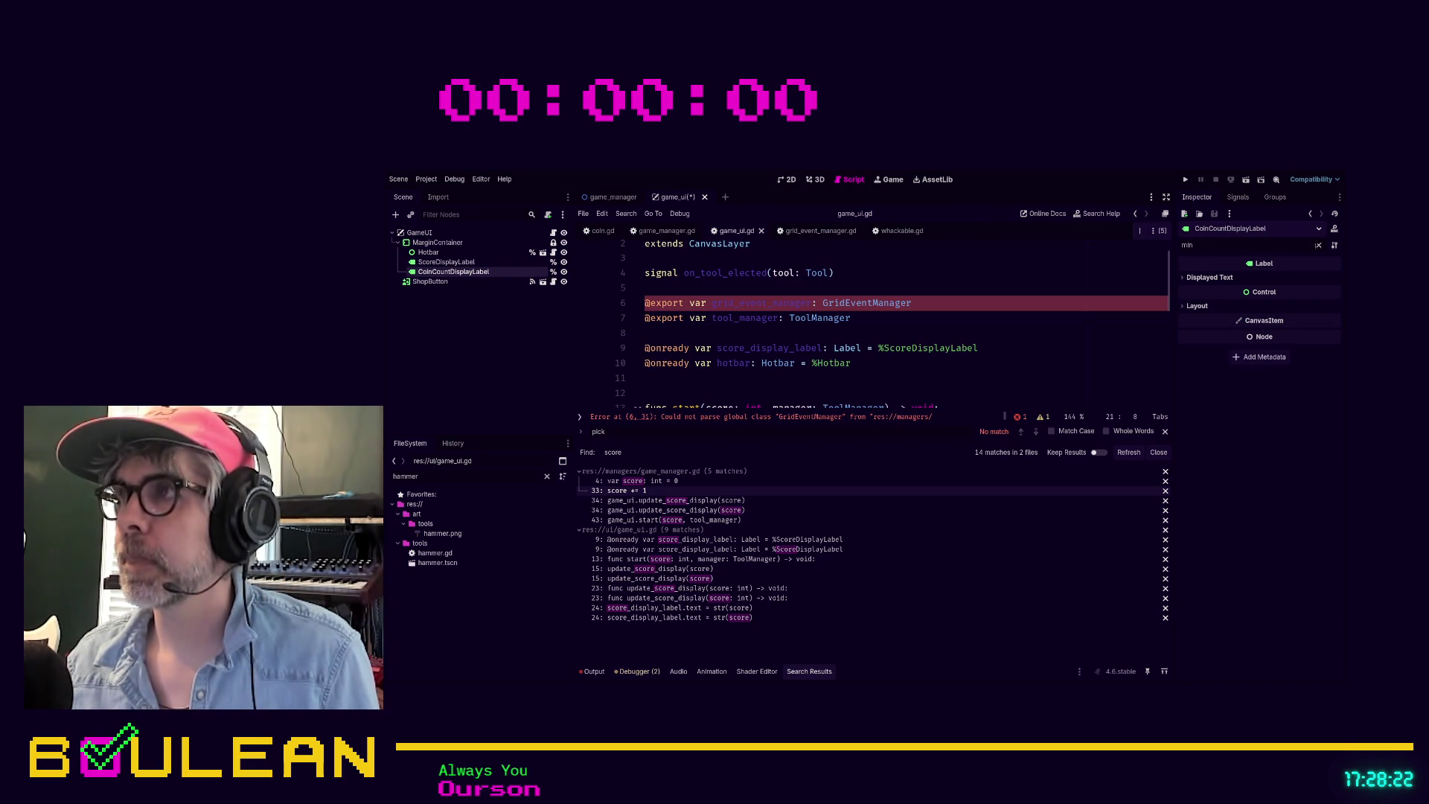
click(1320, 245)
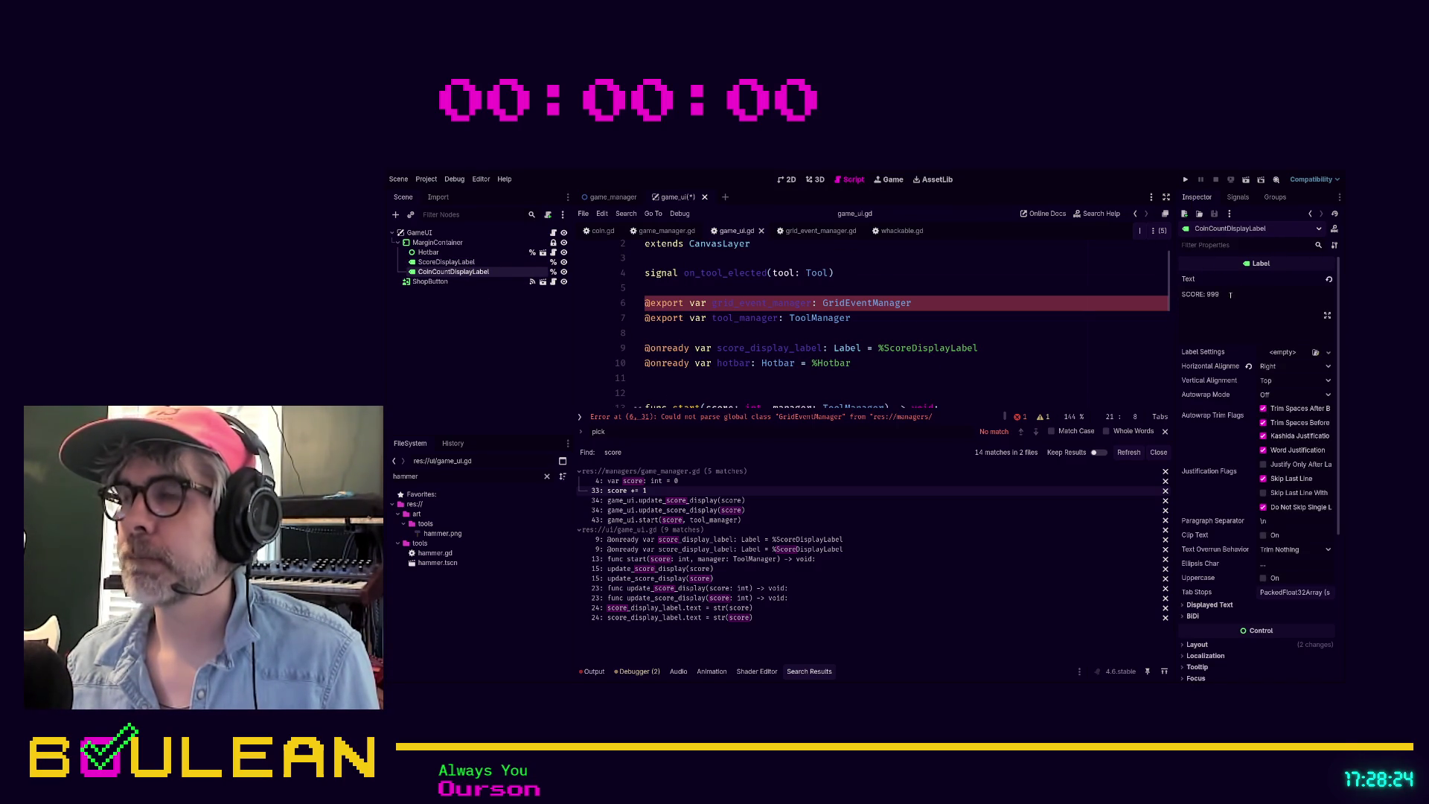
click(803, 333)
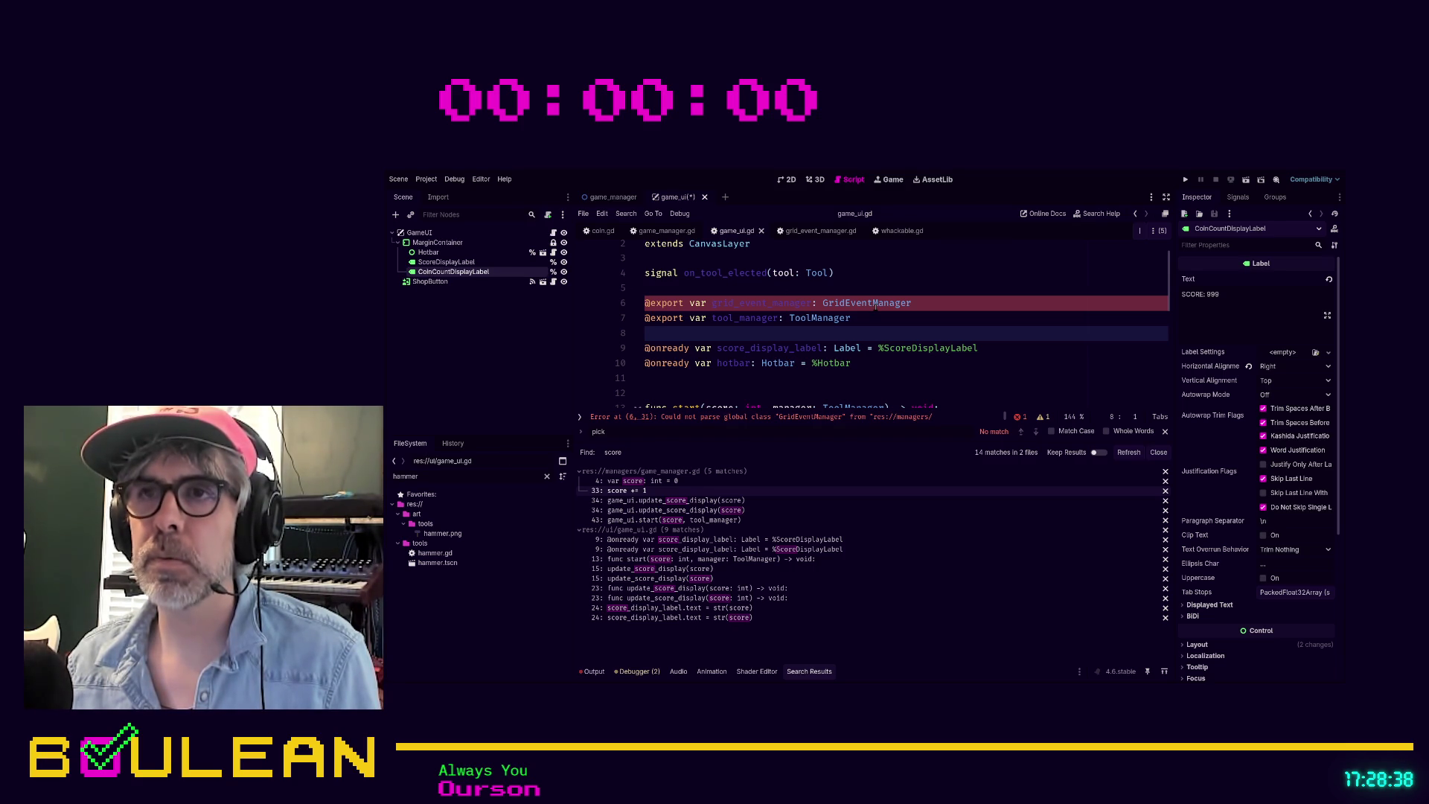
scroll(876, 305, down, 1)
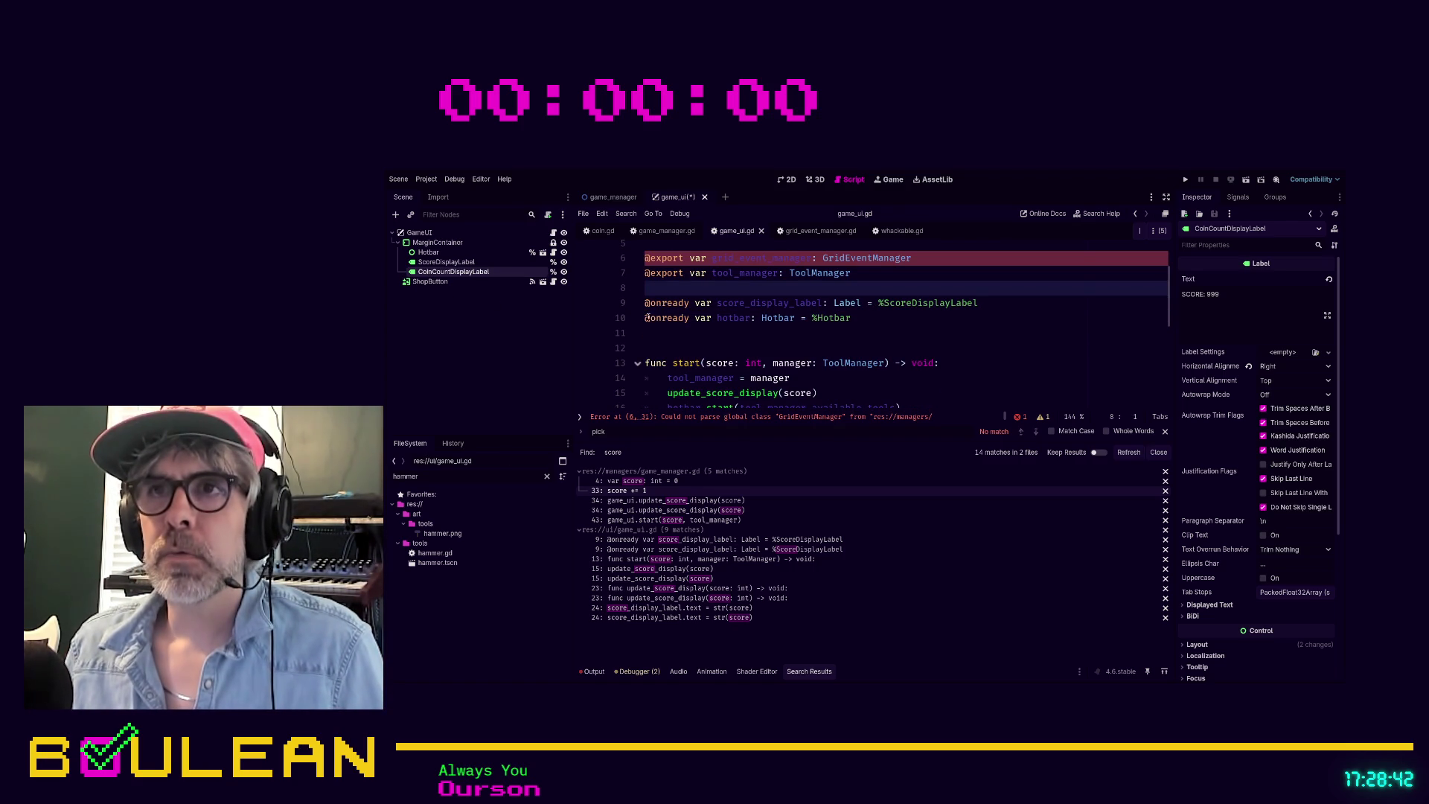
mouse_move(453, 272)
mouse_down()
mouse_move(446, 282)
mouse_move(670, 301)
mouse_move(661, 287)
mouse_up()
Step: Tidy the blank lines around the new label reference and save game_ui.gd
click(900, 285)
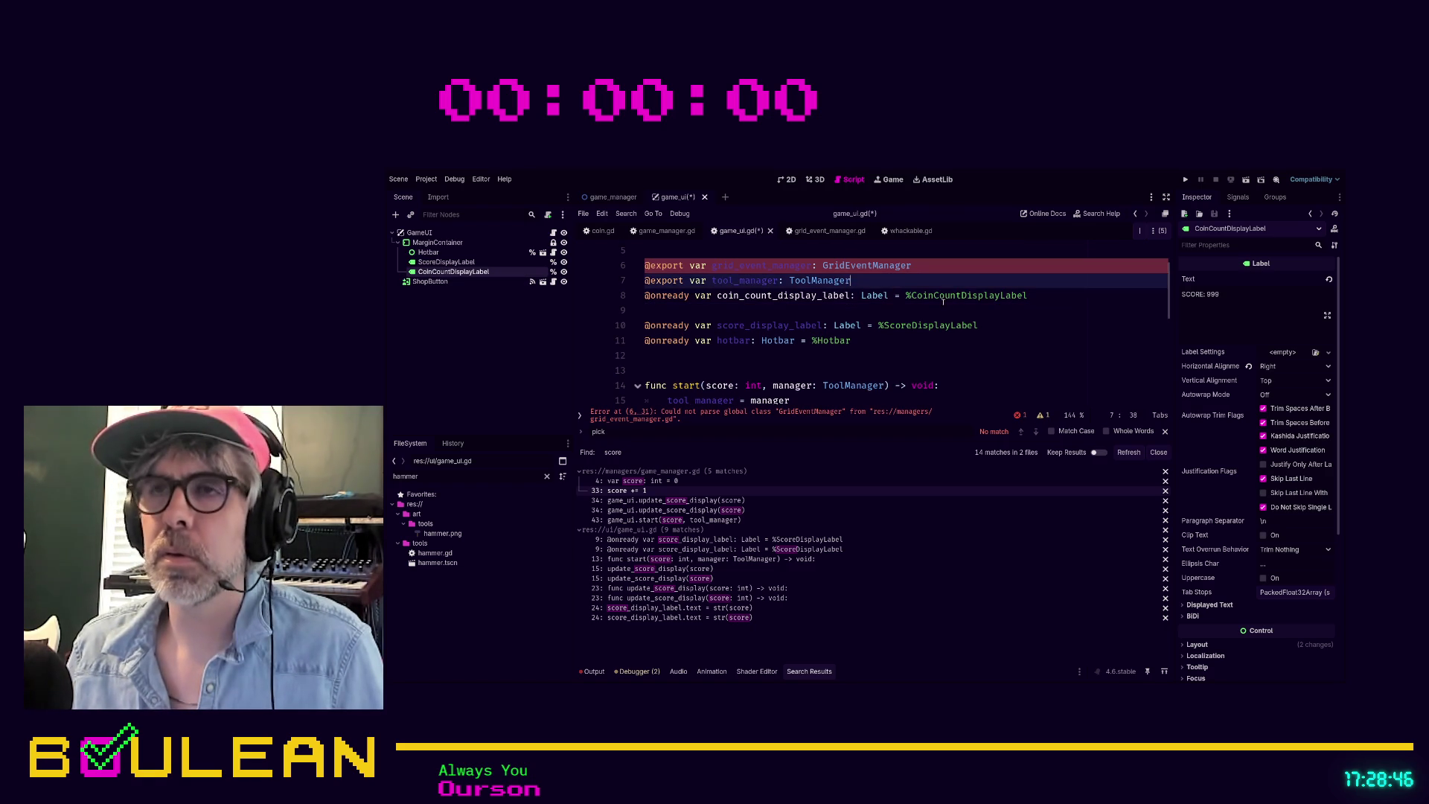
key(Return)
key(Down)
key(Down)
key(BackSpace)
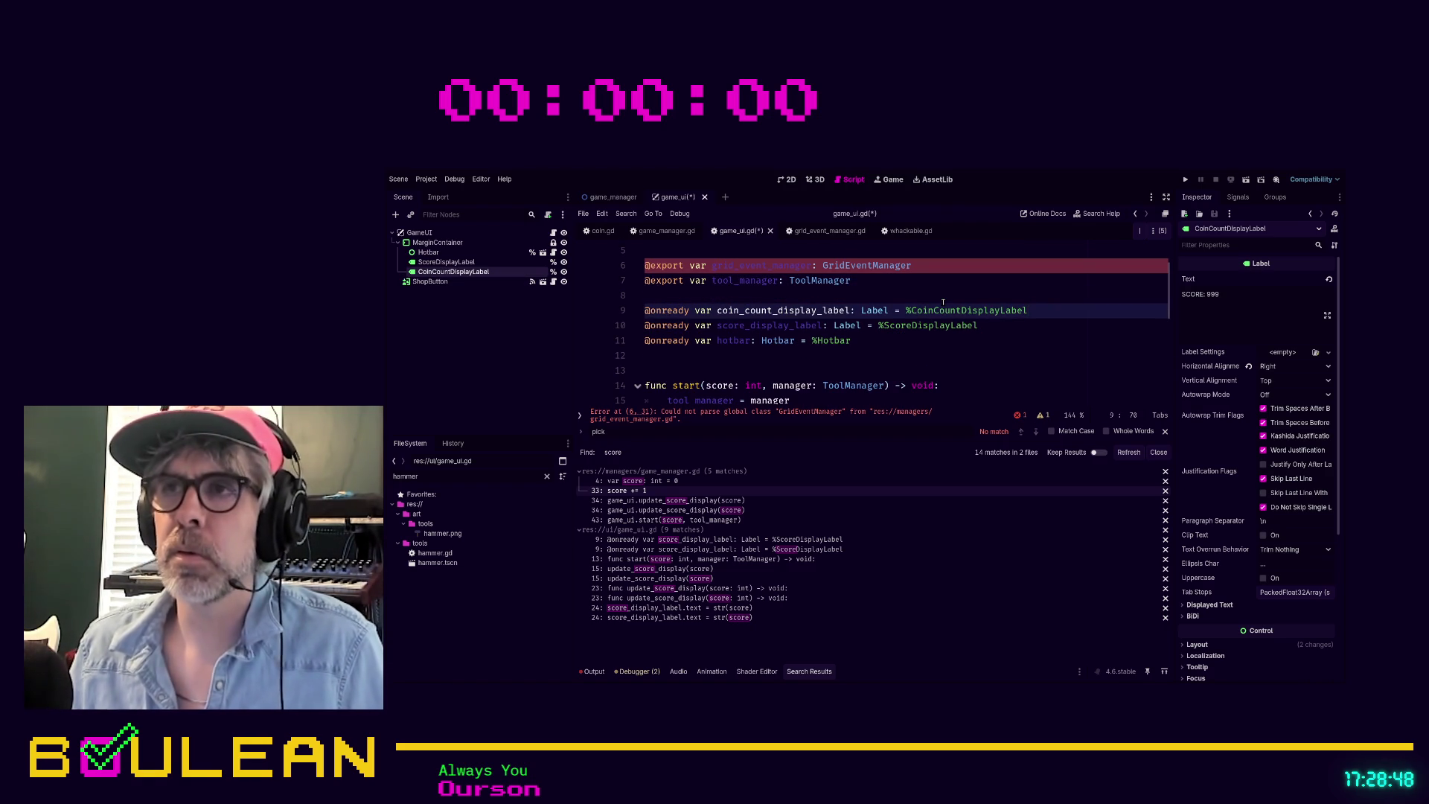
key(ctrl+s)
Step: Replace pass with coin_count_display_label.text = str(count) and save the script
scroll(867, 268, down, 4)
double_click(679, 326)
text(coin)
key(Return)
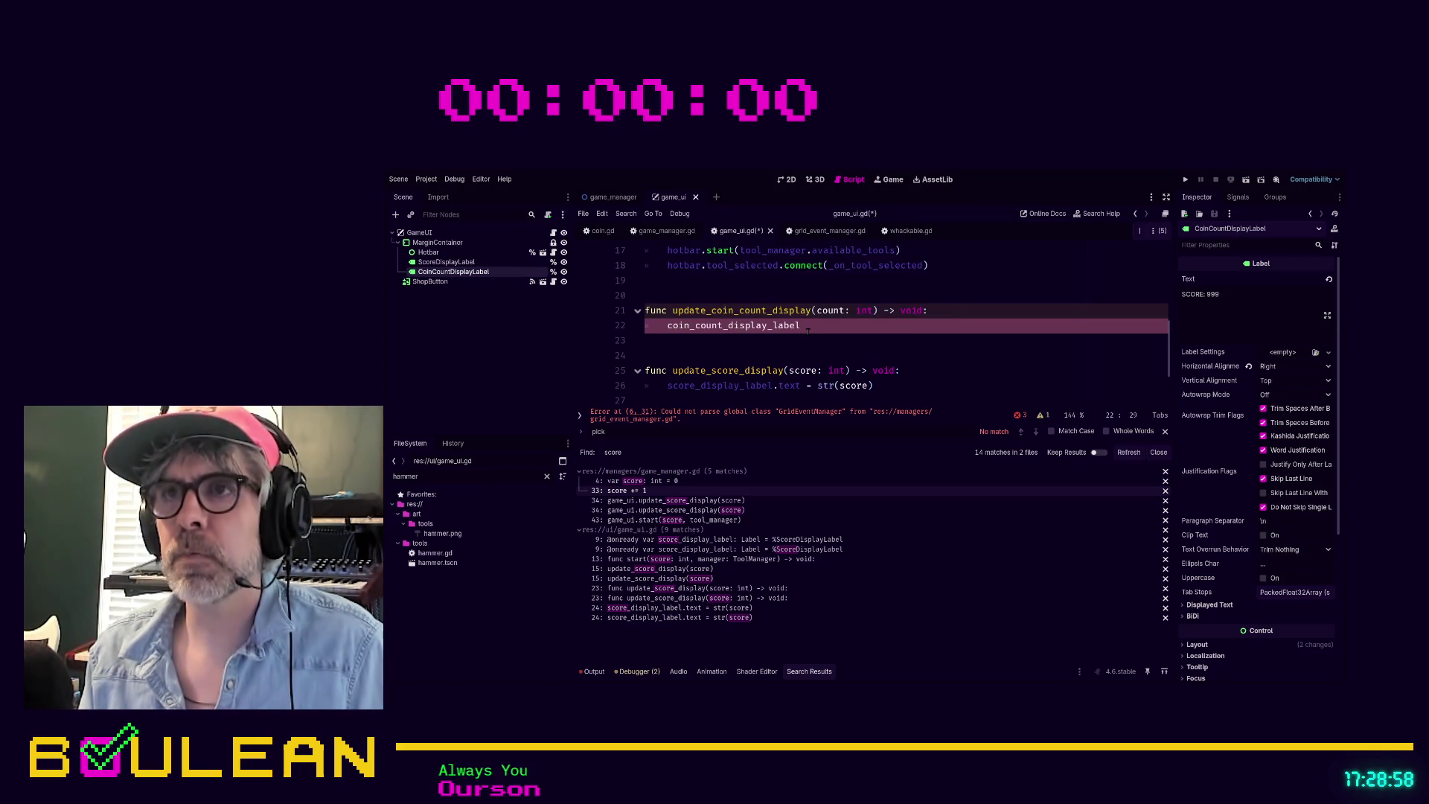
text(.text)
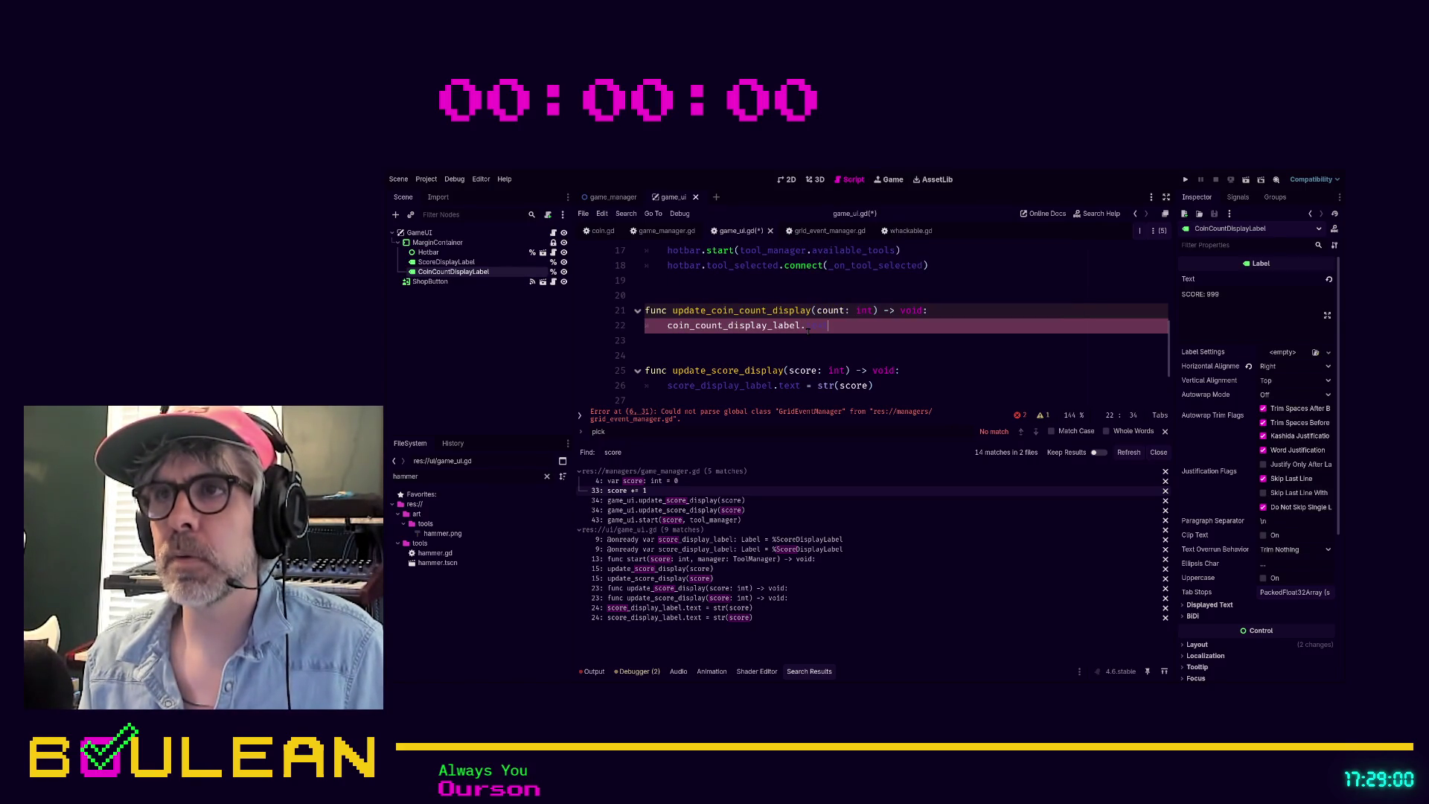
text( = str(in)
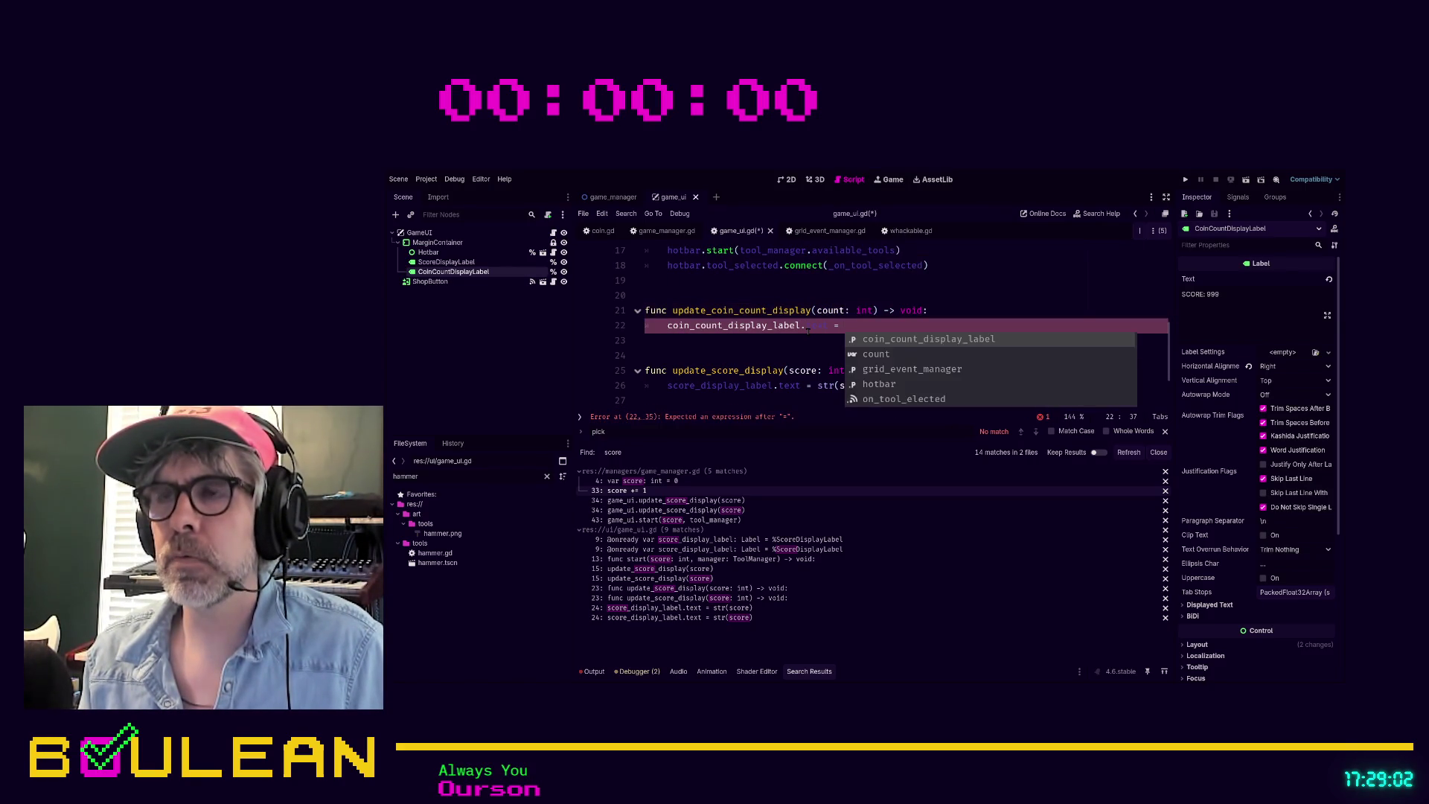
key(BackSpace)
key(BackSpace)
text(count)
click(747, 339)
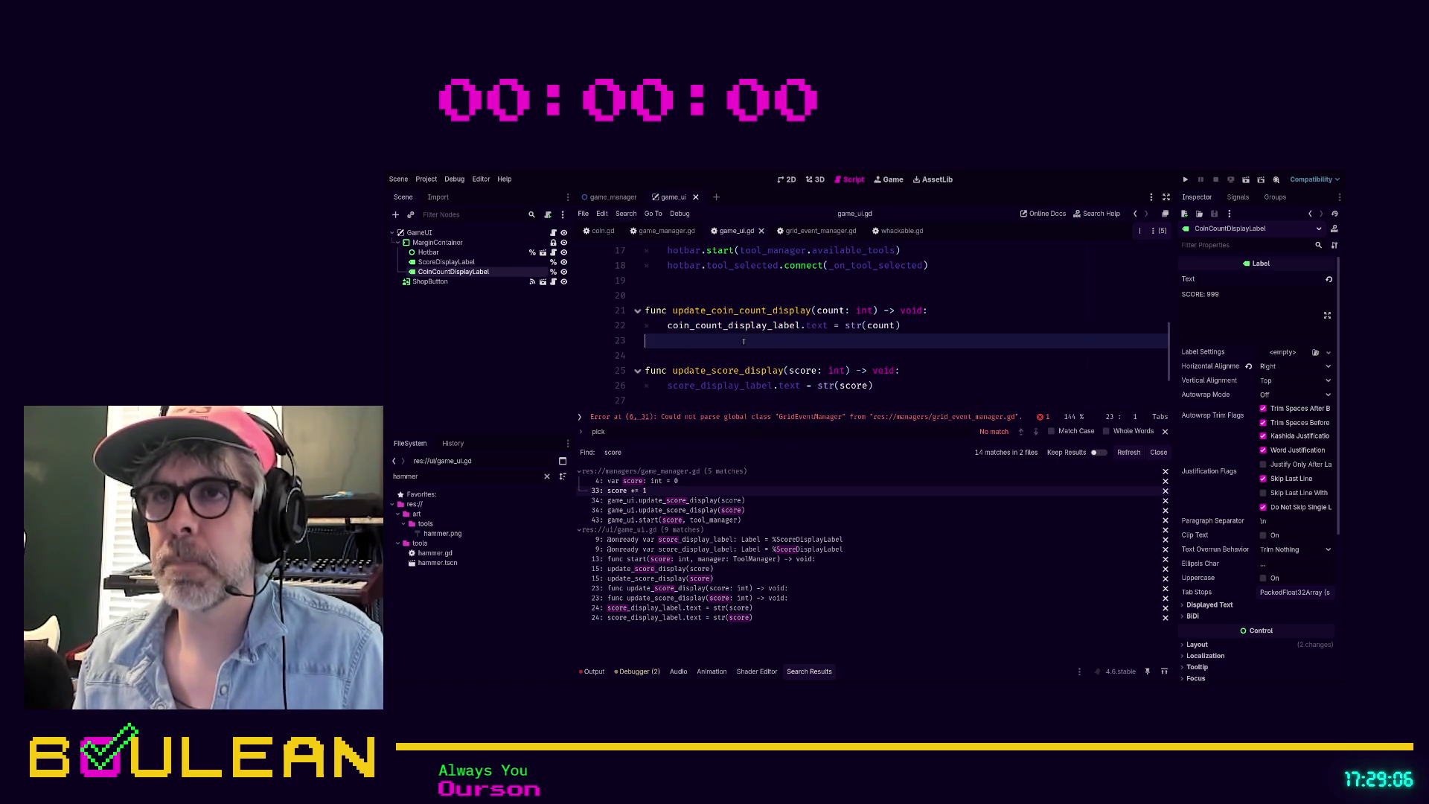
key(ctrl+s)
scroll(755, 387, up, 1)
click(761, 417)
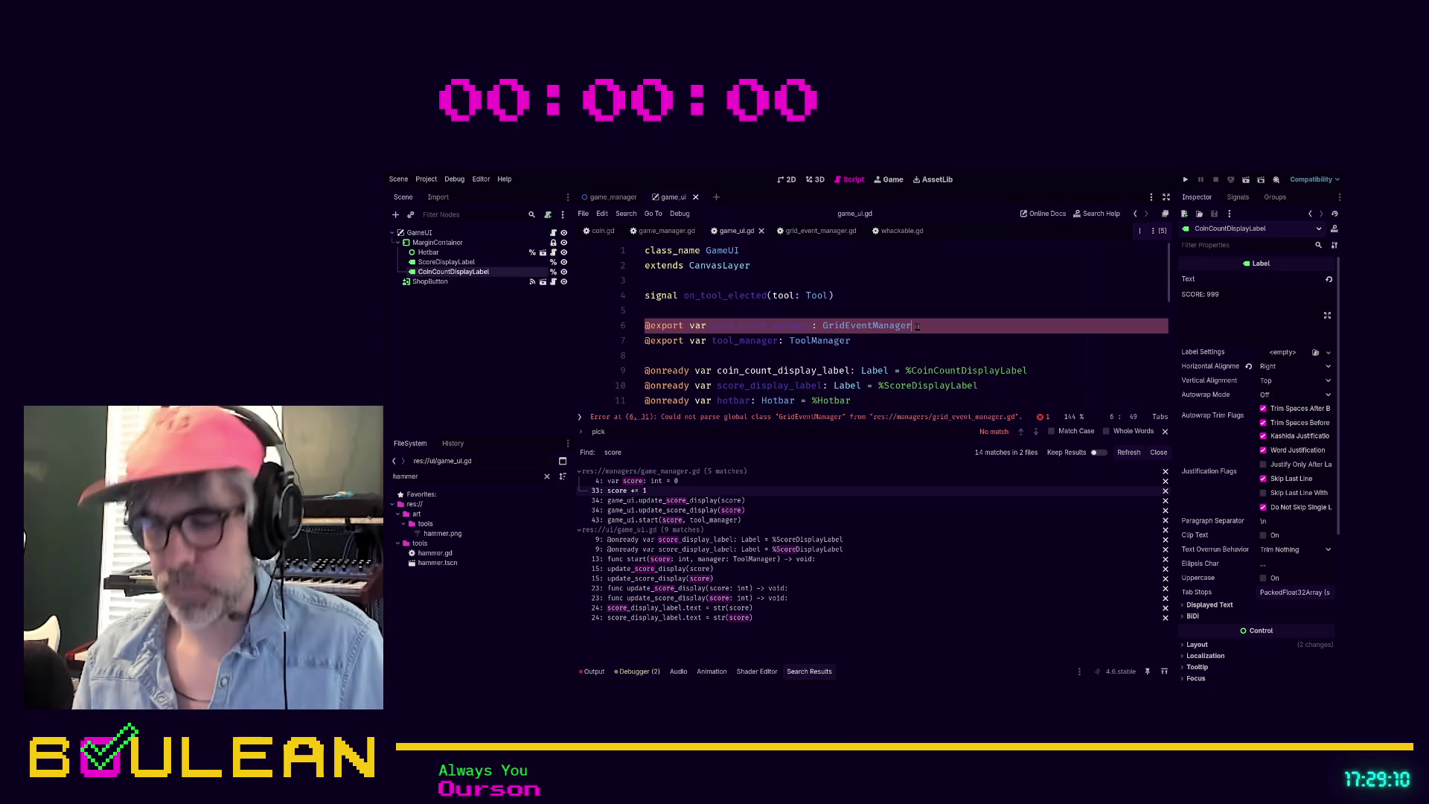
Step: In grid_event_manager.gd, change the _on_coin_collected call to increase_coin_count(1) and save
ctrl+click(909, 326)
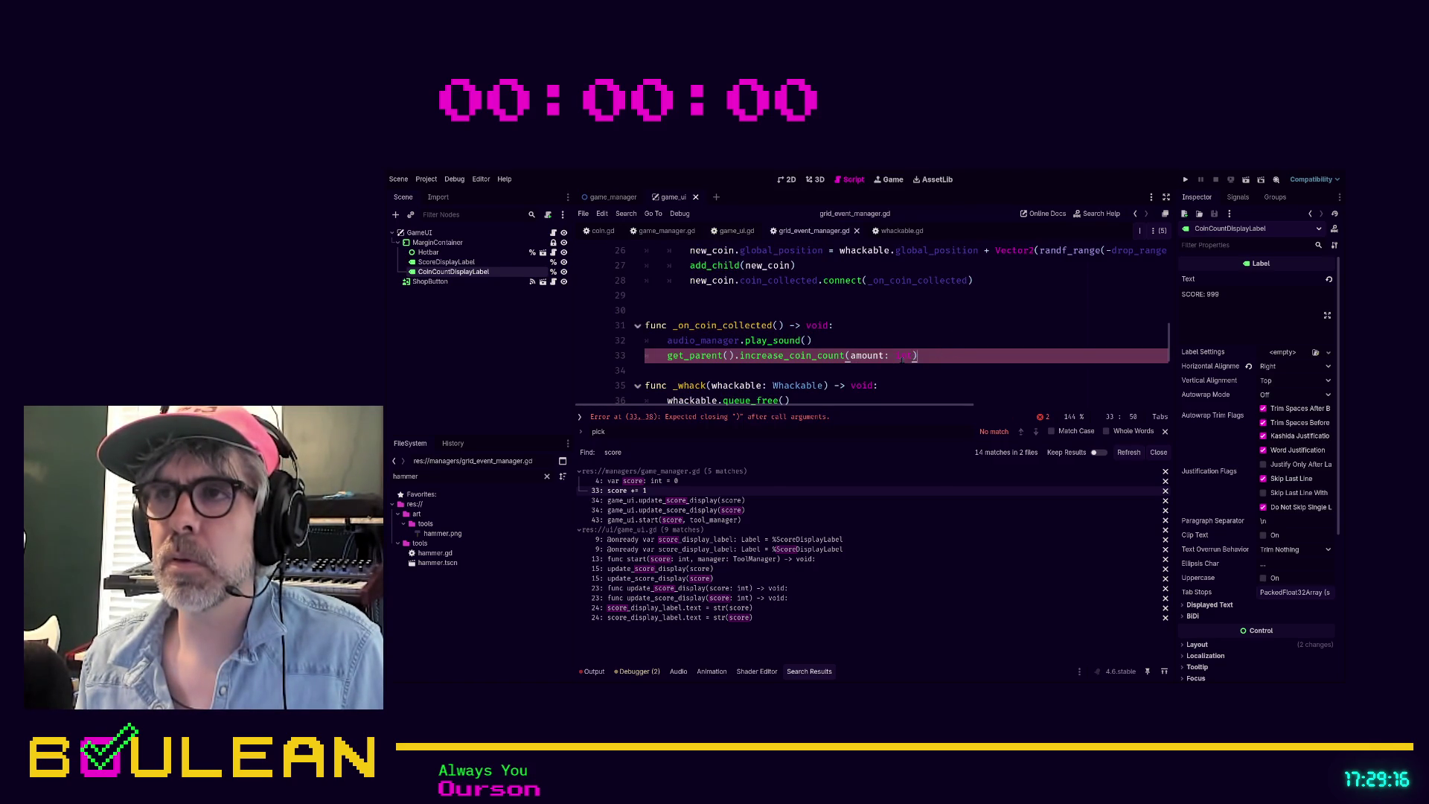
key(BackSpace)
key(BackSpace)
key(BackSpace)
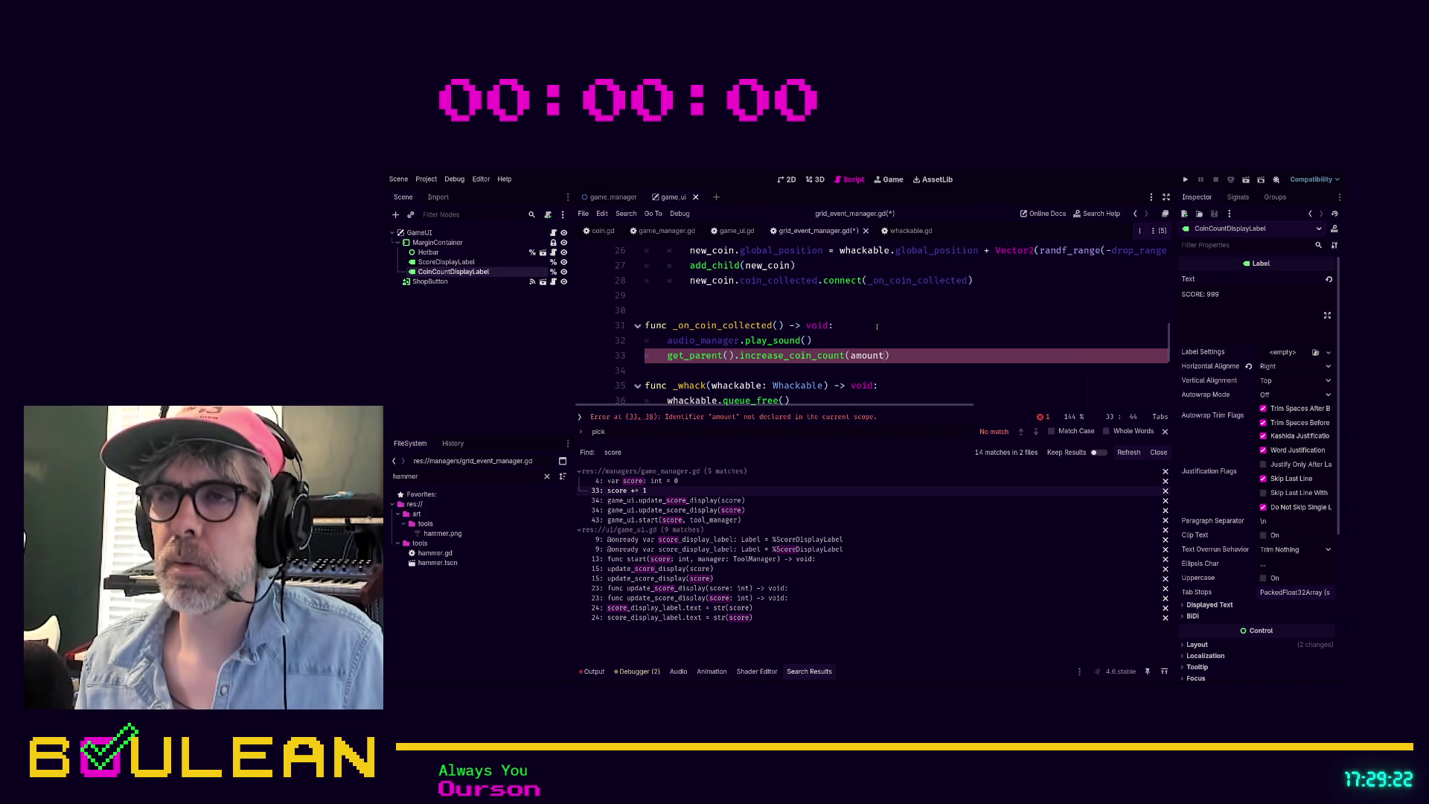
double_click(868, 356)
text(1)
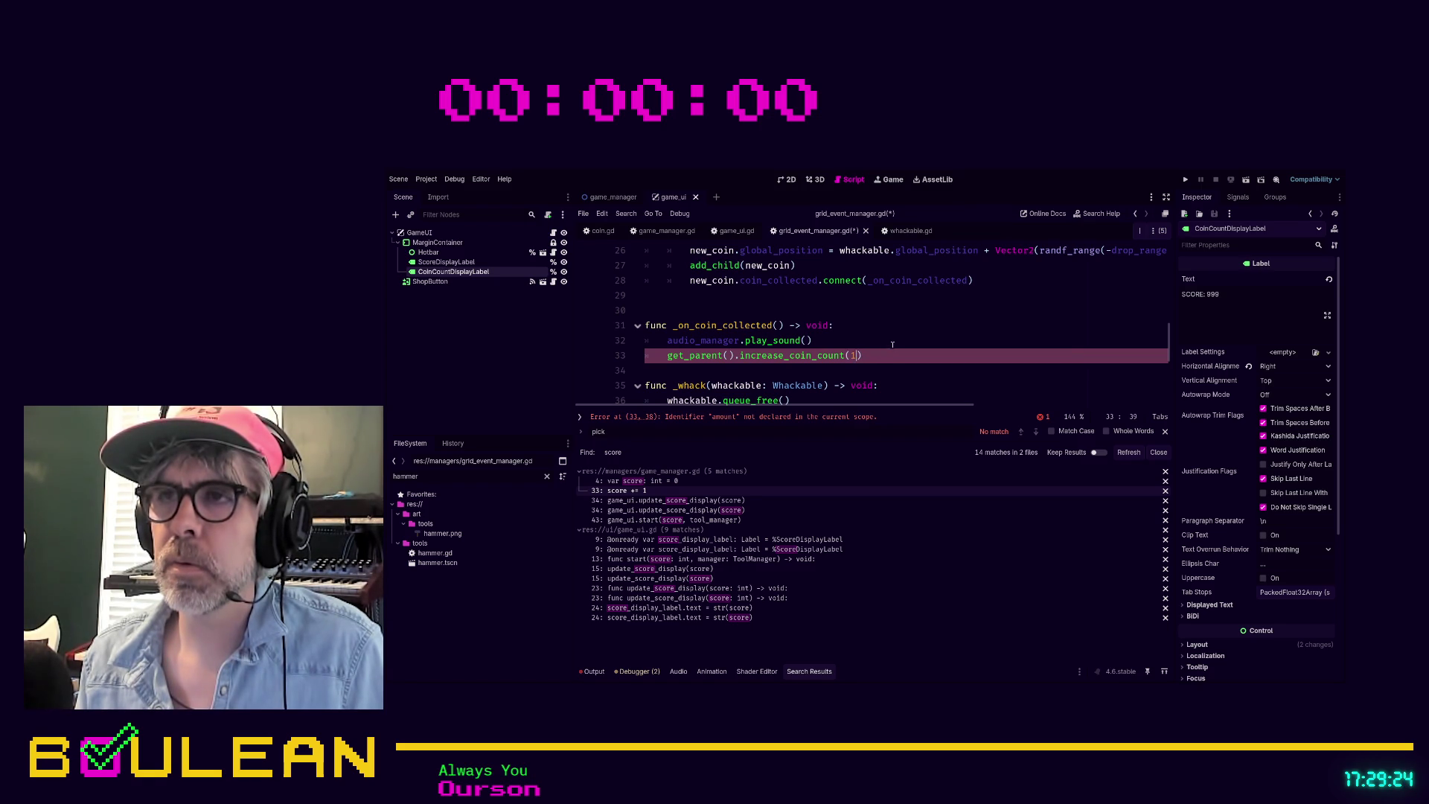
click(893, 338)
key(ctrl+s)
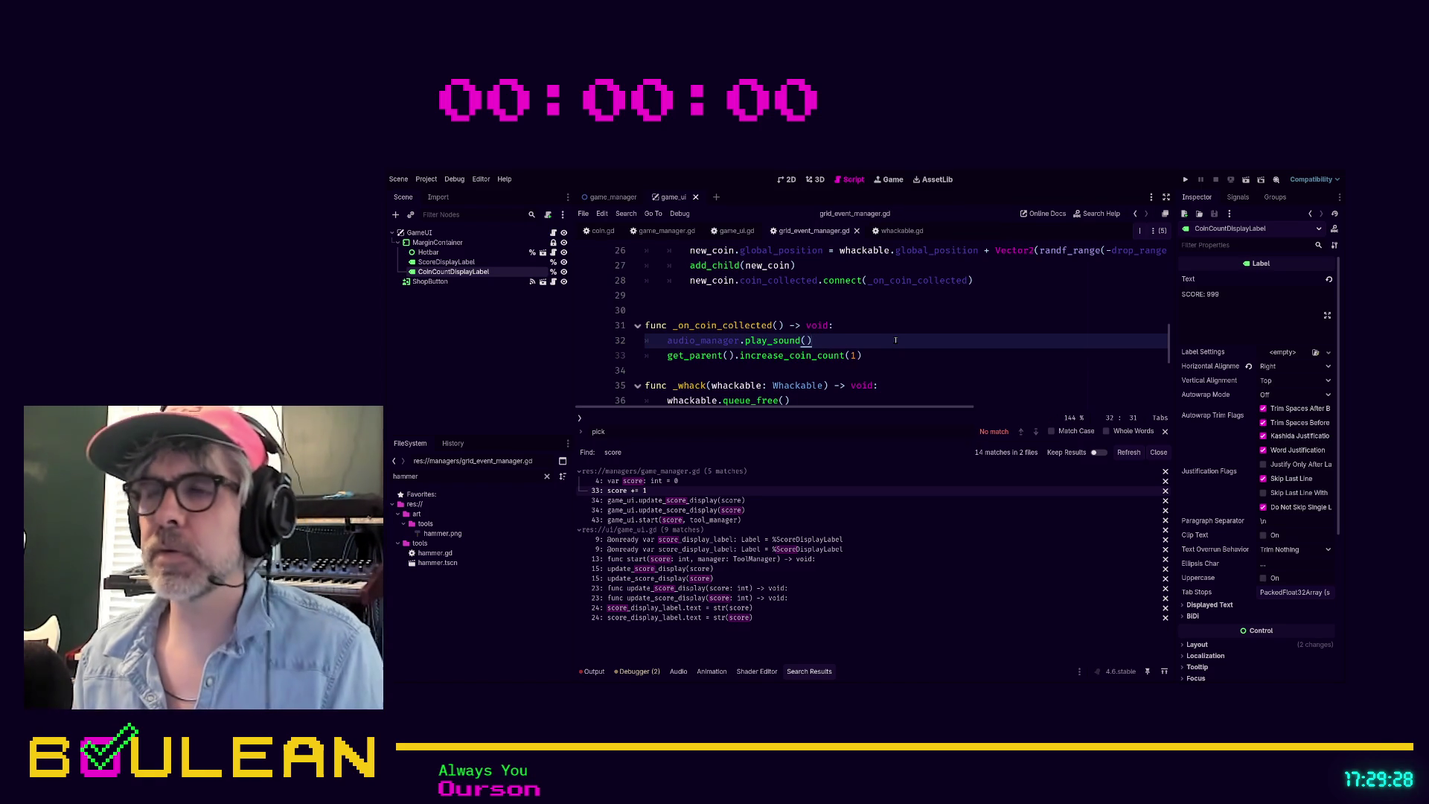
click(787, 180)
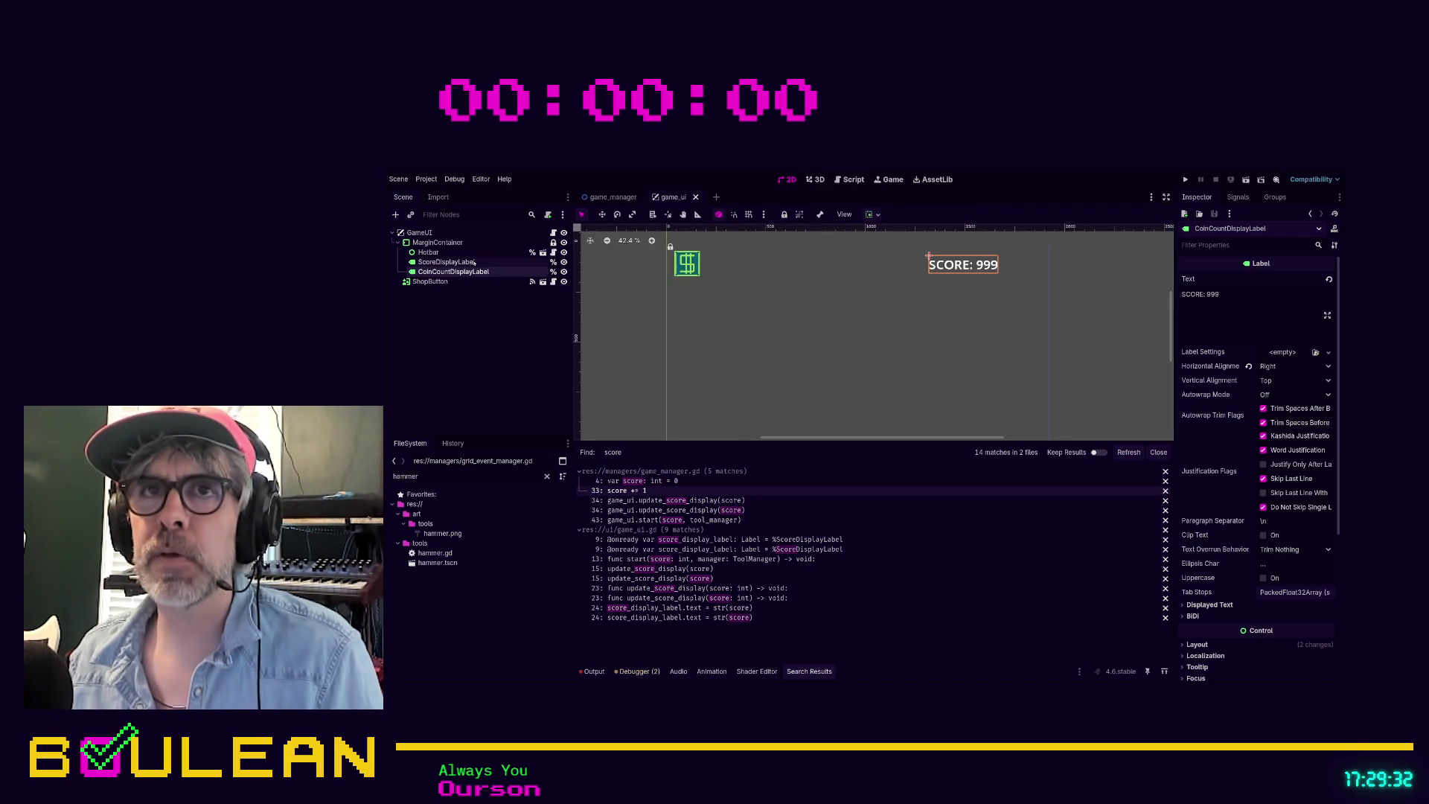
Step: Compare the Inspector layout settings of ScoreDisplayLabel and CoinCountDisplayLabel
click(450, 262)
click(953, 264)
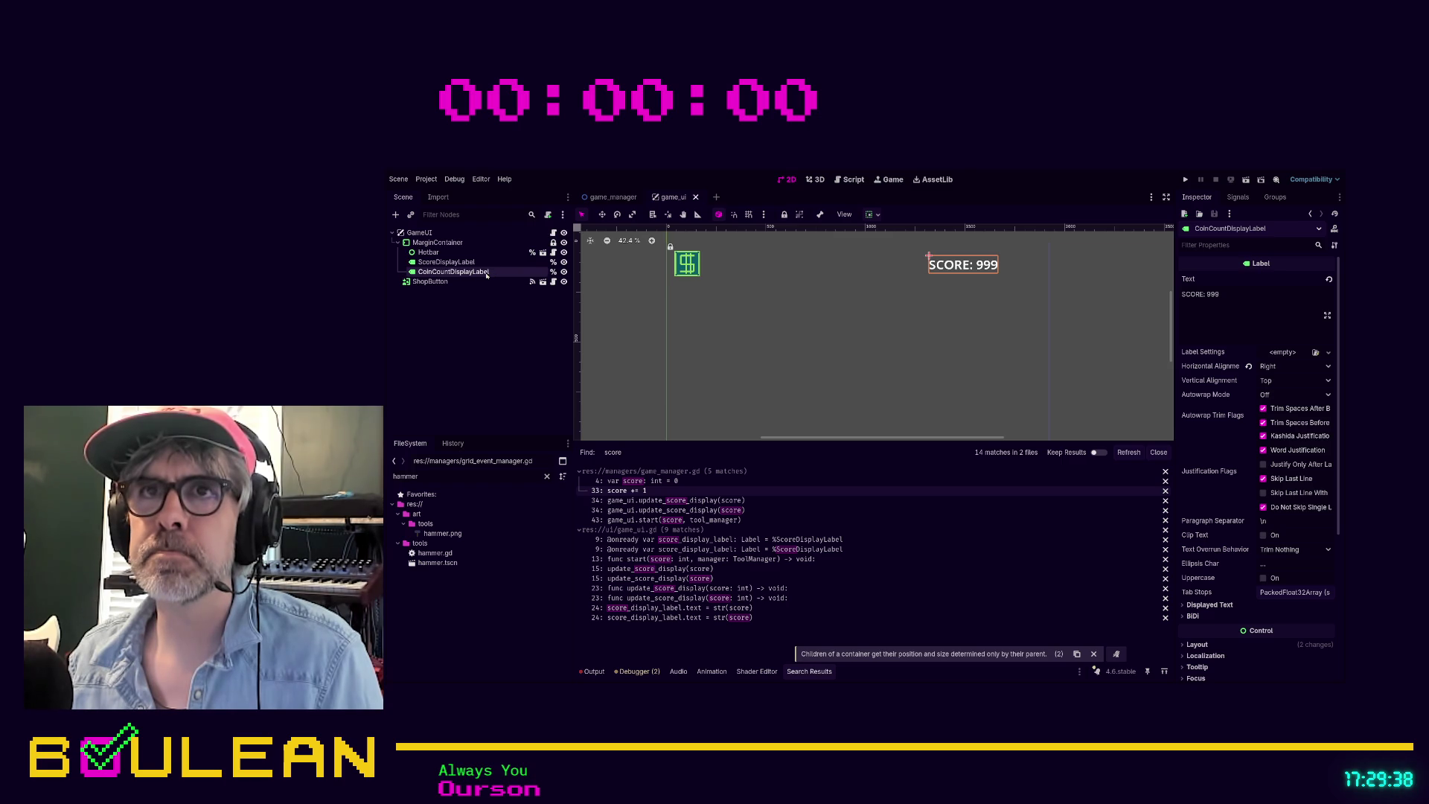
click(734, 272)
click(471, 271)
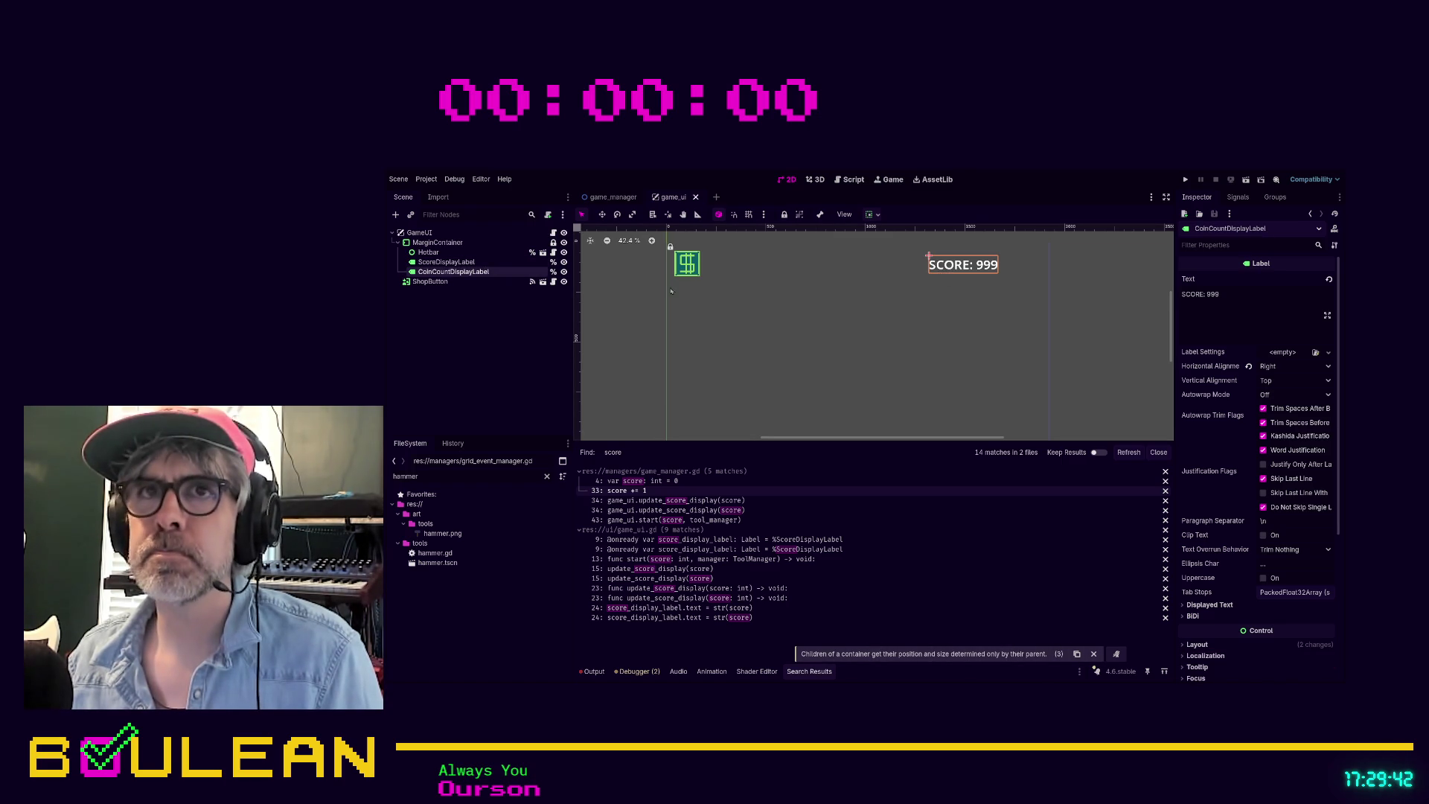
click(445, 261)
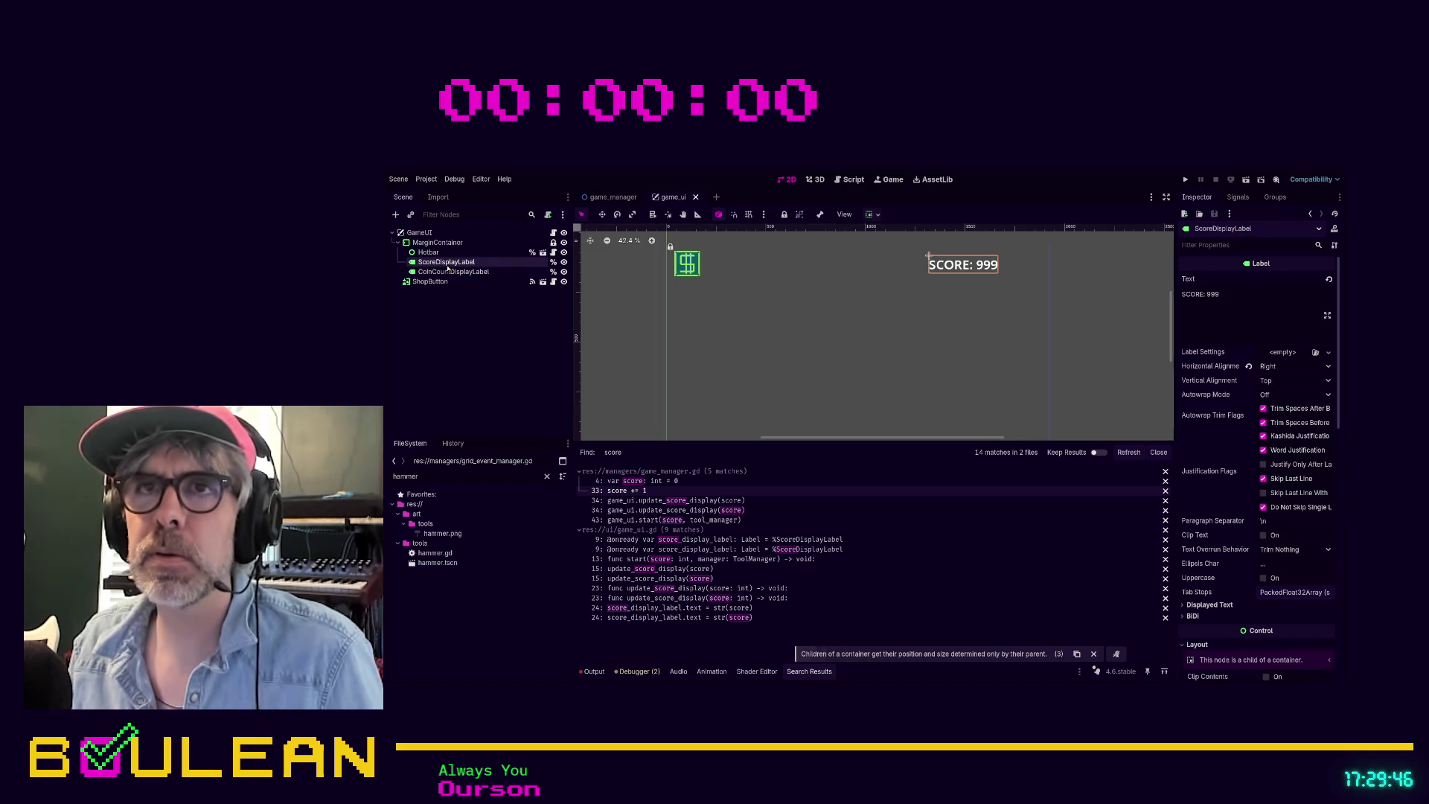
scroll(1070, 317, down, 1)
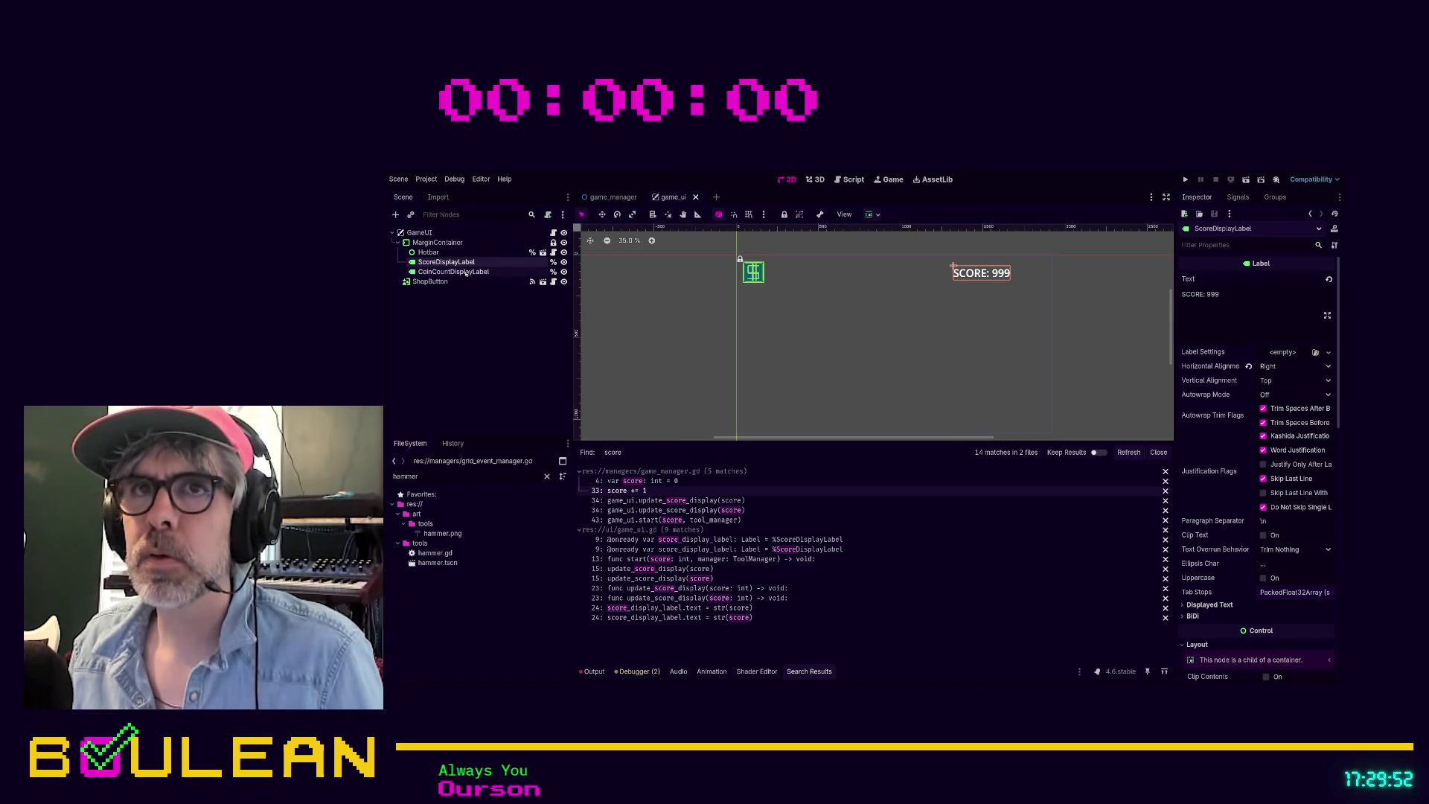
key(Down)
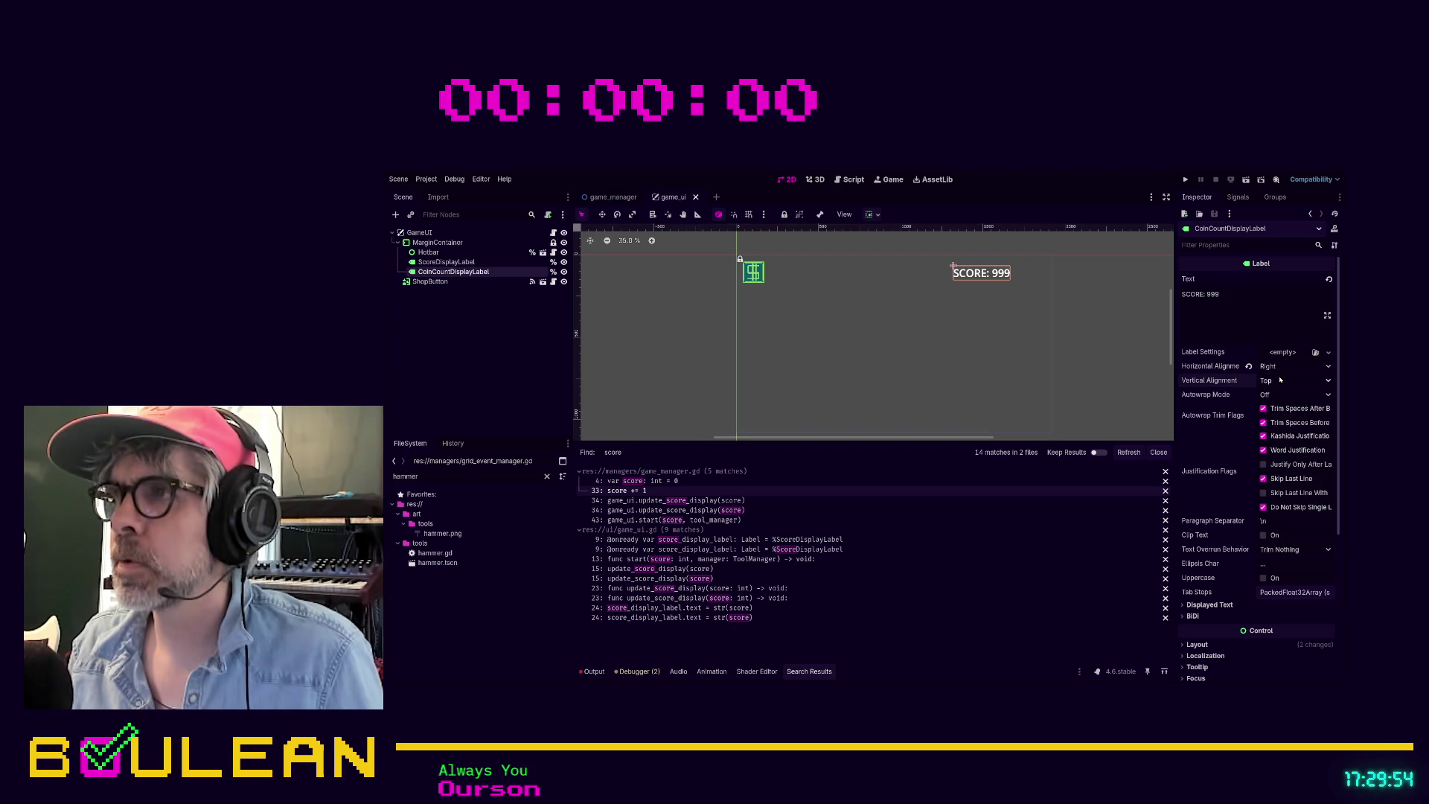
scroll(1280, 380, down, 2)
scroll(1090, 372, down, 1)
scroll(1090, 372, down, 4)
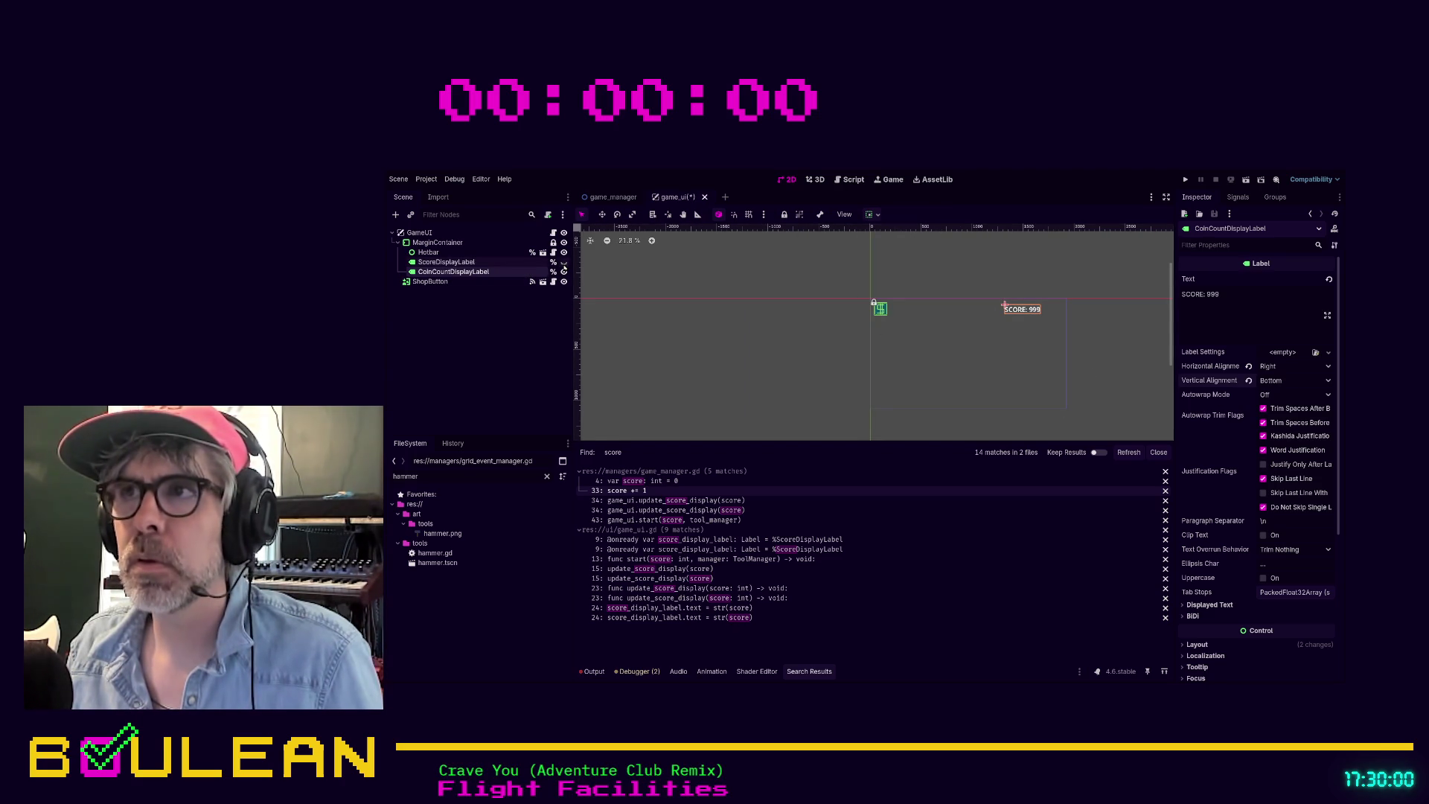
click(564, 272)
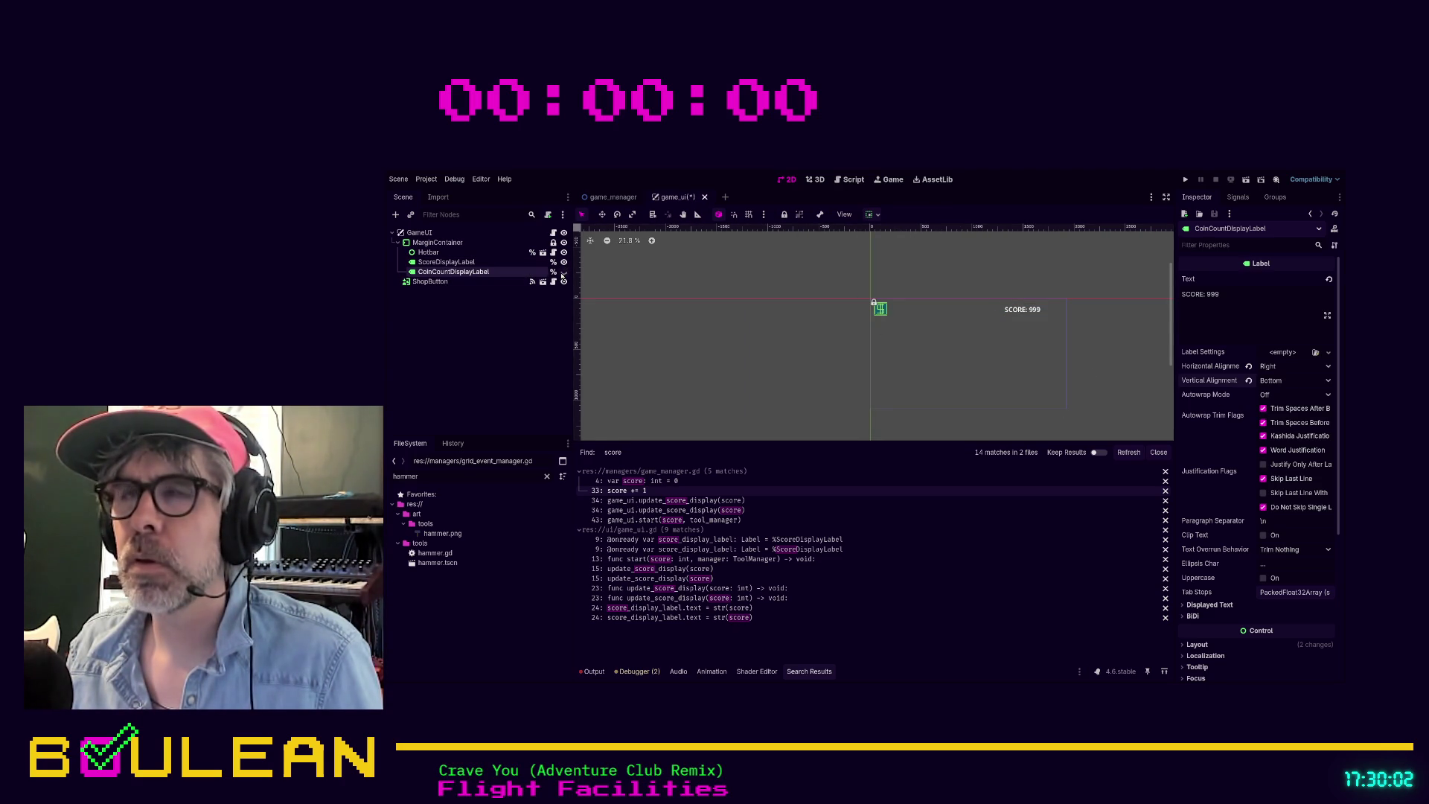
click(563, 273)
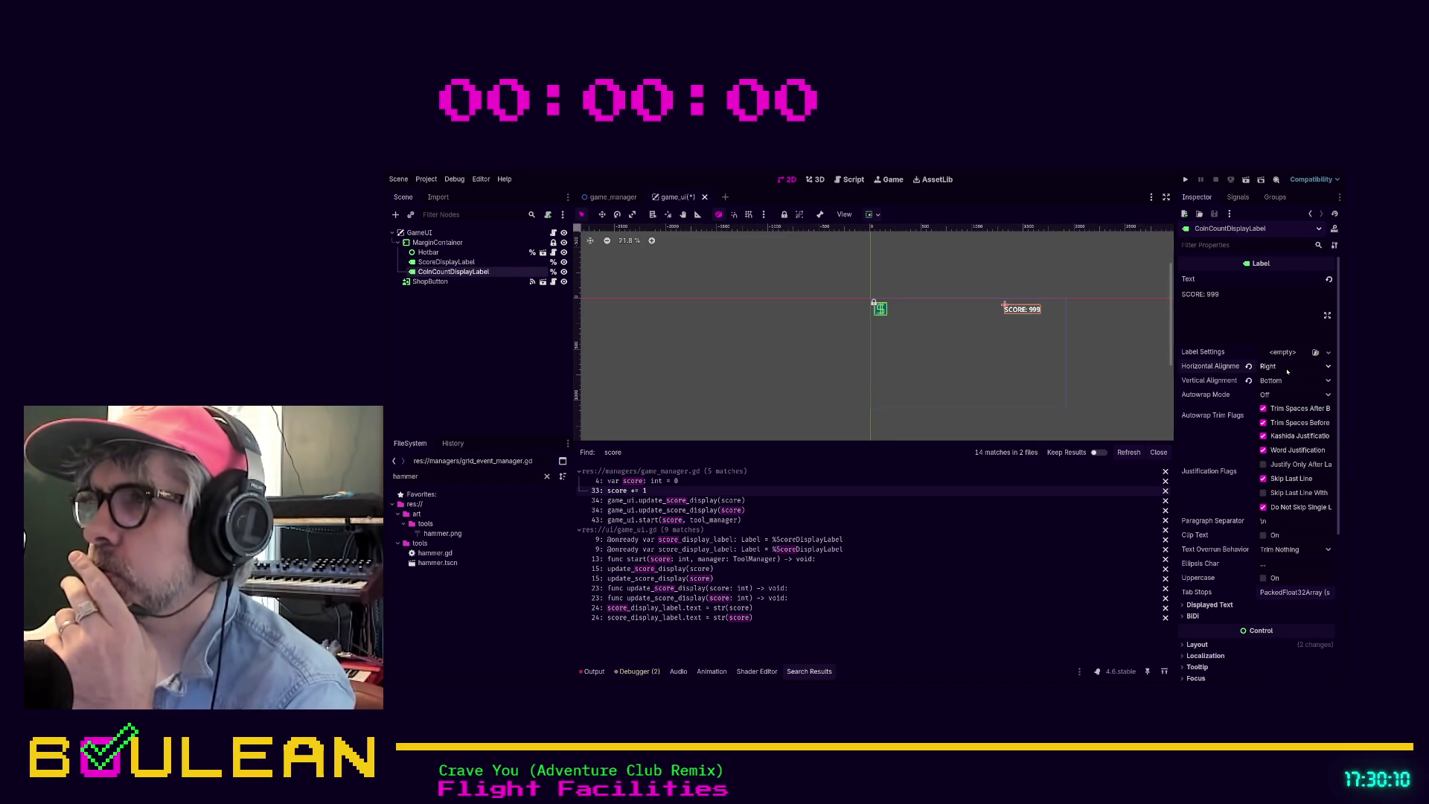
key(ctrl+z)
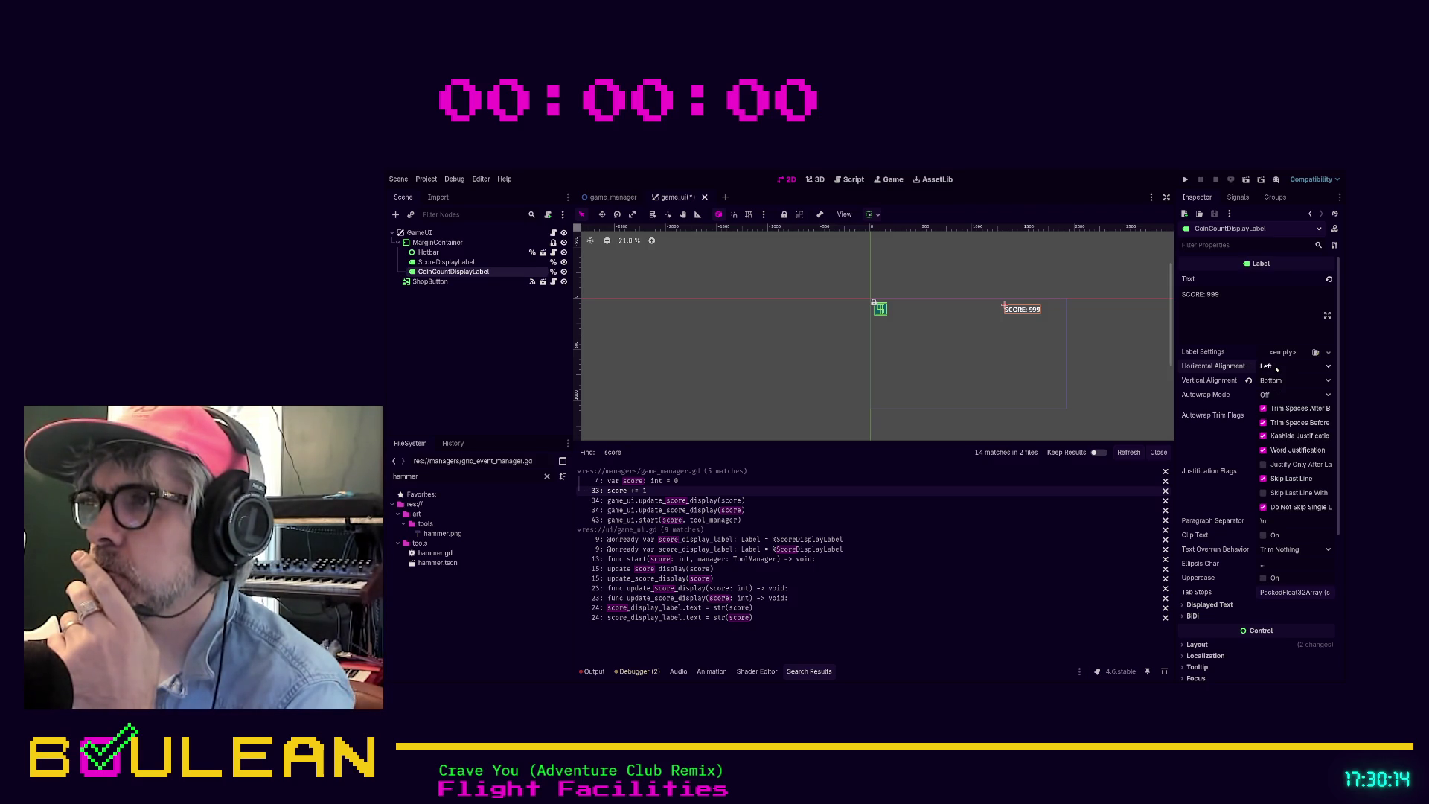
click(1279, 418)
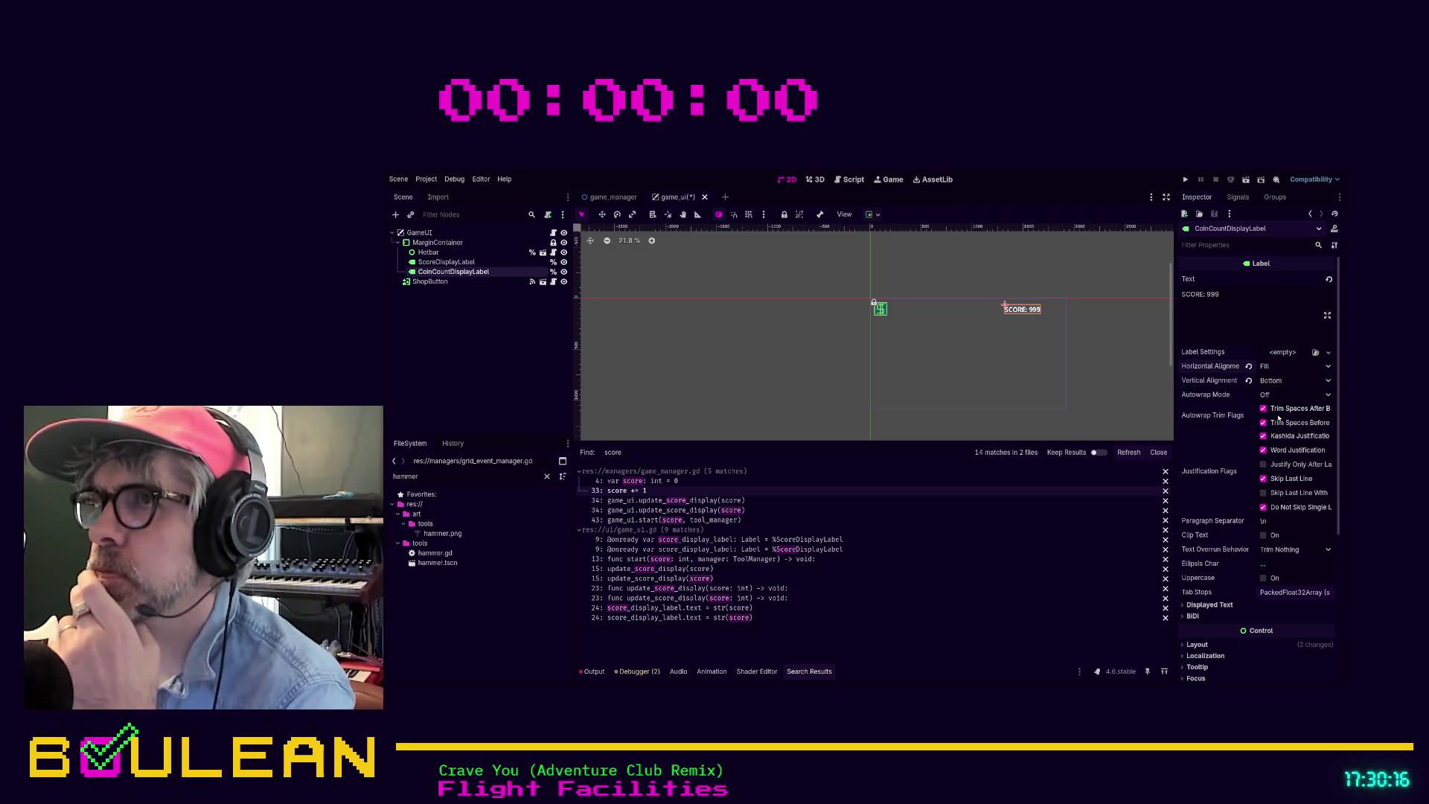
click(1279, 408)
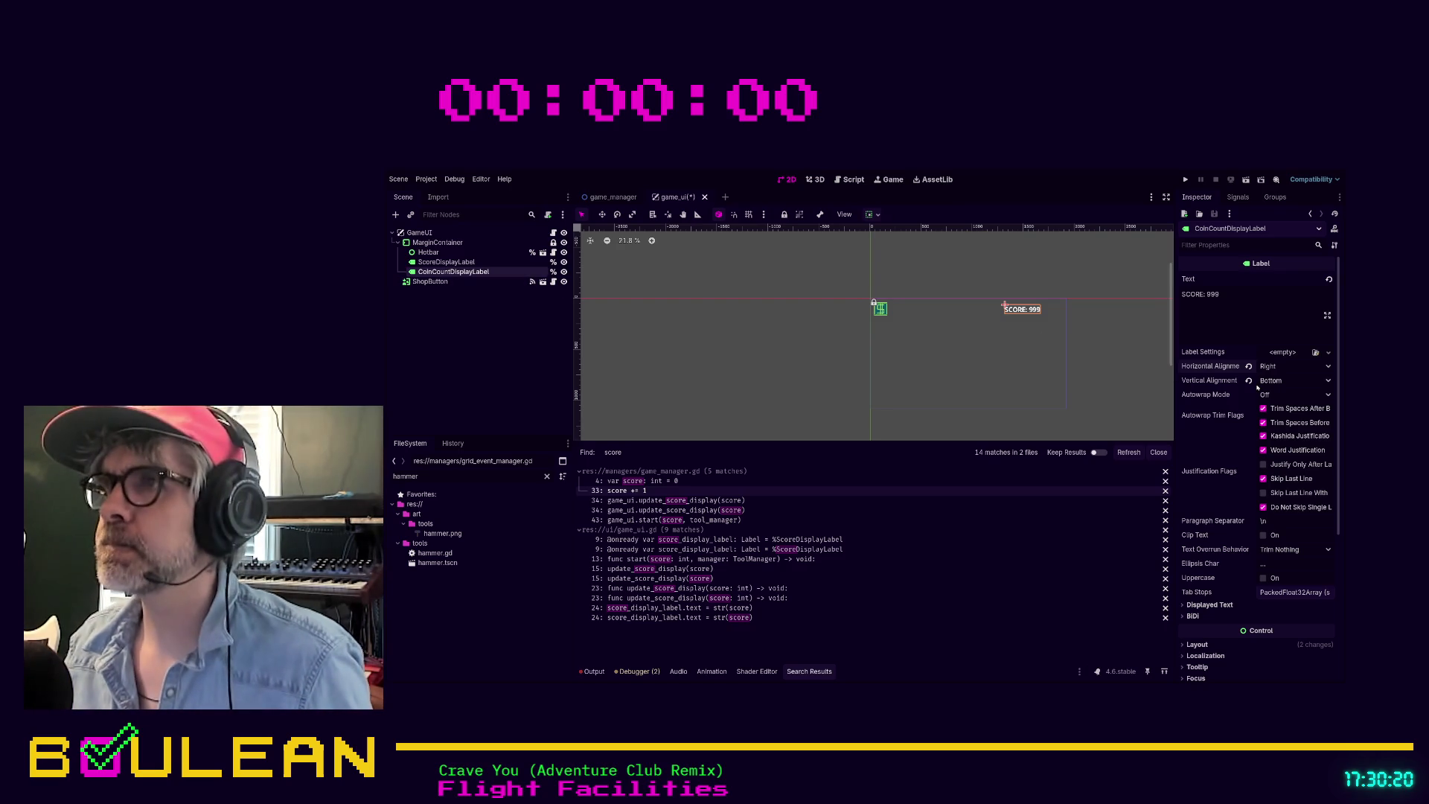
Step: Change CoinCountDisplayLabel's text to 'COINS: 999' and save the game_ui scene
double_click(1191, 294)
text(COINS)
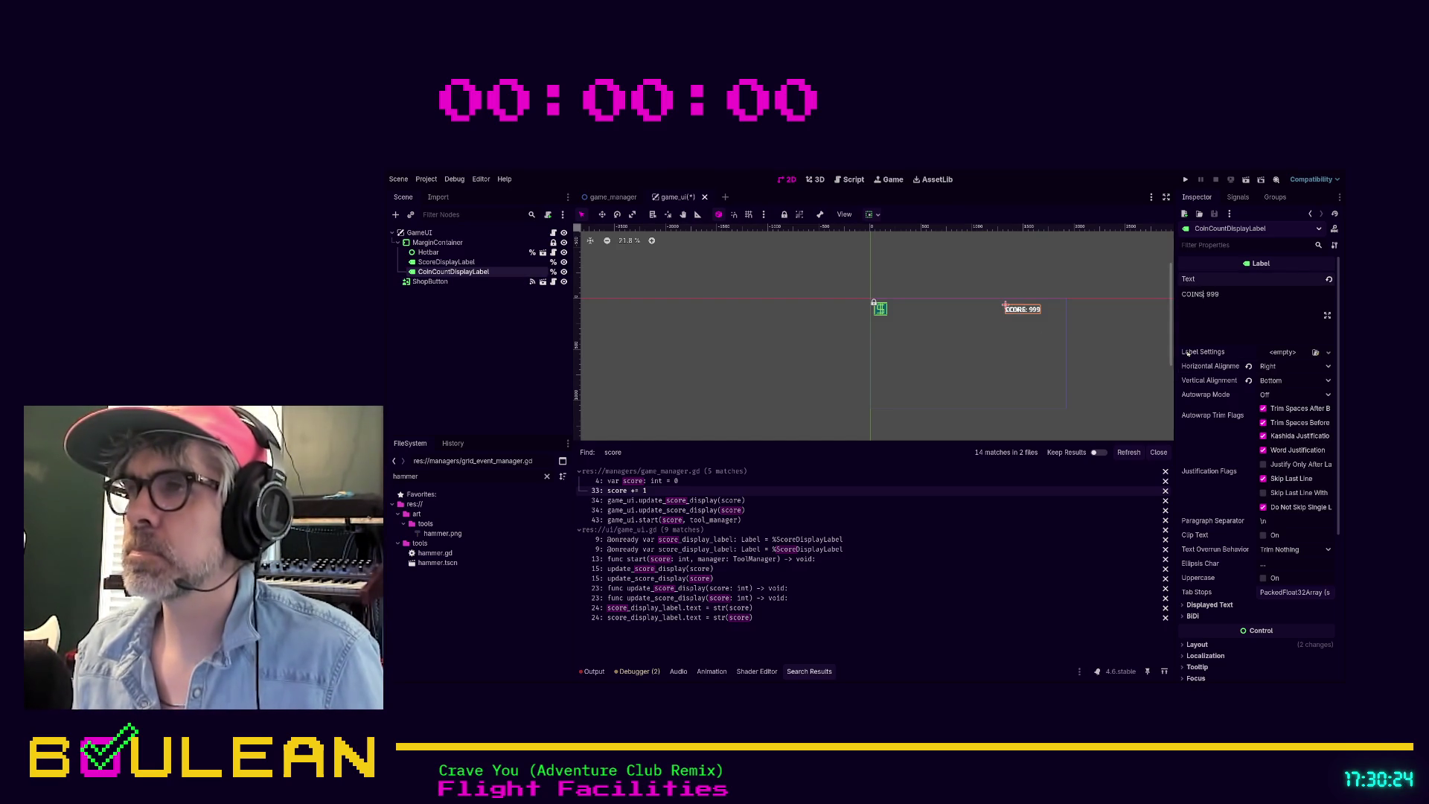
text(:)
click(1210, 449)
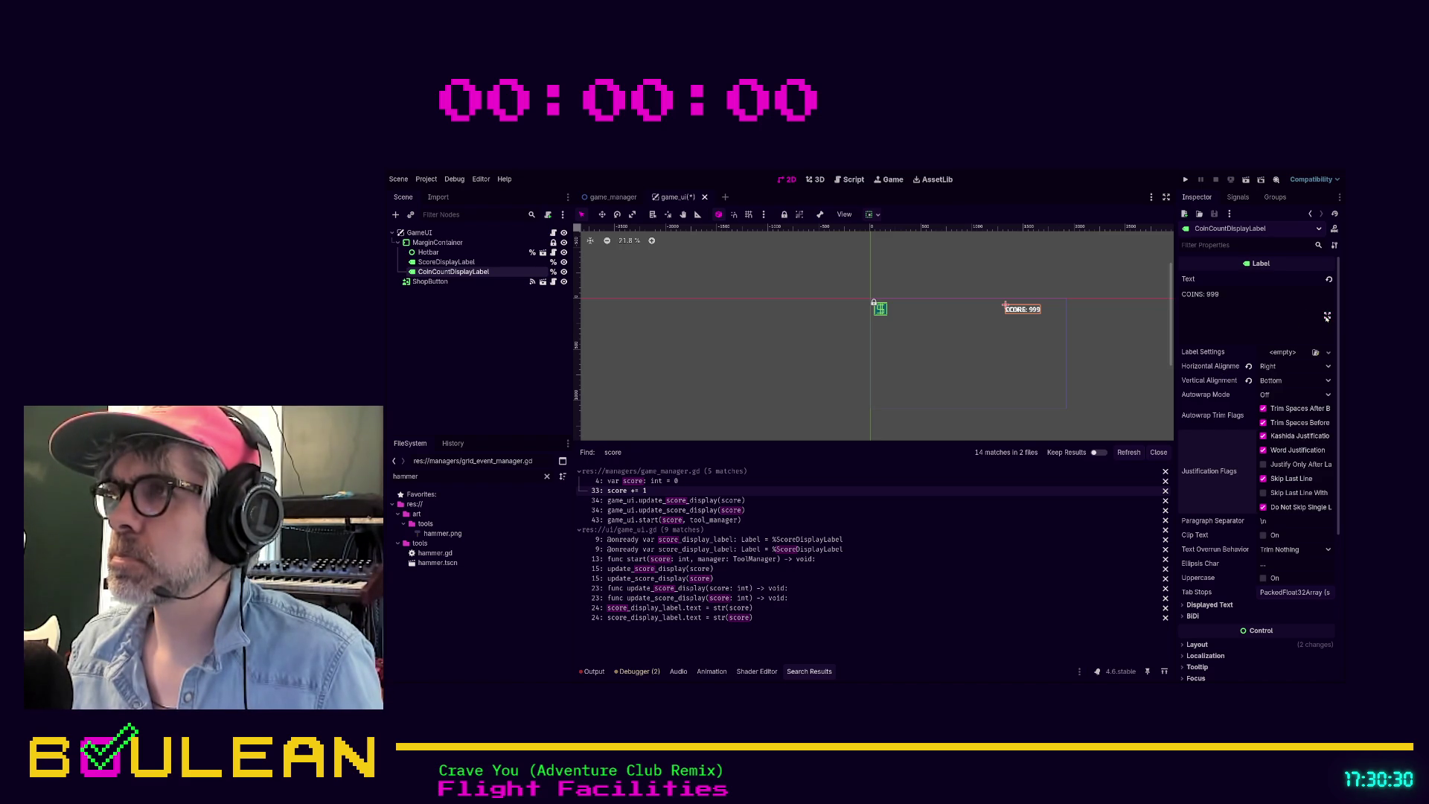
click(1231, 314)
key(ctrl+s)
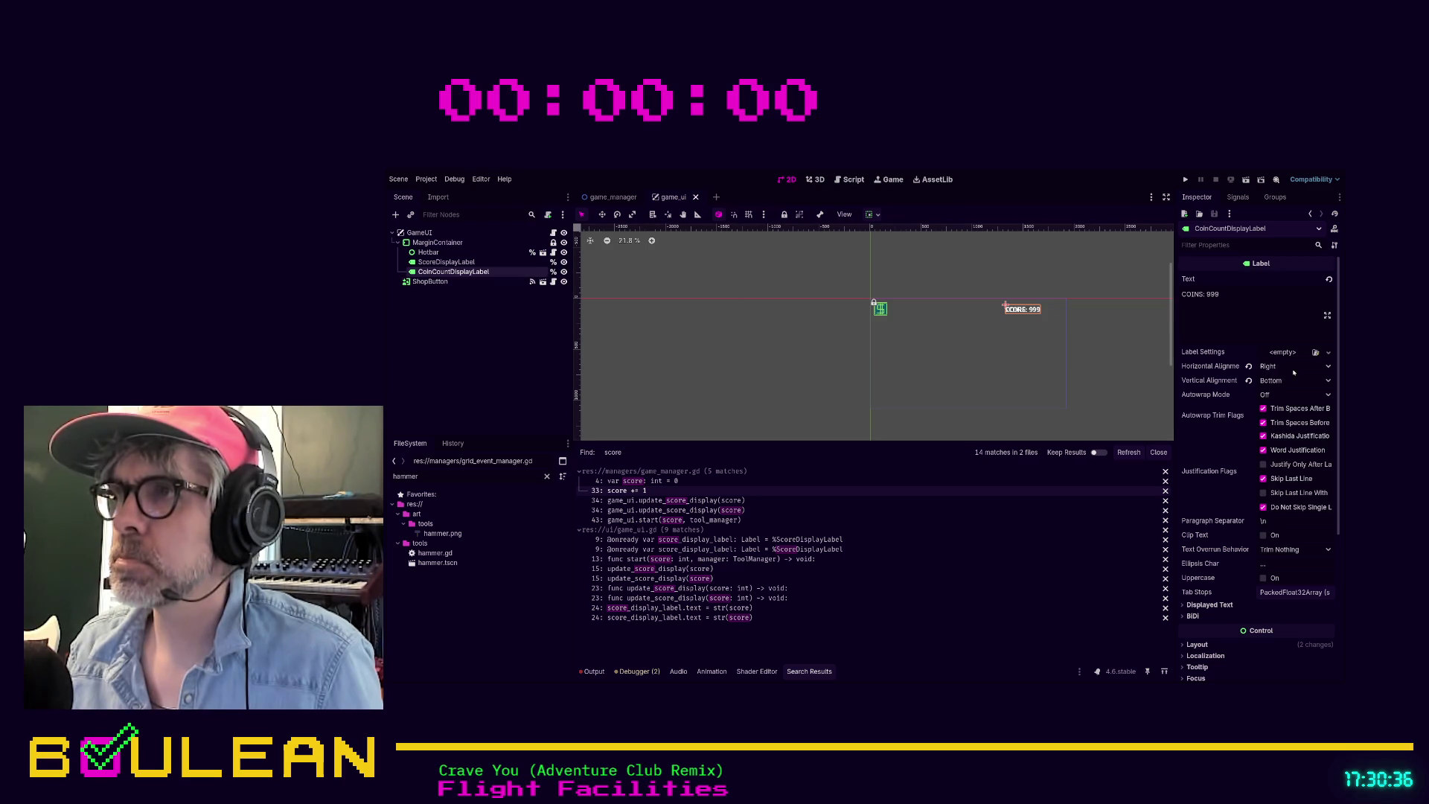
click(443, 264)
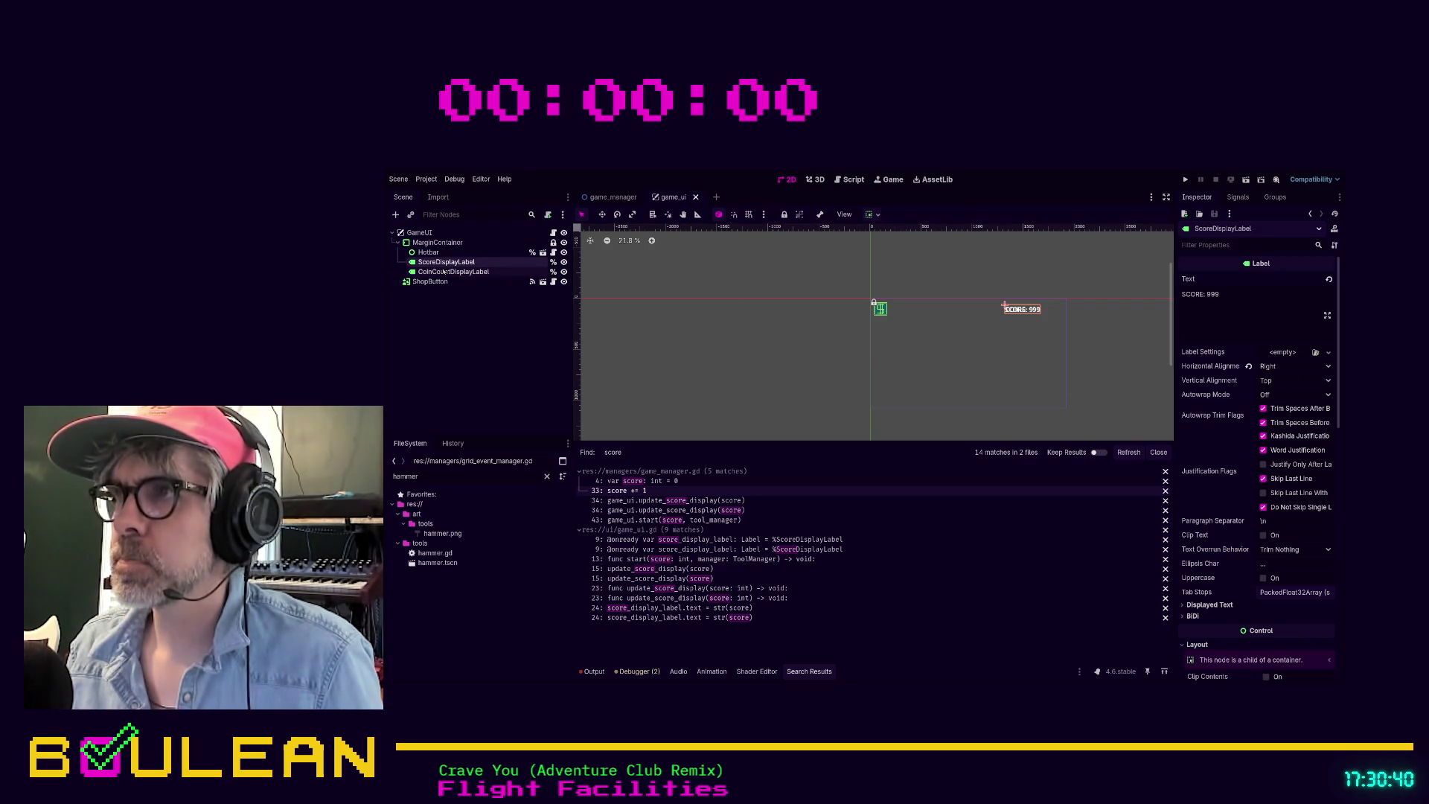
click(1250, 367)
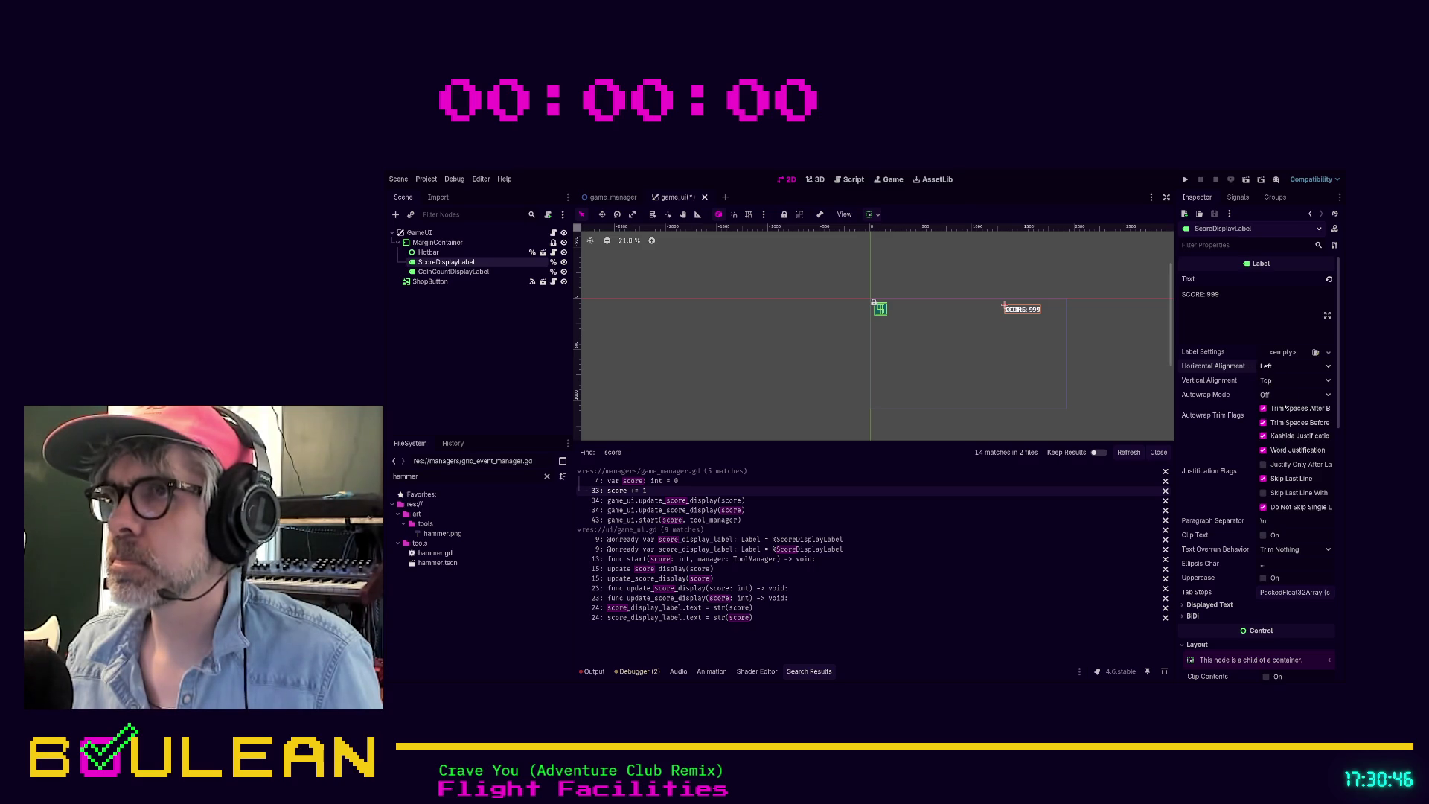
key(ctrl+z)
click(439, 255)
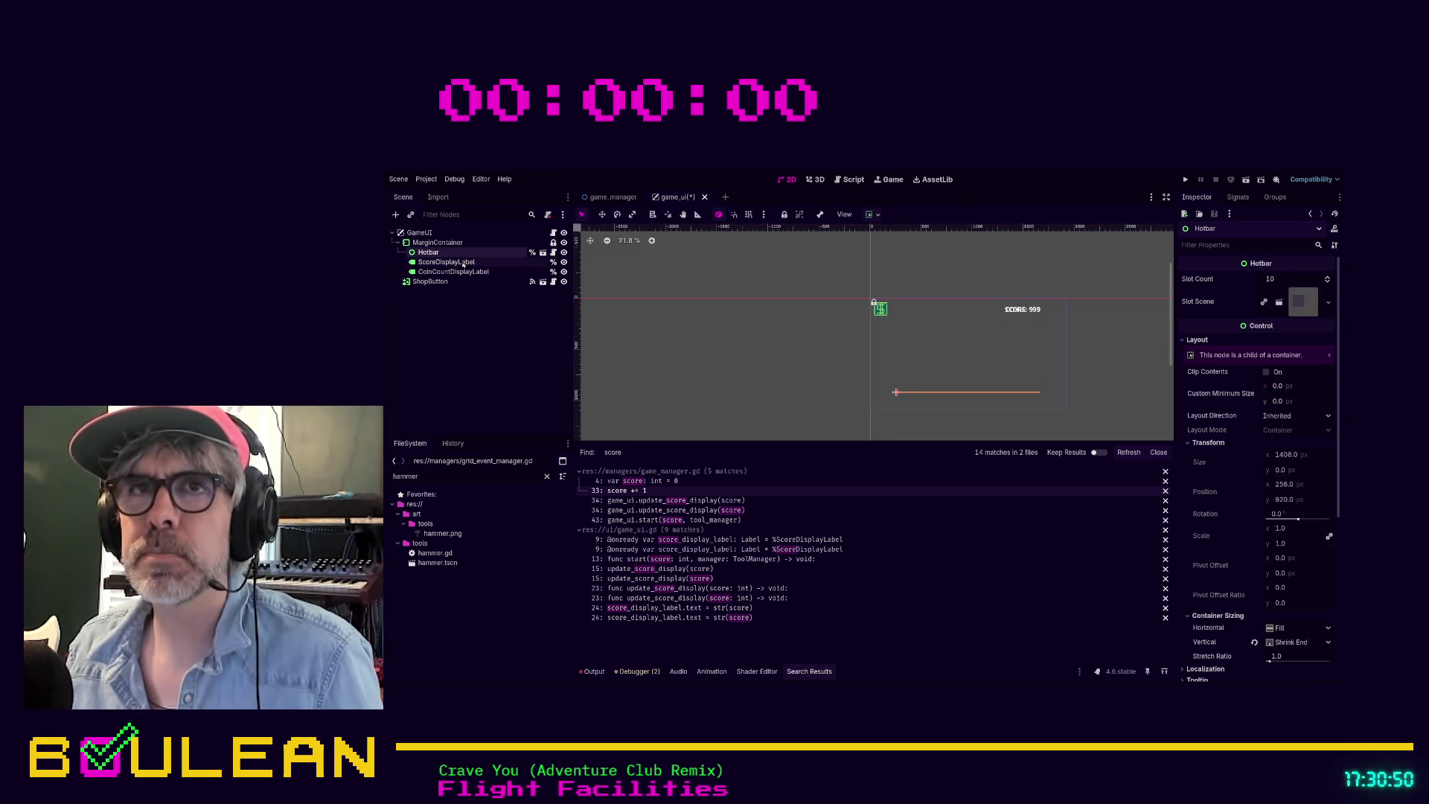
click(461, 263)
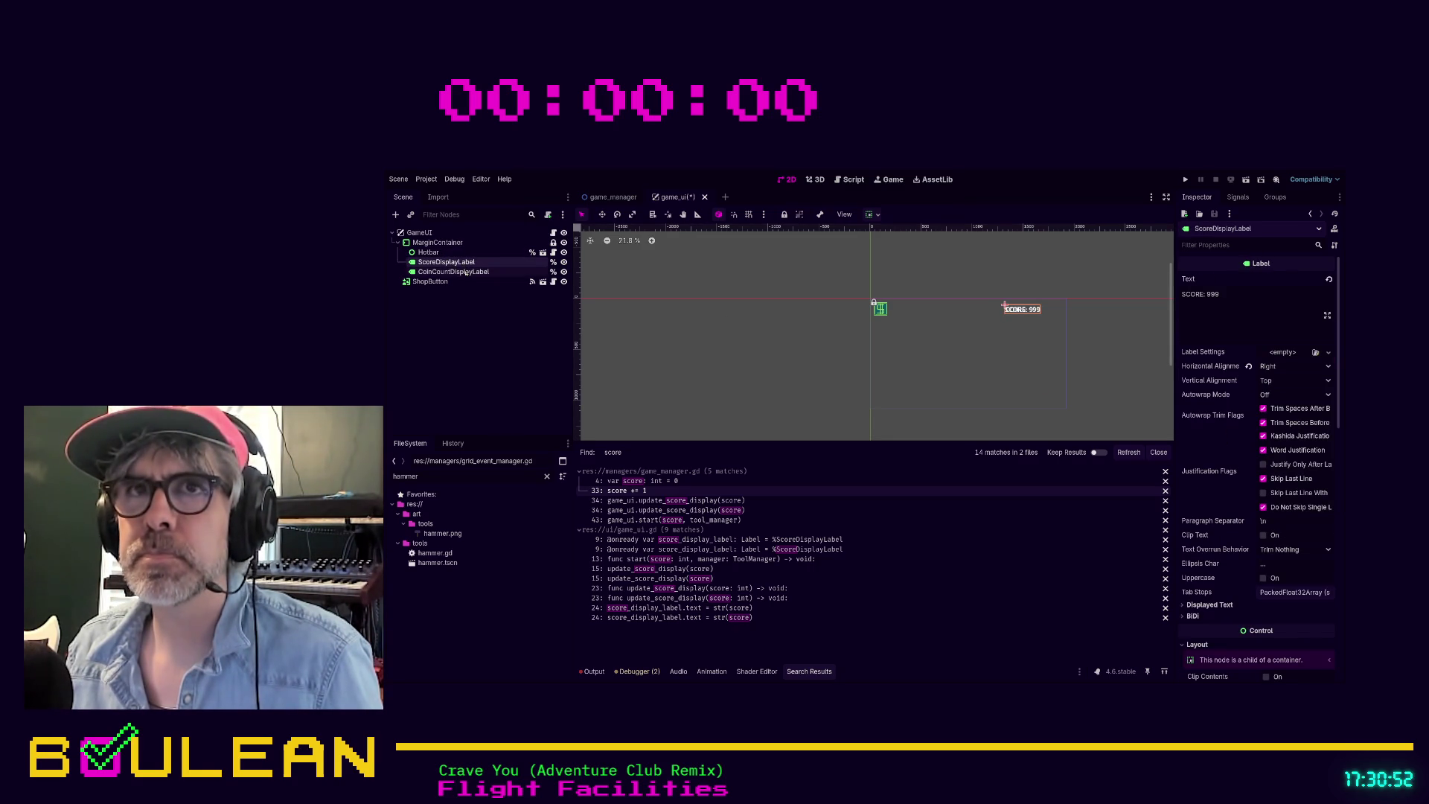
click(464, 272)
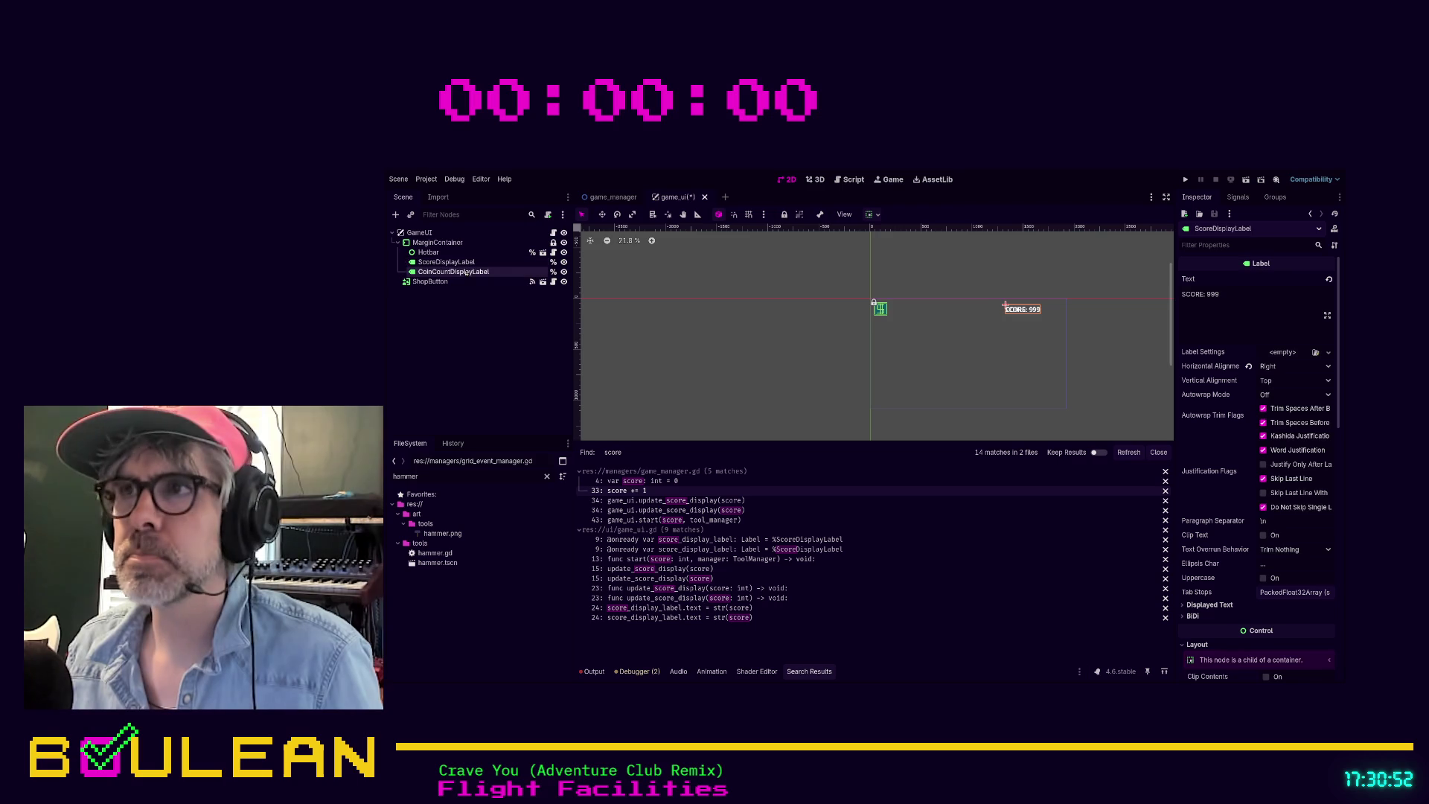
click(437, 243)
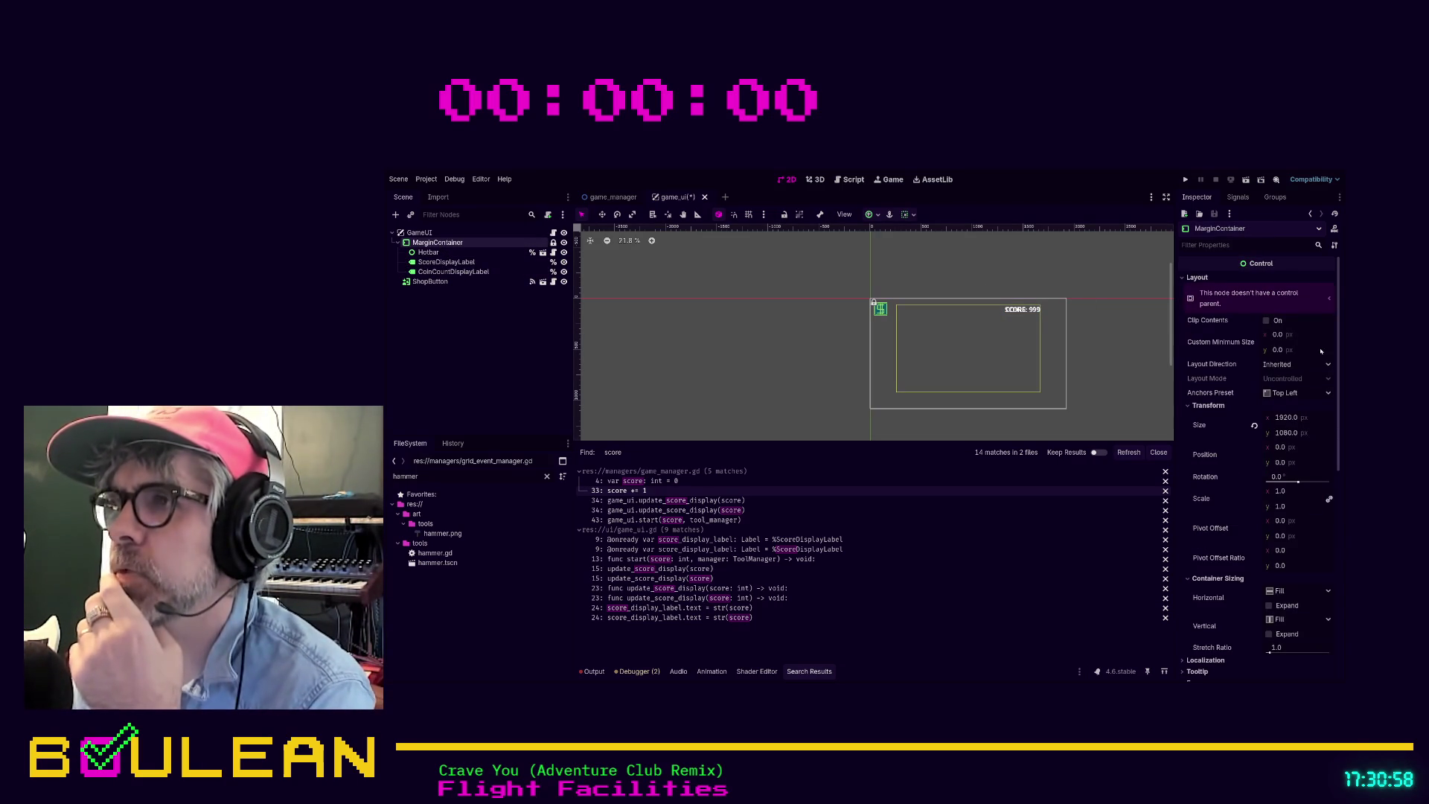
scroll(1295, 455, down, 4)
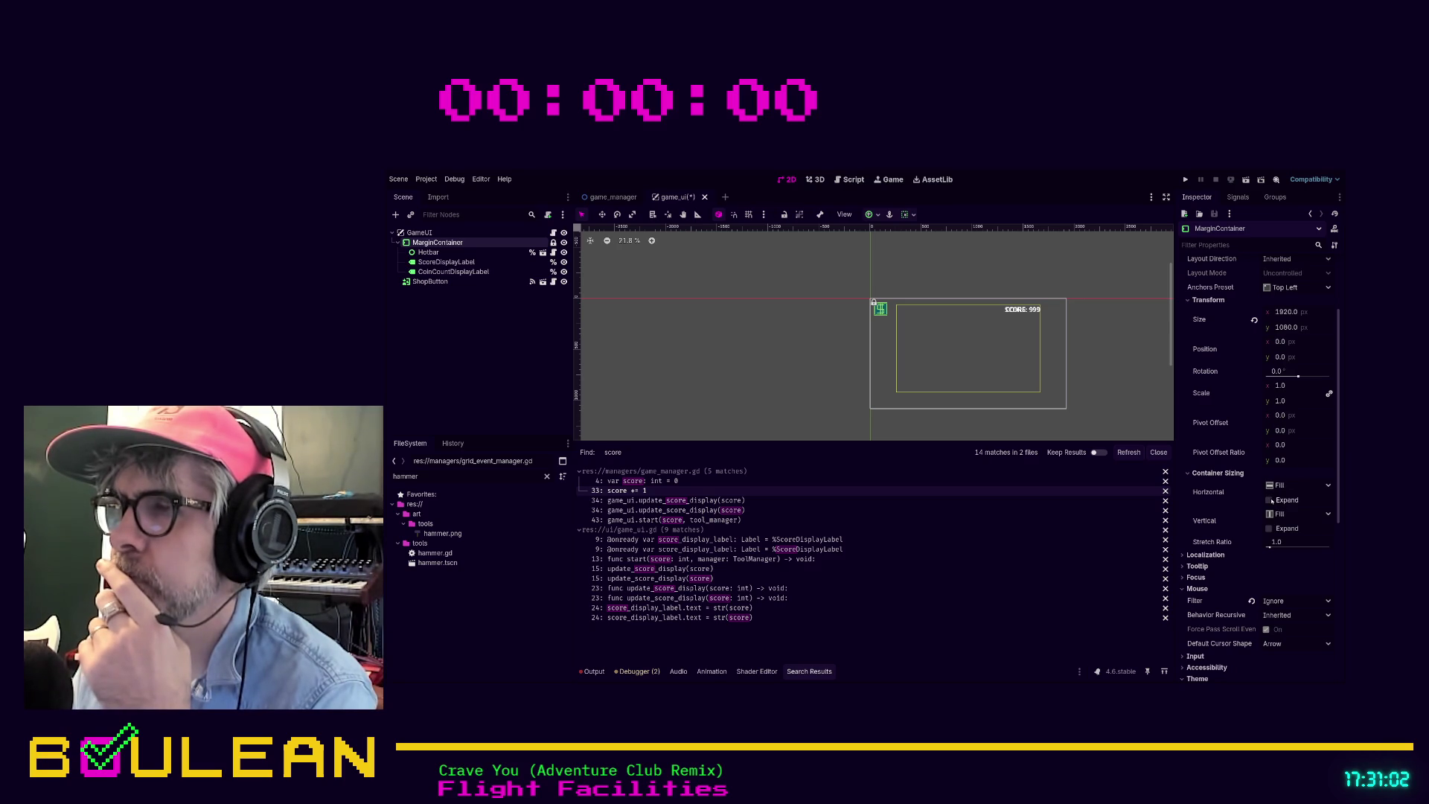
click(1270, 500)
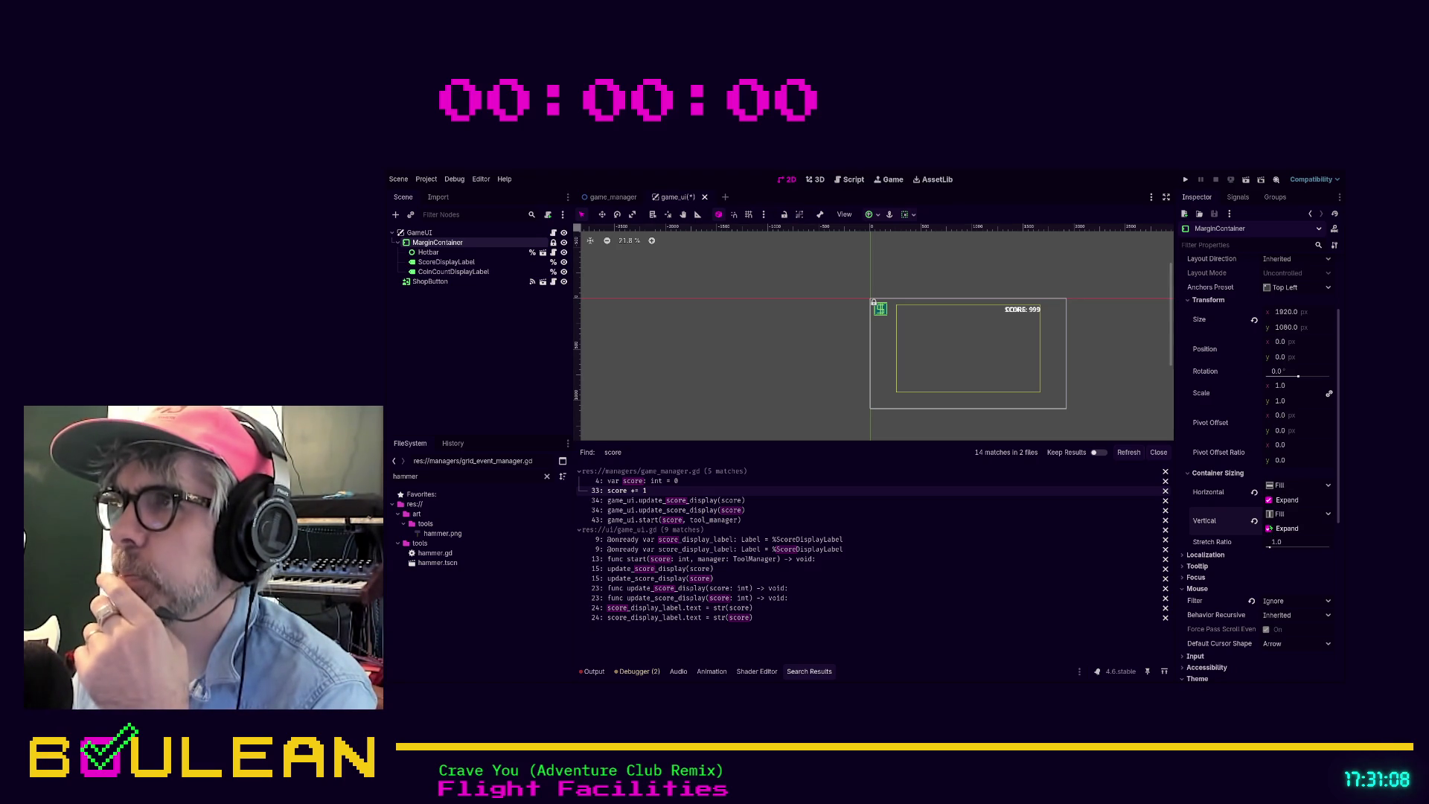
click(1269, 500)
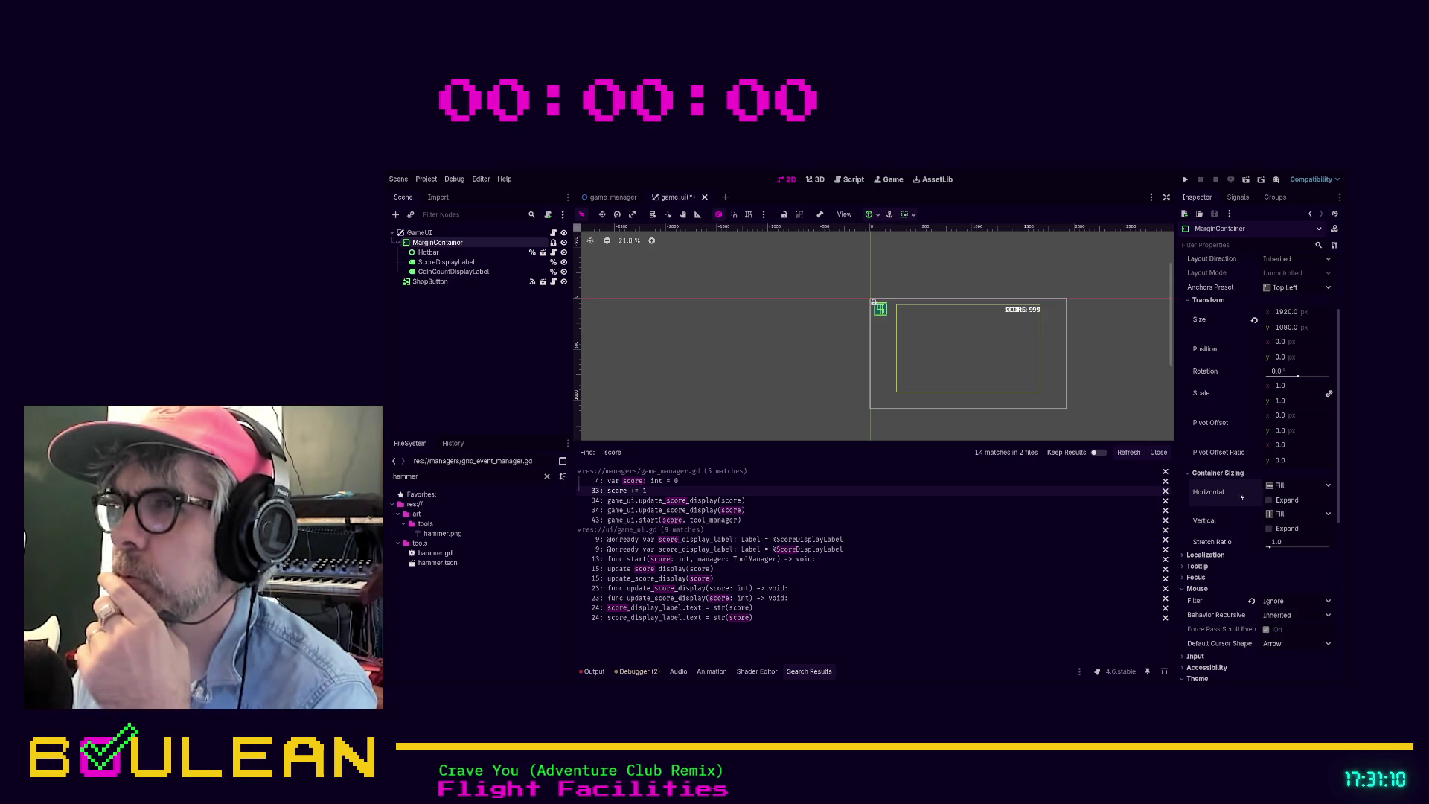
click(452, 264)
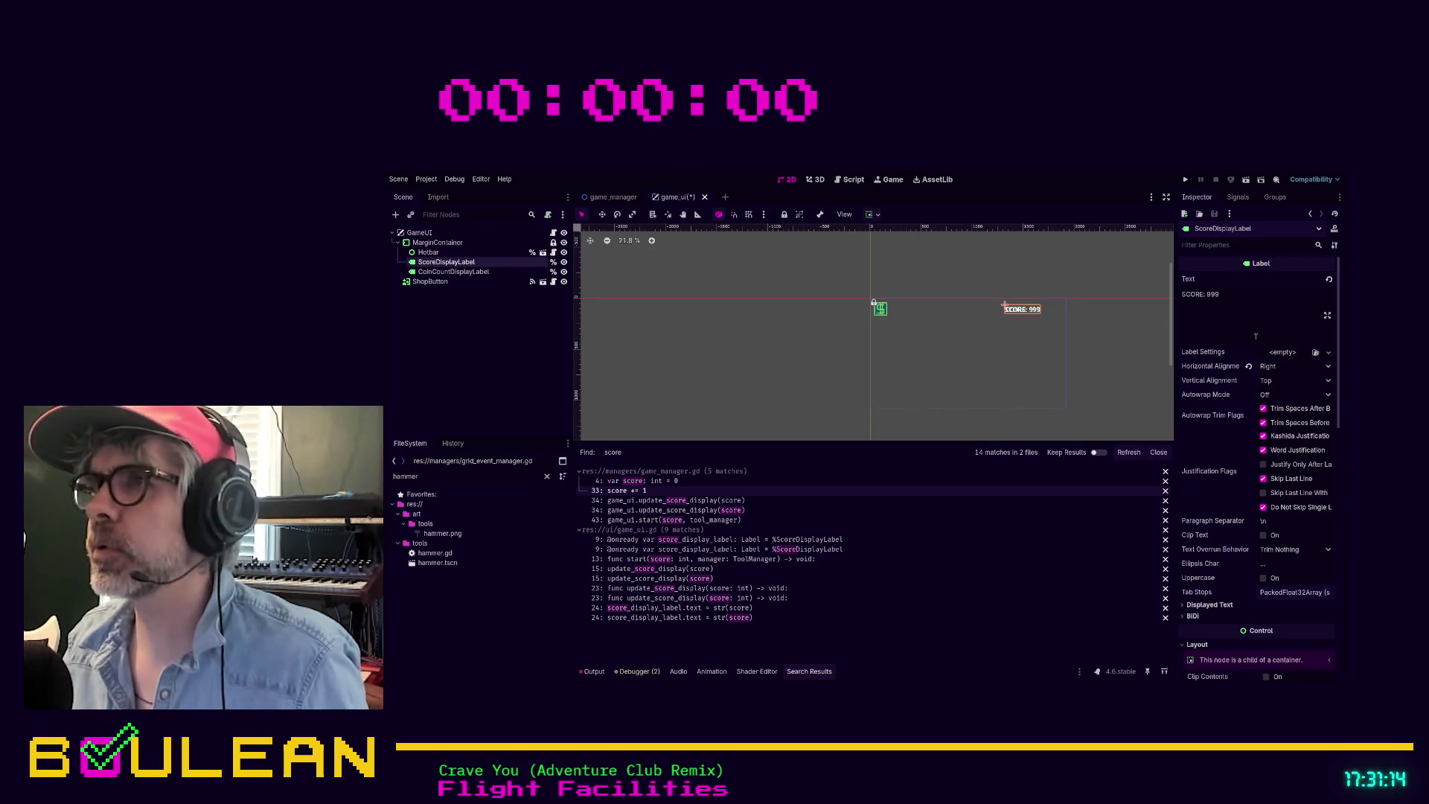
Step: Reparent CoinCountDisplayLabel under GameUI, place it below the score label, and run the game
drag(454, 272, 420, 242)
click(1036, 314)
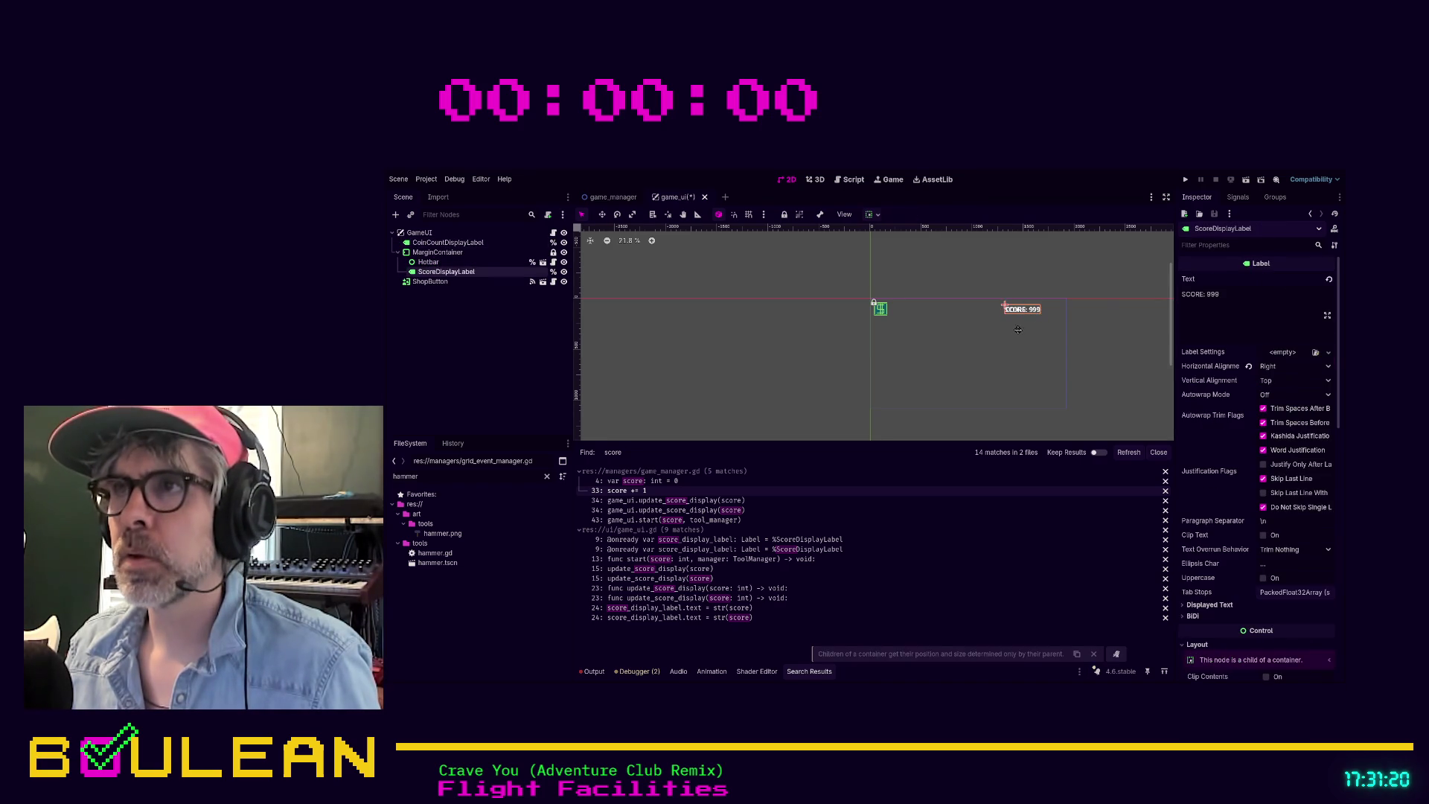
click(1018, 314)
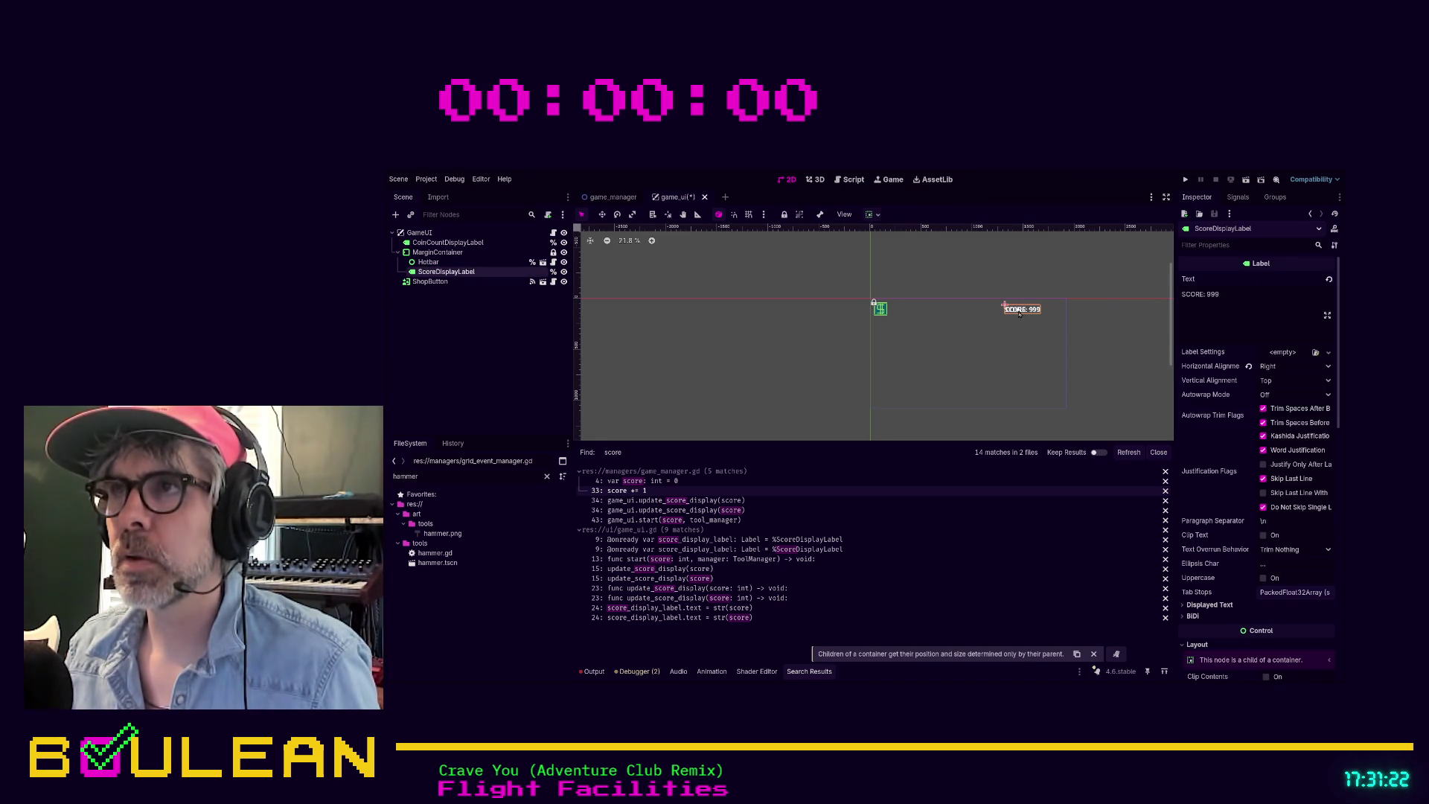
click(450, 243)
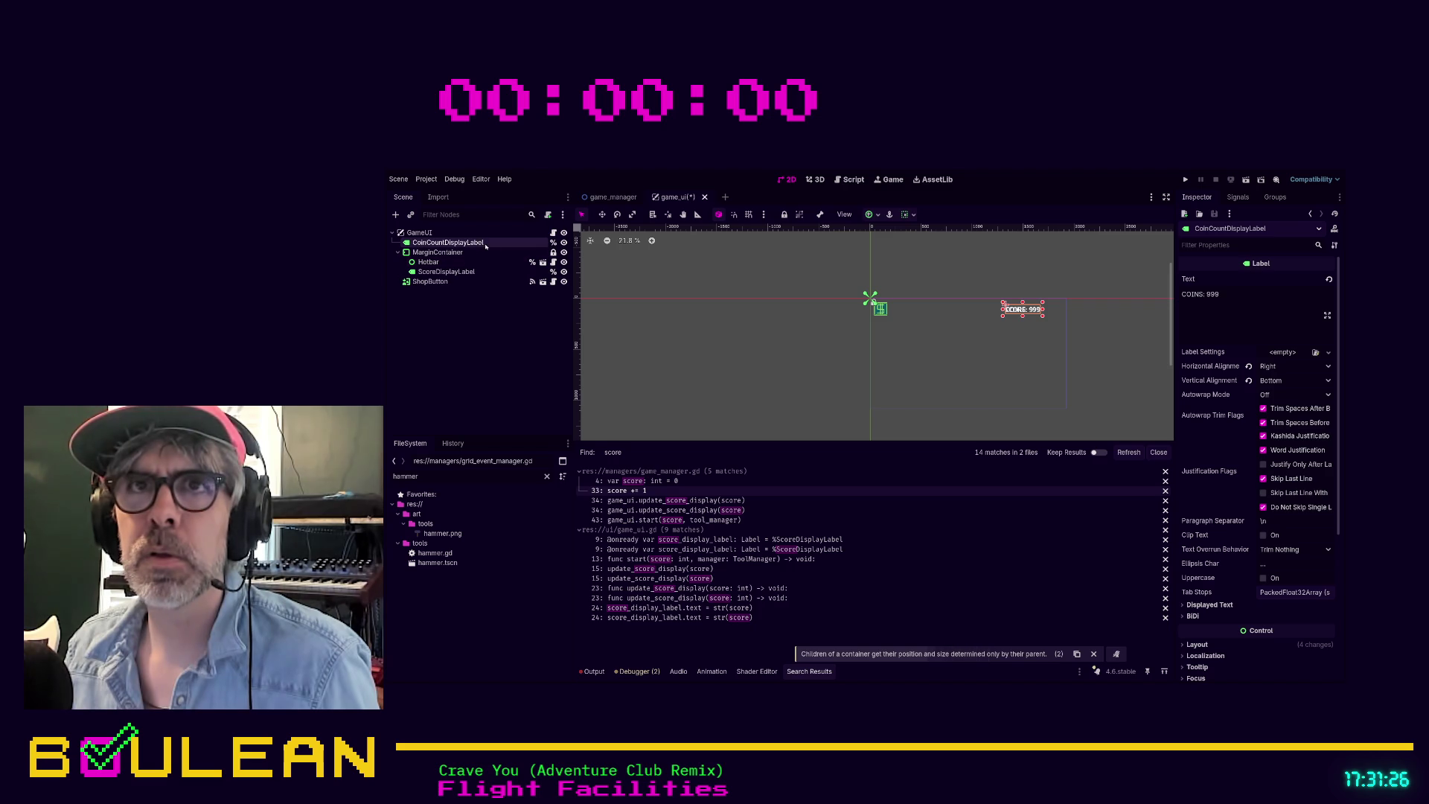
click(480, 267)
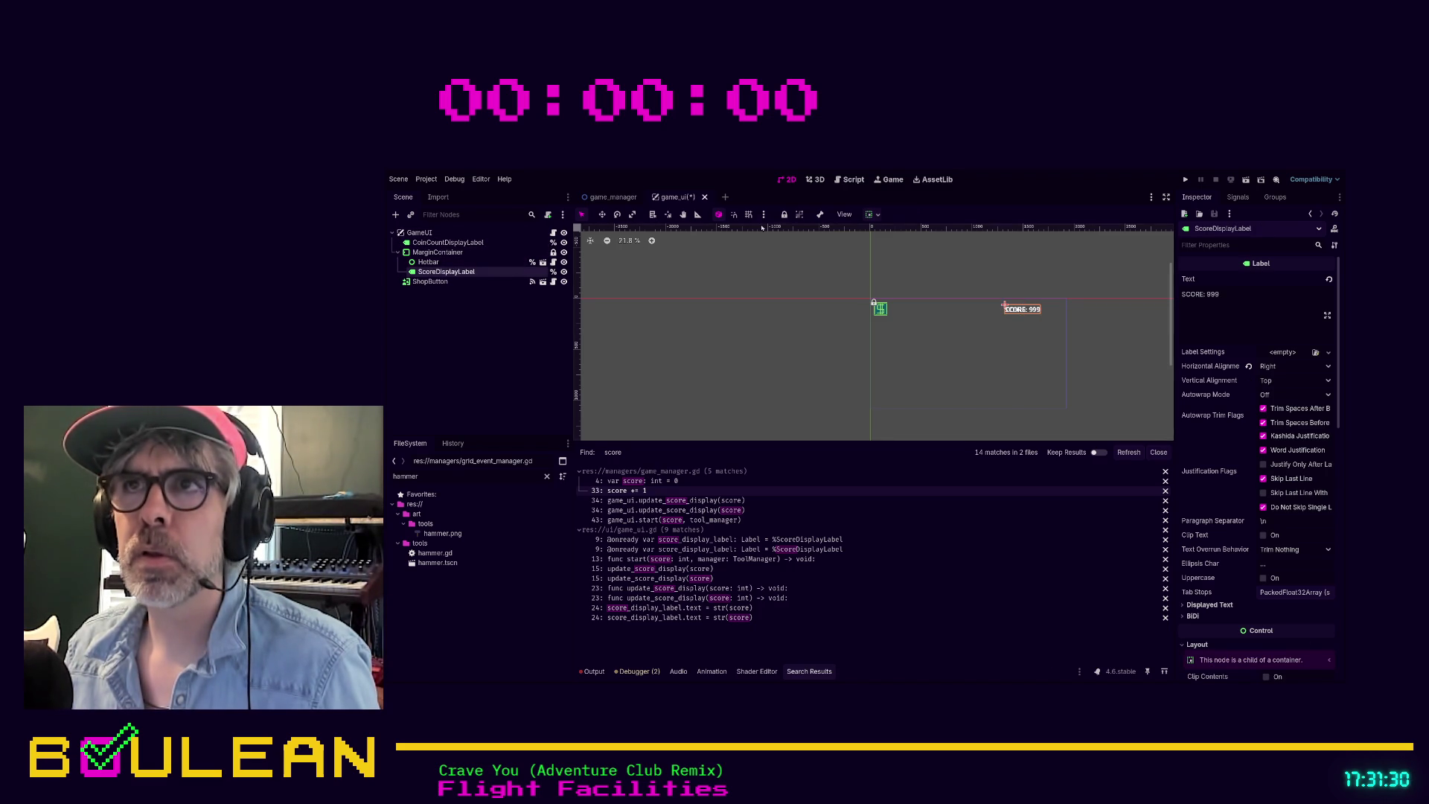
click(509, 241)
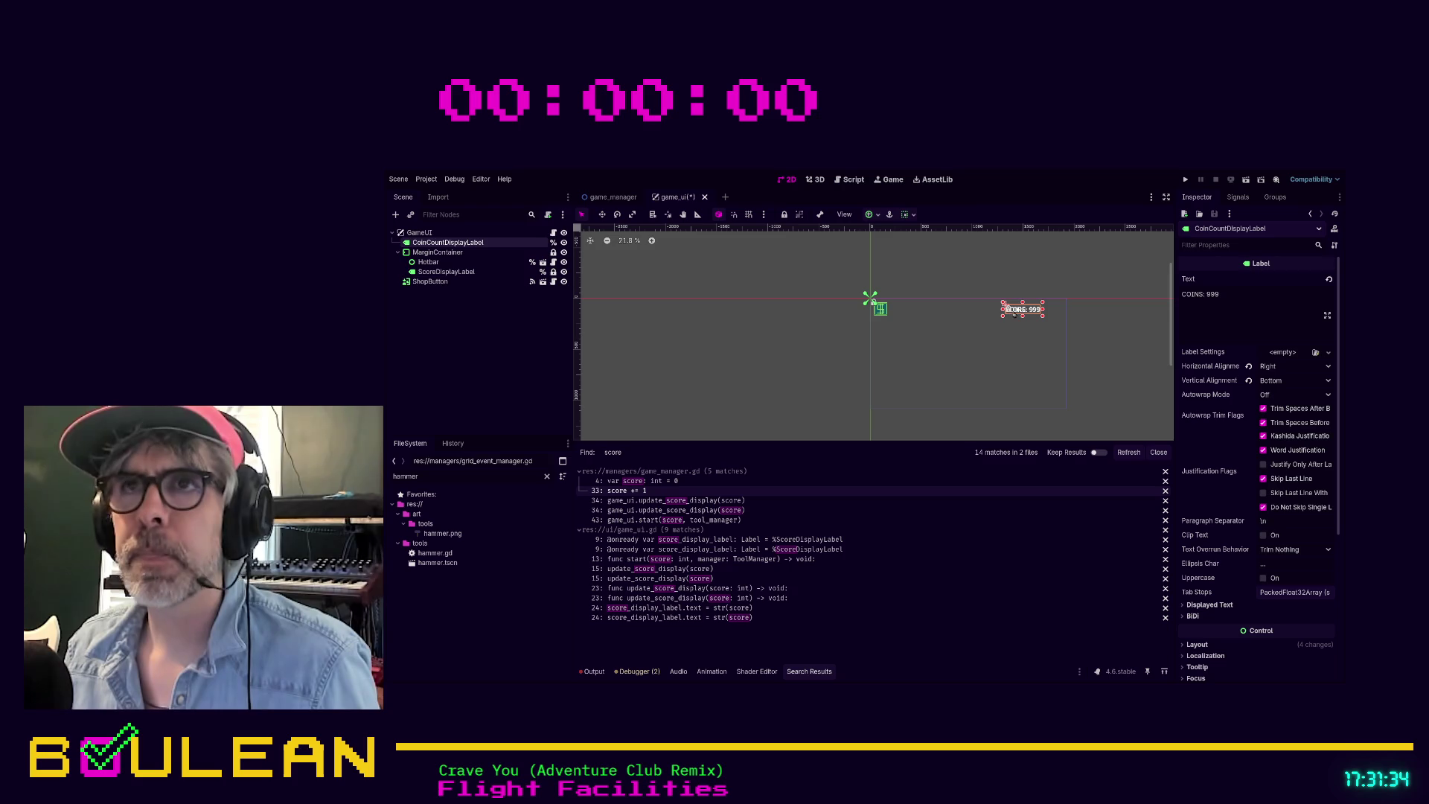
mouse_move(1014, 314)
mouse_down()
mouse_move(917, 364)
mouse_move(893, 398)
mouse_up()
key(F5)
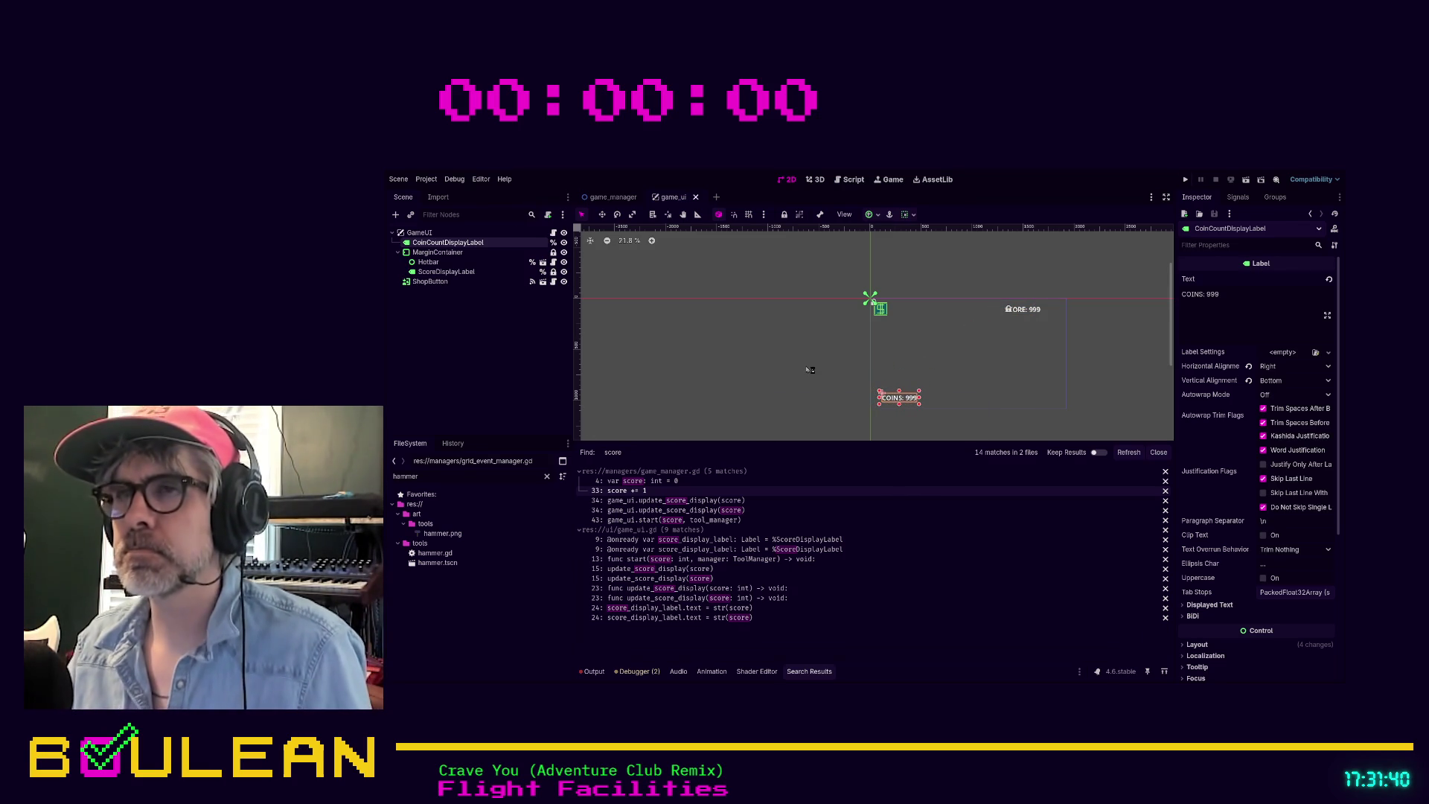
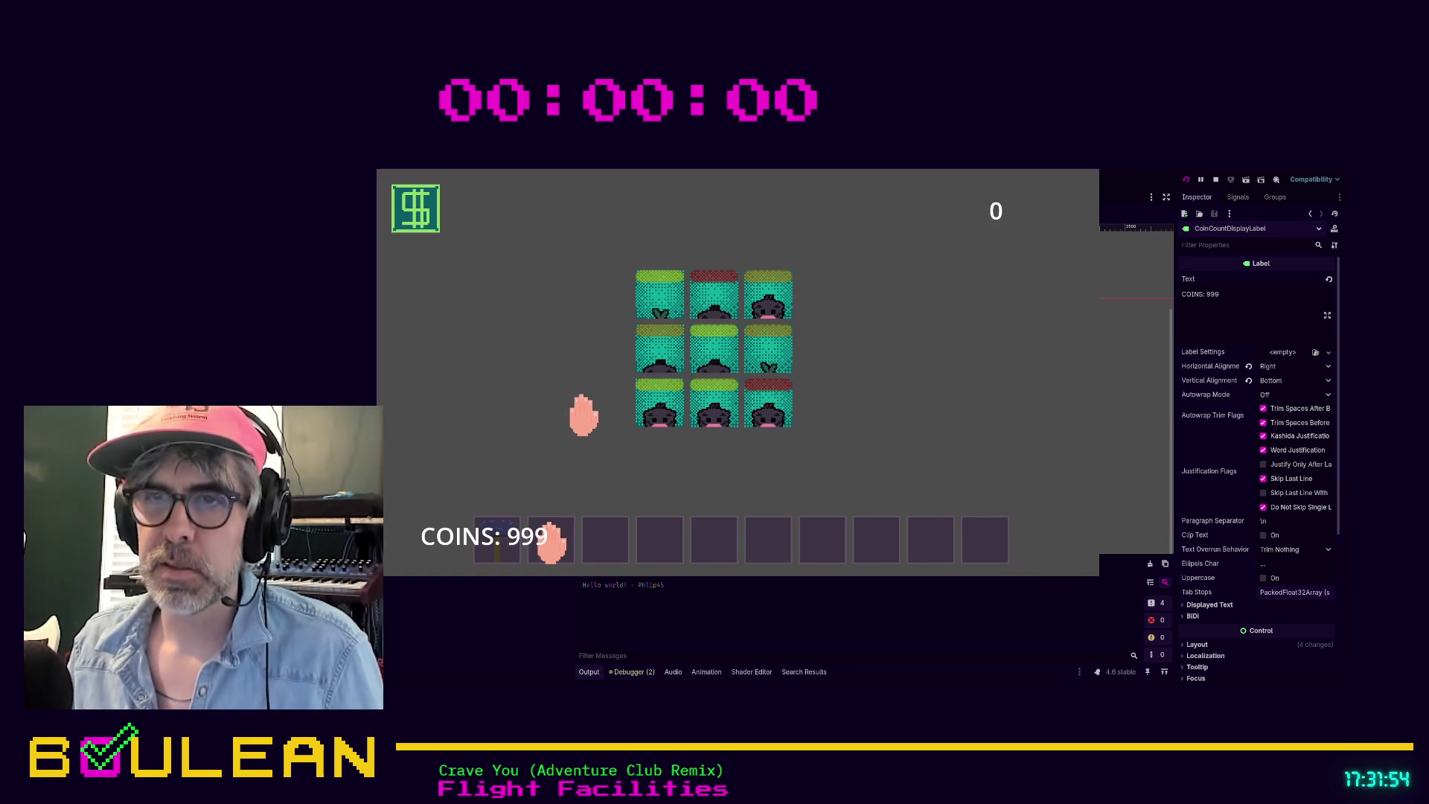
Step: Whack the bottom-left and bottom-middle moles to test scoring, then stop the game
click(655, 413)
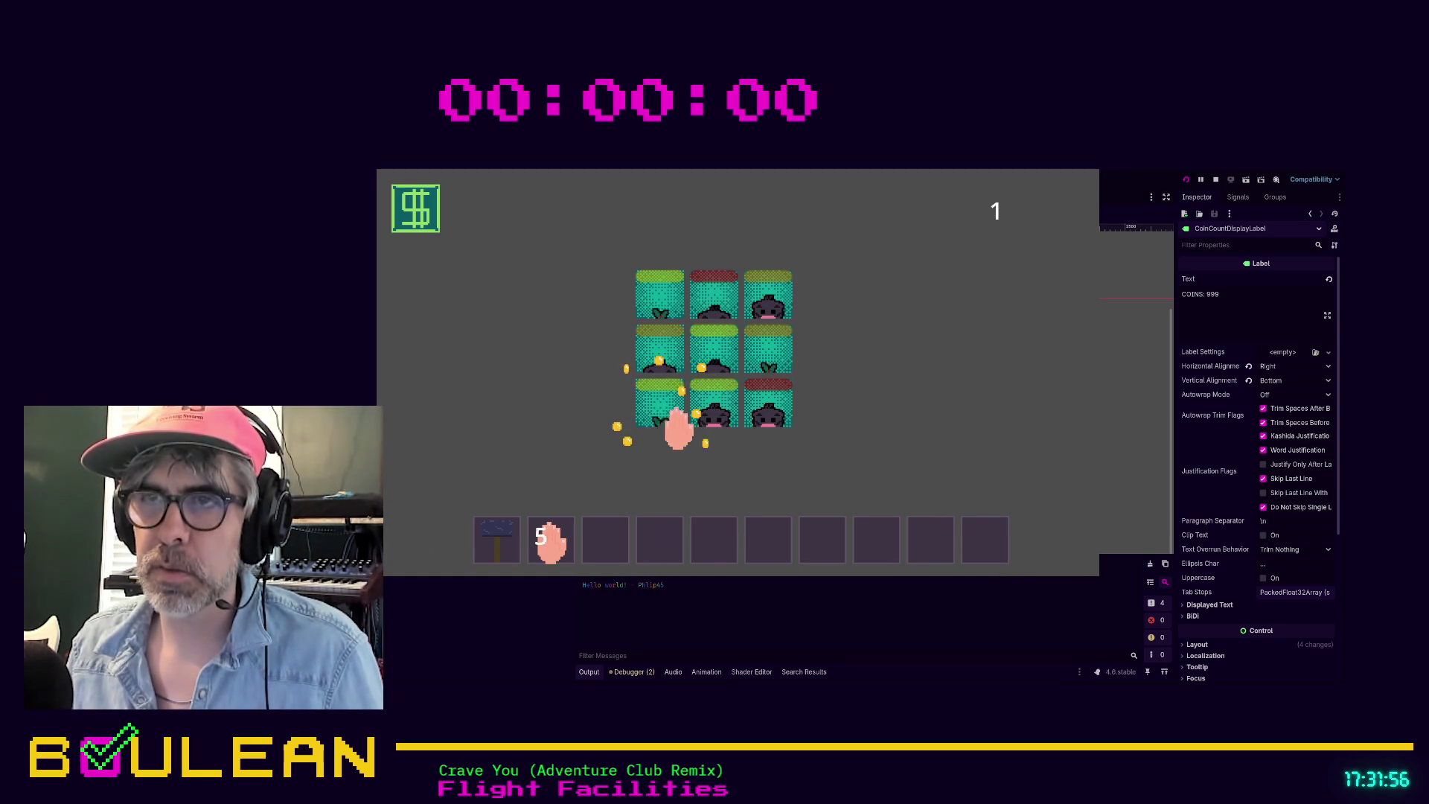
click(715, 406)
key(F8)
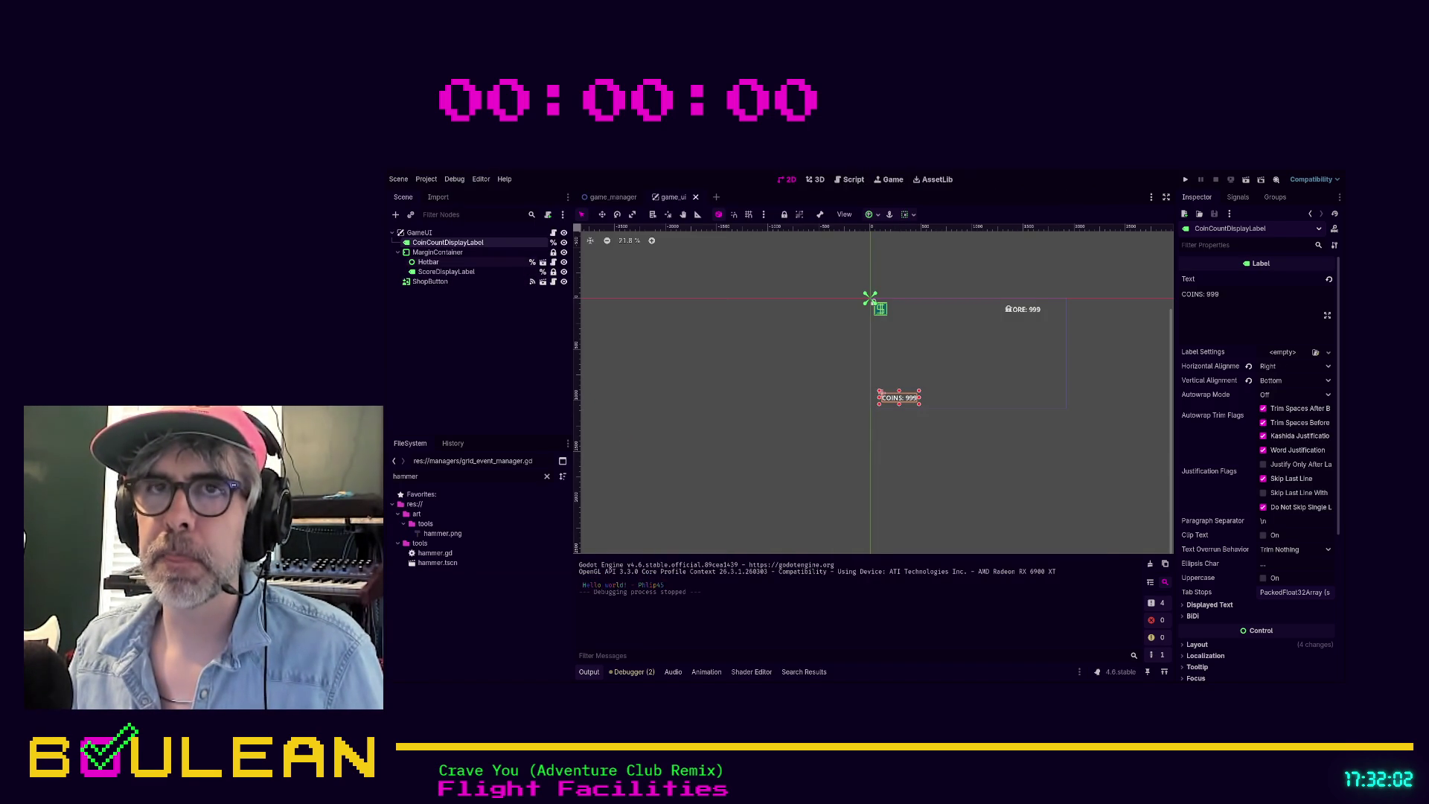
Step: Move the CoinCountDisplayLabel up to the top right beside the score display
click(429, 262)
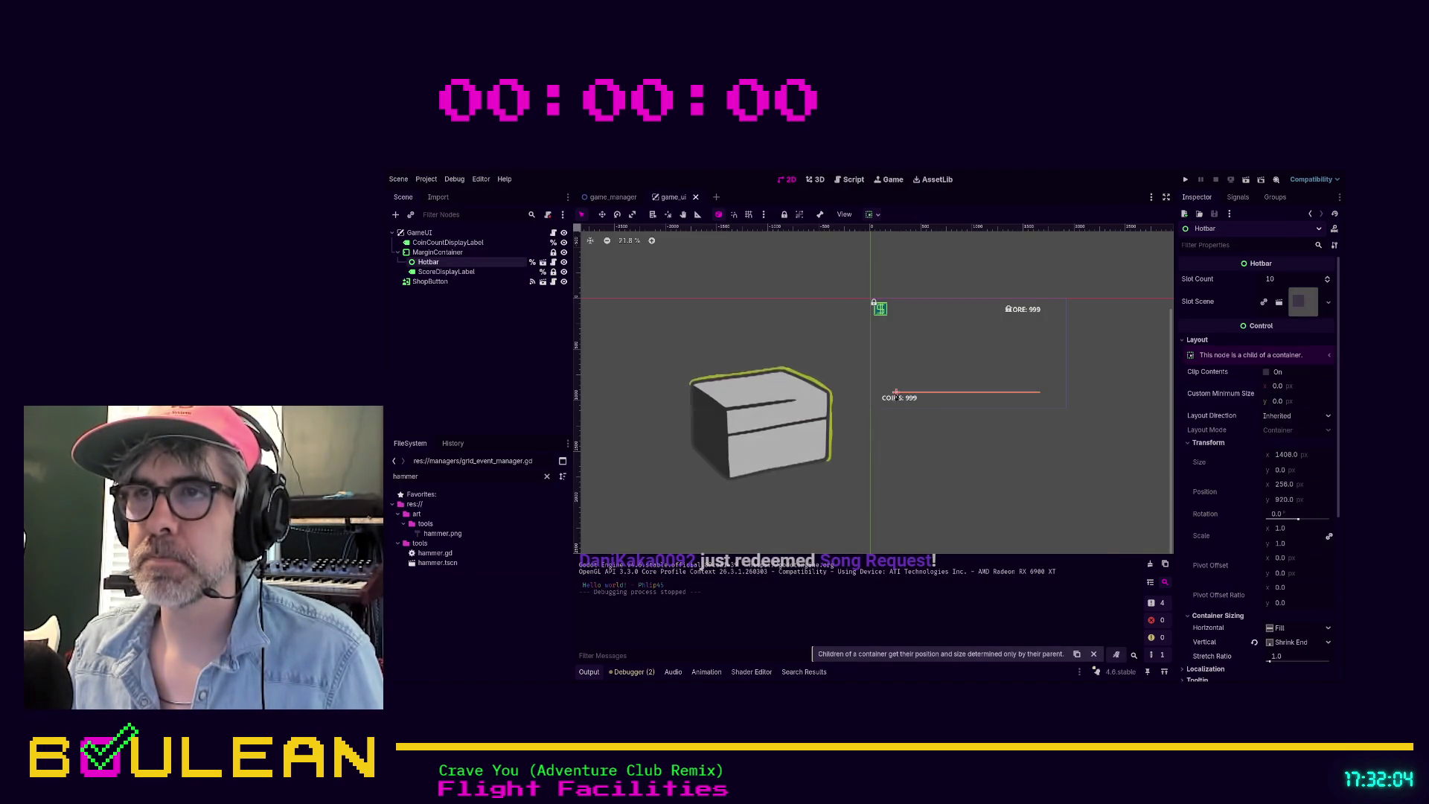
click(899, 398)
mouse_move(894, 400)
mouse_down()
mouse_move(1020, 348)
mouse_move(967, 307)
mouse_up()
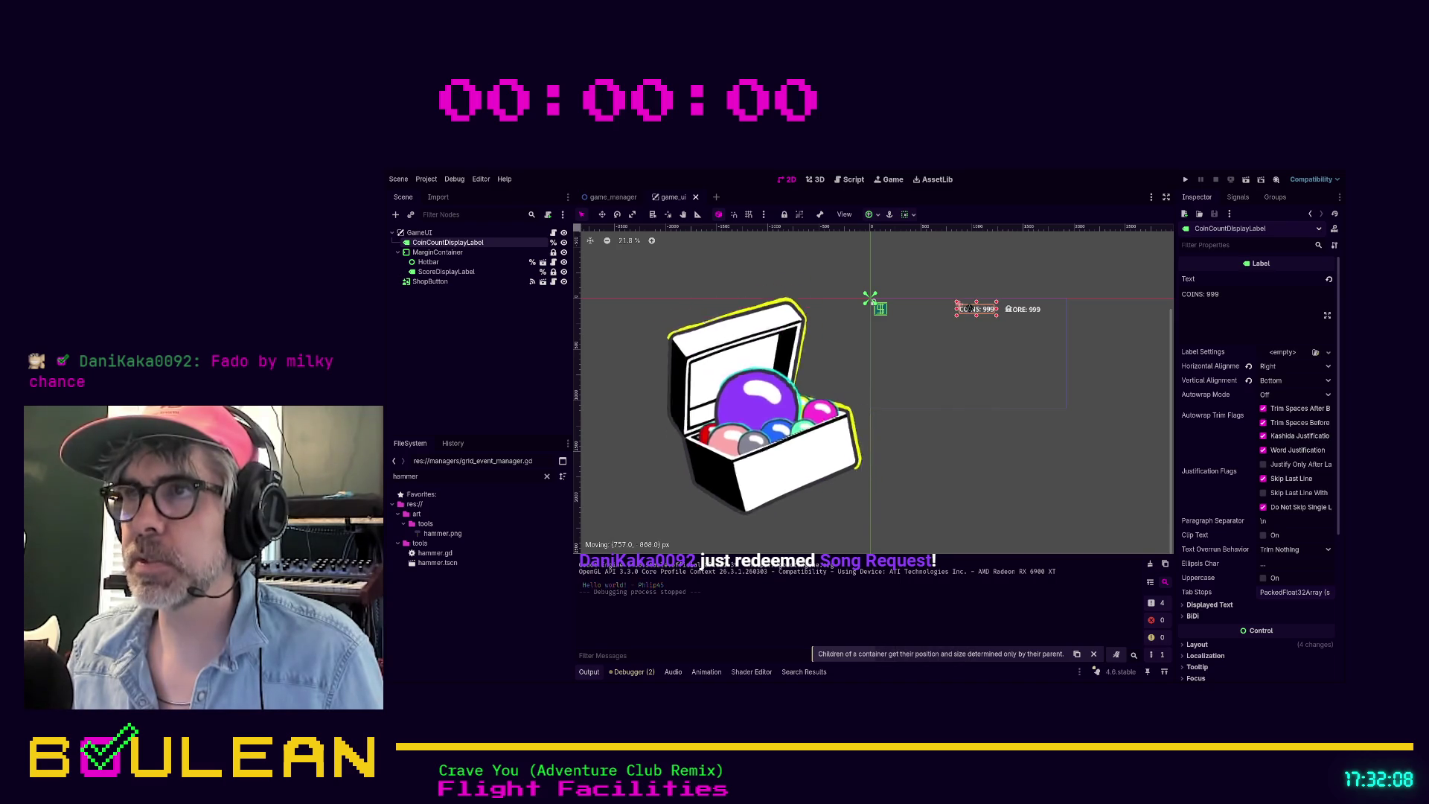
click(1114, 365)
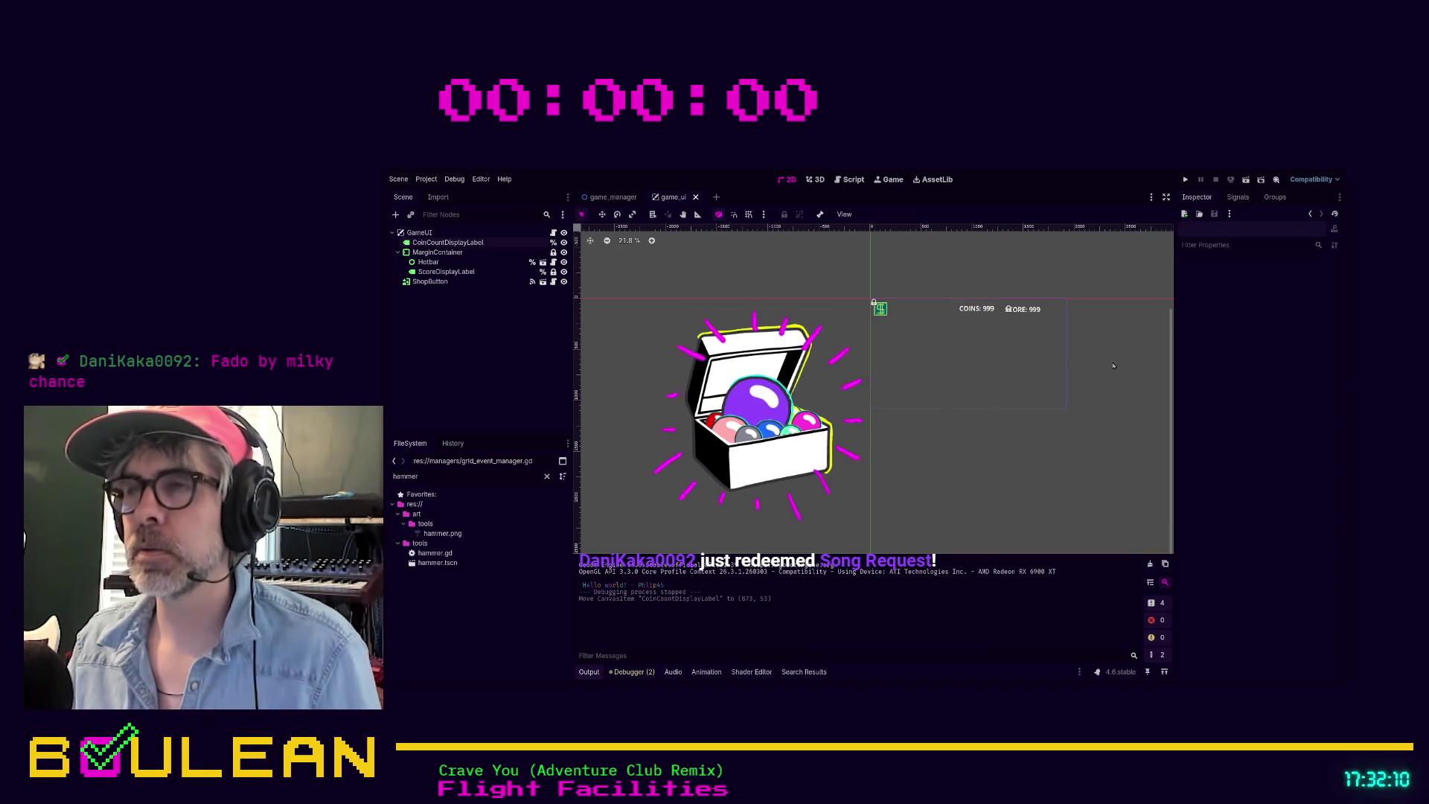
Step: Playtest the new layout by whacking two moles, stop the game, and return to scripts
key(F5)
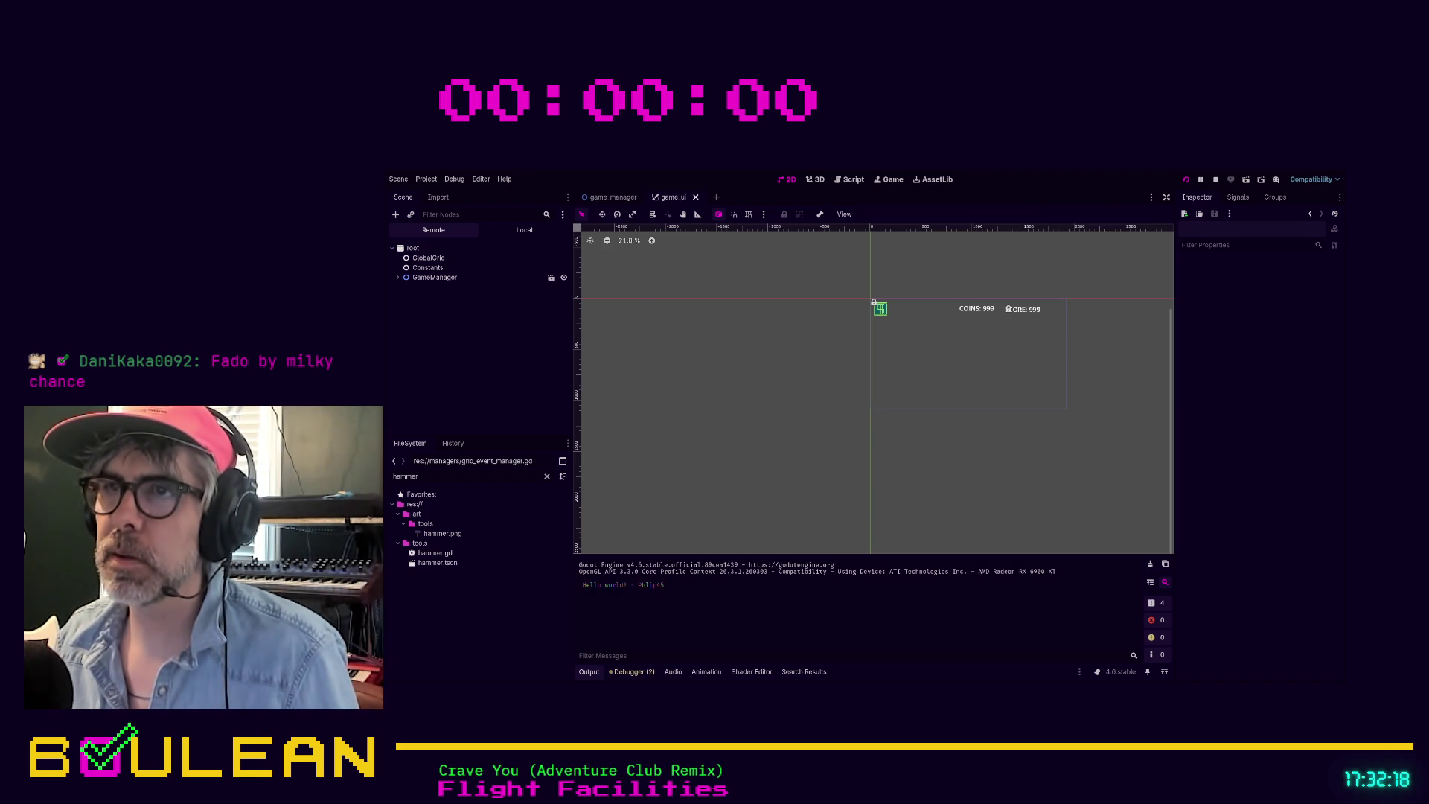
key(alt+Tab)
click(752, 350)
click(689, 335)
key(F8)
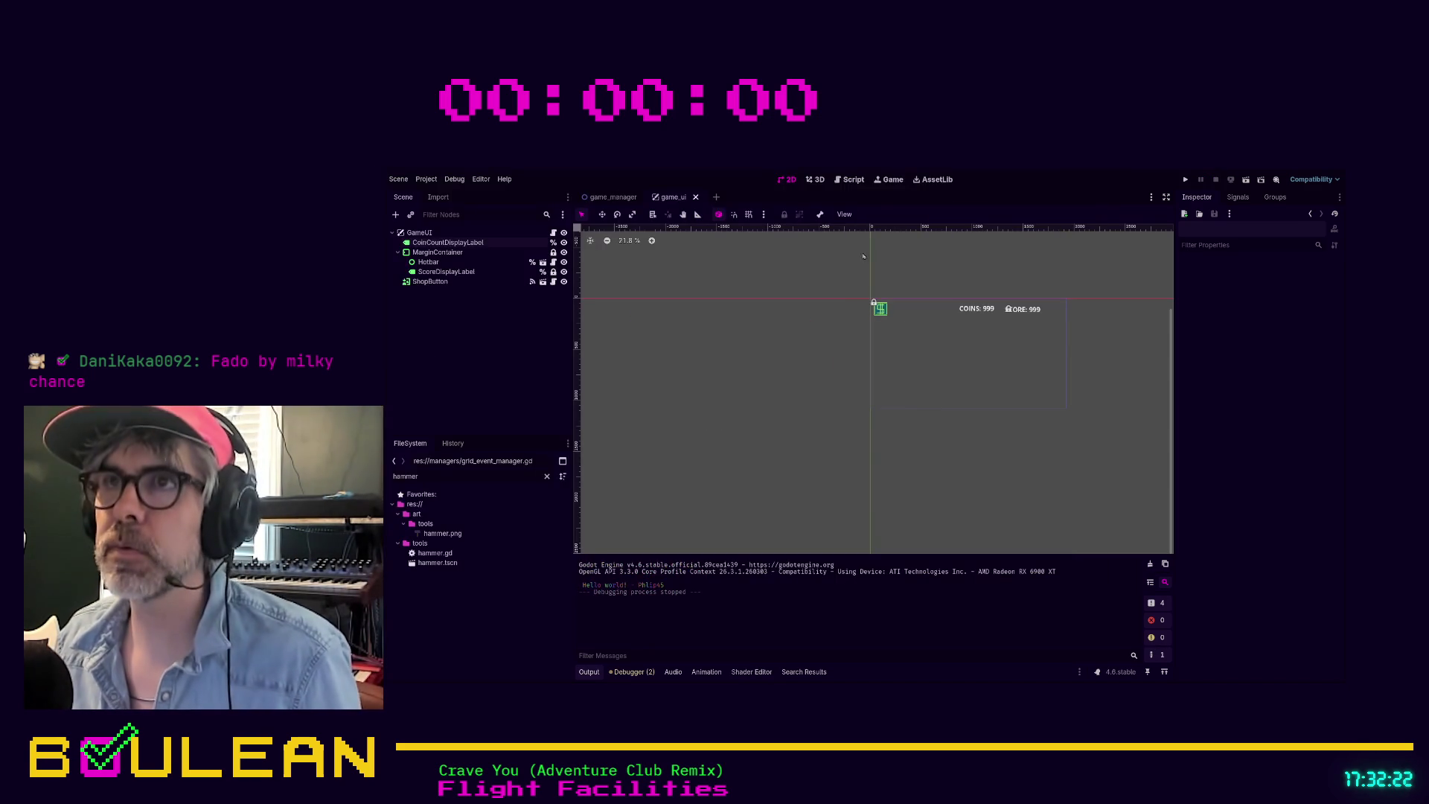
click(848, 180)
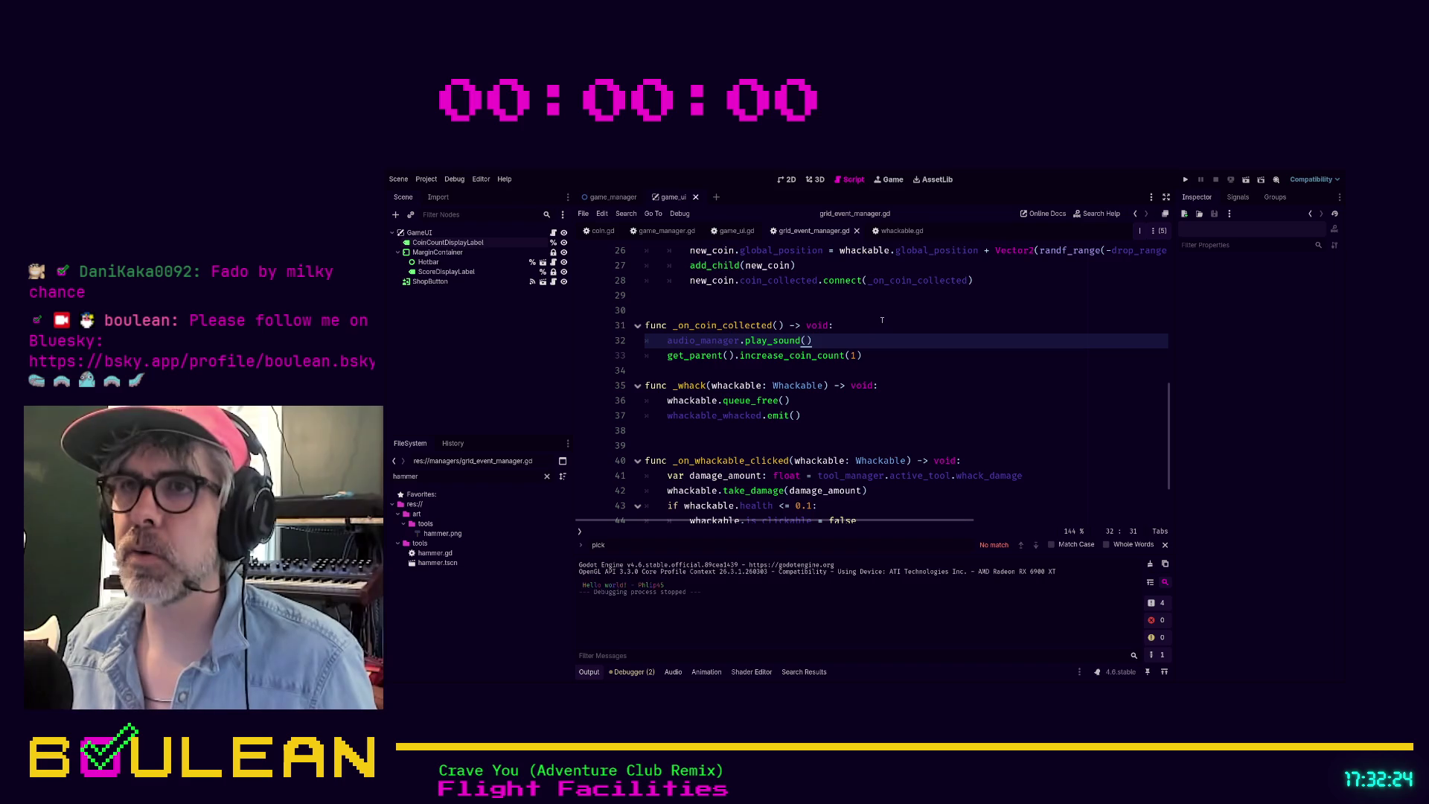
Step: In game_ui.gd line 22, change the label text to "COINS: " + str(count)
click(861, 364)
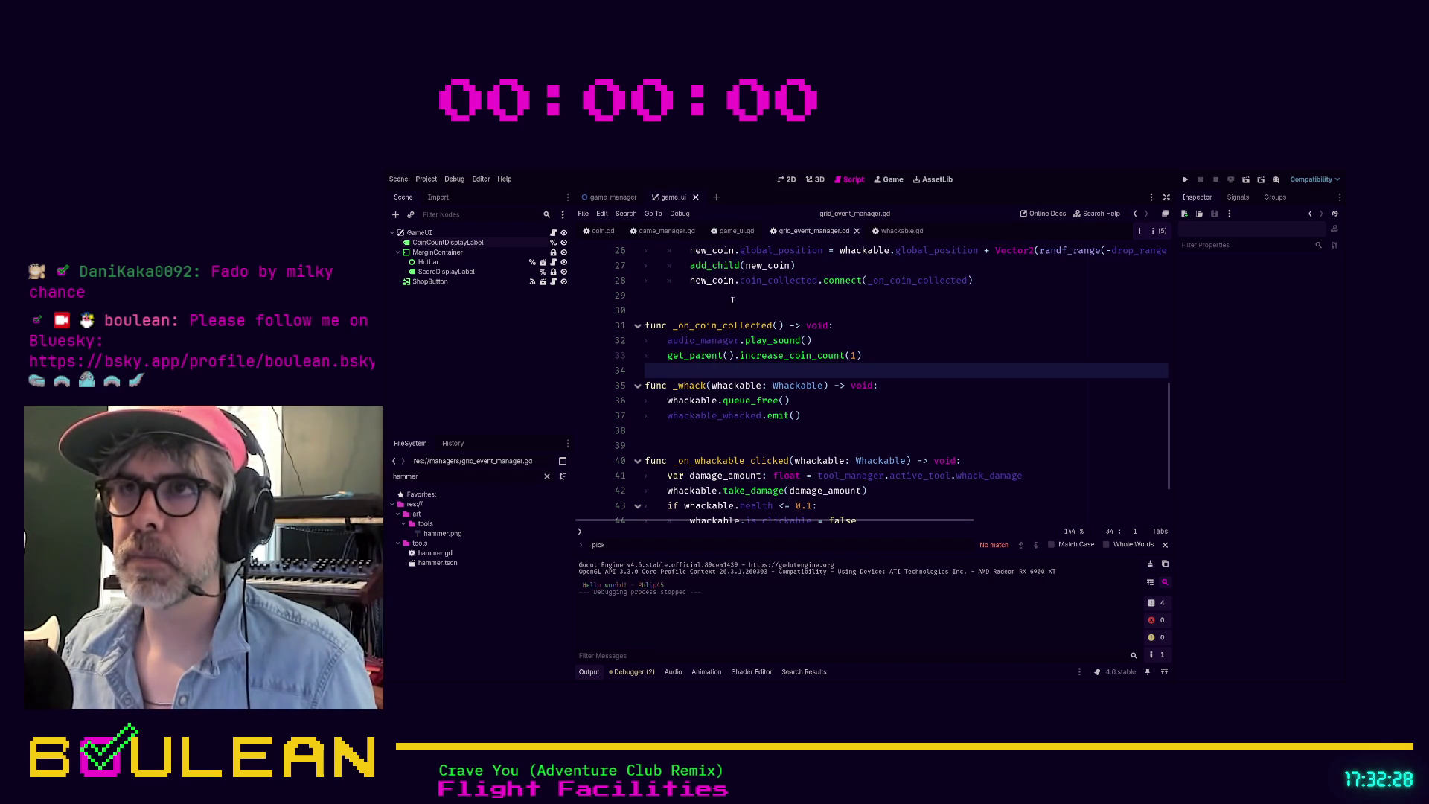
click(737, 231)
click(914, 327)
scroll(914, 339, down, 1)
scroll(913, 339, down, 3)
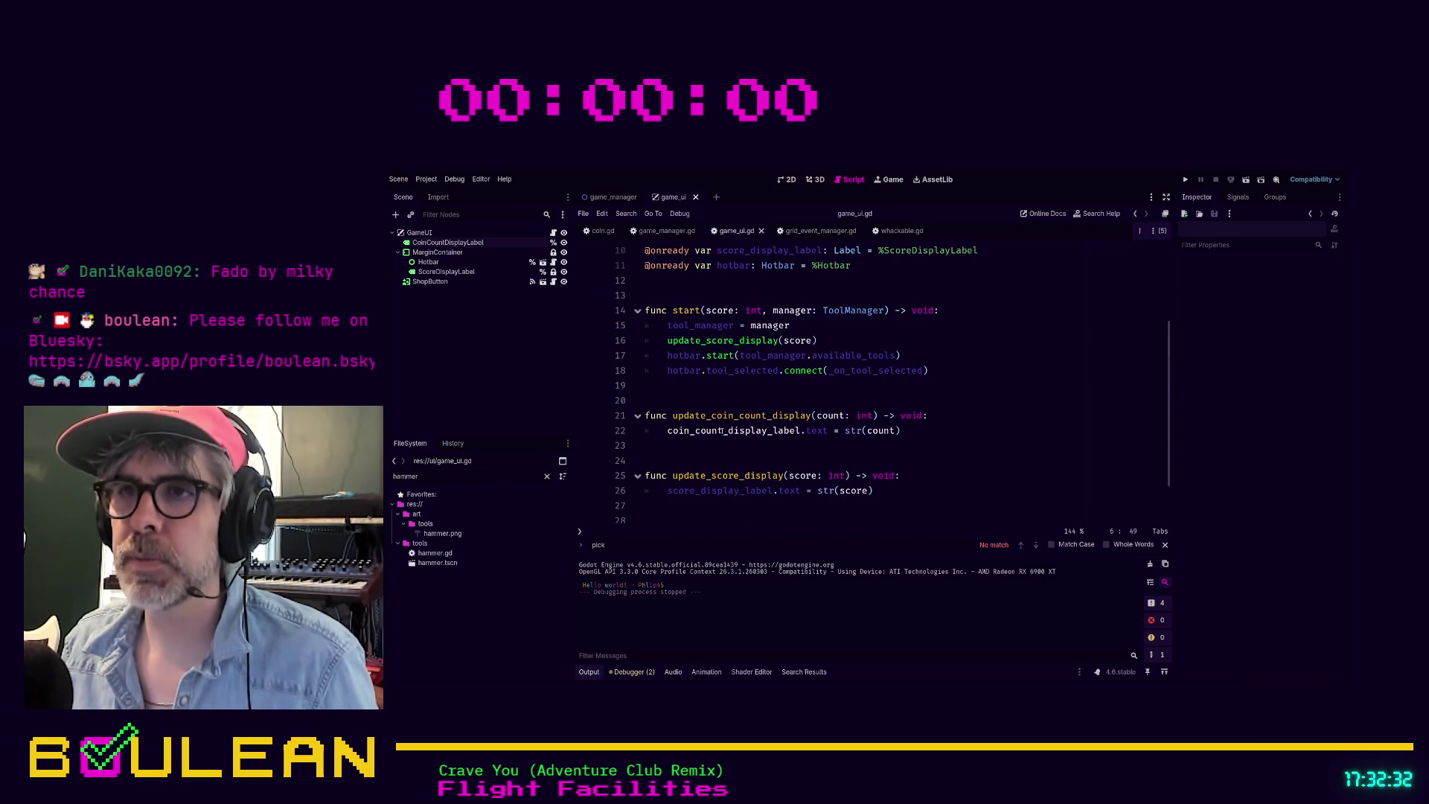
click(857, 430)
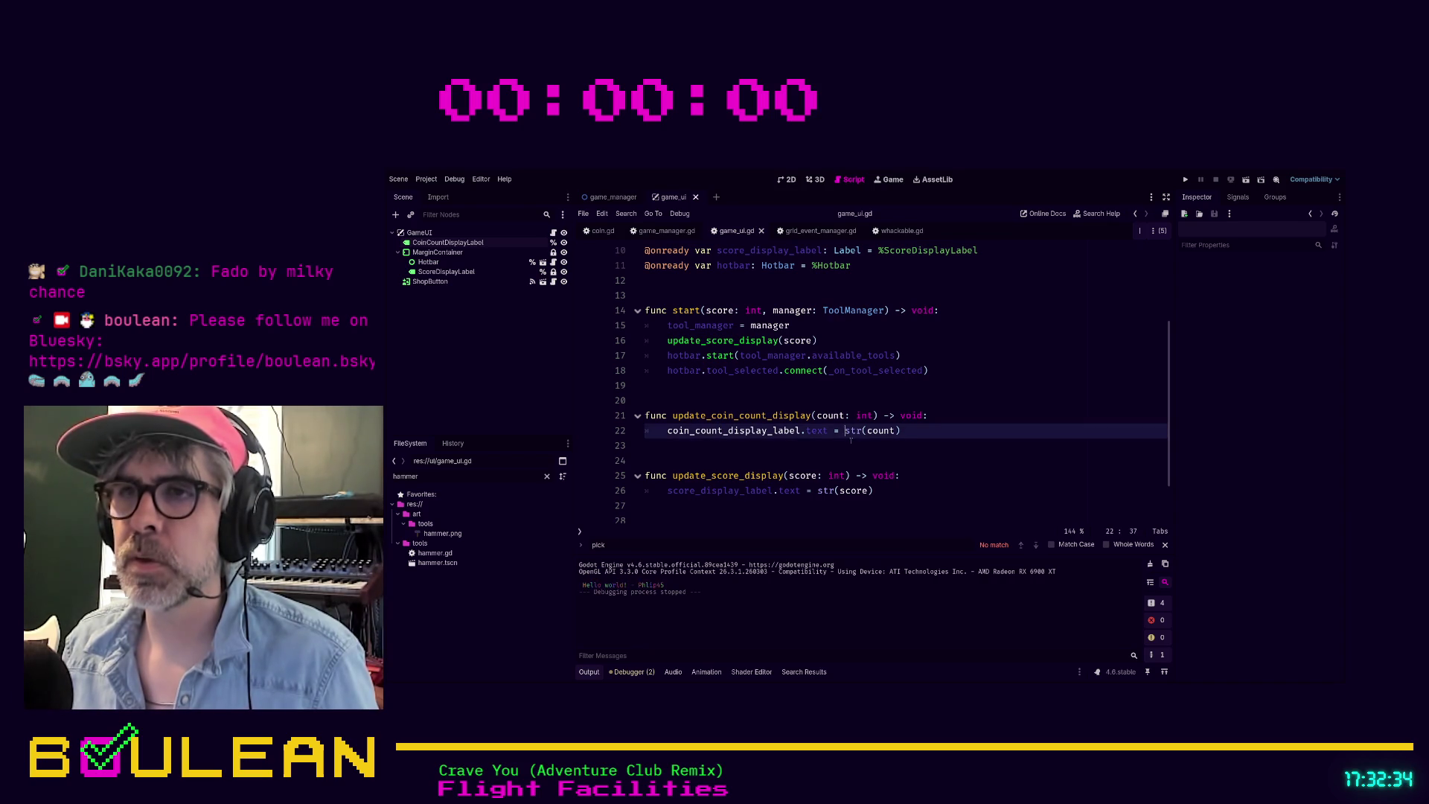
text("COIN)
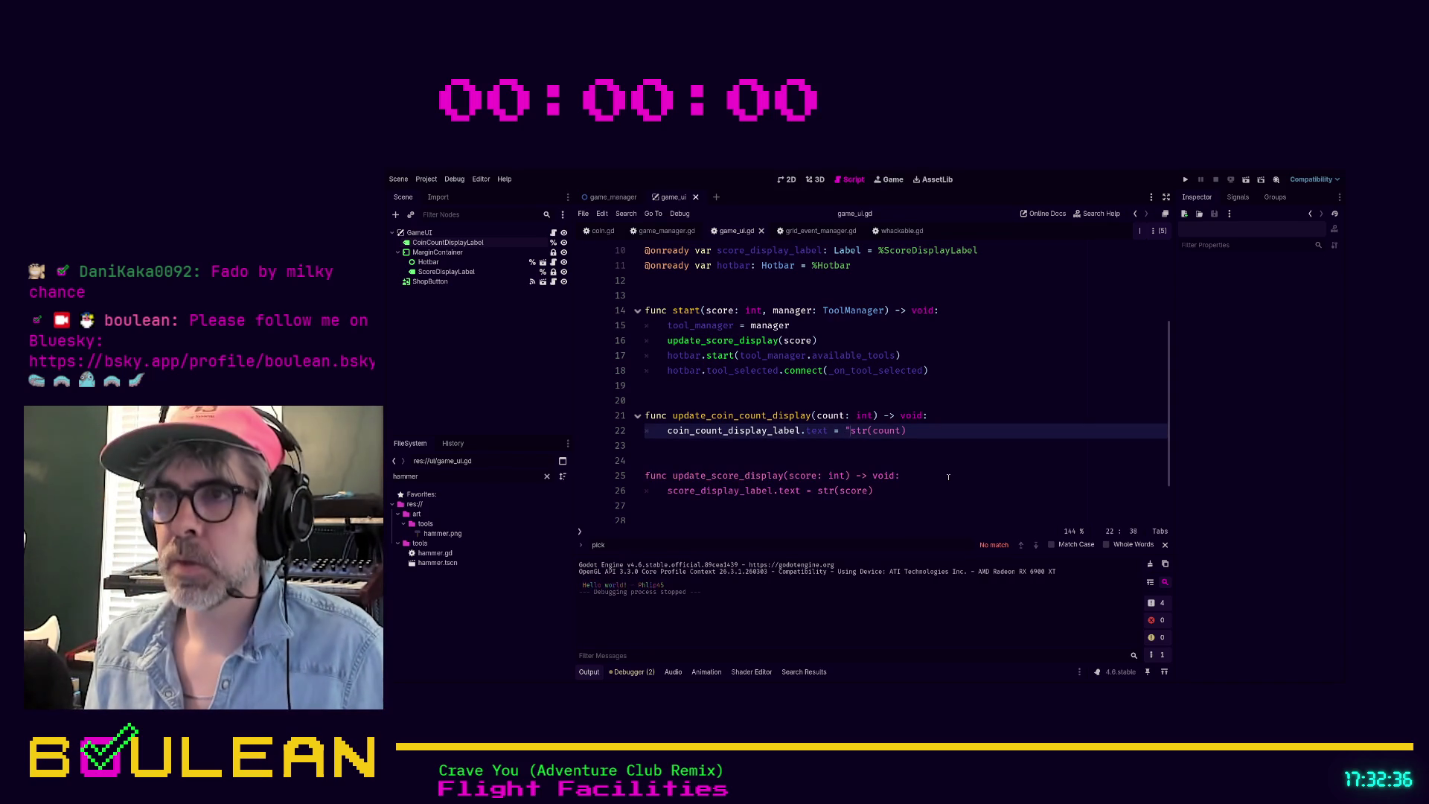
text(S: )
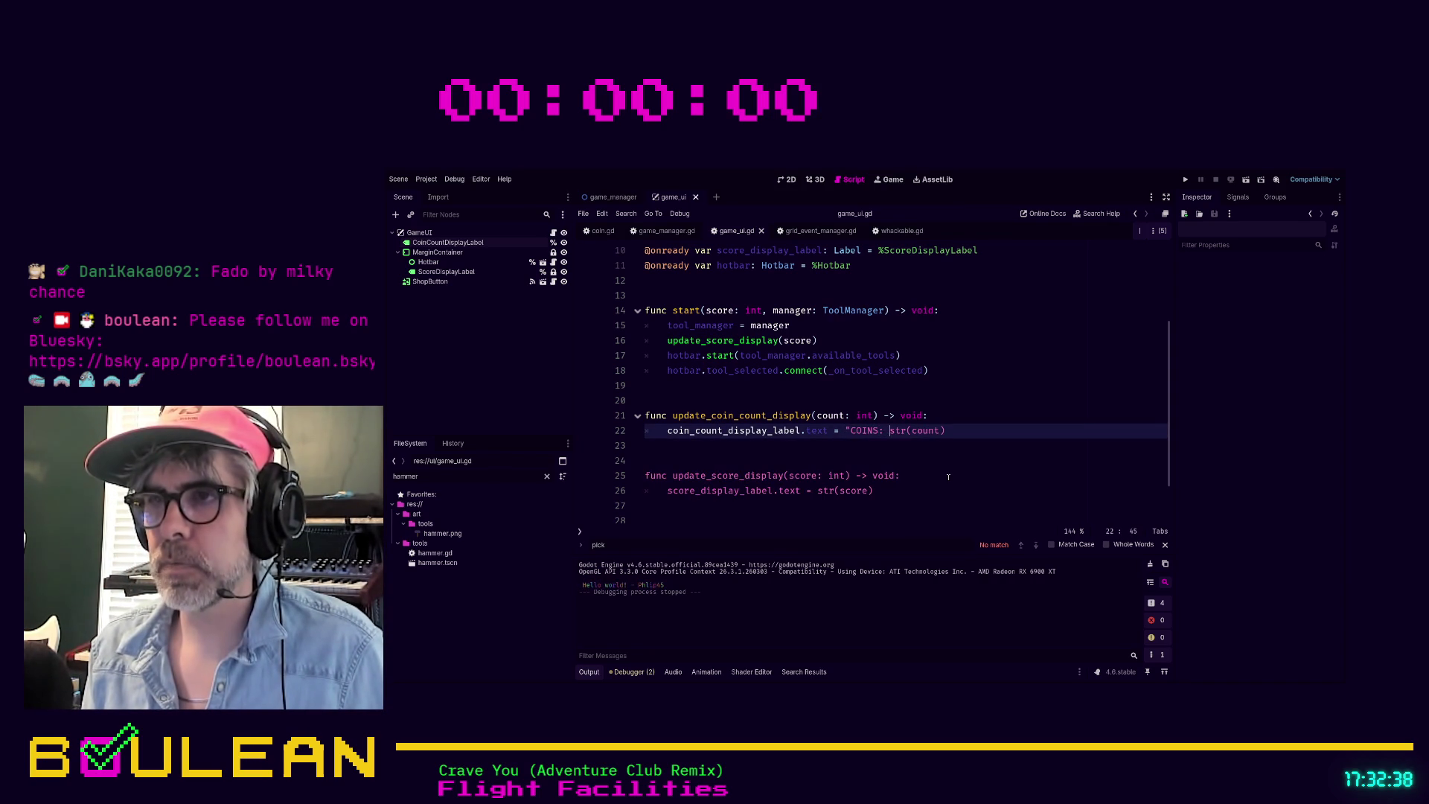
text(" +)
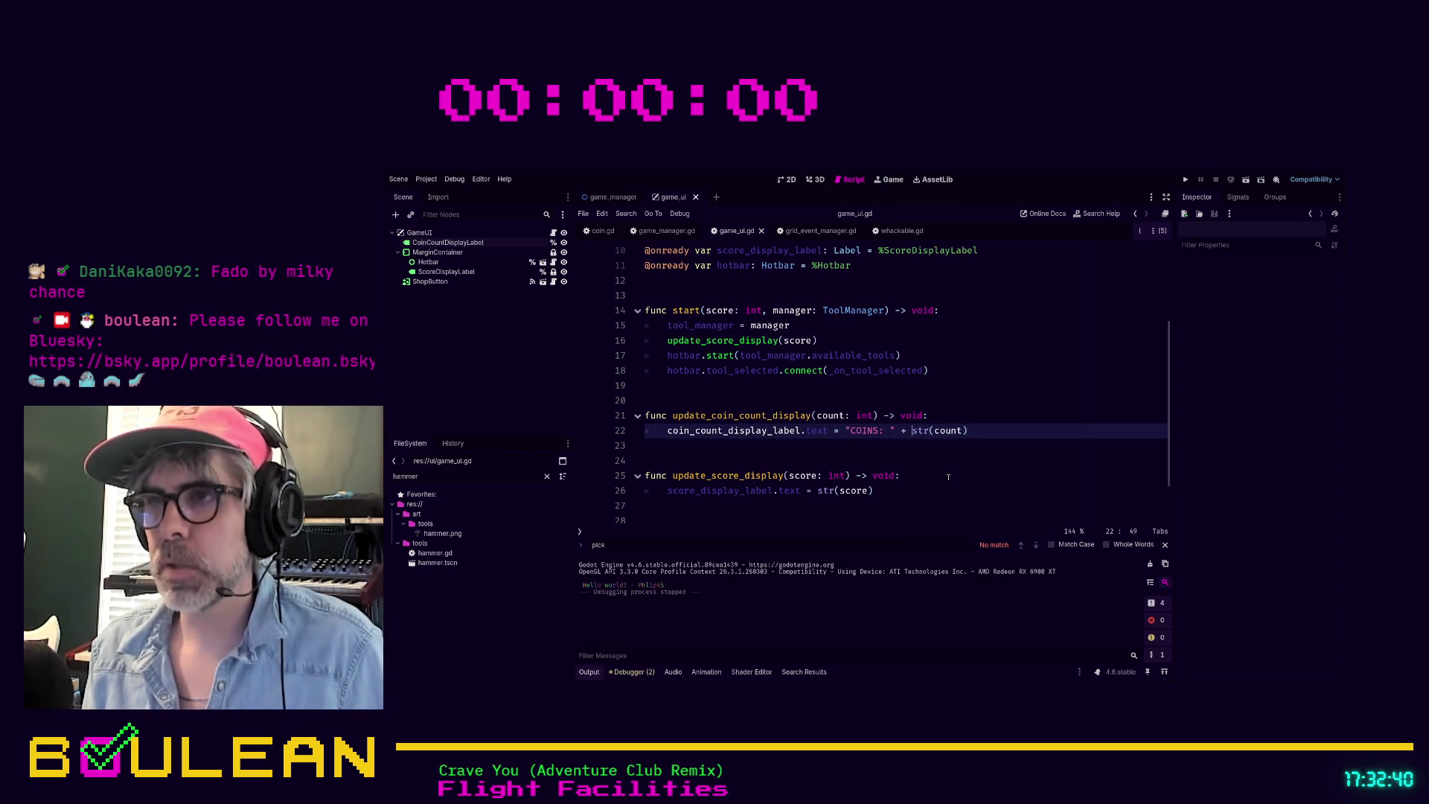
click(944, 462)
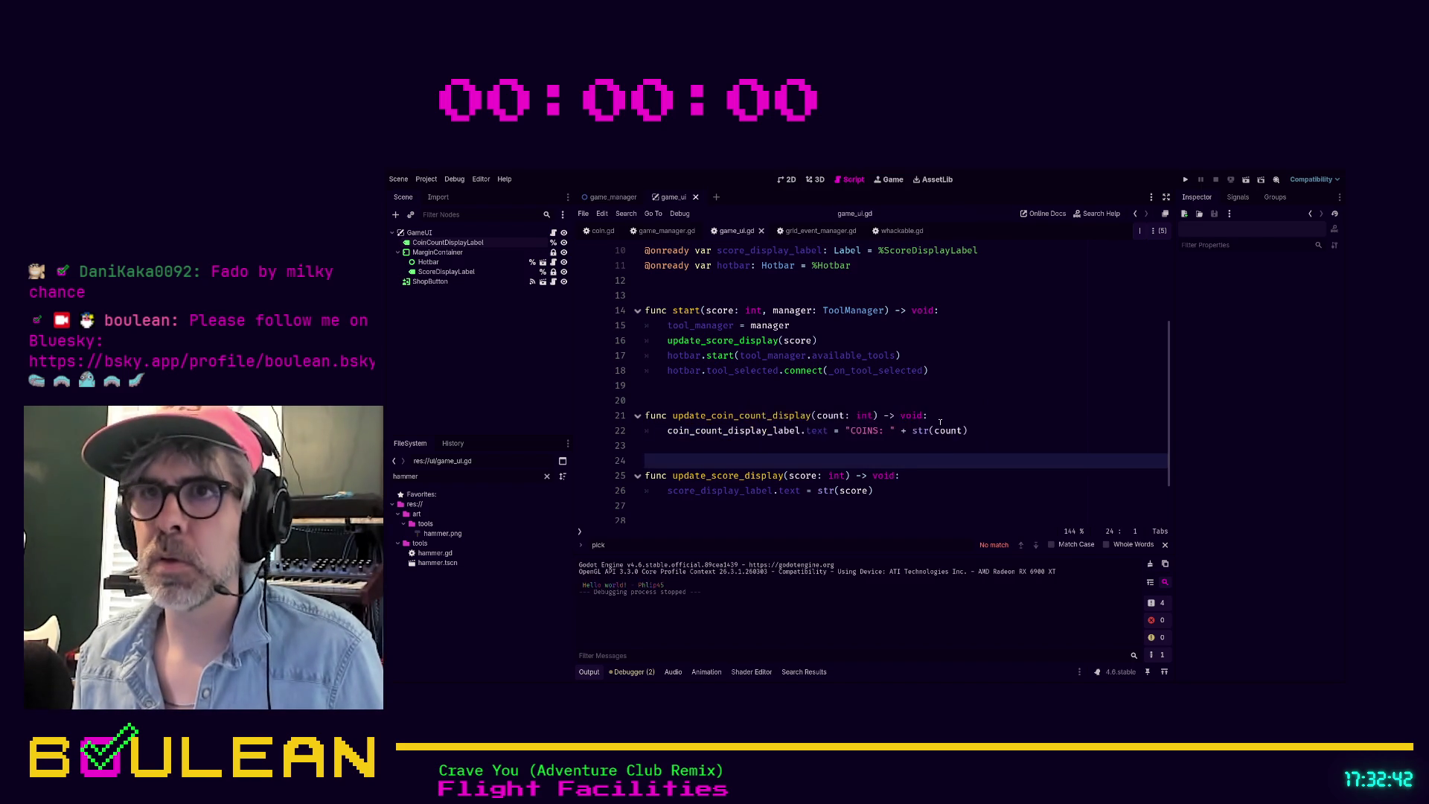
scroll(941, 422, up, 1)
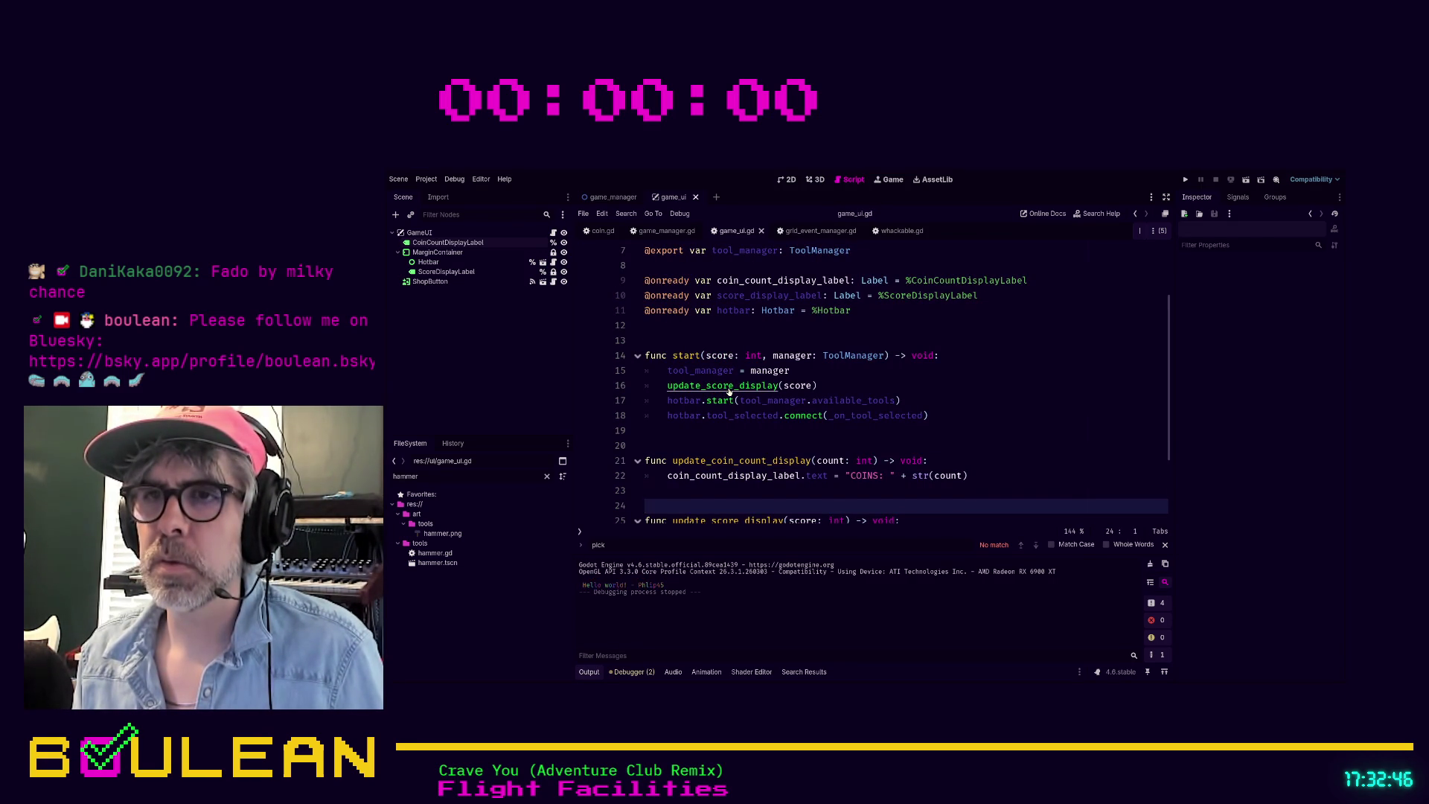
scroll(836, 388, down, 1)
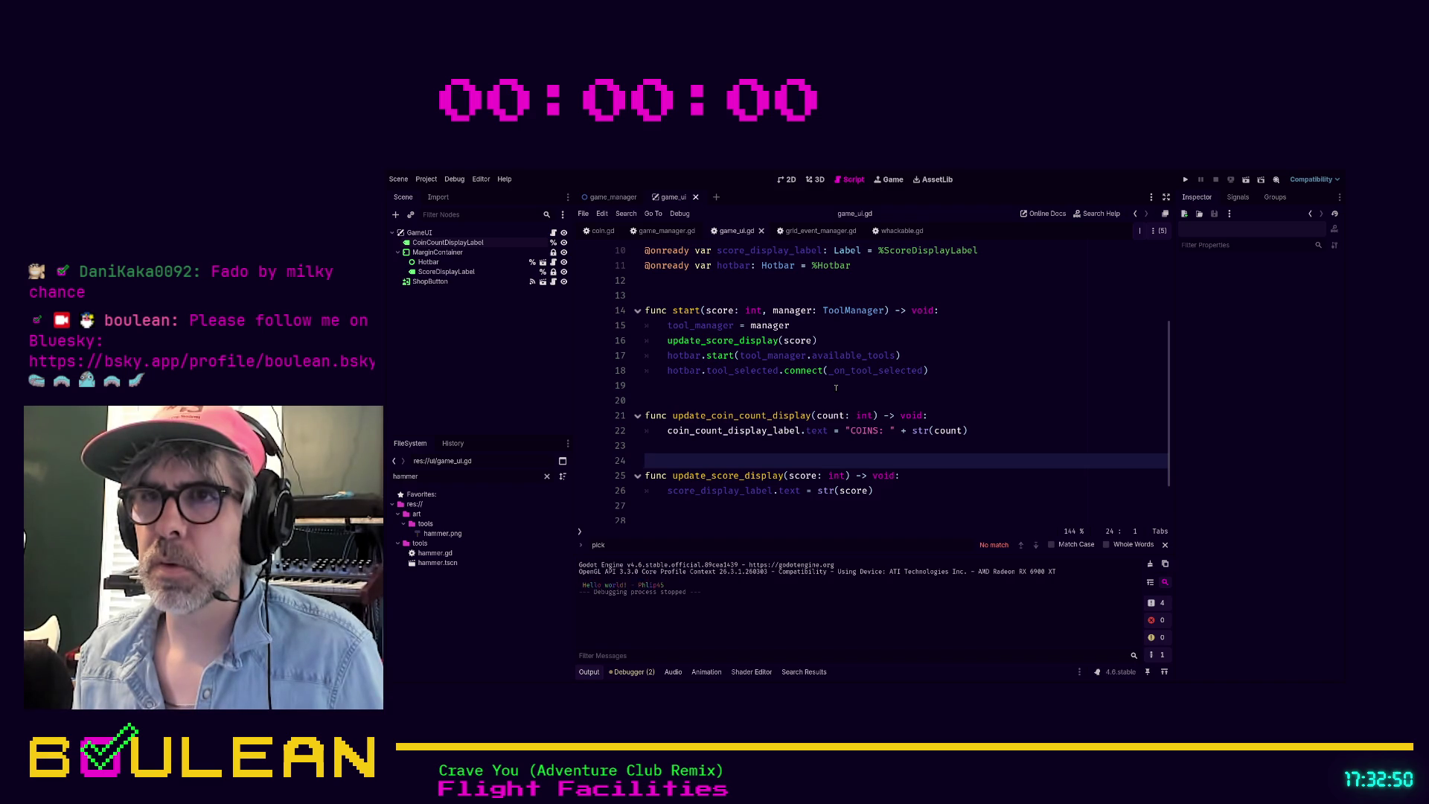
scroll(841, 393, up, 2)
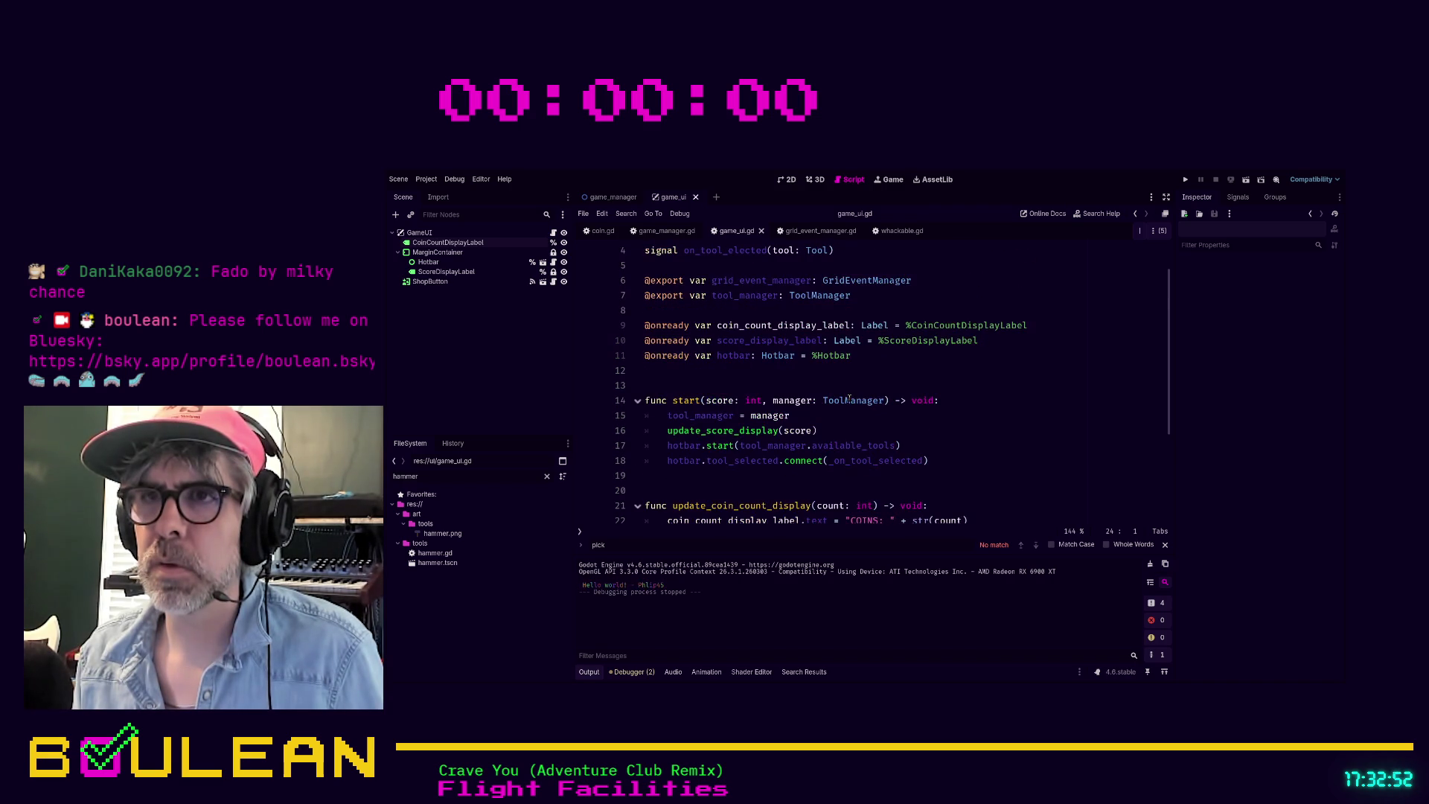
Step: Add an update_coin_count_display() call on a new line 17 below update_score_display(score)
click(836, 430)
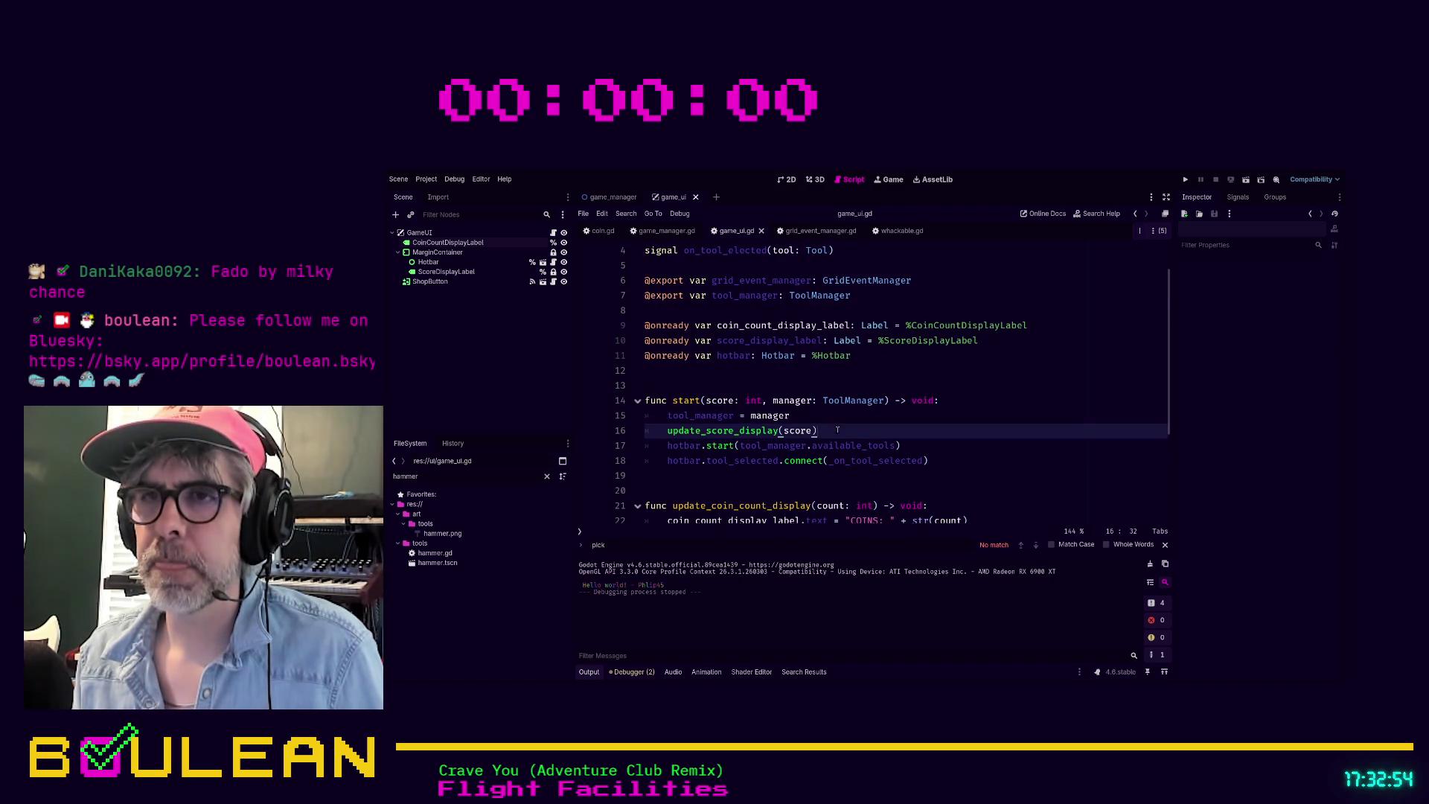
key(Return)
text(upda)
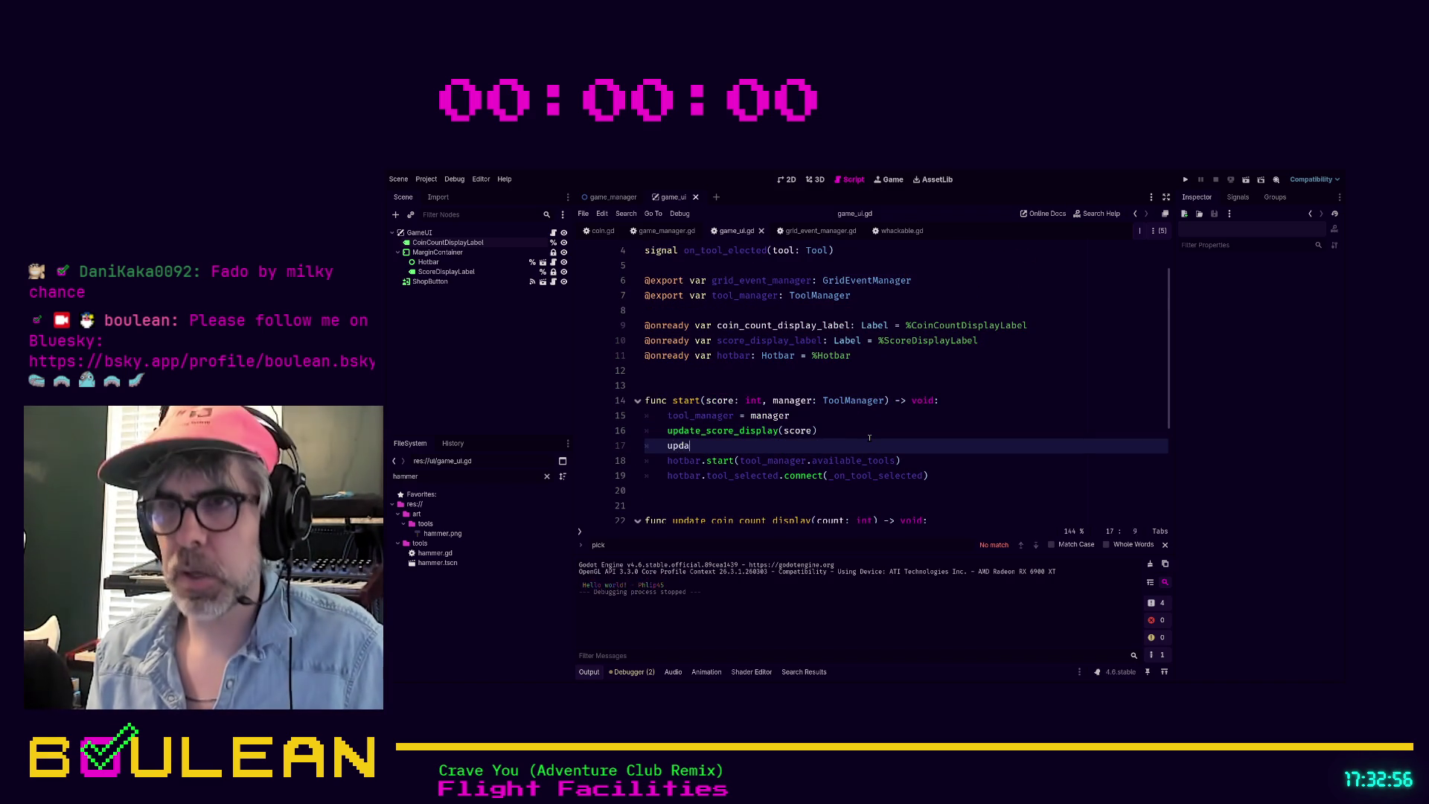
text(te_c)
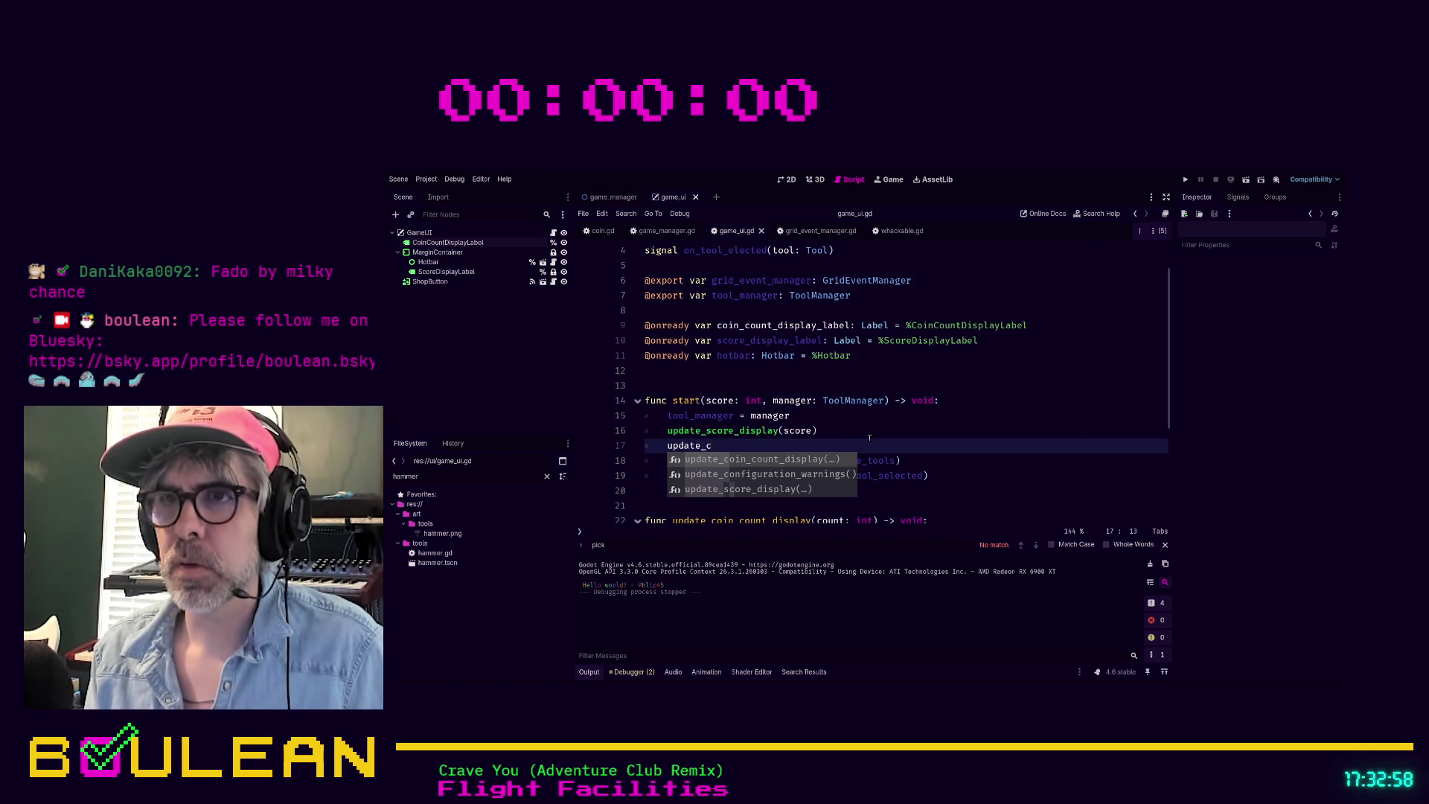
key(Return)
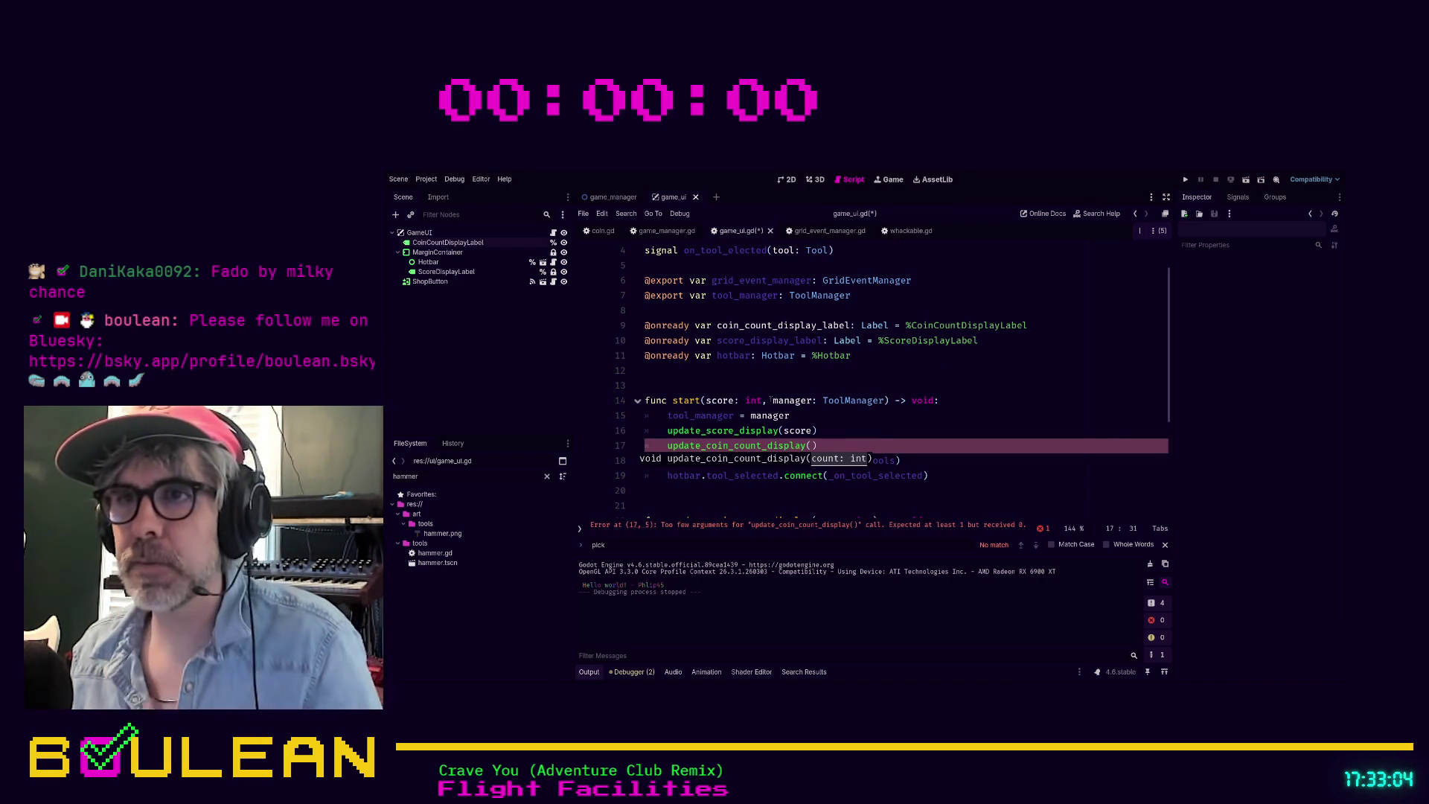
Step: Pass get_parent().coin_count as the call's argument and save the script
click(772, 400)
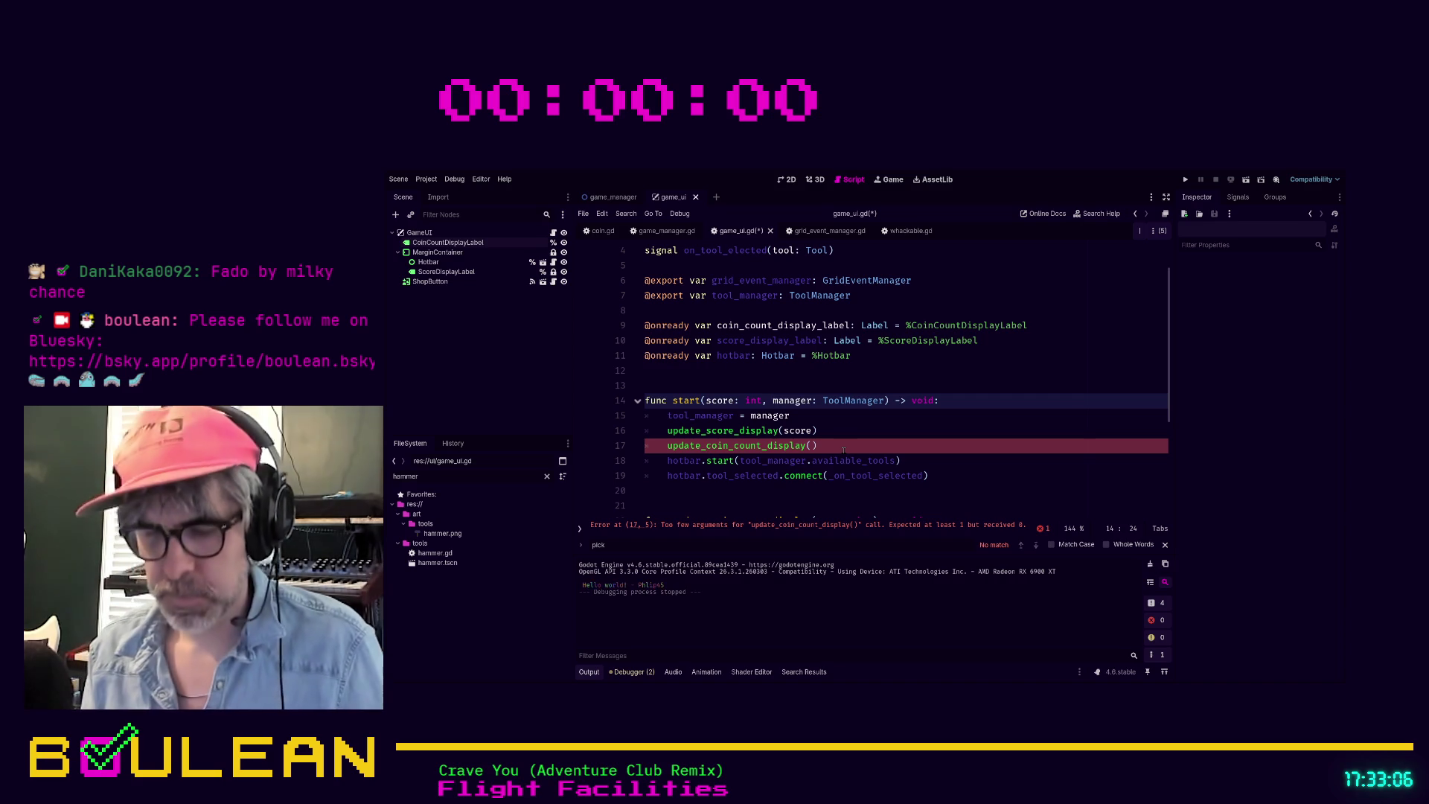
key(Left)
key(Left)
key(Left)
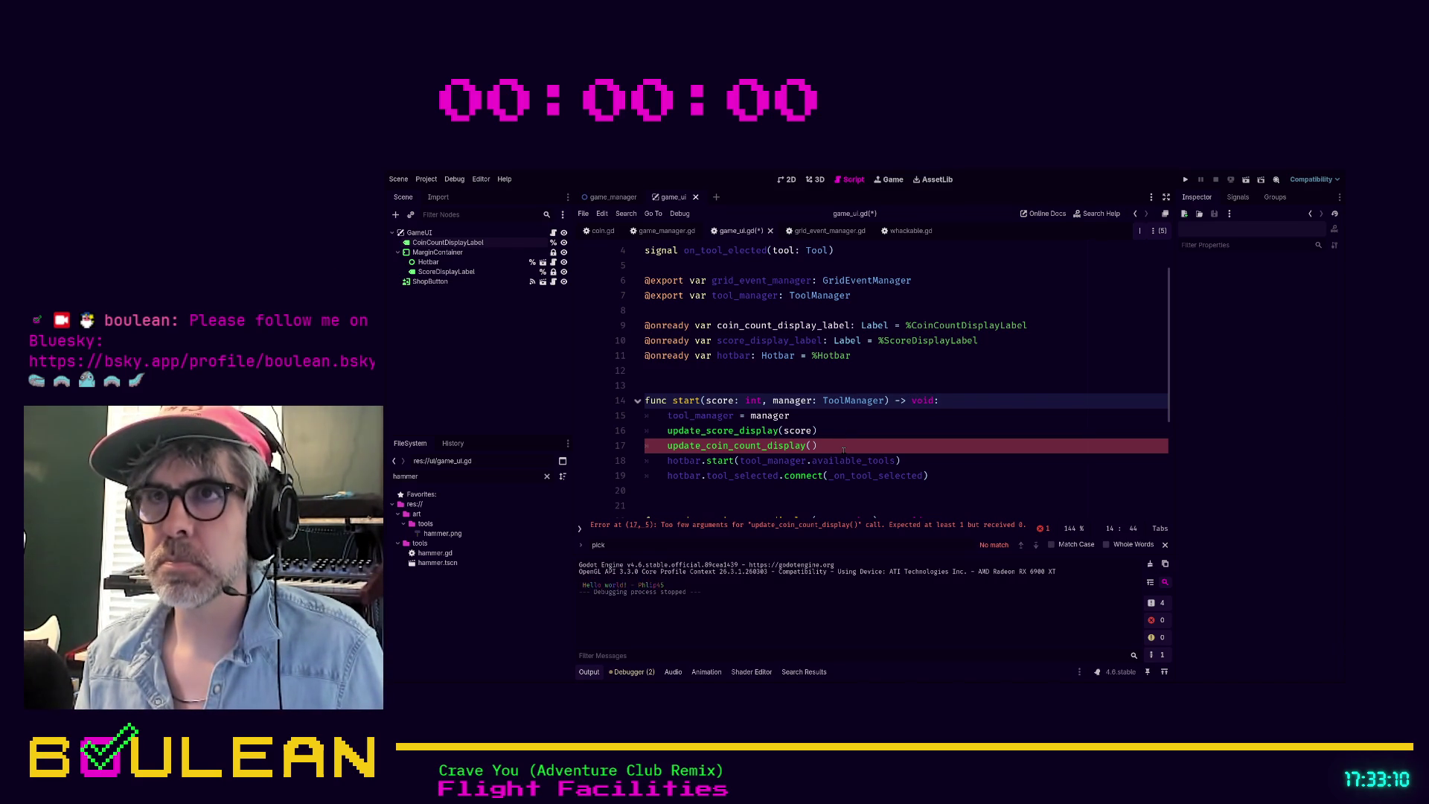
key(Down)
key(Down)
key(Down)
key(Left)
text(coin_count)
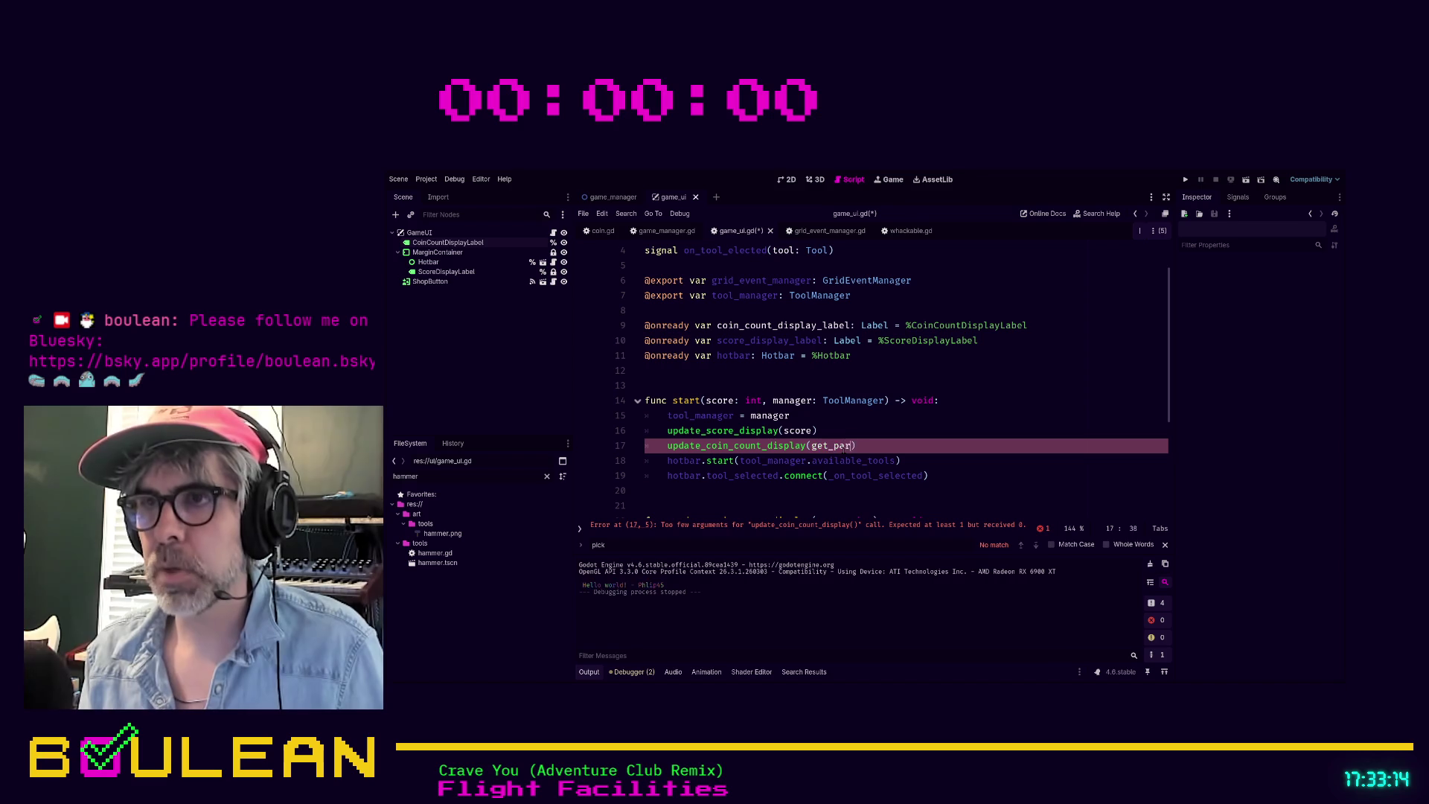
text(.)
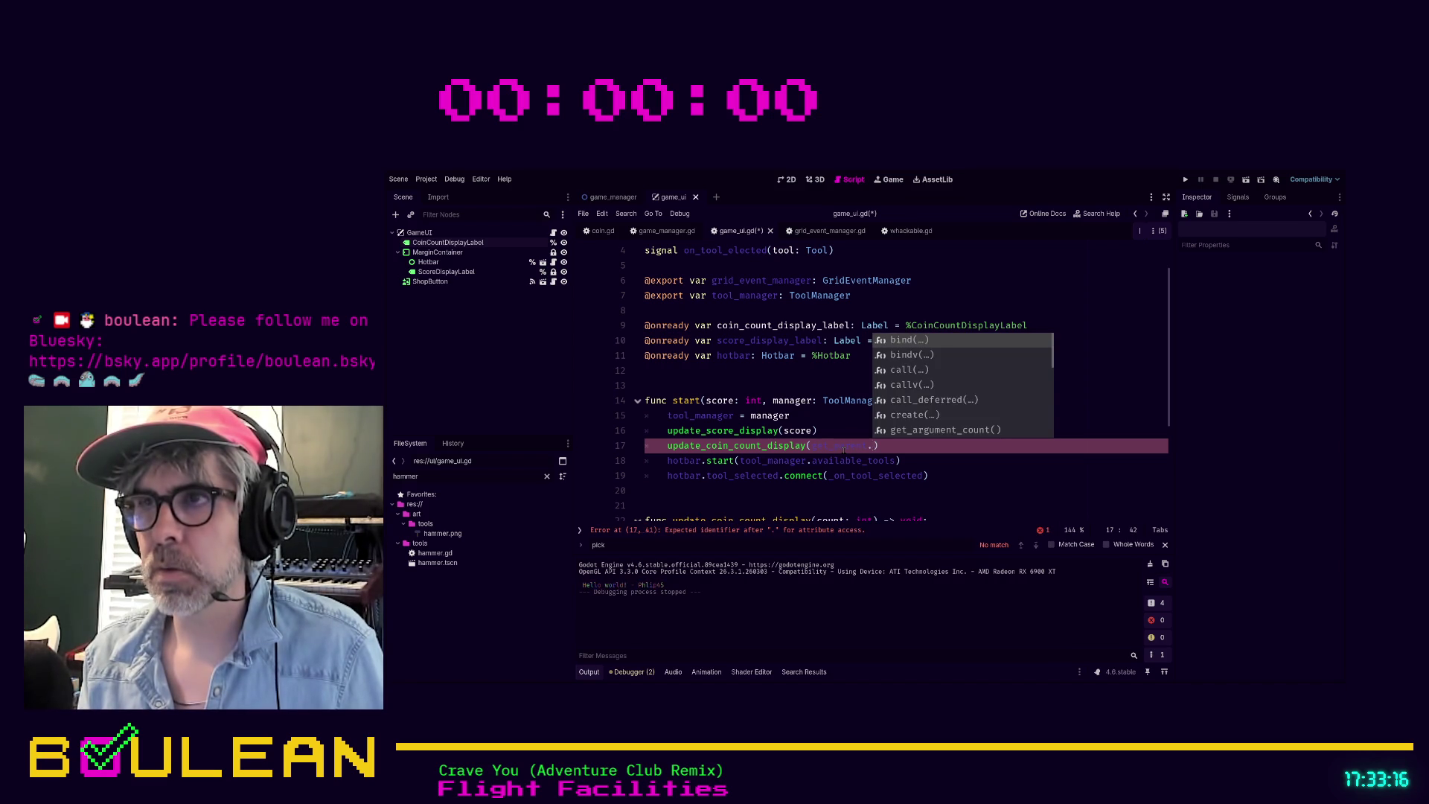
text(co)
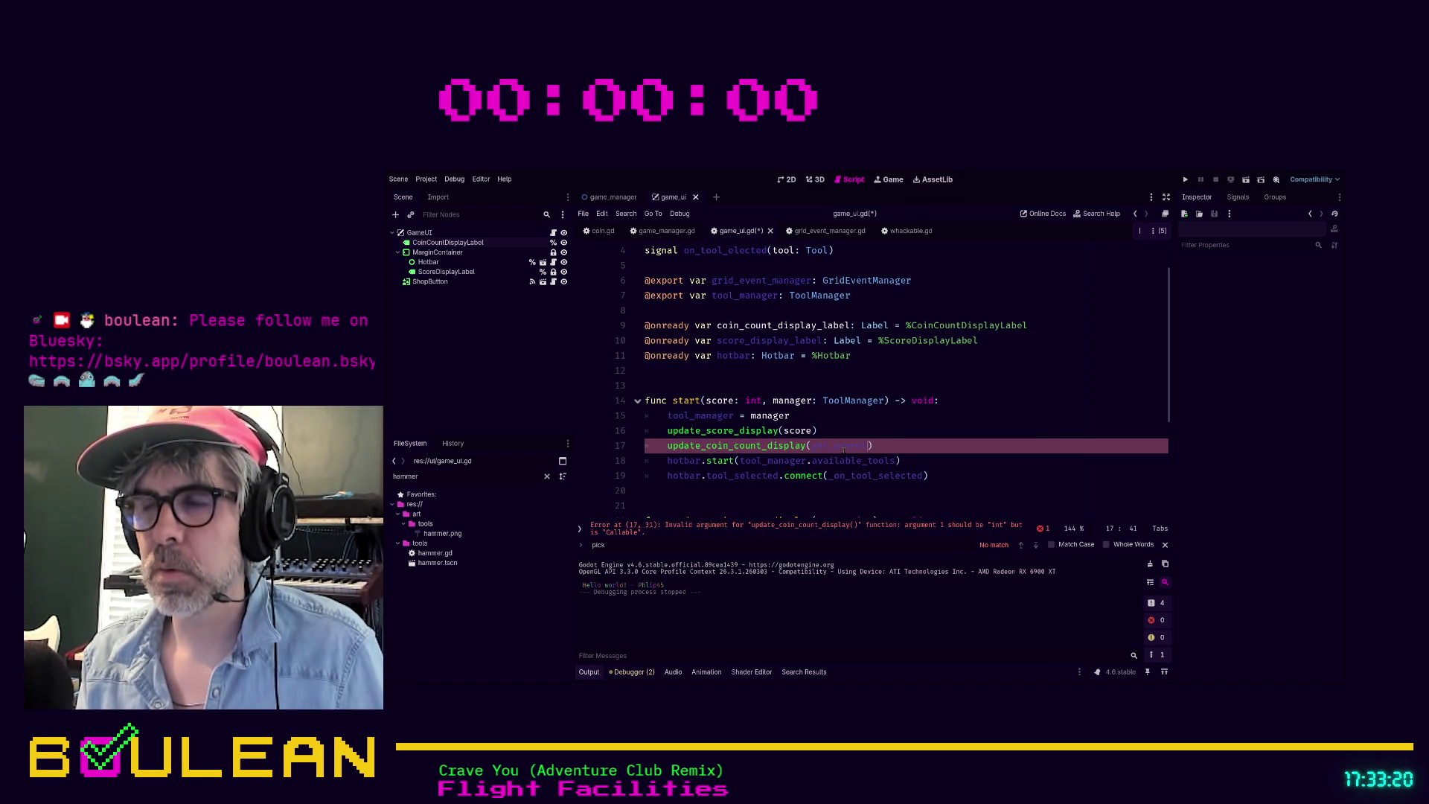
text(().coin)
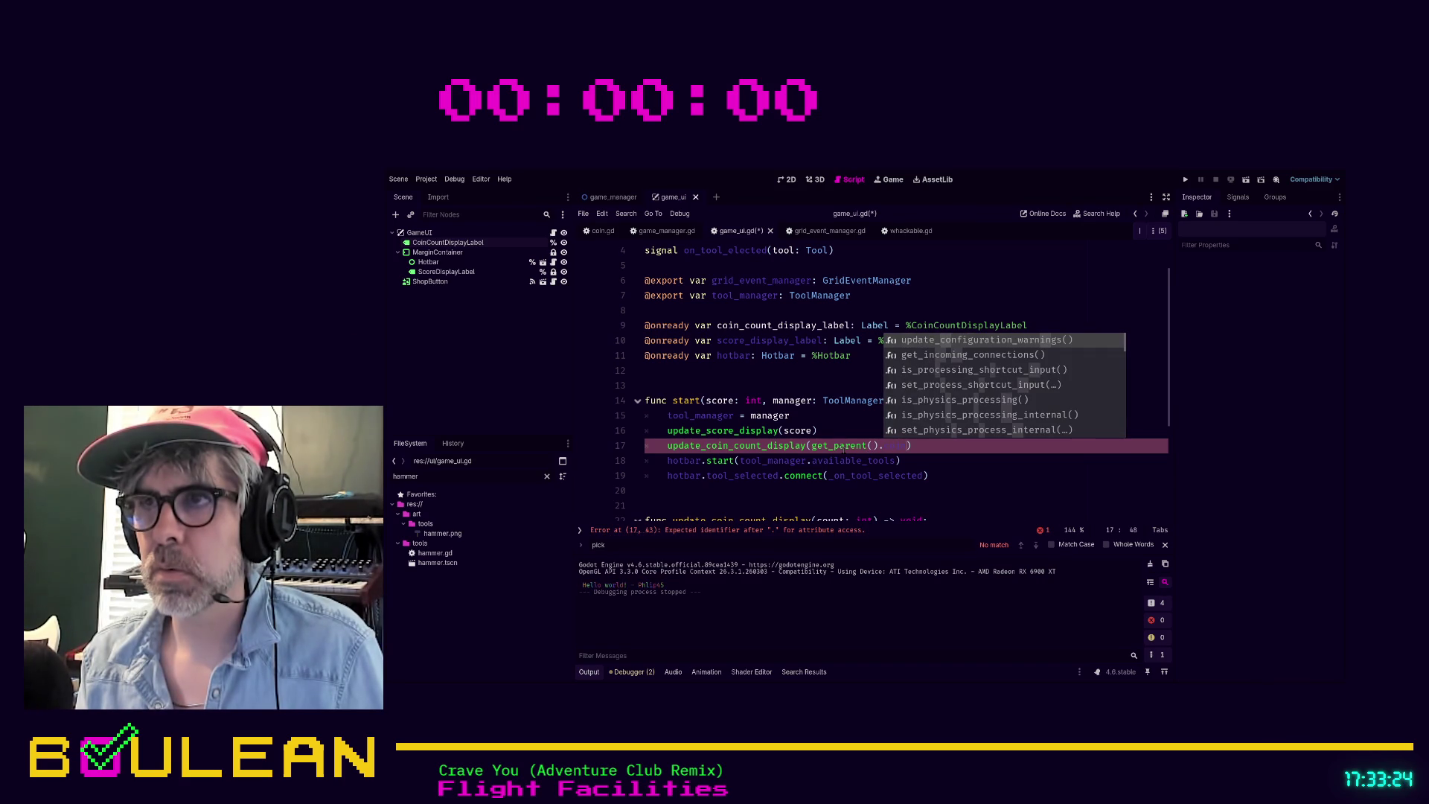
text(_)
key(Escape)
click(901, 424)
key(ctrl+s)
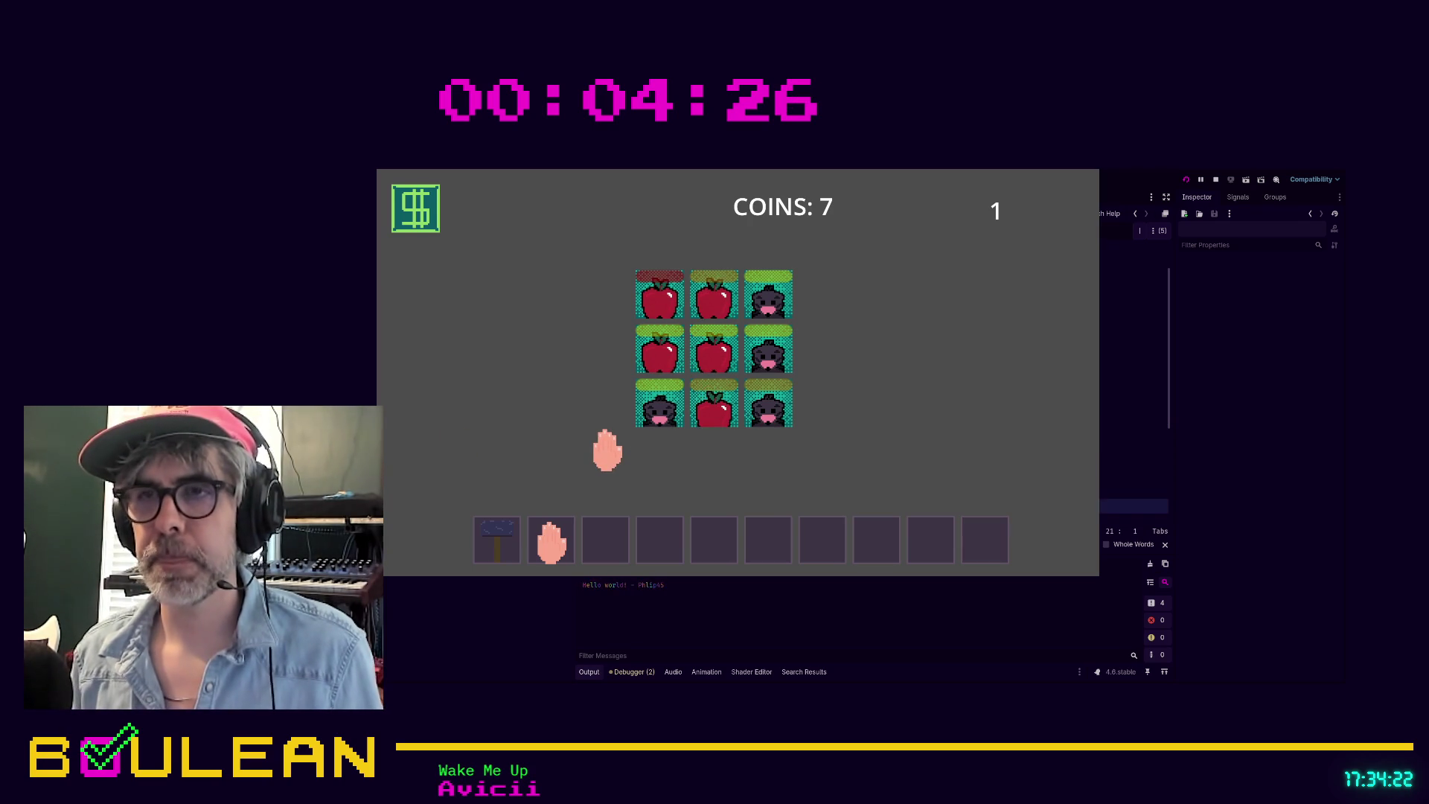
Step: Playtest the game, whacking three more moles as coins climb to 33, then stop it
key(F8)
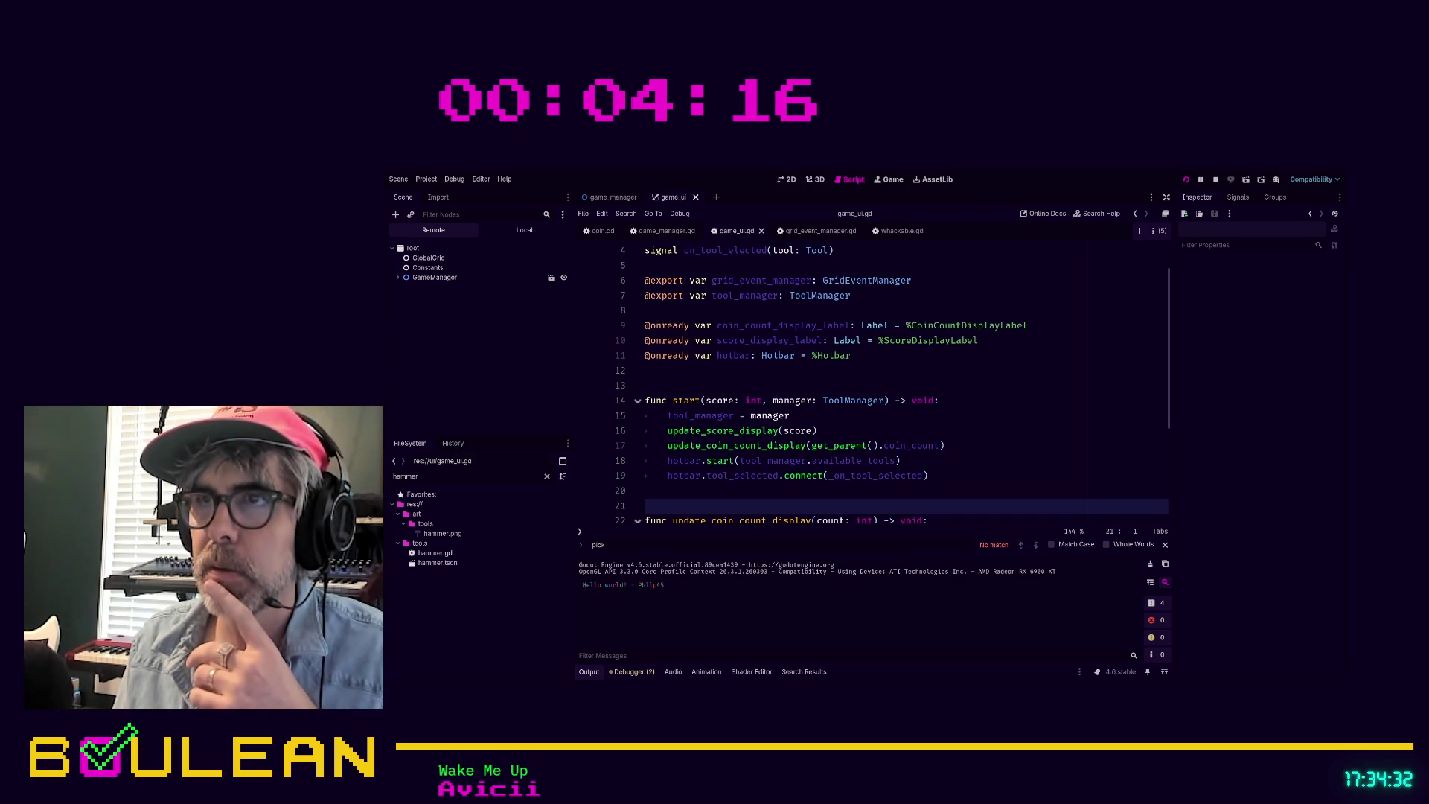
key(alt+Tab)
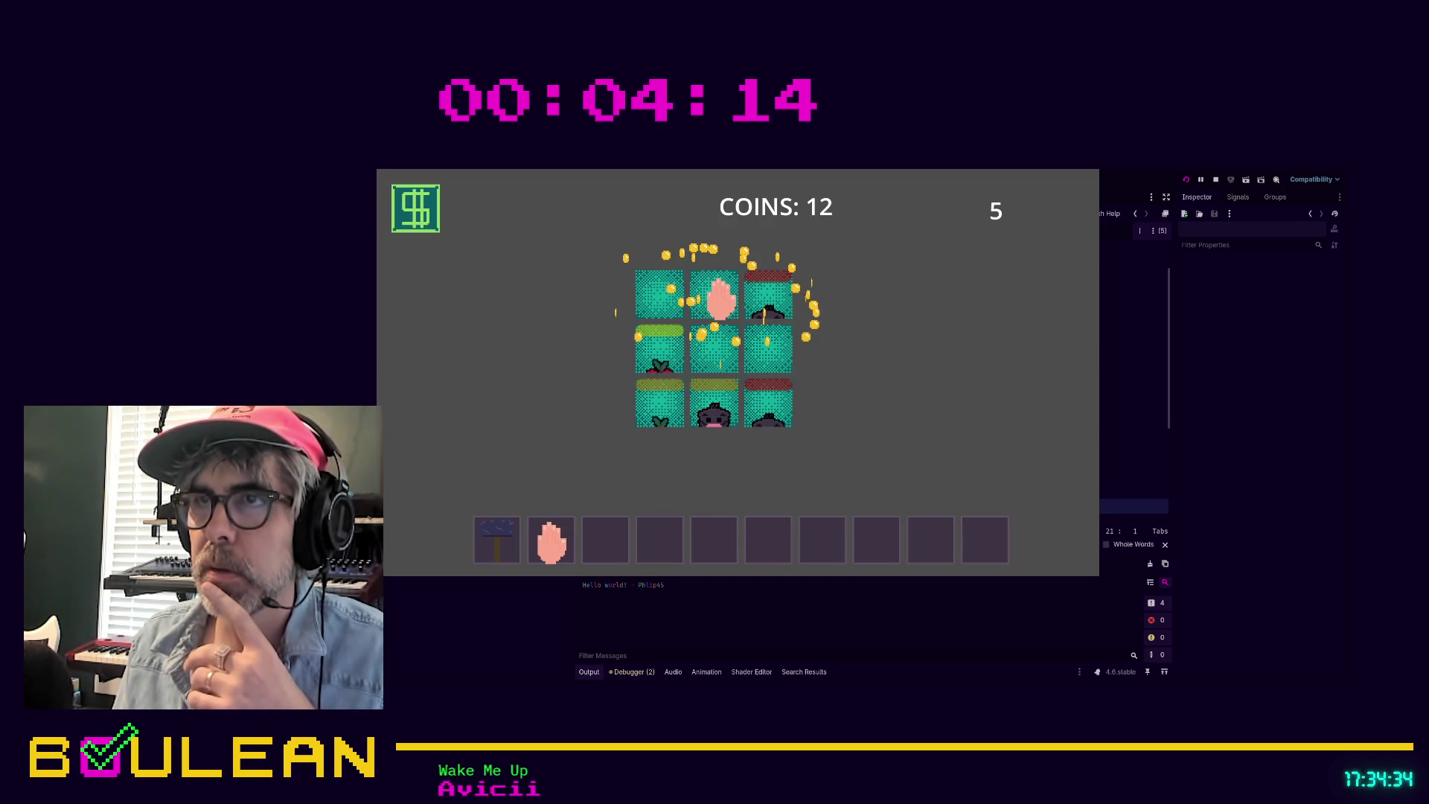
click(718, 298)
click(689, 316)
click(775, 303)
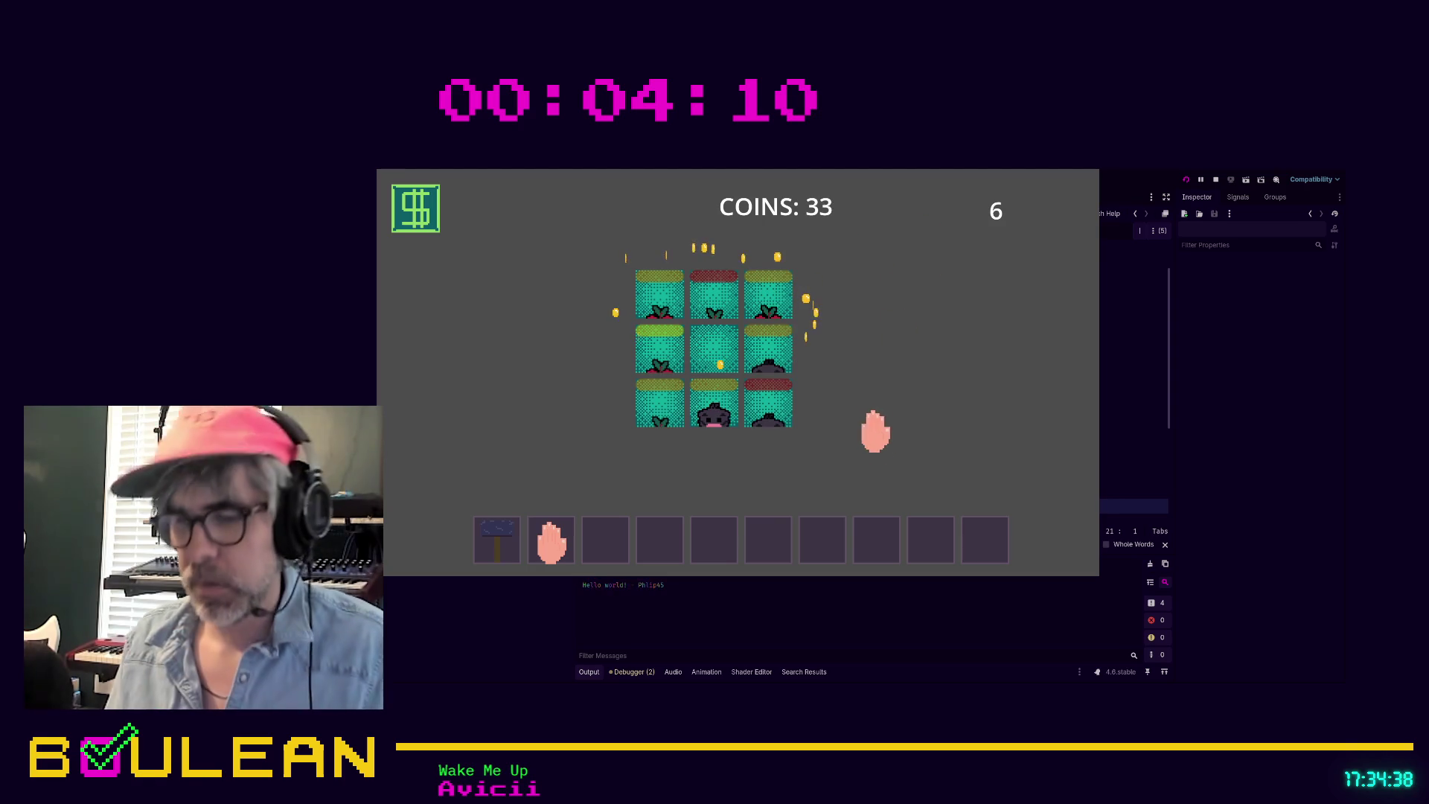
key(F8)
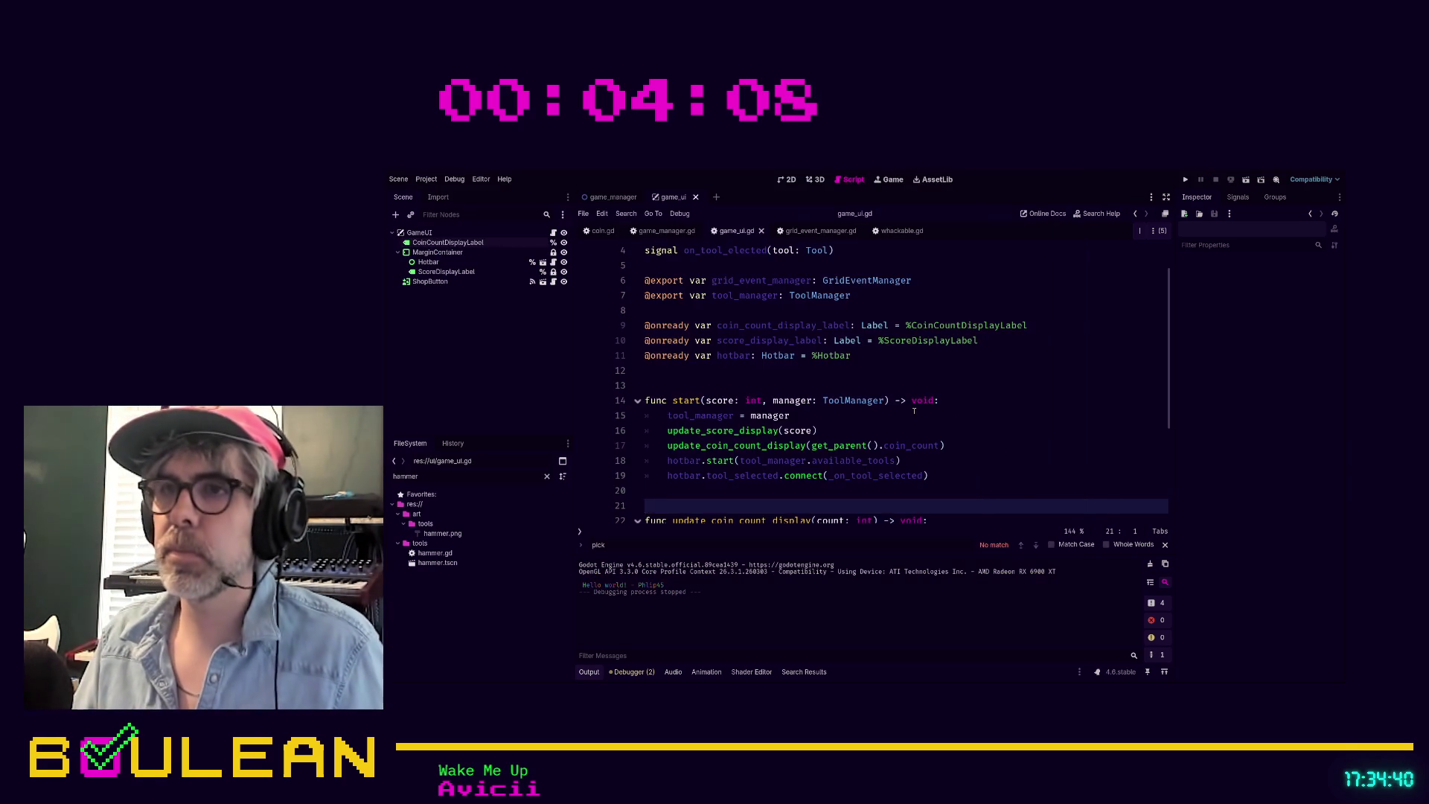
scroll(922, 412, down, 3)
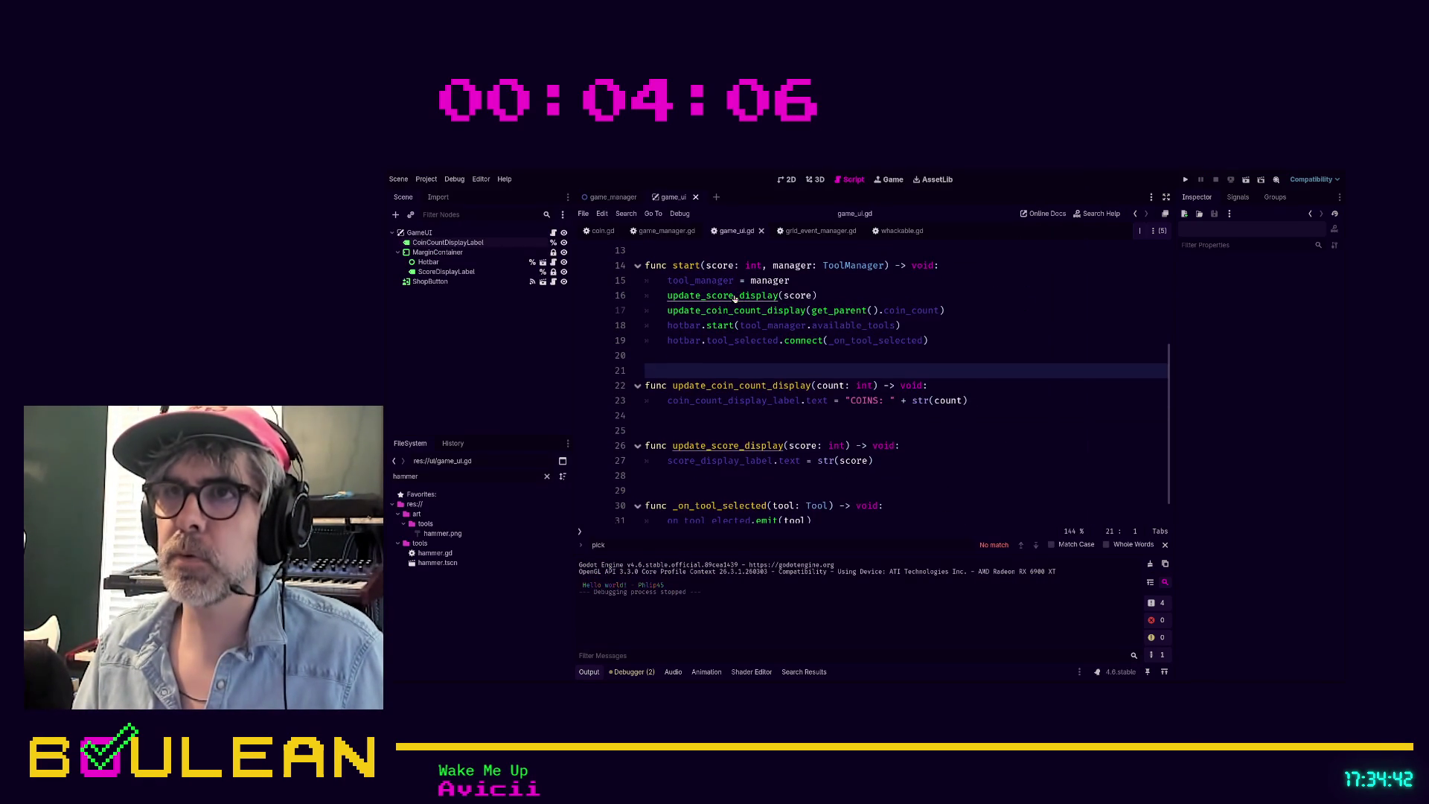
Step: Change line 27 of update_score_display to "WHACKS: " + str(score) and save game_ui.gd
ctrl+click(735, 295)
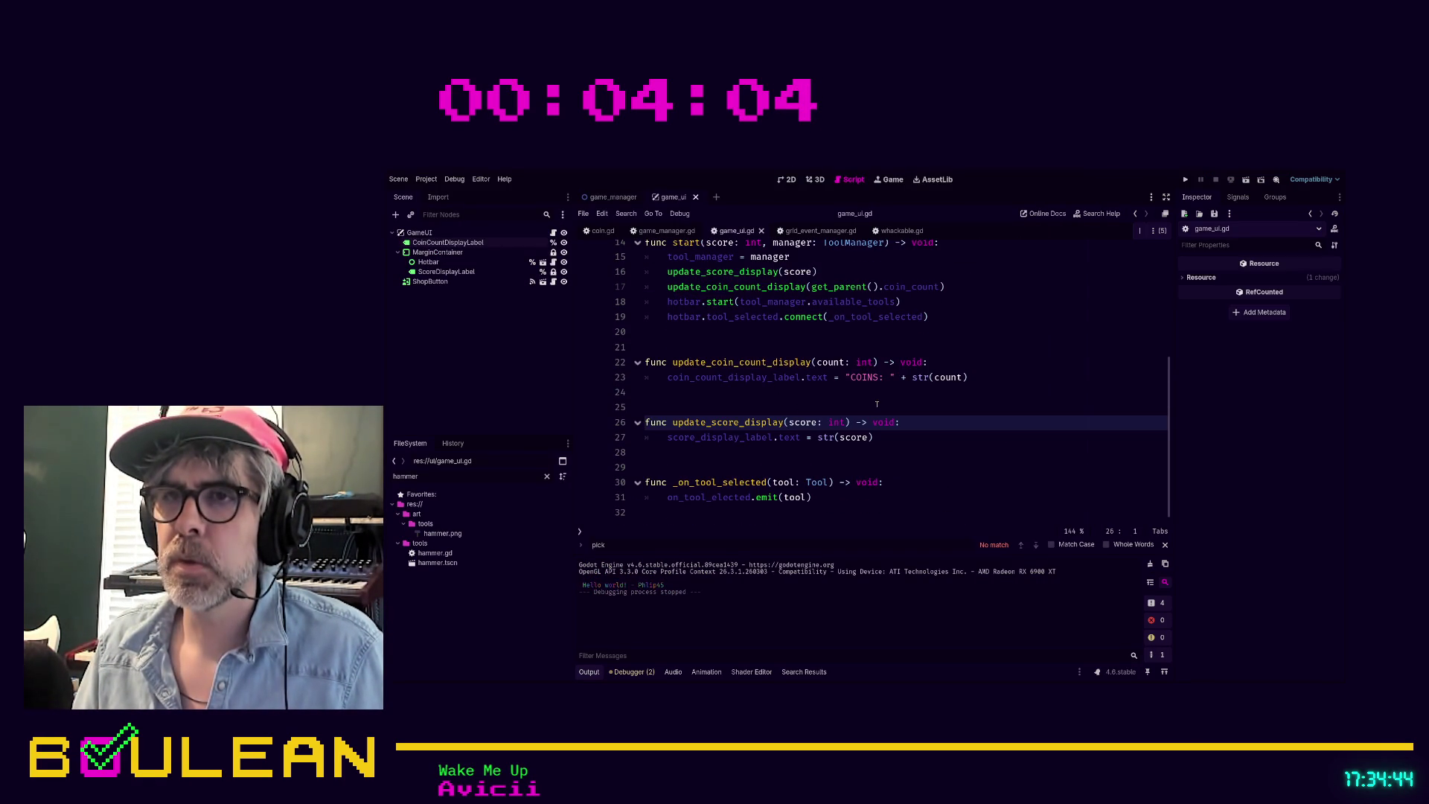
click(911, 439)
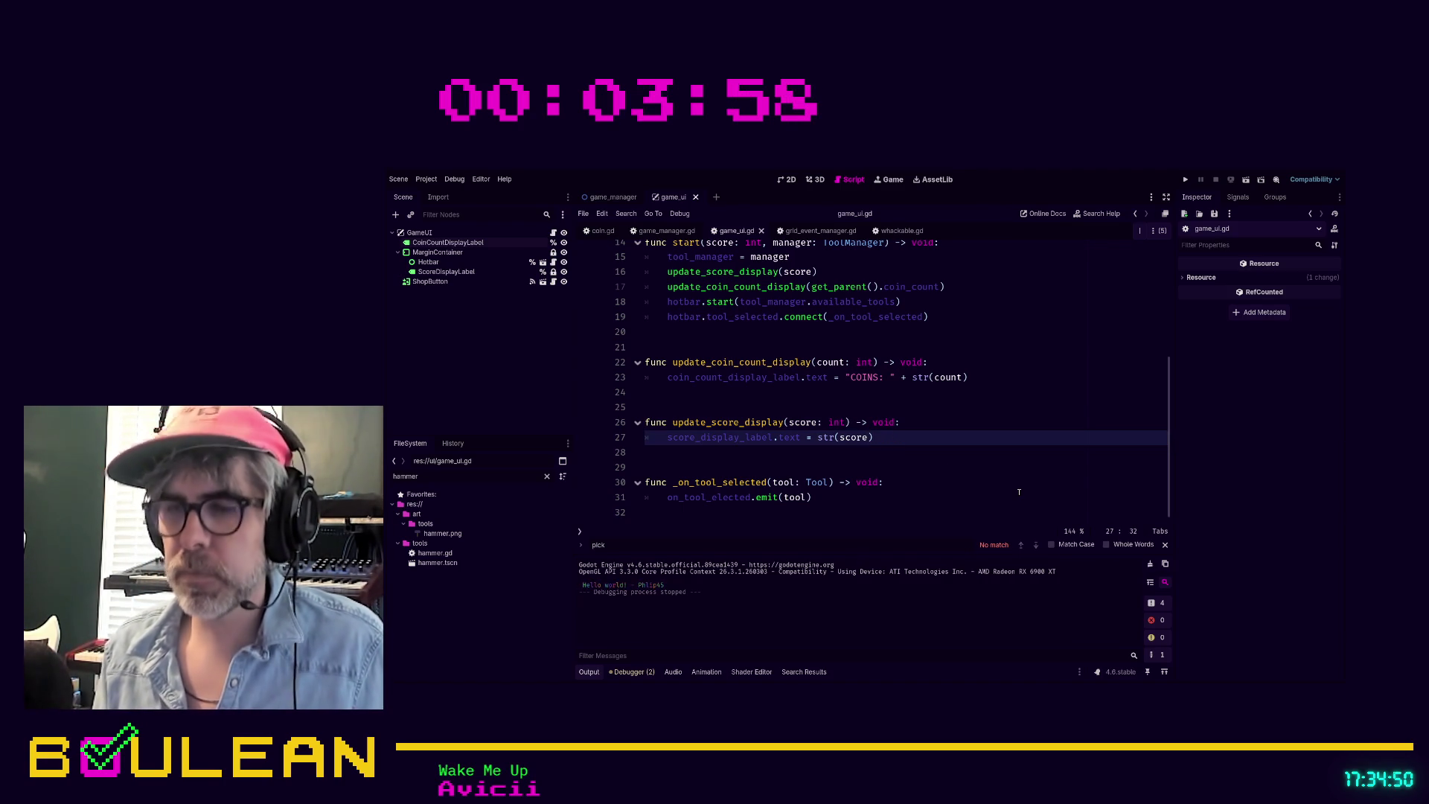
text("WH)
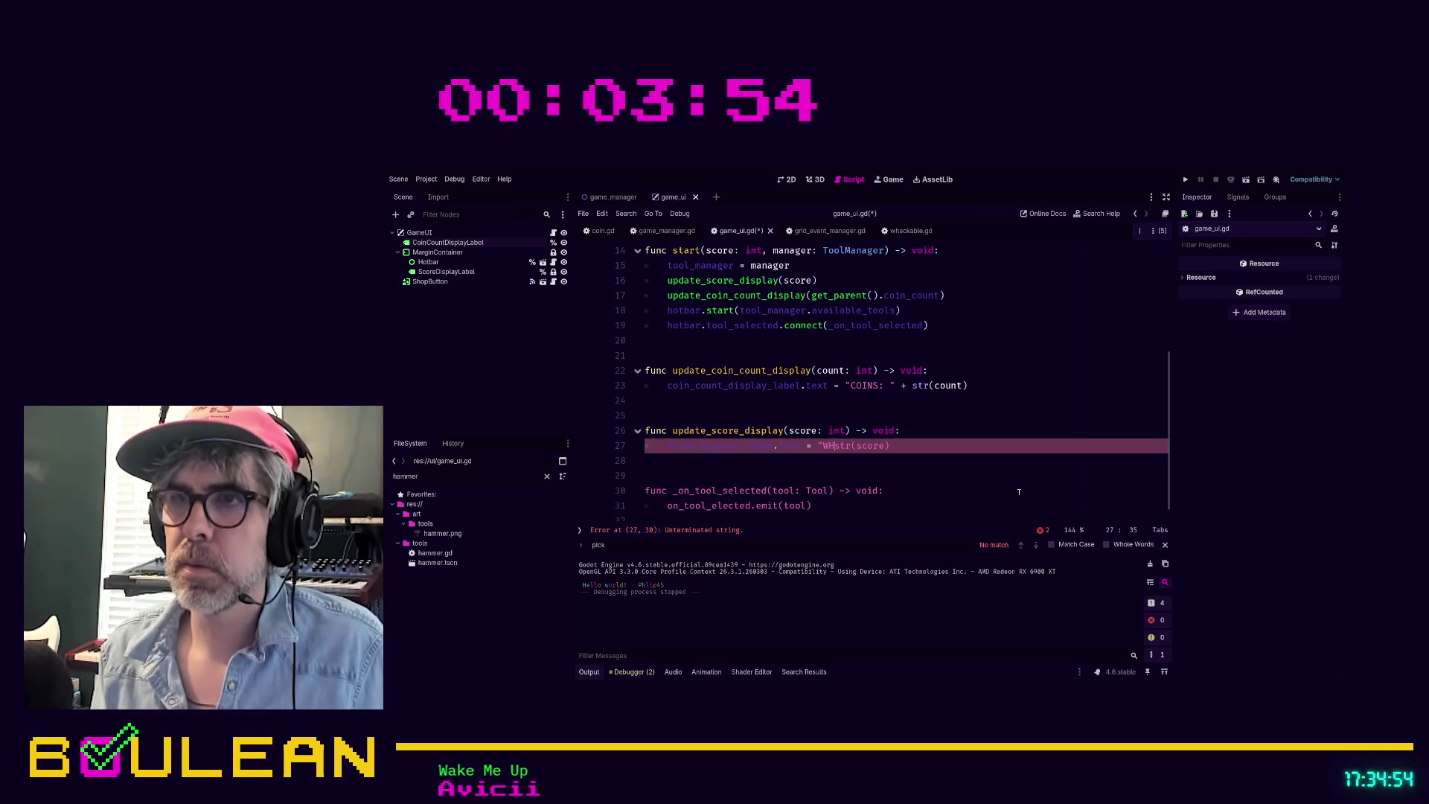
text(ACKS: " +)
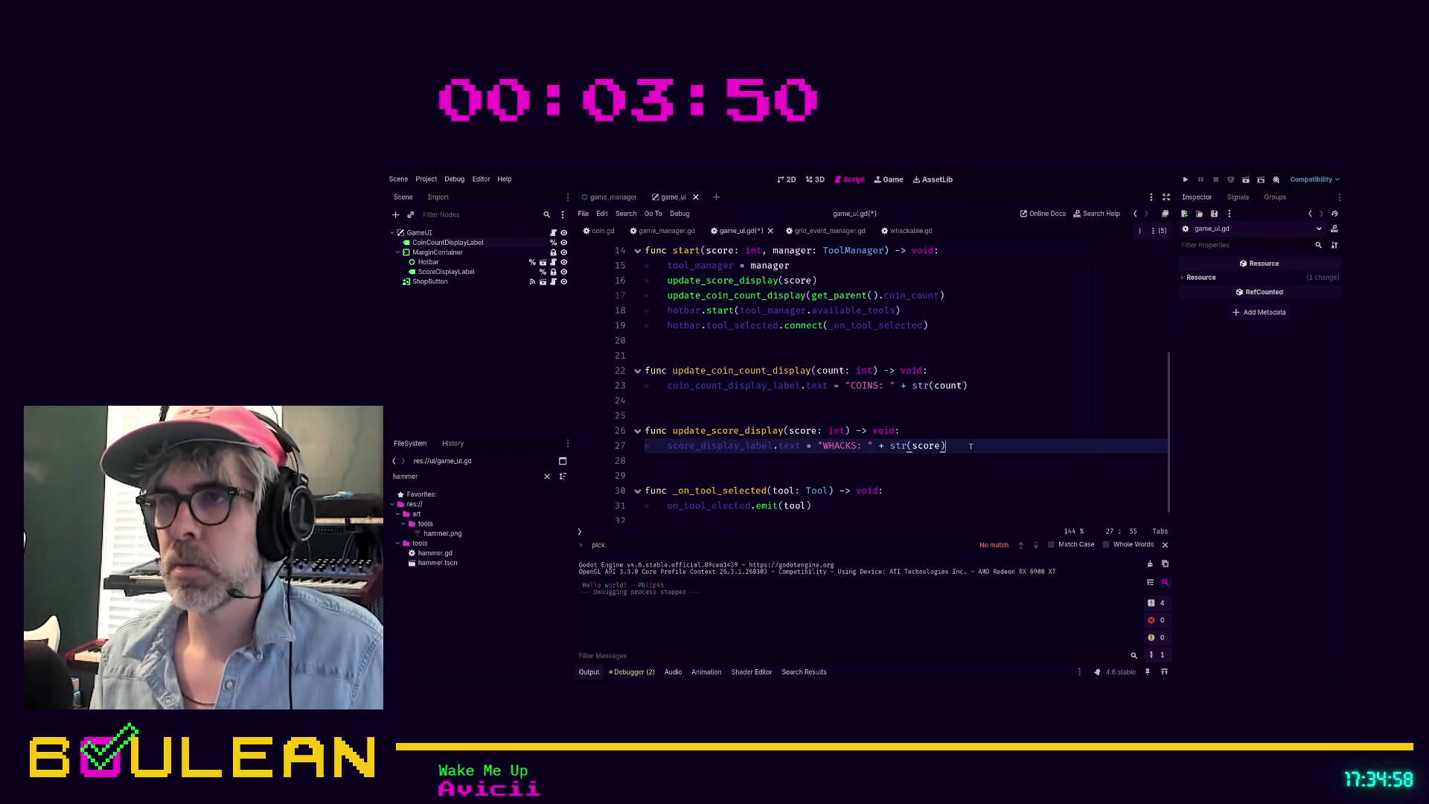
key(ctrl+s)
scroll(917, 431, up, 3)
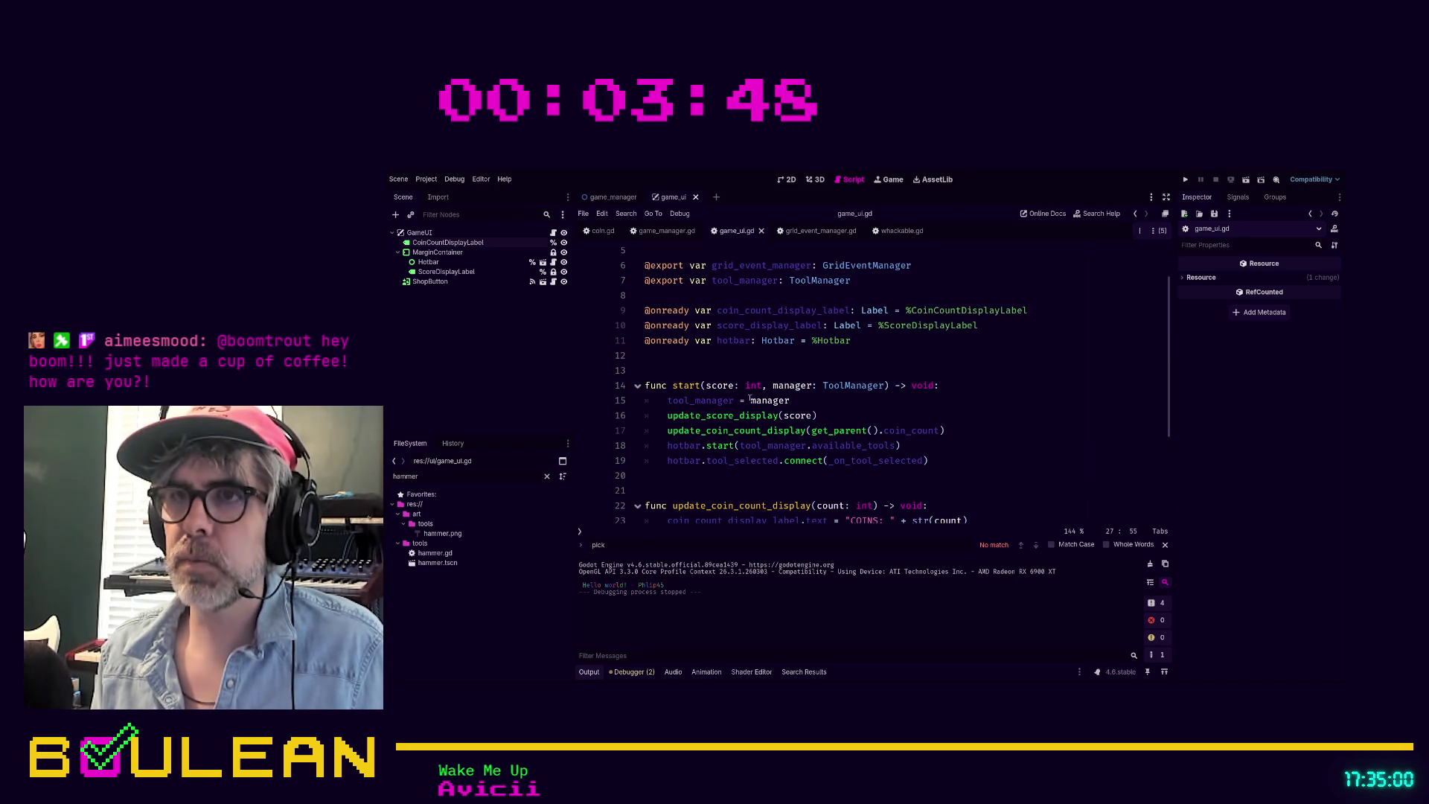
click(771, 385)
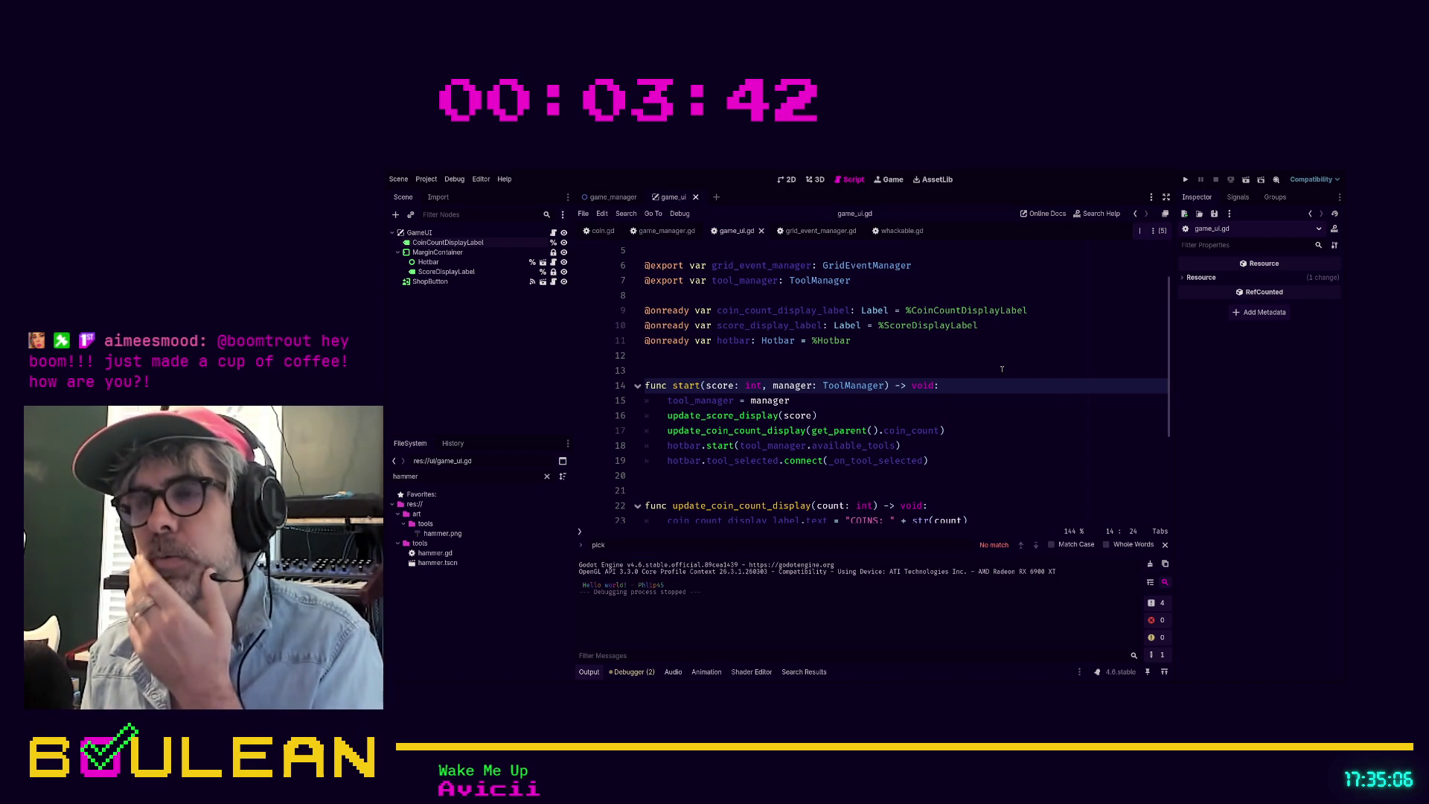
scroll(1002, 369, down, 3)
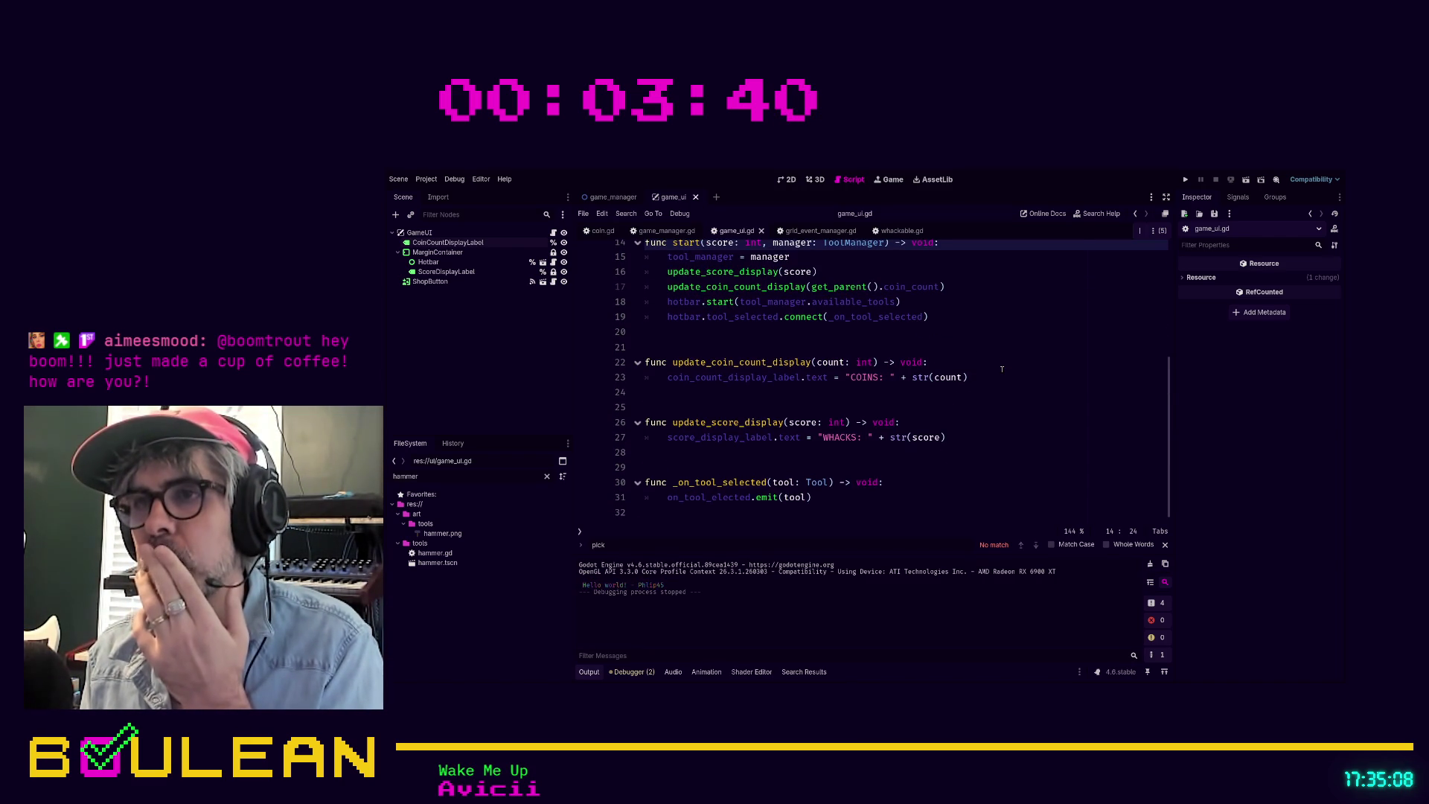
scroll(1002, 369, up, 2)
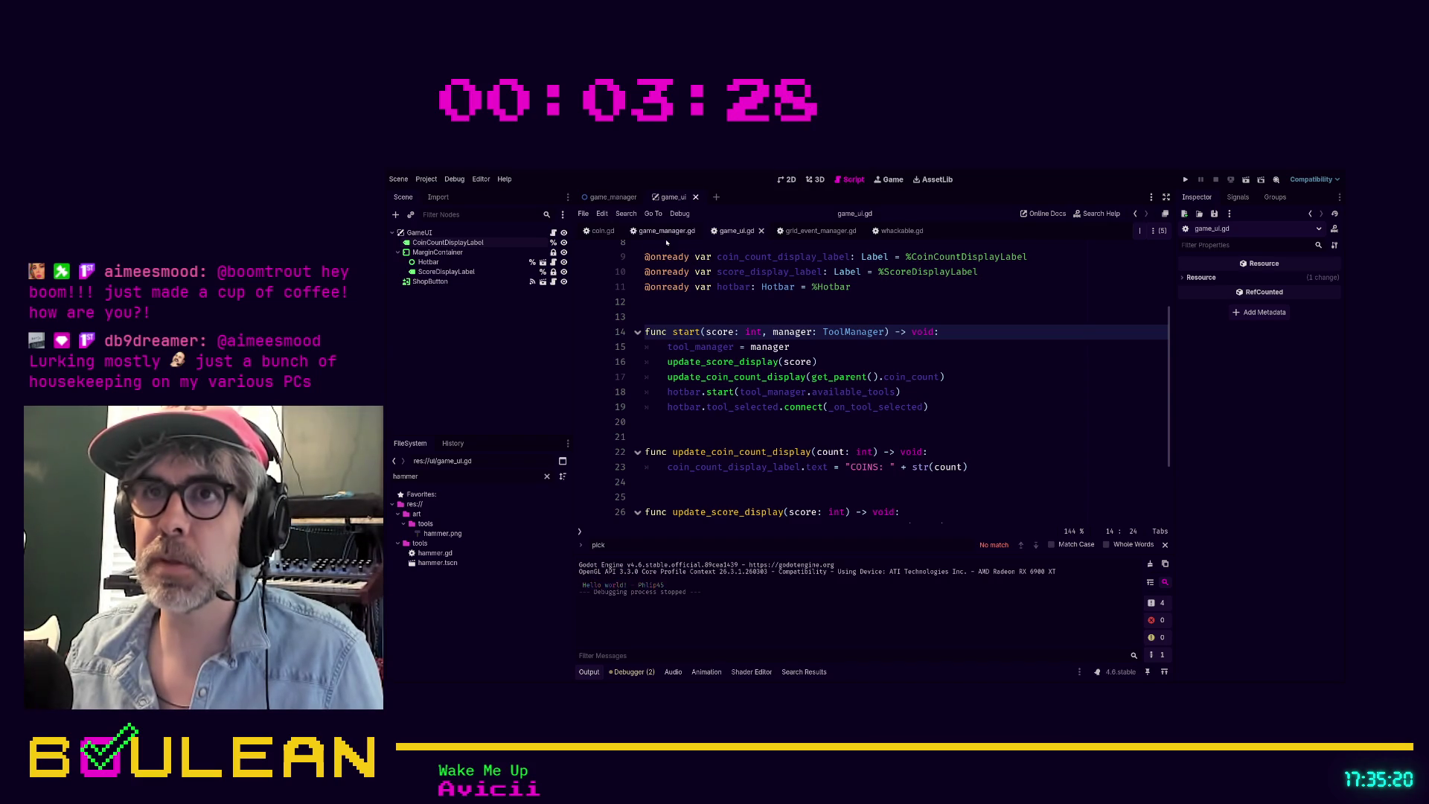
Step: In game_manager.gd, search for '.start' to locate the game_ui.start call
click(667, 232)
scroll(893, 369, up, 4)
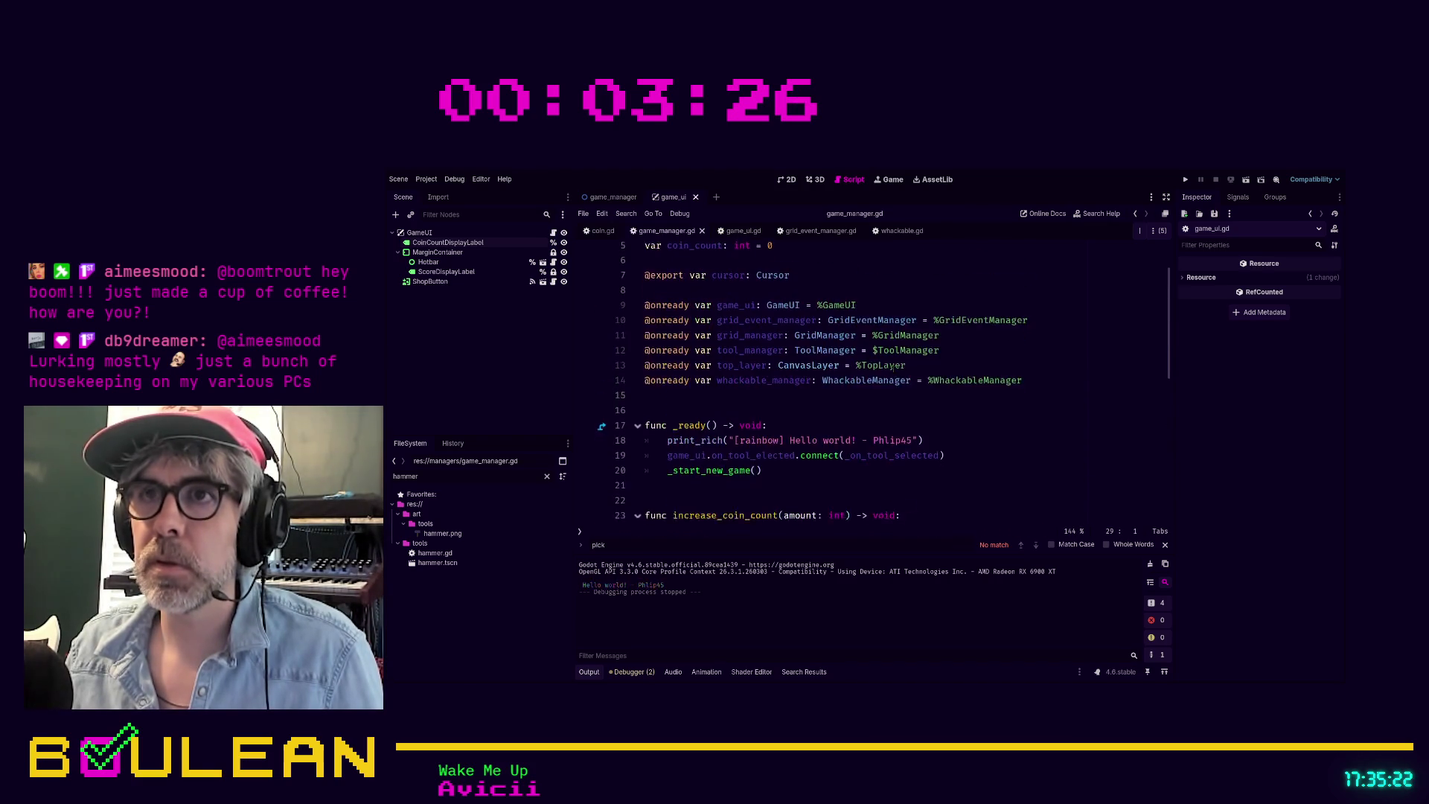
scroll(894, 368, down, 3)
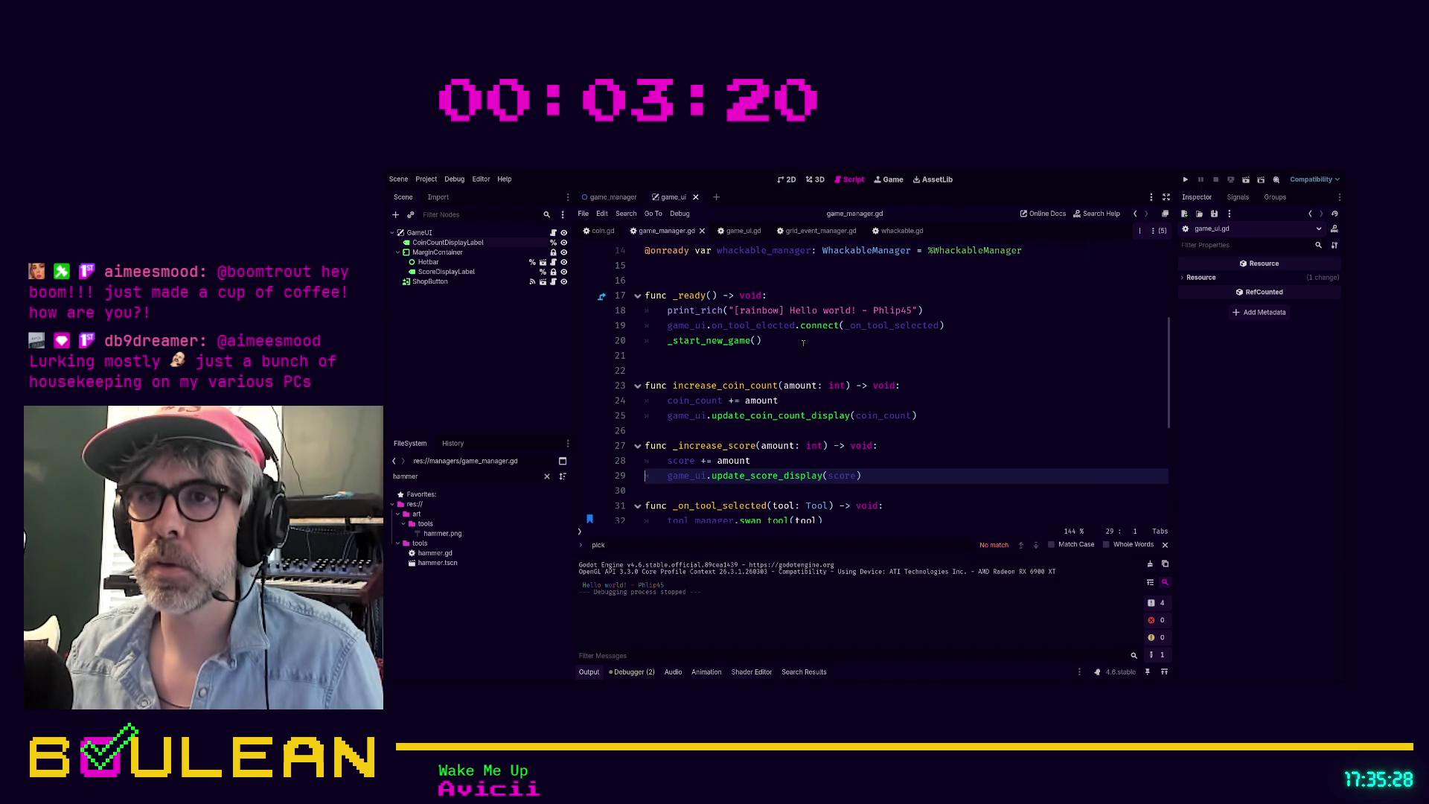
scroll(803, 343, up, 1)
scroll(801, 374, down, 3)
click(957, 397)
key(ctrl+f)
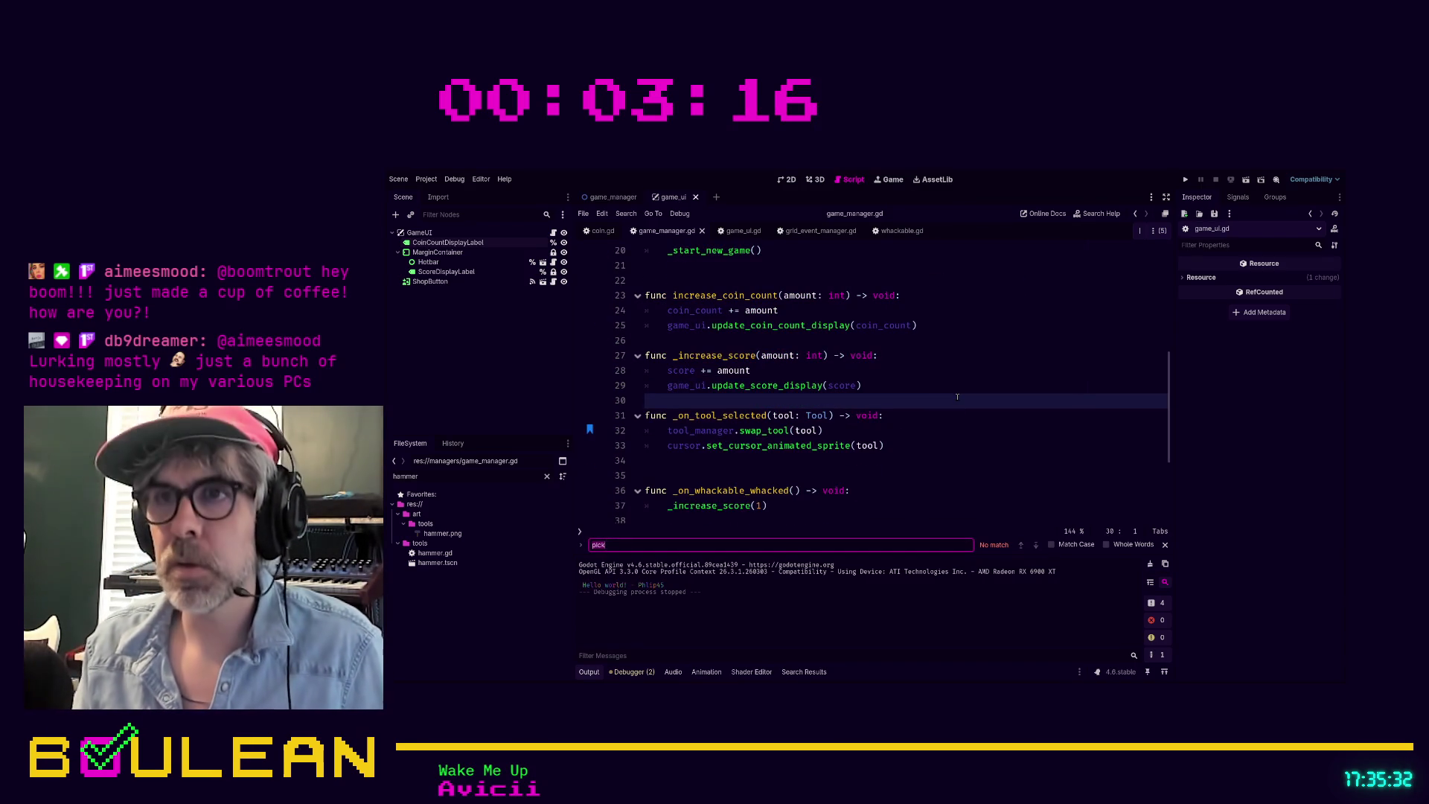
text(.start)
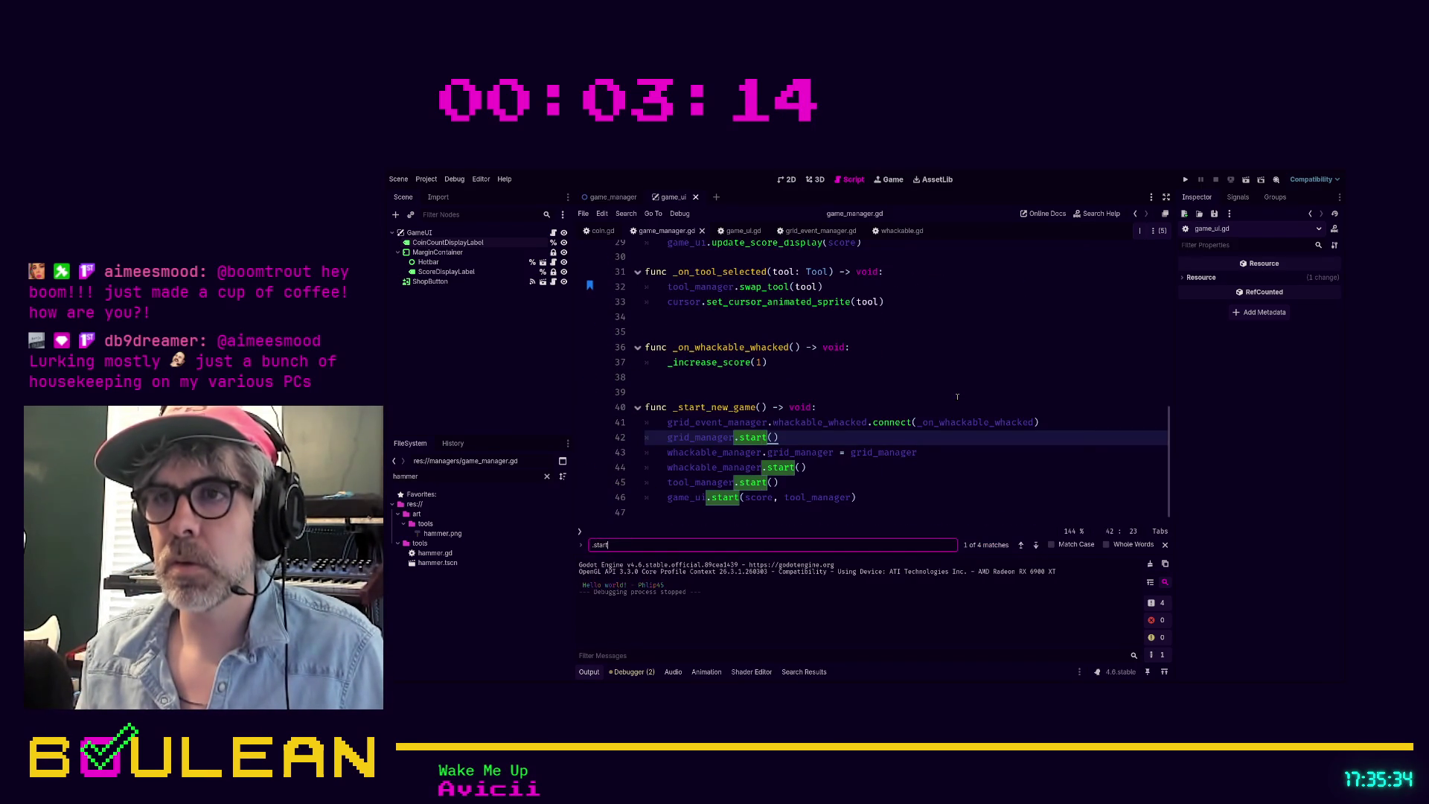
Step: Insert coin_count as a new argument before tool_manager in the line 46 start call
click(899, 485)
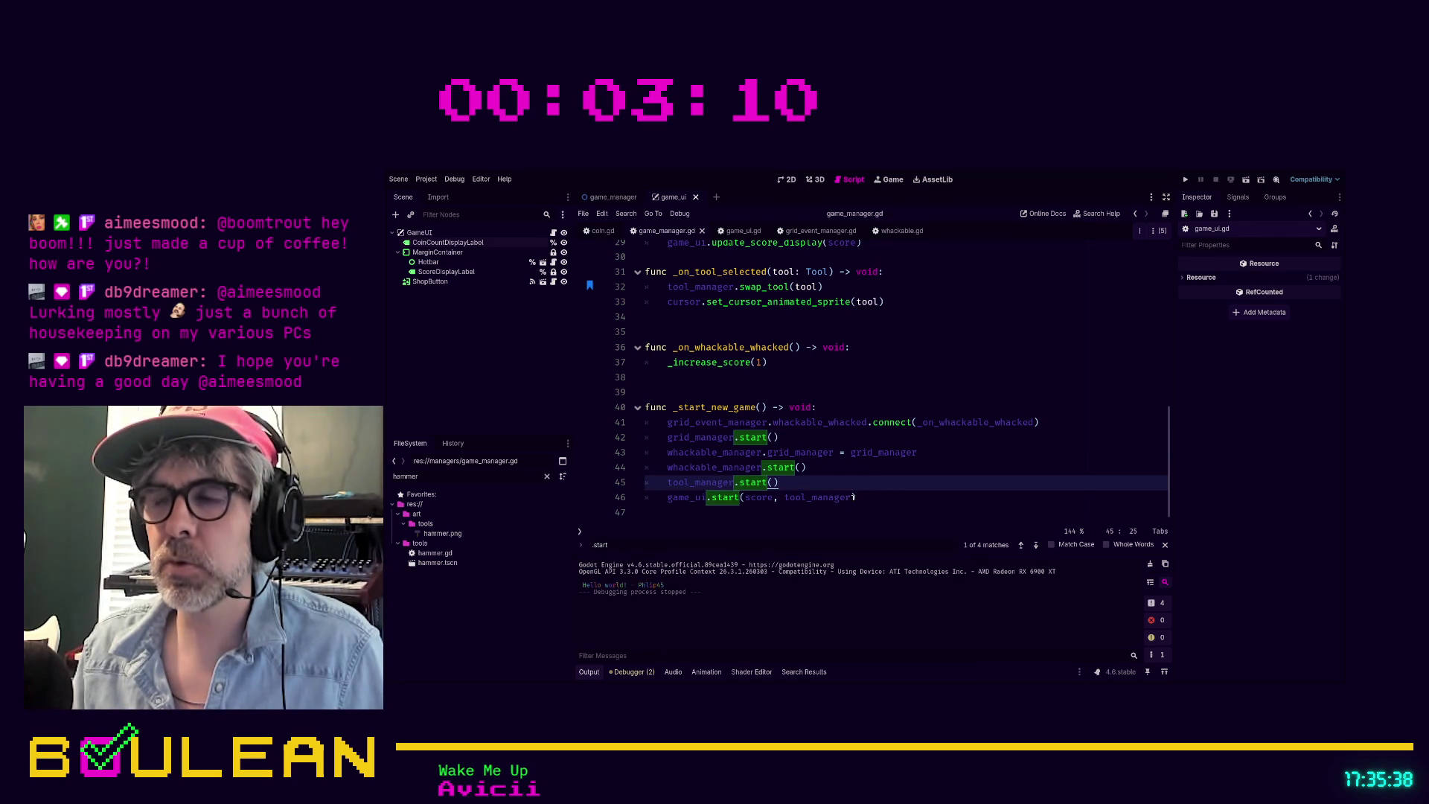
click(786, 498)
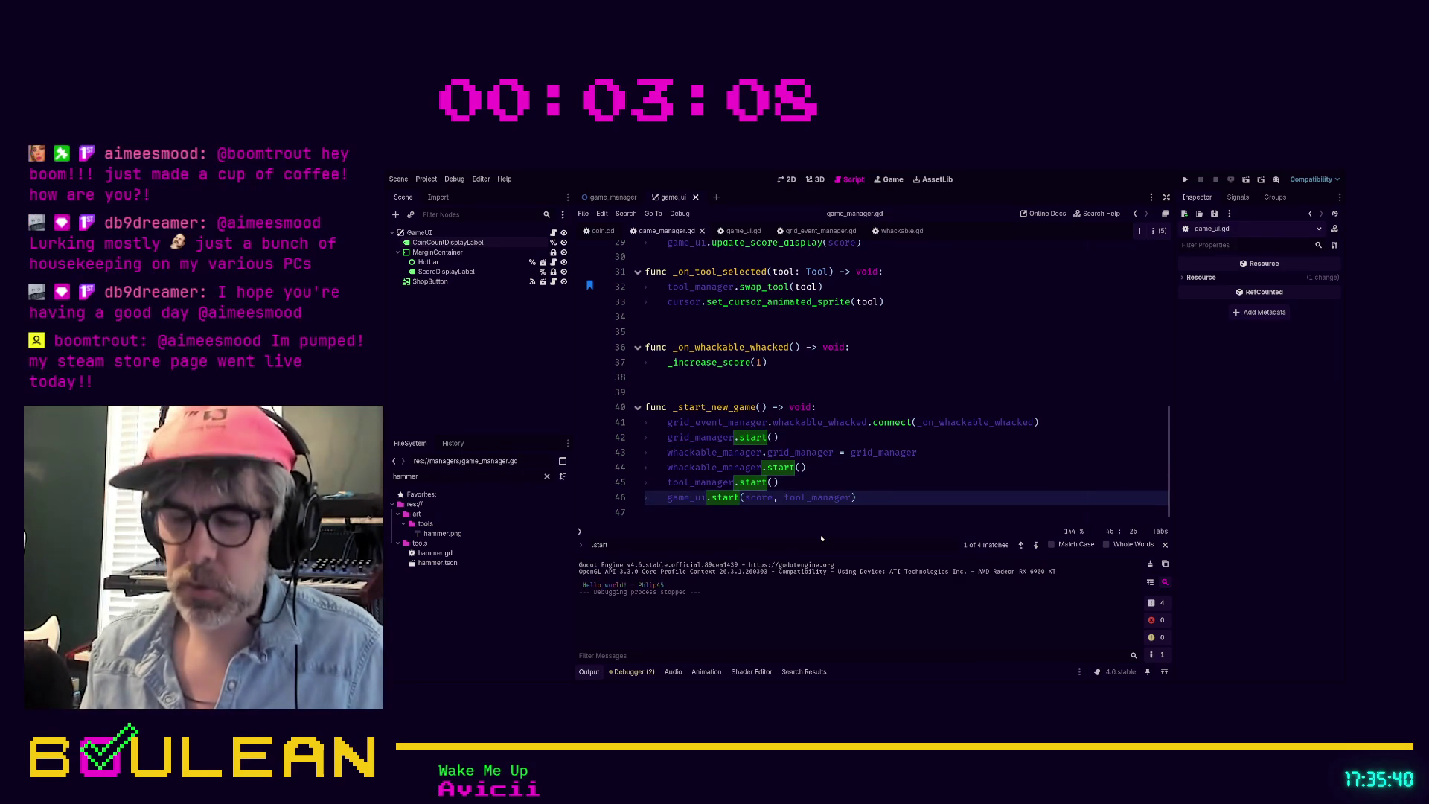
text(con)
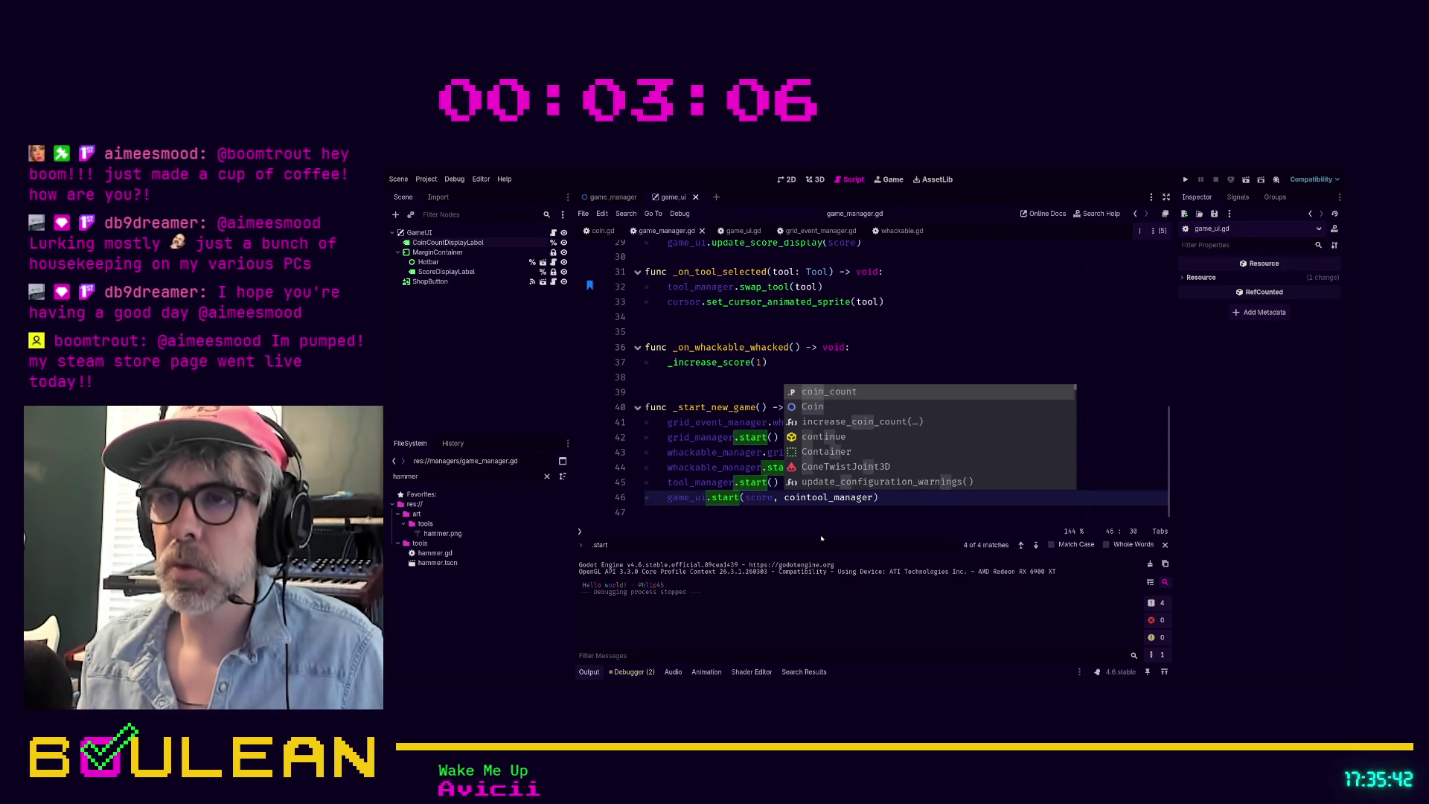
key(Tab)
key(ctrl+z)
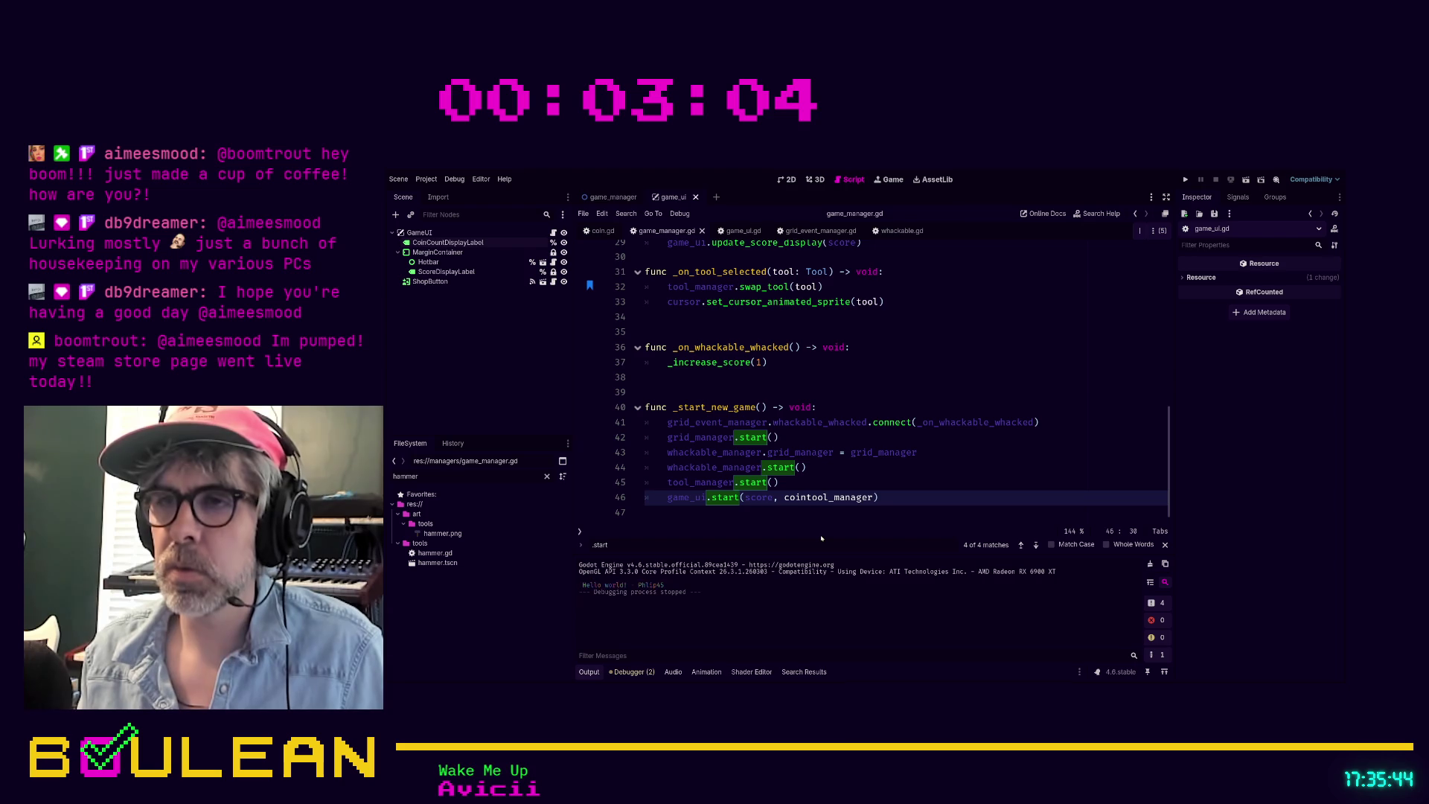
text(_count)
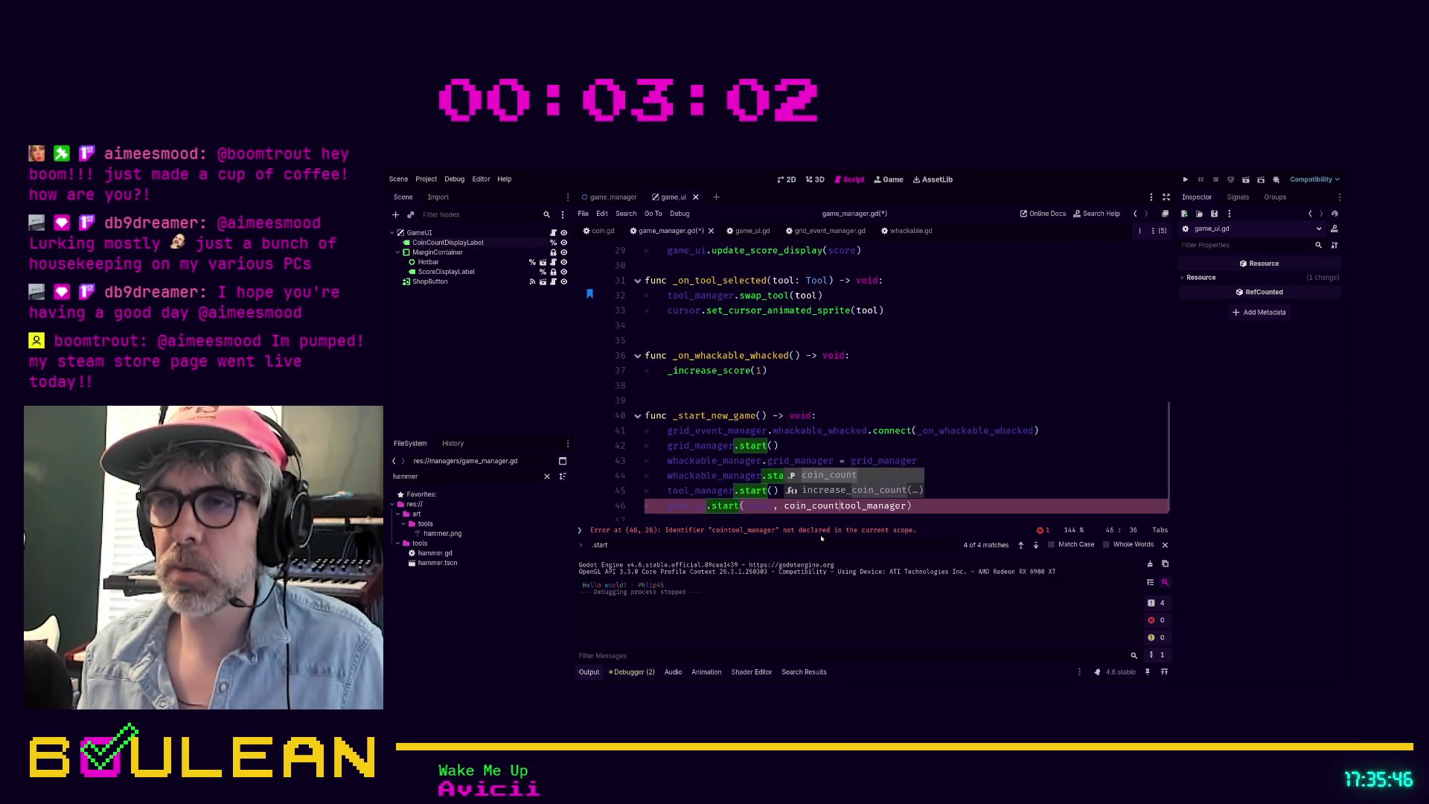
key(ctrl+Delete)
text(, tool)
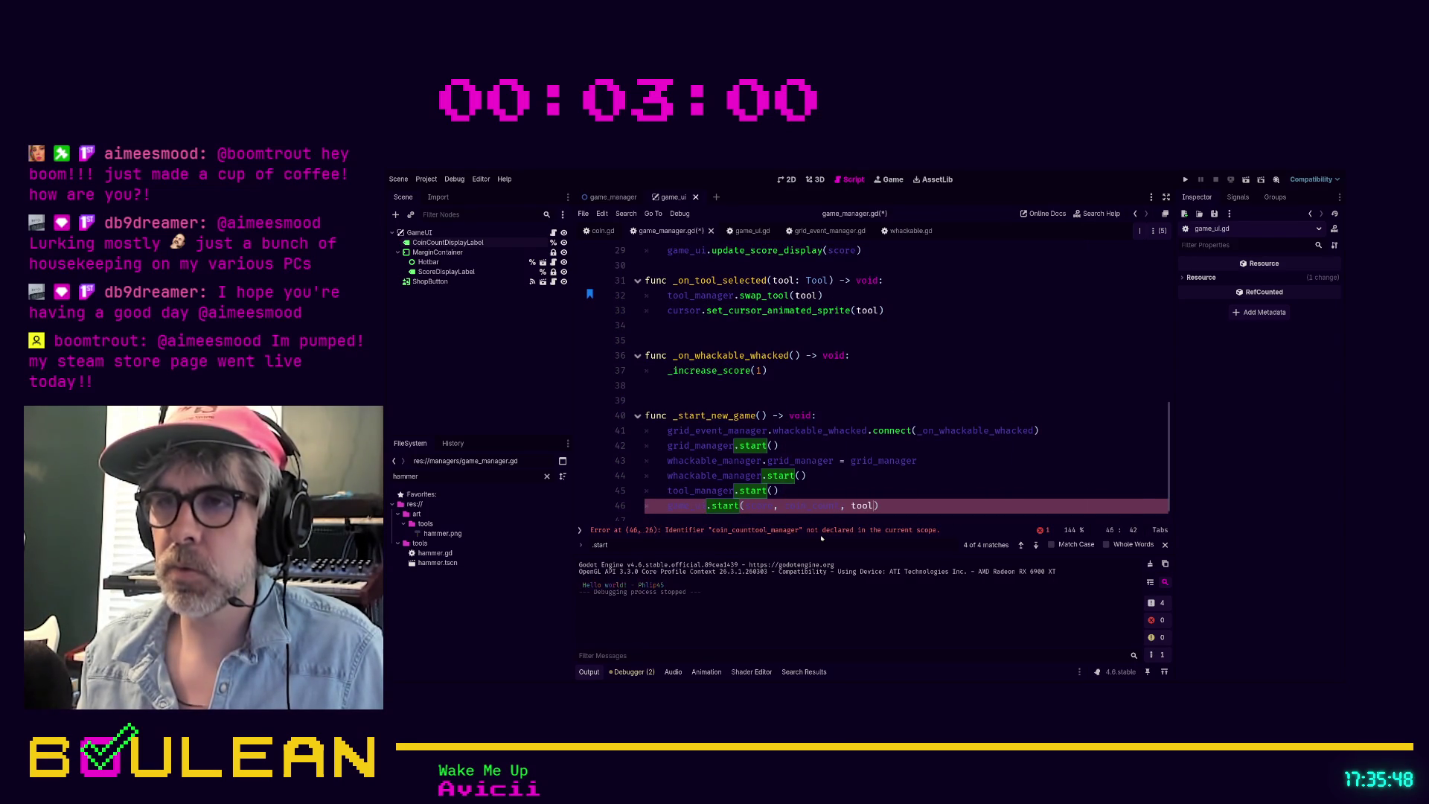
text(_manager)
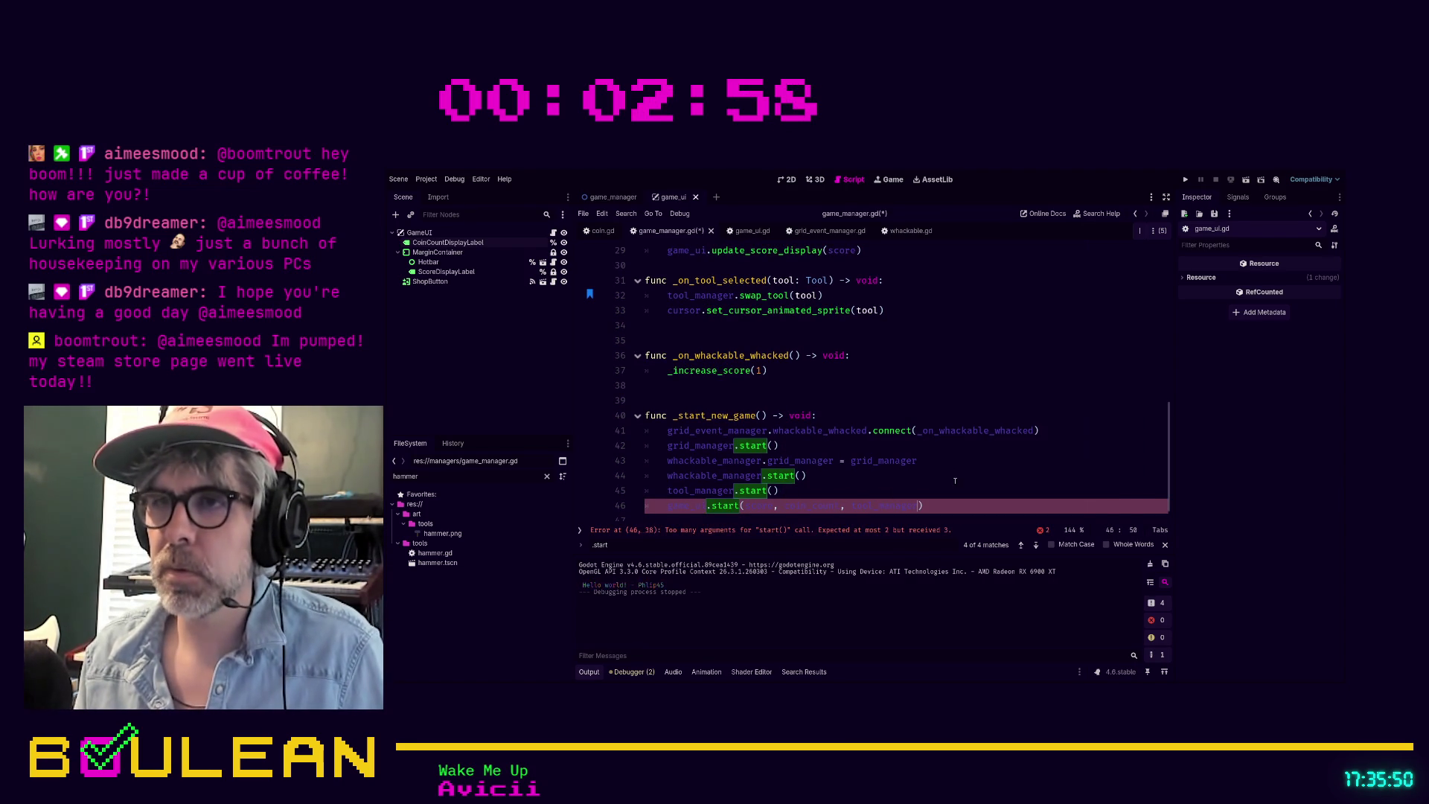
Step: Add a 'coin_count: int' parameter to start() in game_ui.gd and save
ctrl+click(726, 507)
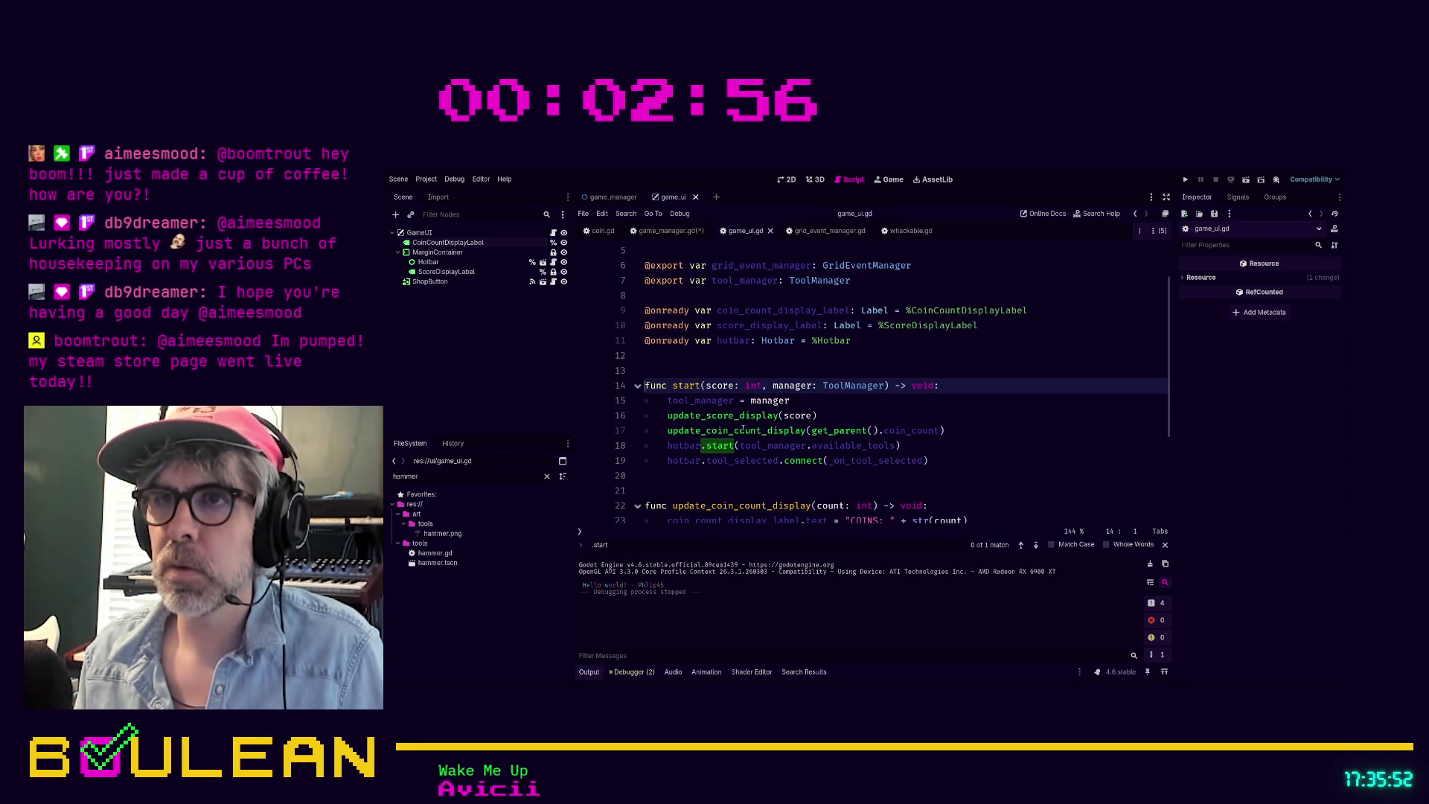
click(772, 386)
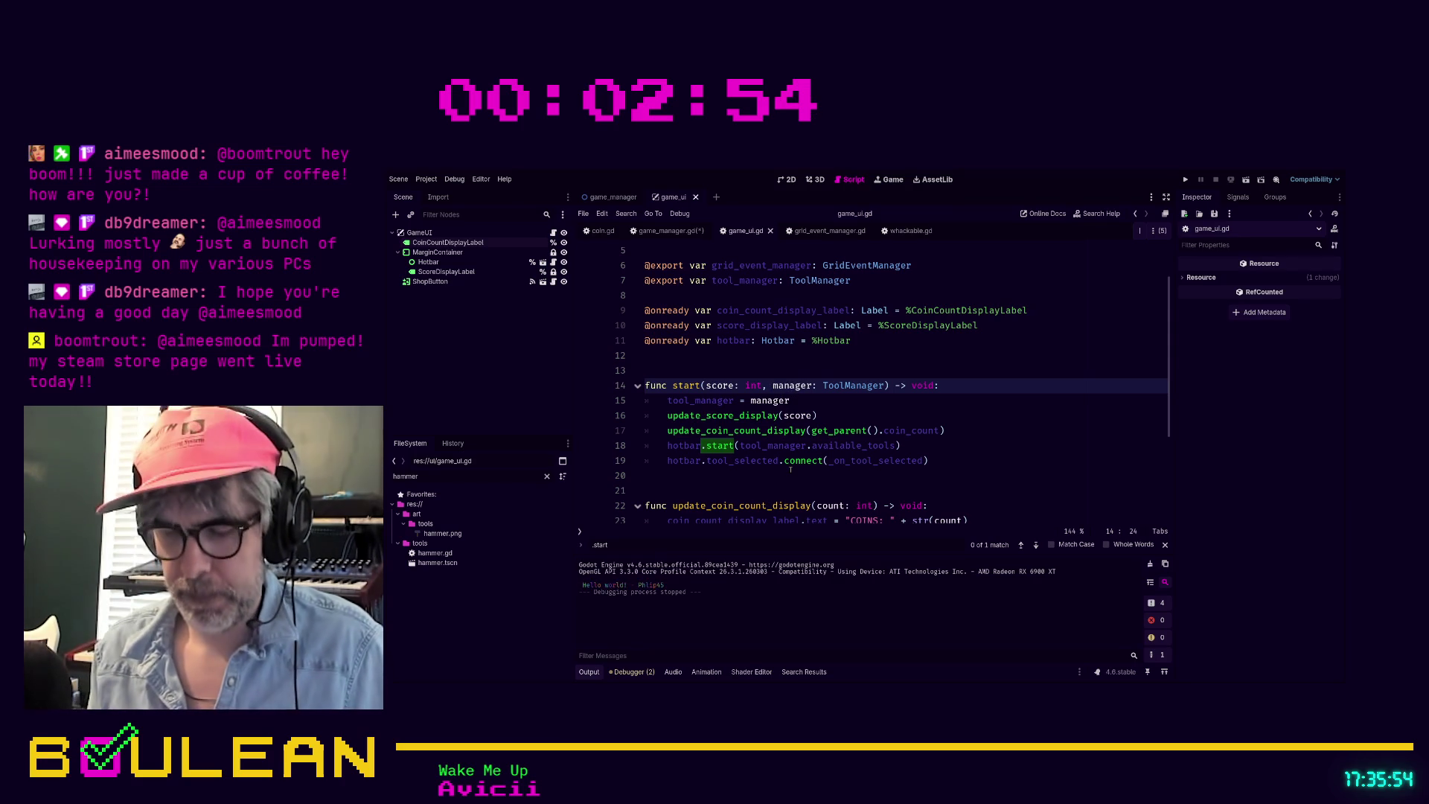
text(coin_count: int)
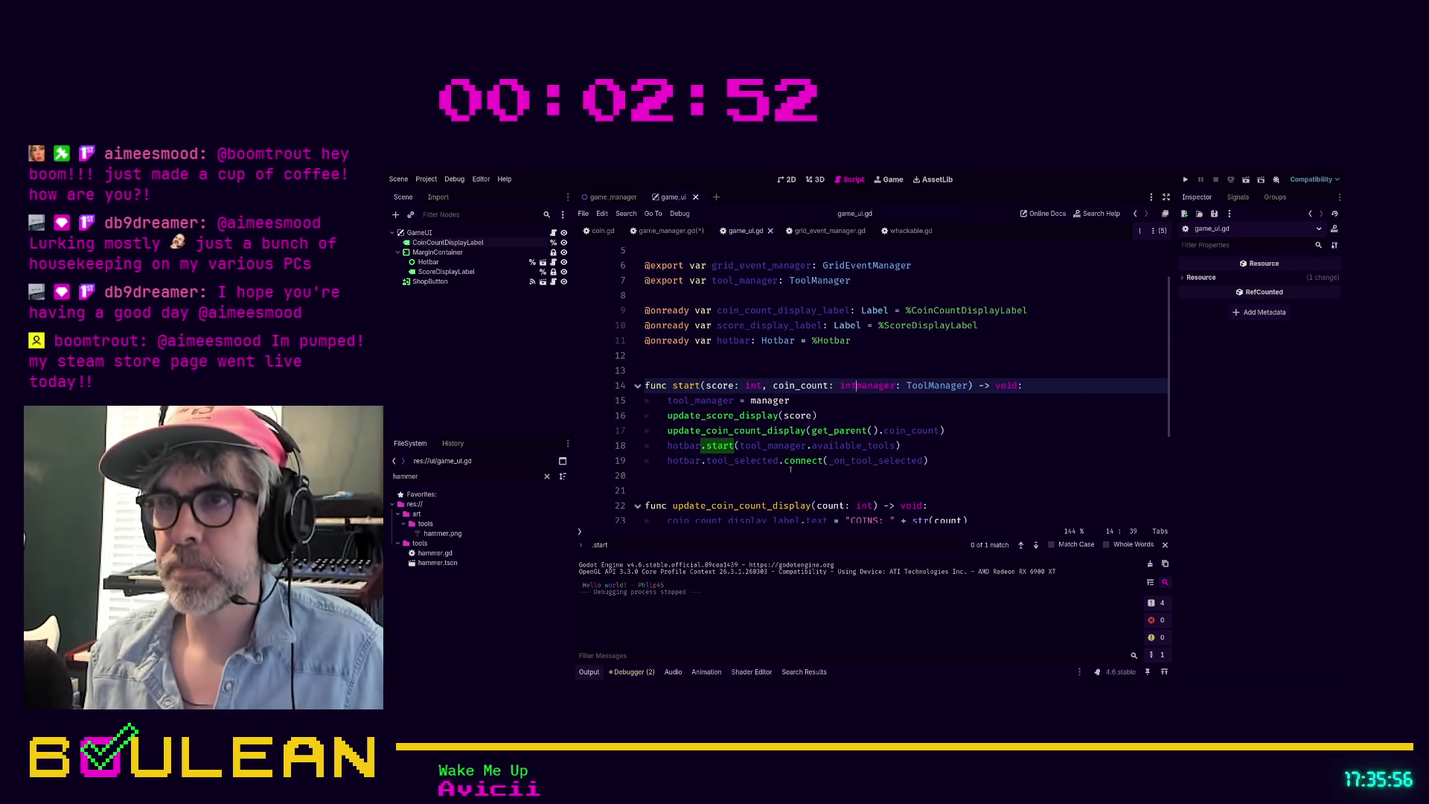
text(,)
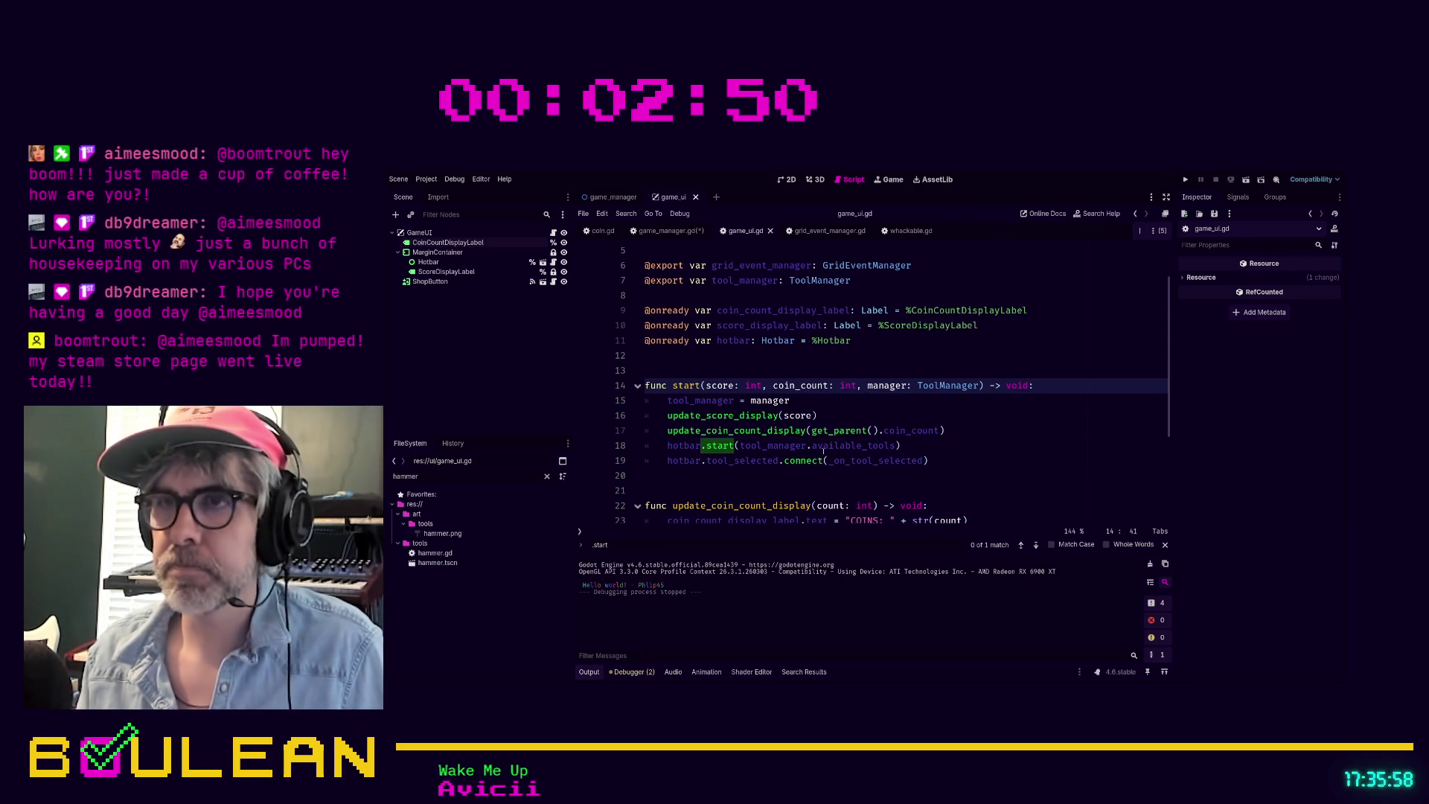
click(914, 407)
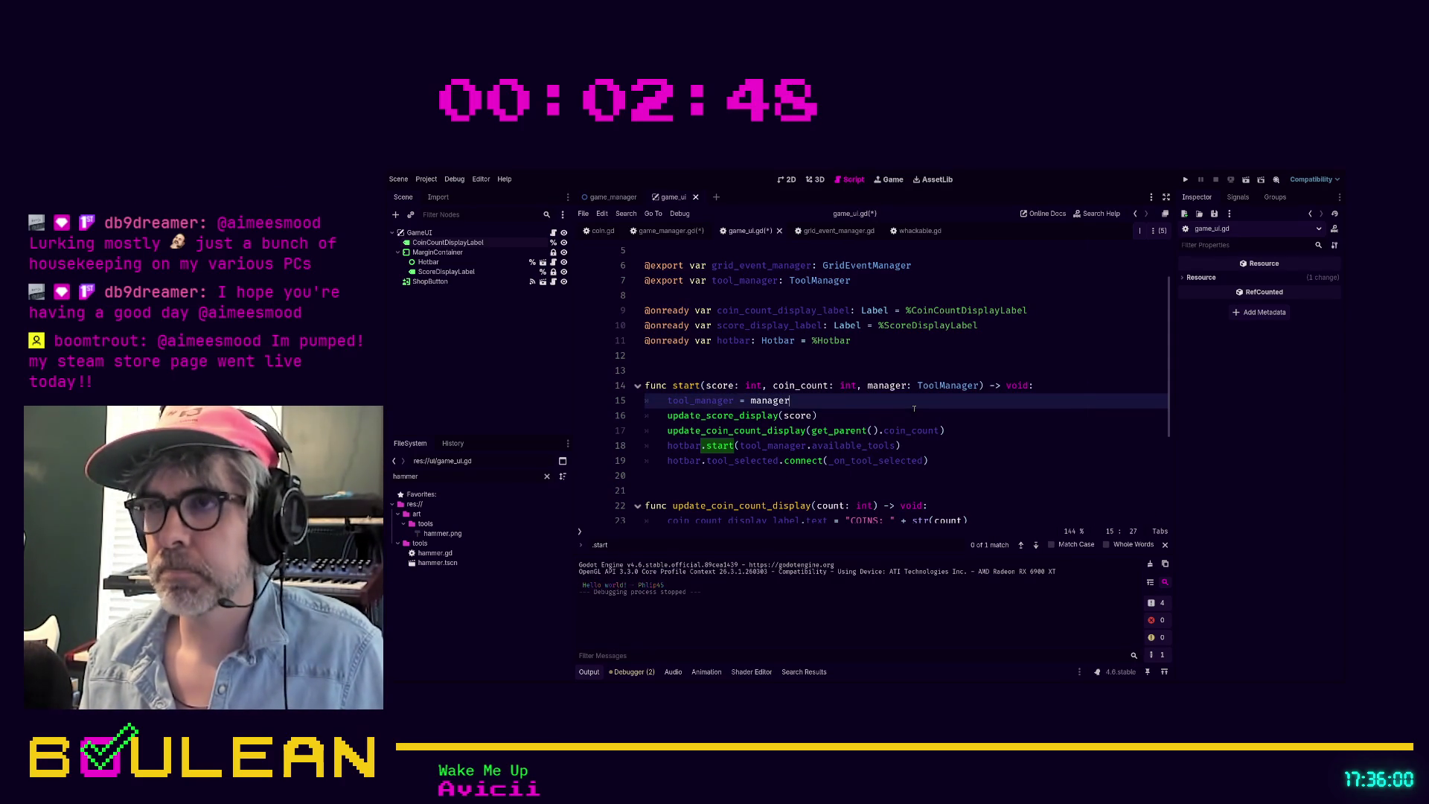
scroll(914, 408, down, 2)
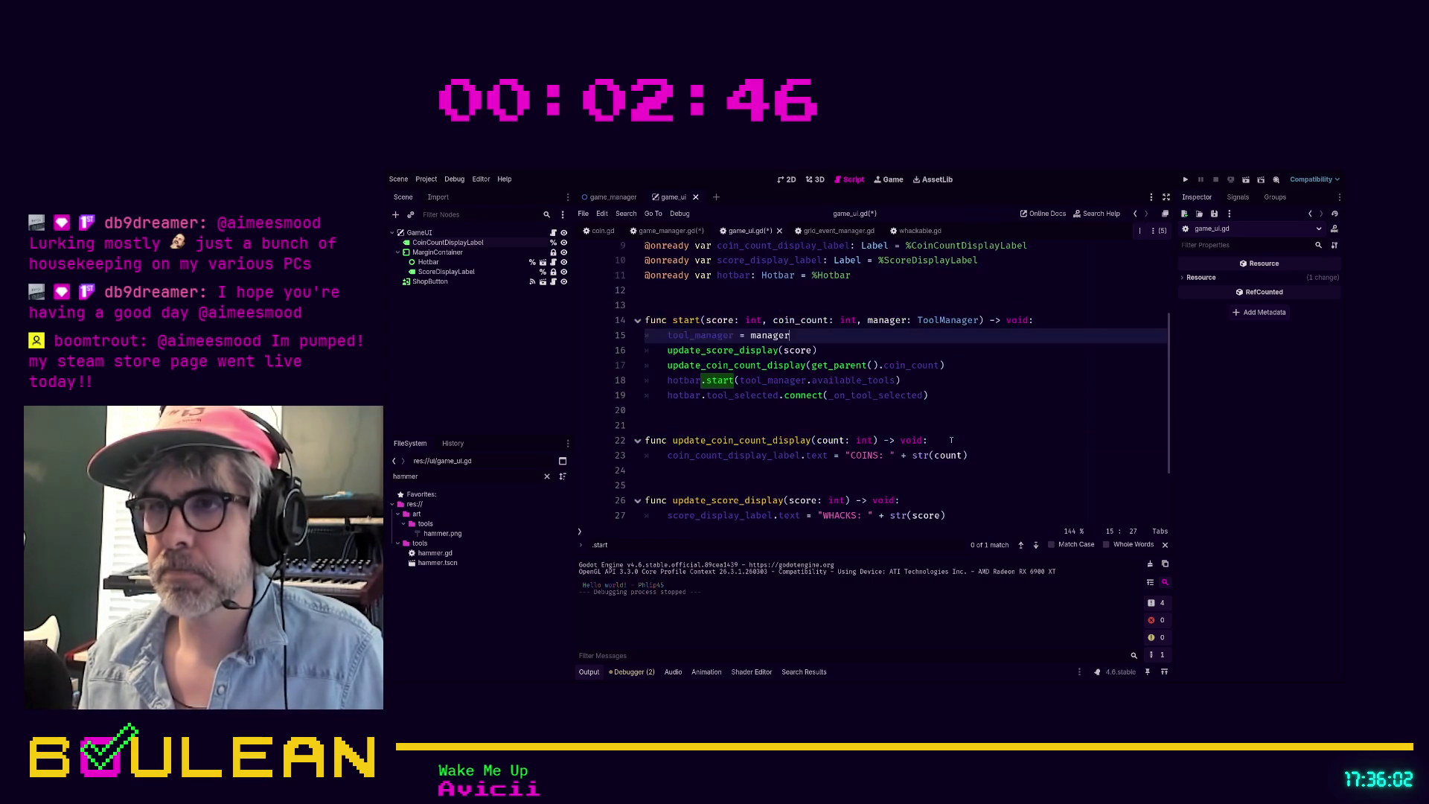
click(951, 440)
key(ctrl+s)
Step: Replace get_parent().coin_count on line 17 with coin_count and run the game
key(ctrl+f)
text(get_p)
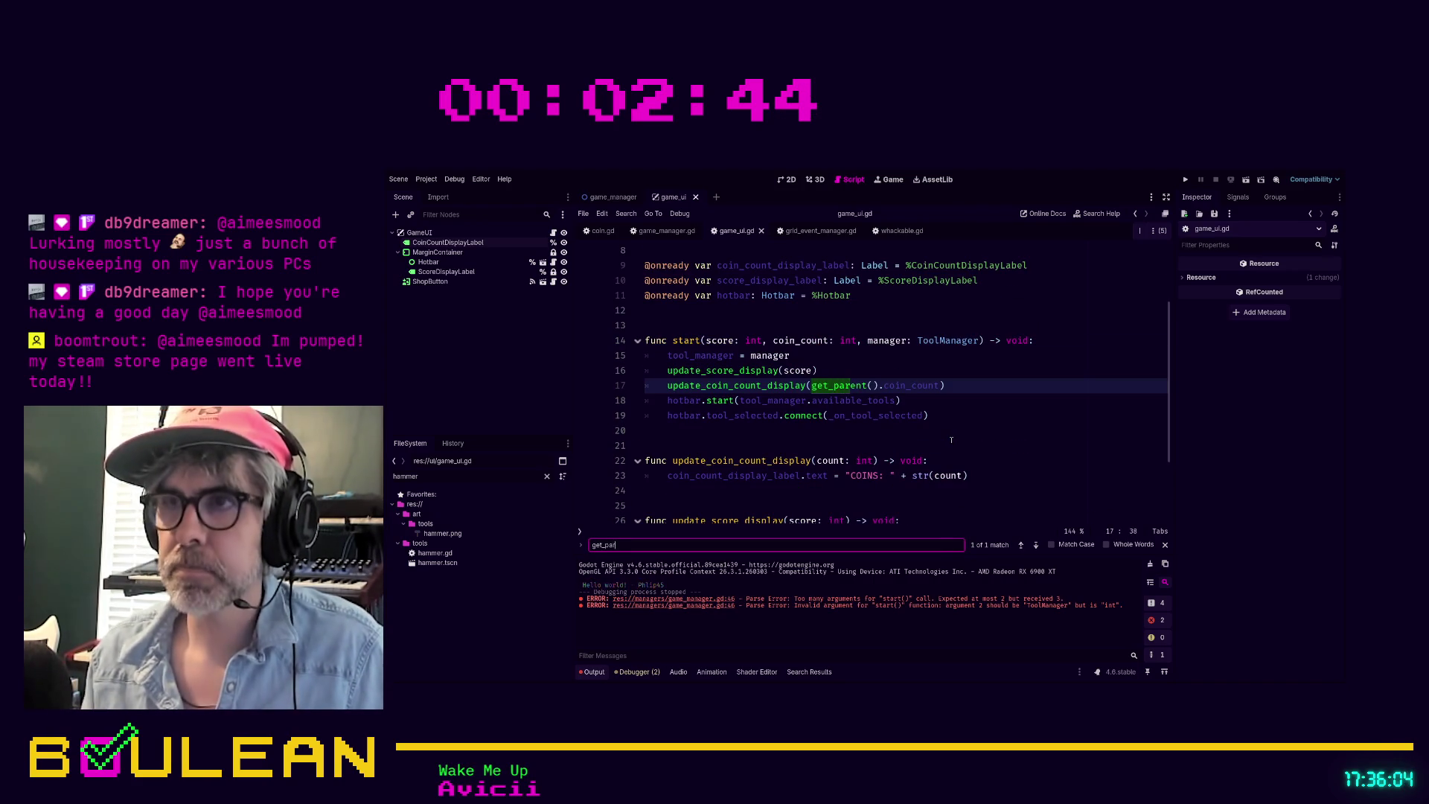
click(812, 384)
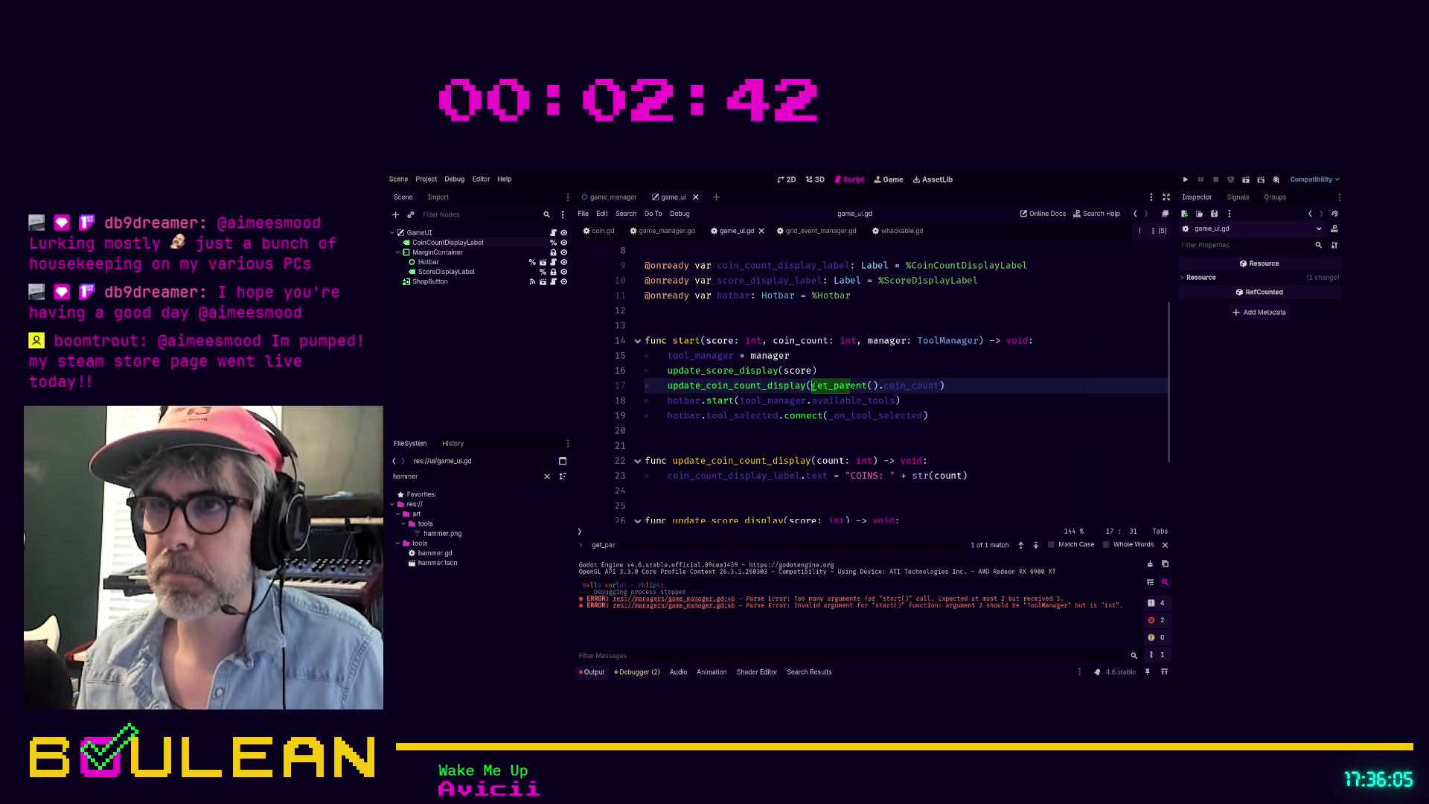
shift+click(939, 385)
text(coin_count)
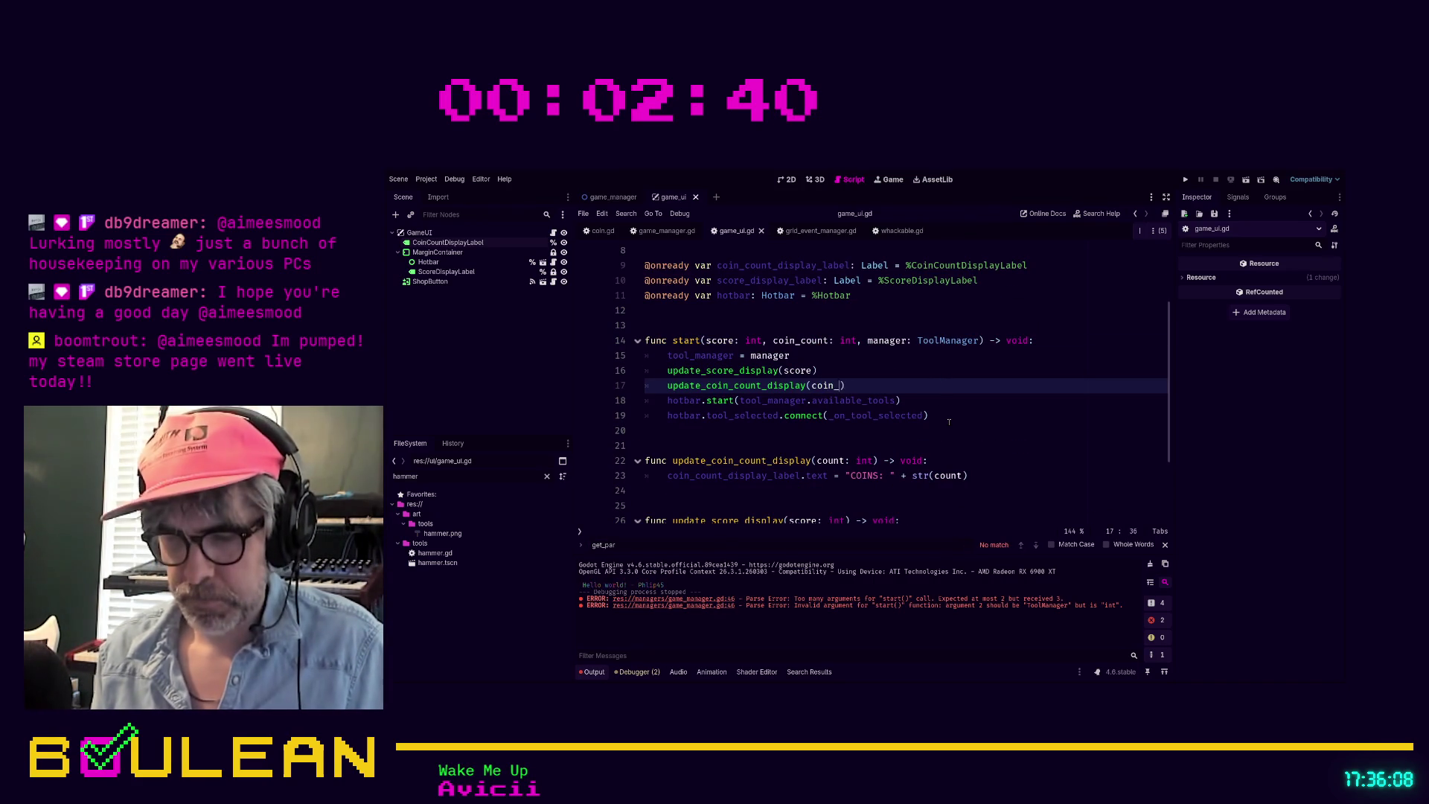
click(1018, 414)
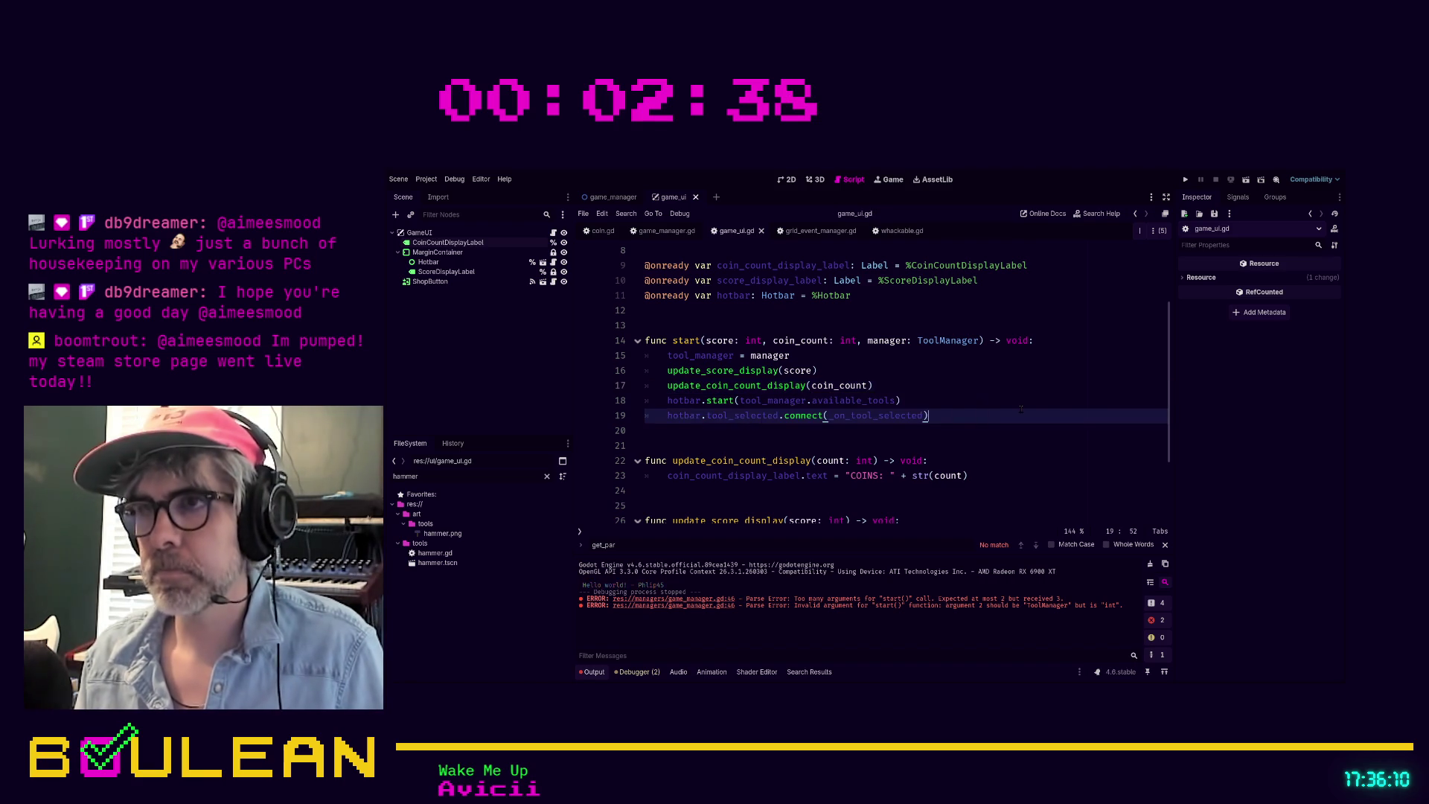
key(F5)
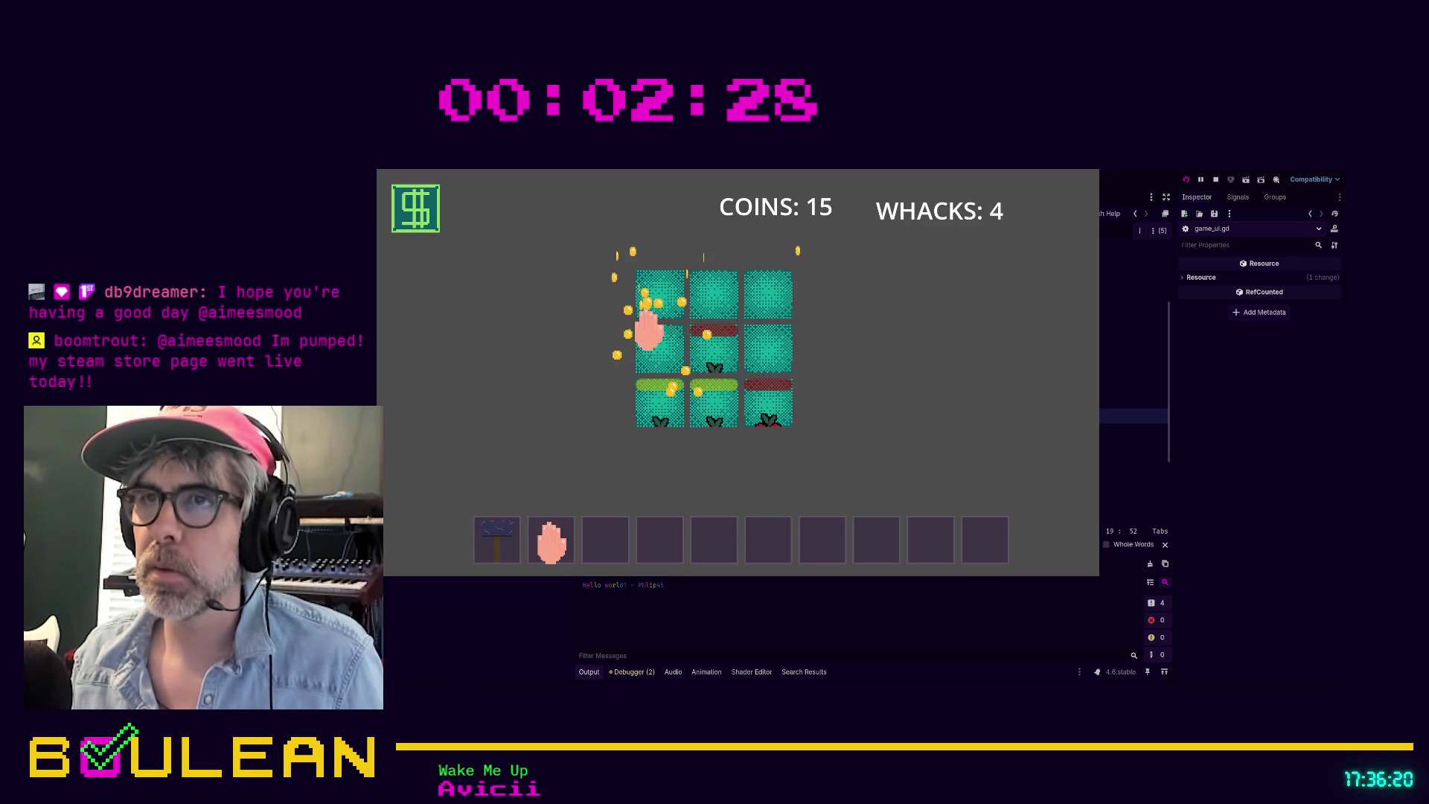
Step: Whack five moles until COINS reaches 67 and WHACKS 9, then stop the game
click(668, 407)
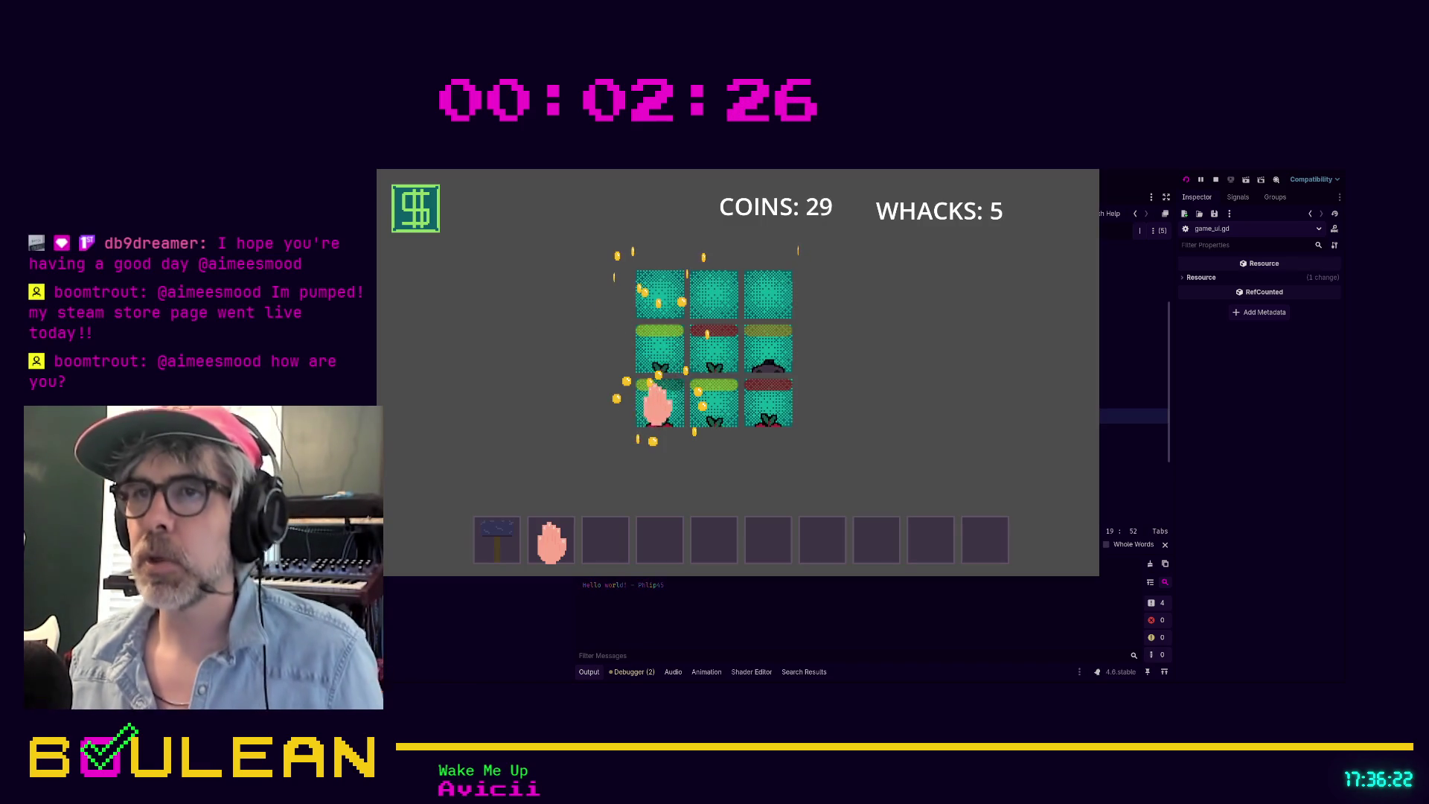
click(659, 403)
click(708, 406)
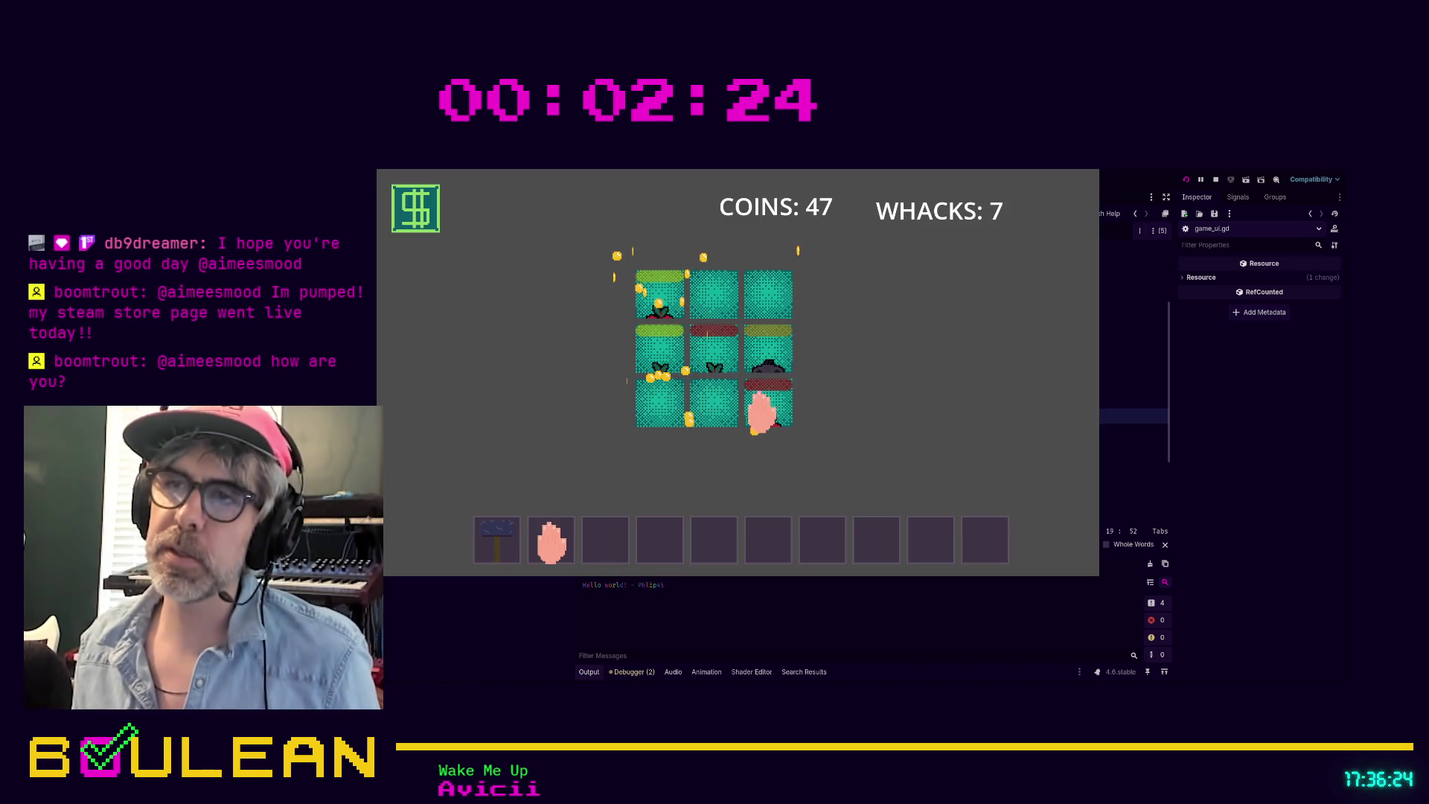
click(770, 412)
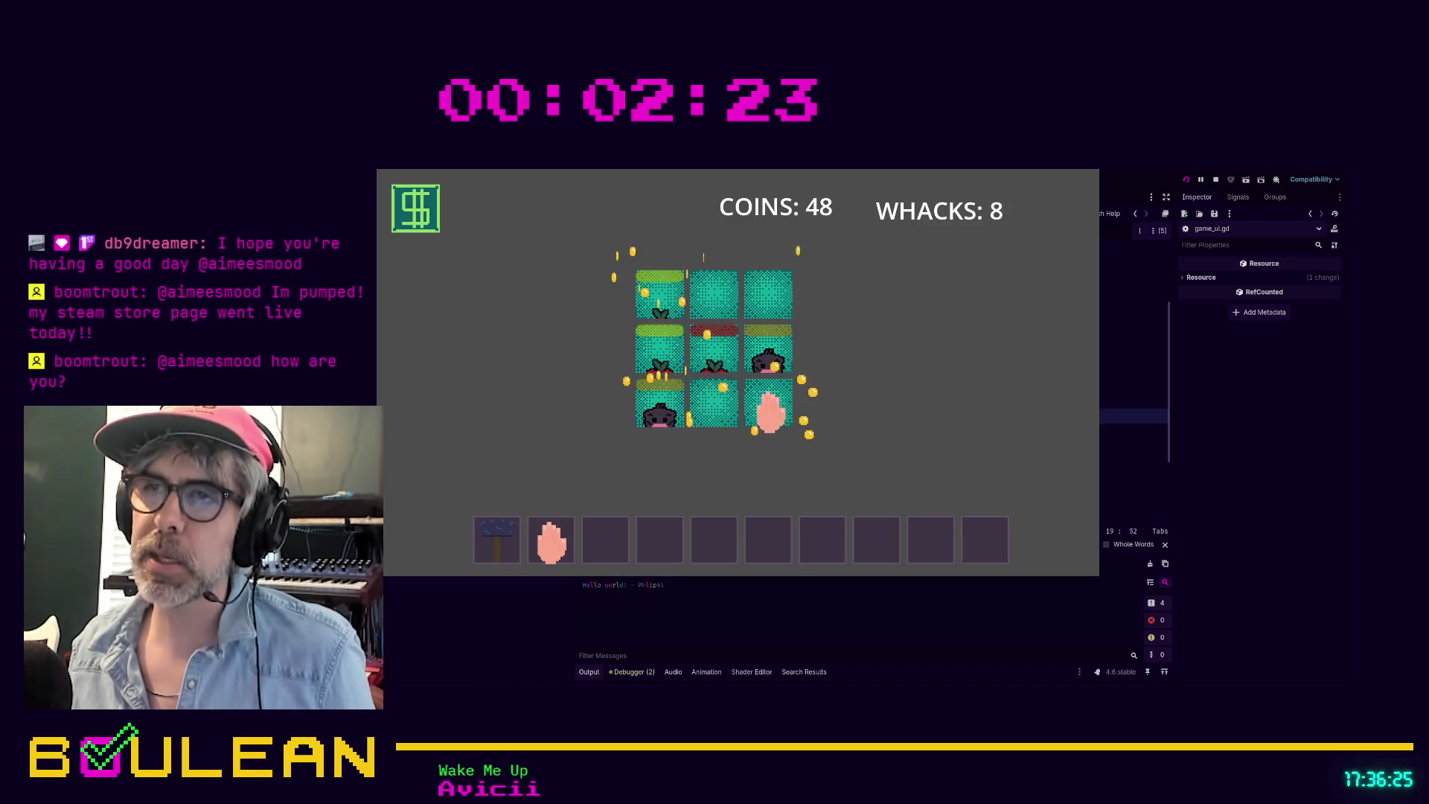
click(766, 359)
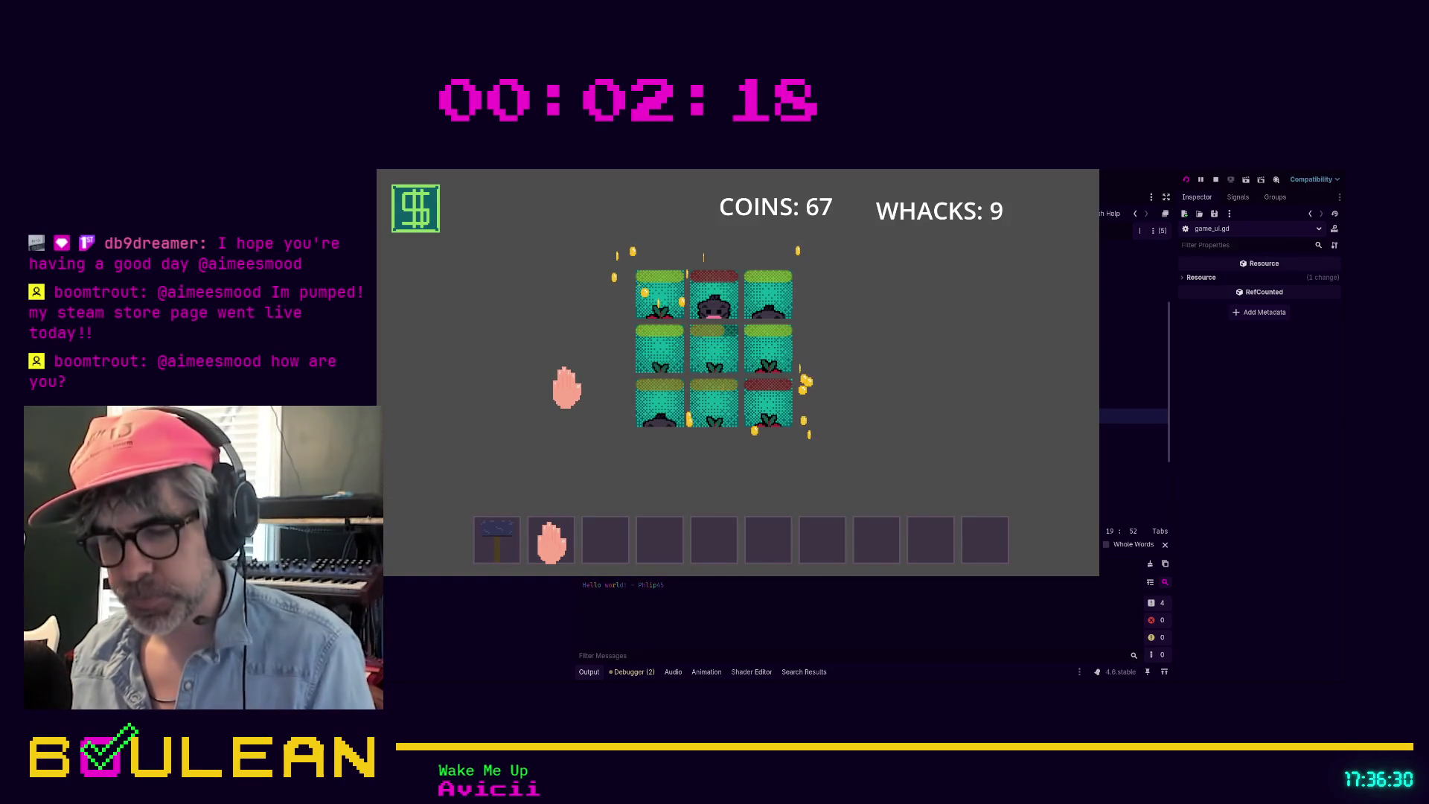
key(F8)
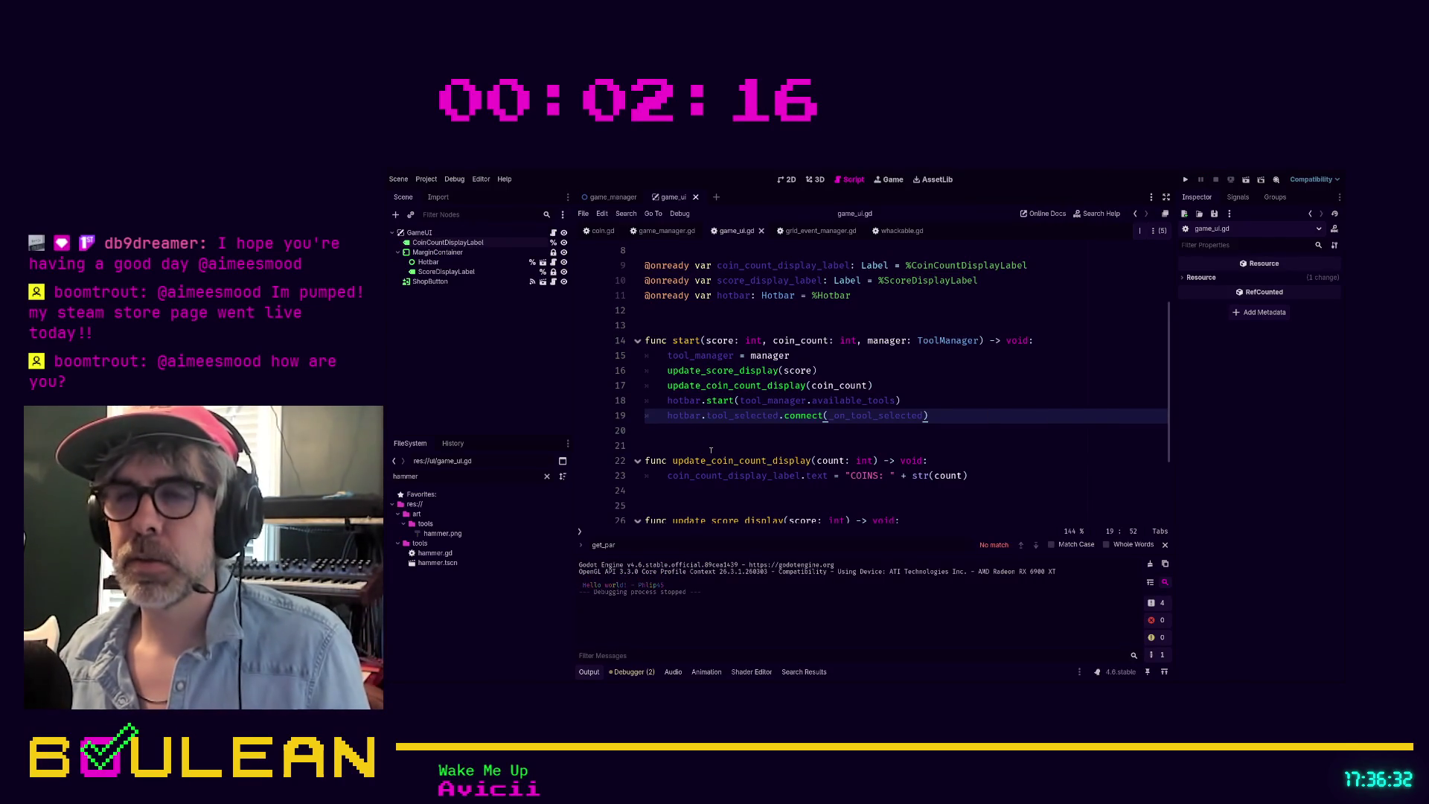
Step: Look over lines 18–21 of game_ui.gd to finish the review
click(710, 445)
scroll(709, 443, down, 1)
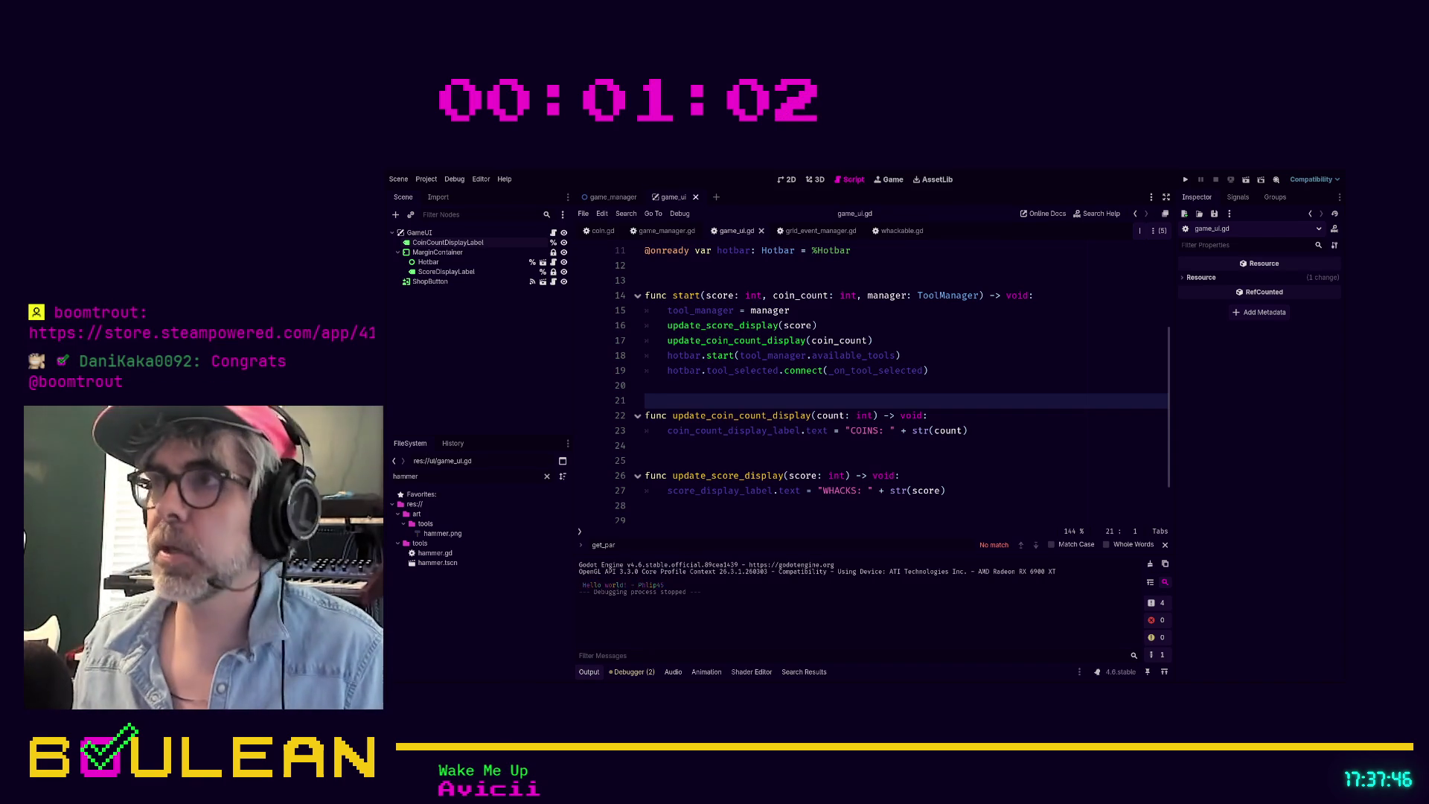
click(900, 355)
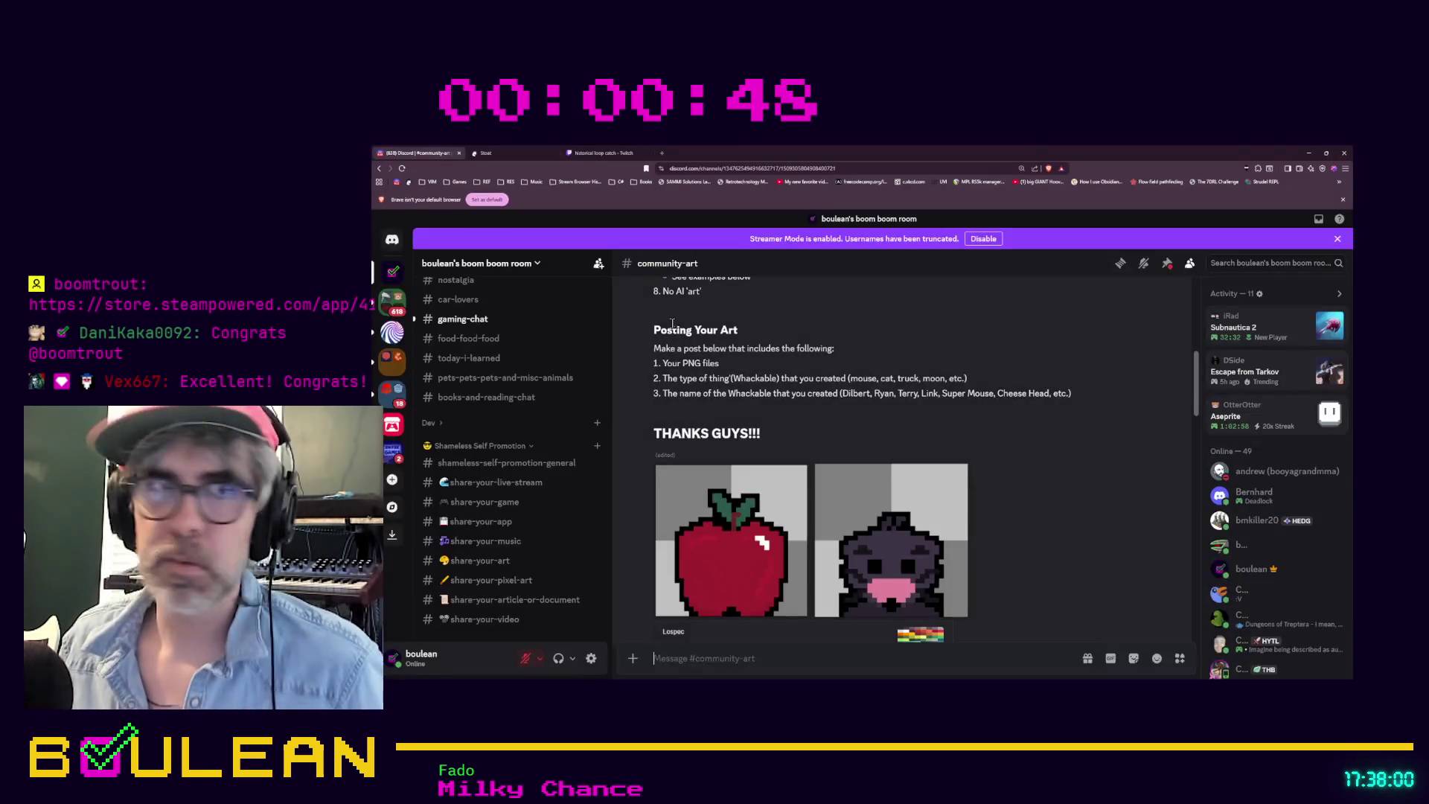
Step: Load the Patchwork Path Steam store page in a new browser tab from the copied URL
key(ctrl+t)
key(ctrl+v)
key(Return)
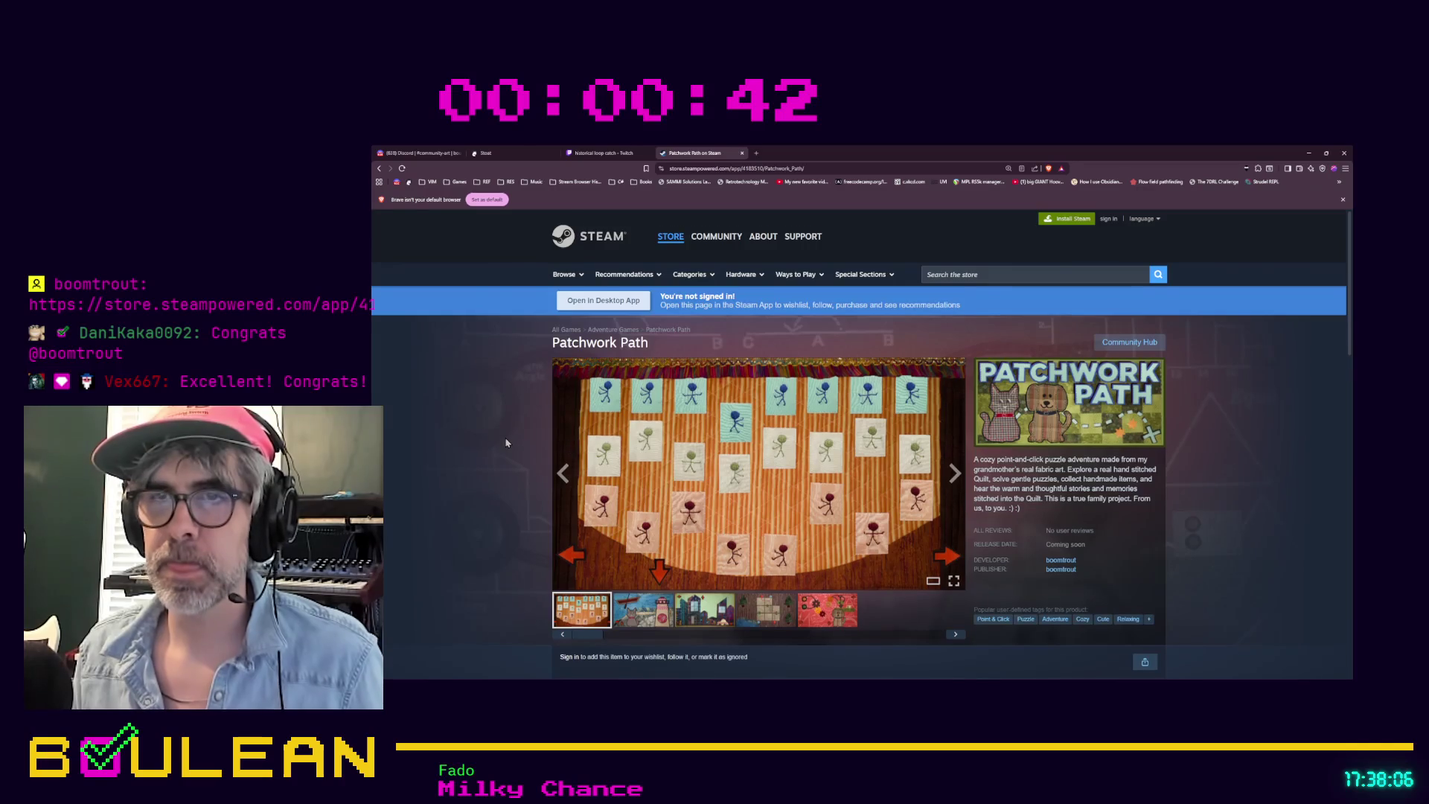
scroll(506, 443, down, 1)
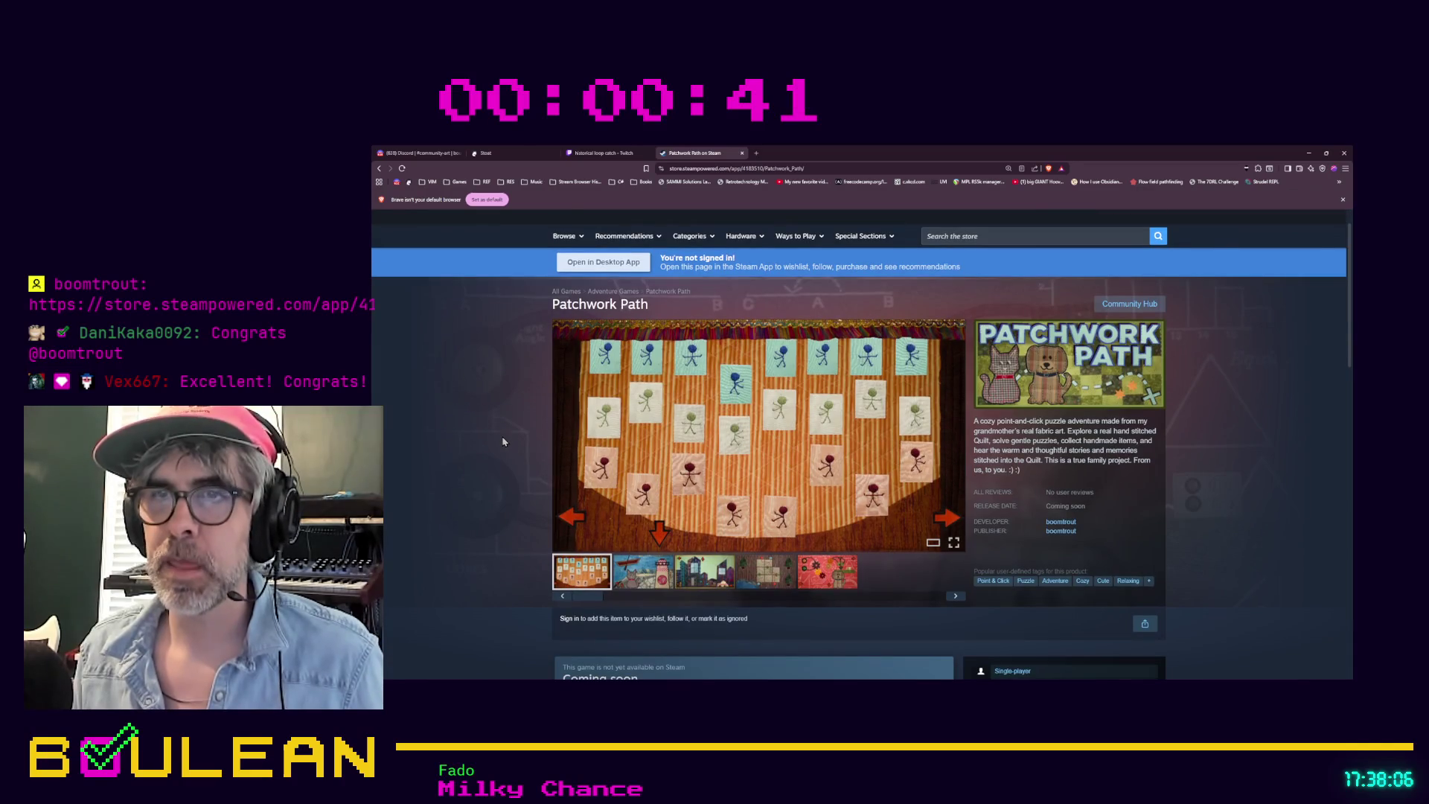
click(718, 170)
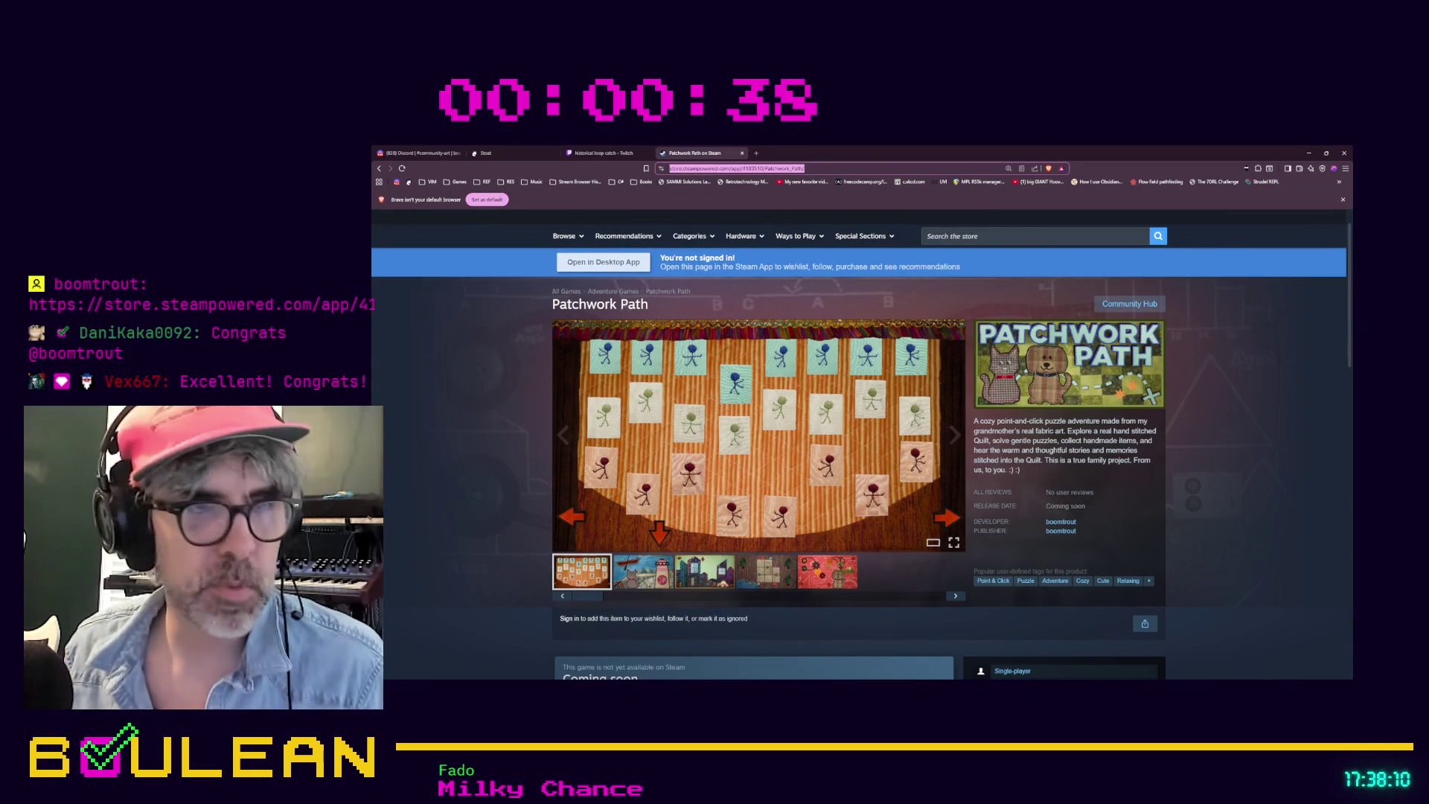
key(alt+Tab)
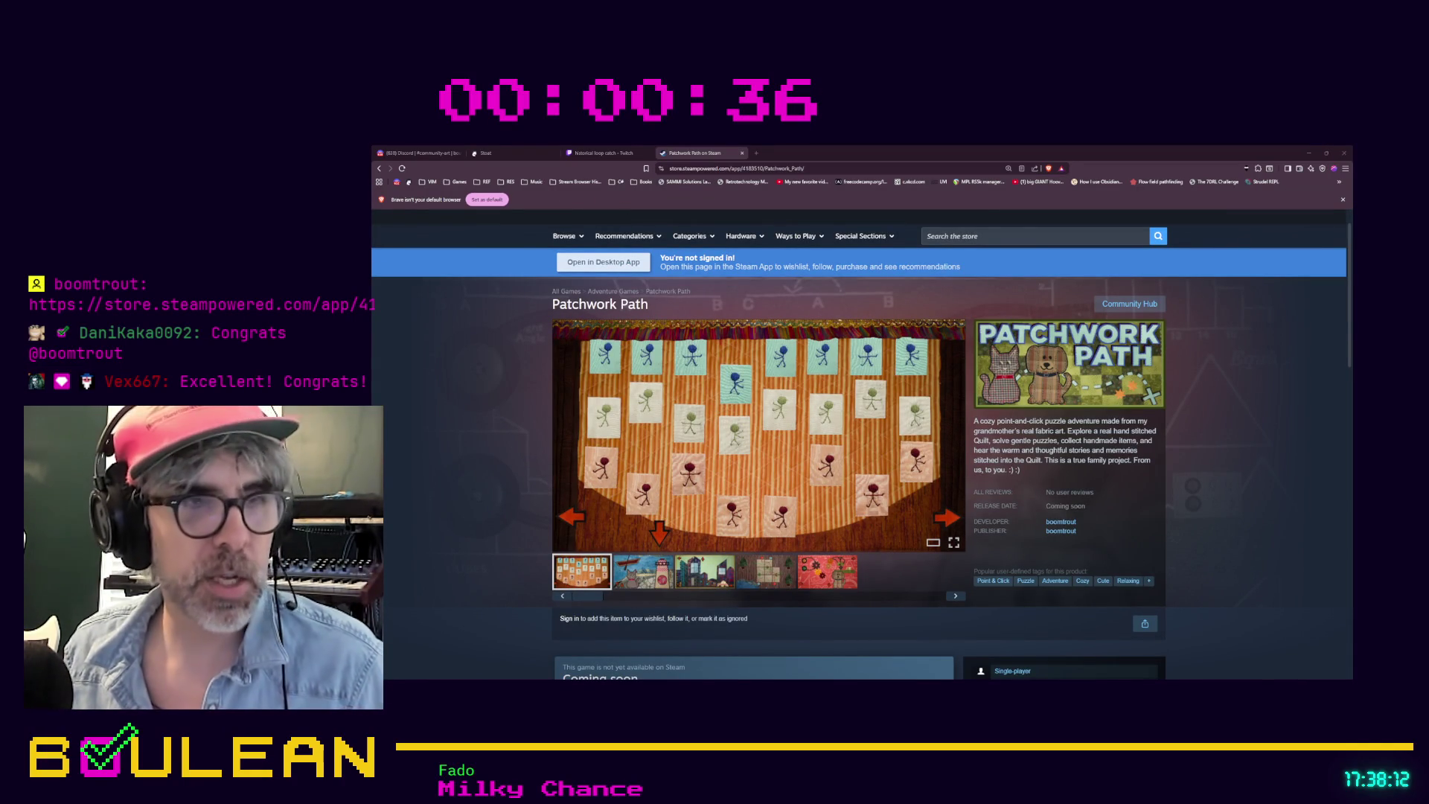
key(alt+Tab)
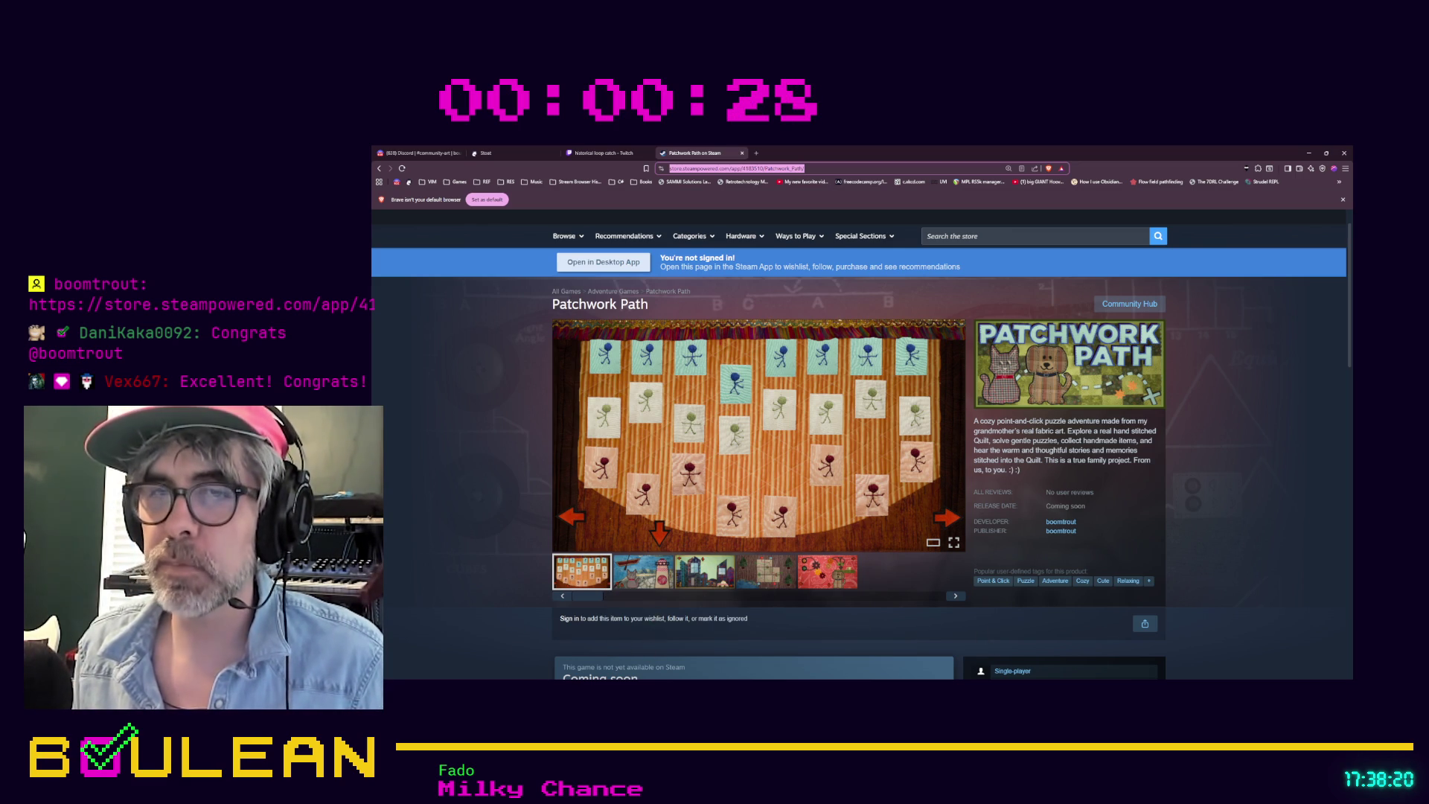
key(alt+Tab)
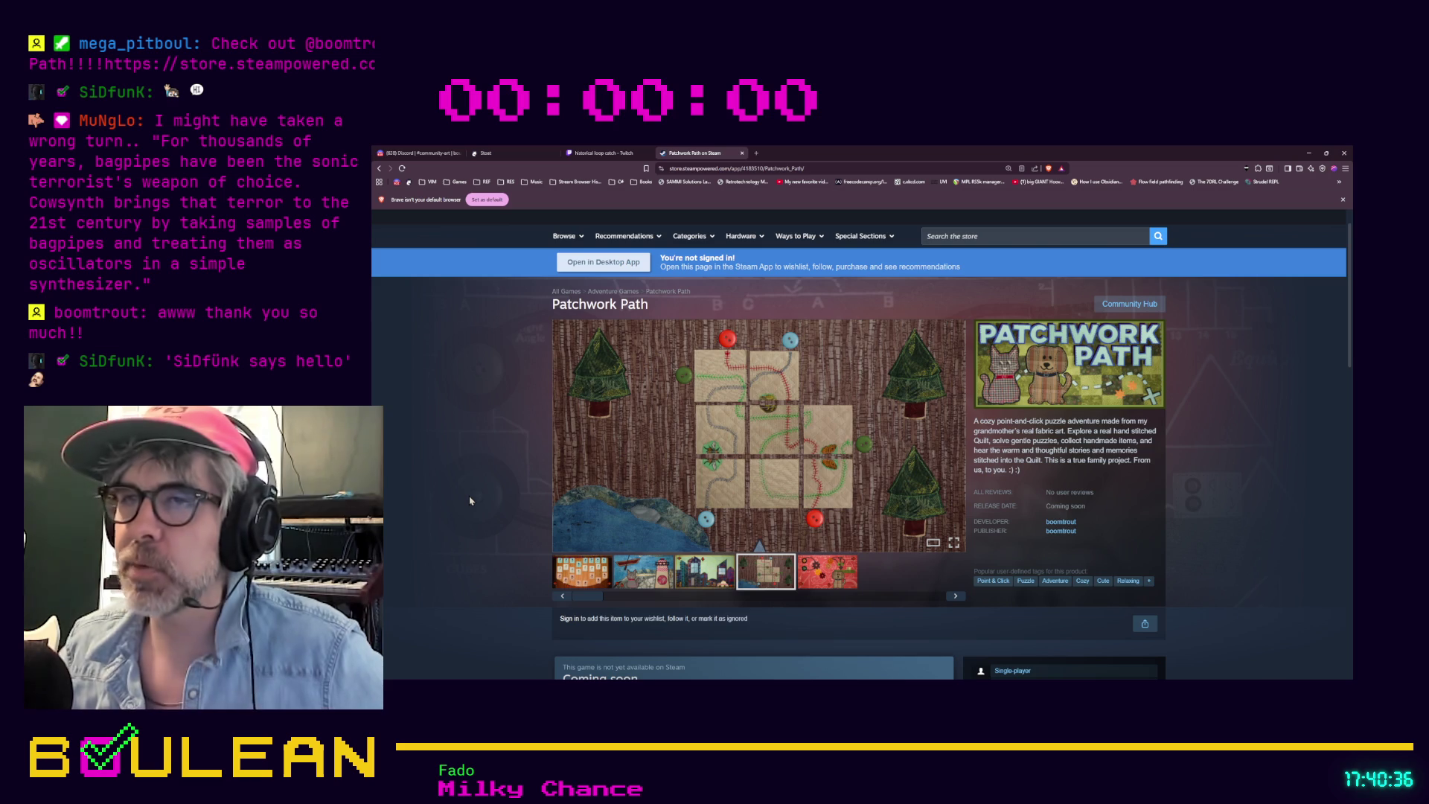
click(596, 570)
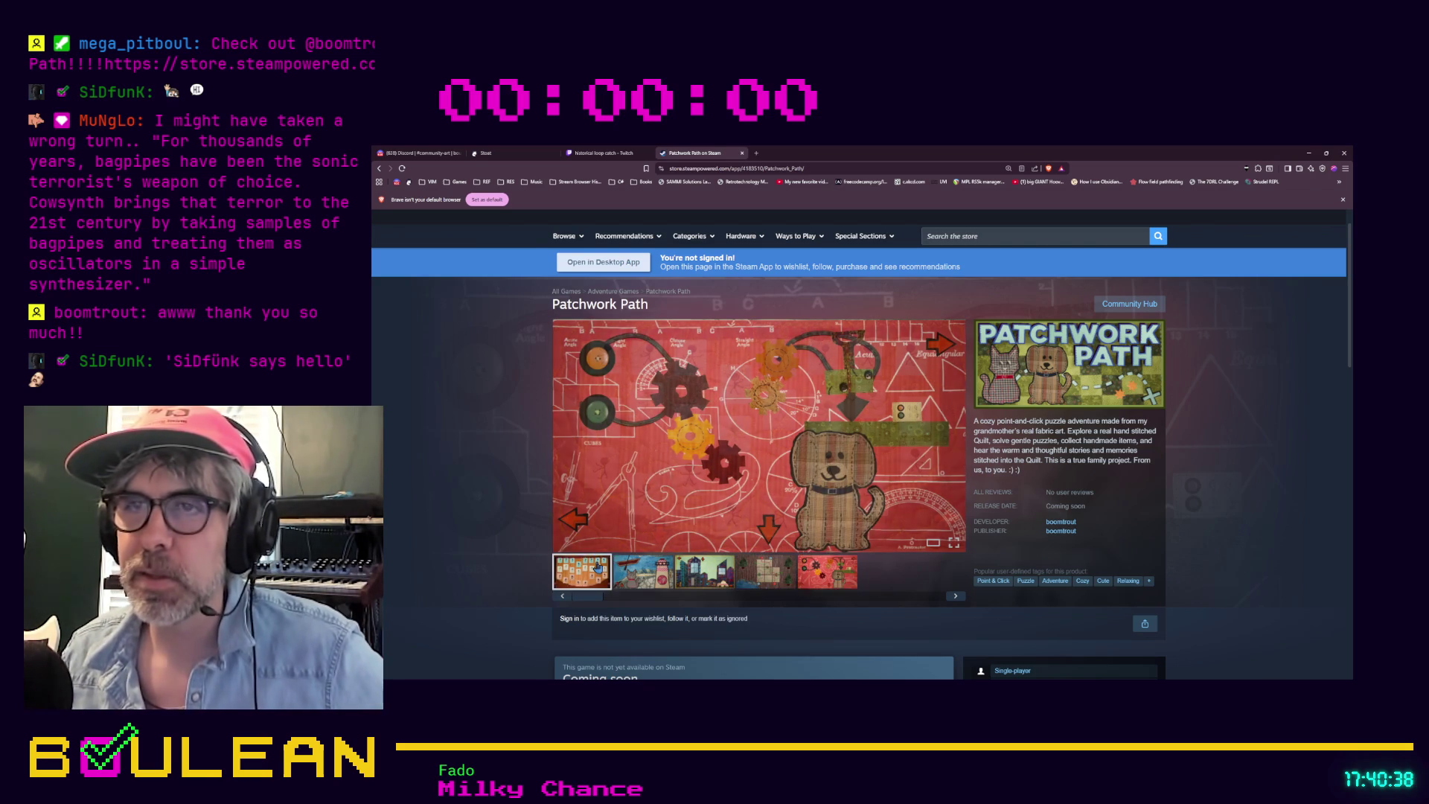
Step: Page through all five Patchwork Path screenshots full size, then close on the cat and lighthouse image
click(701, 433)
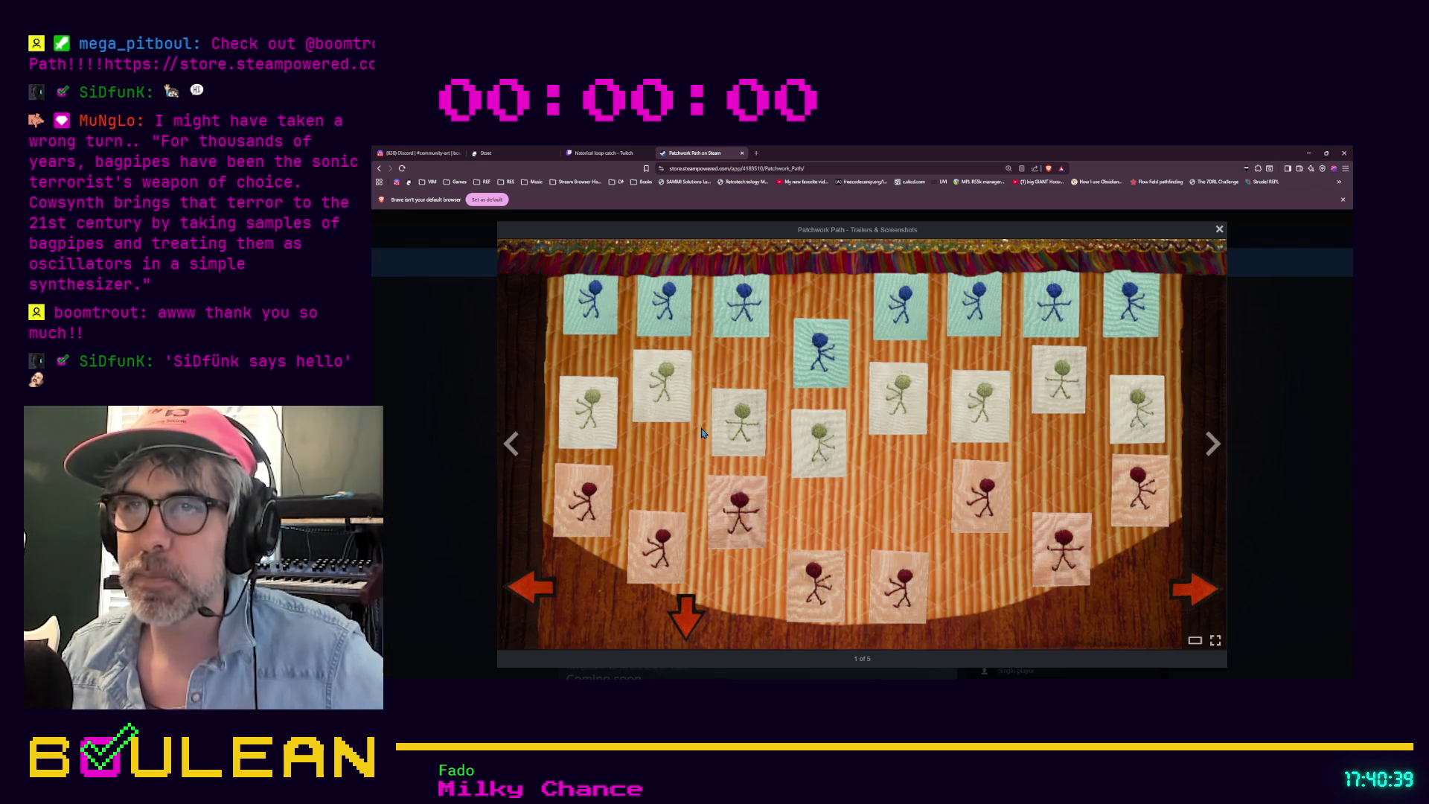
click(1209, 446)
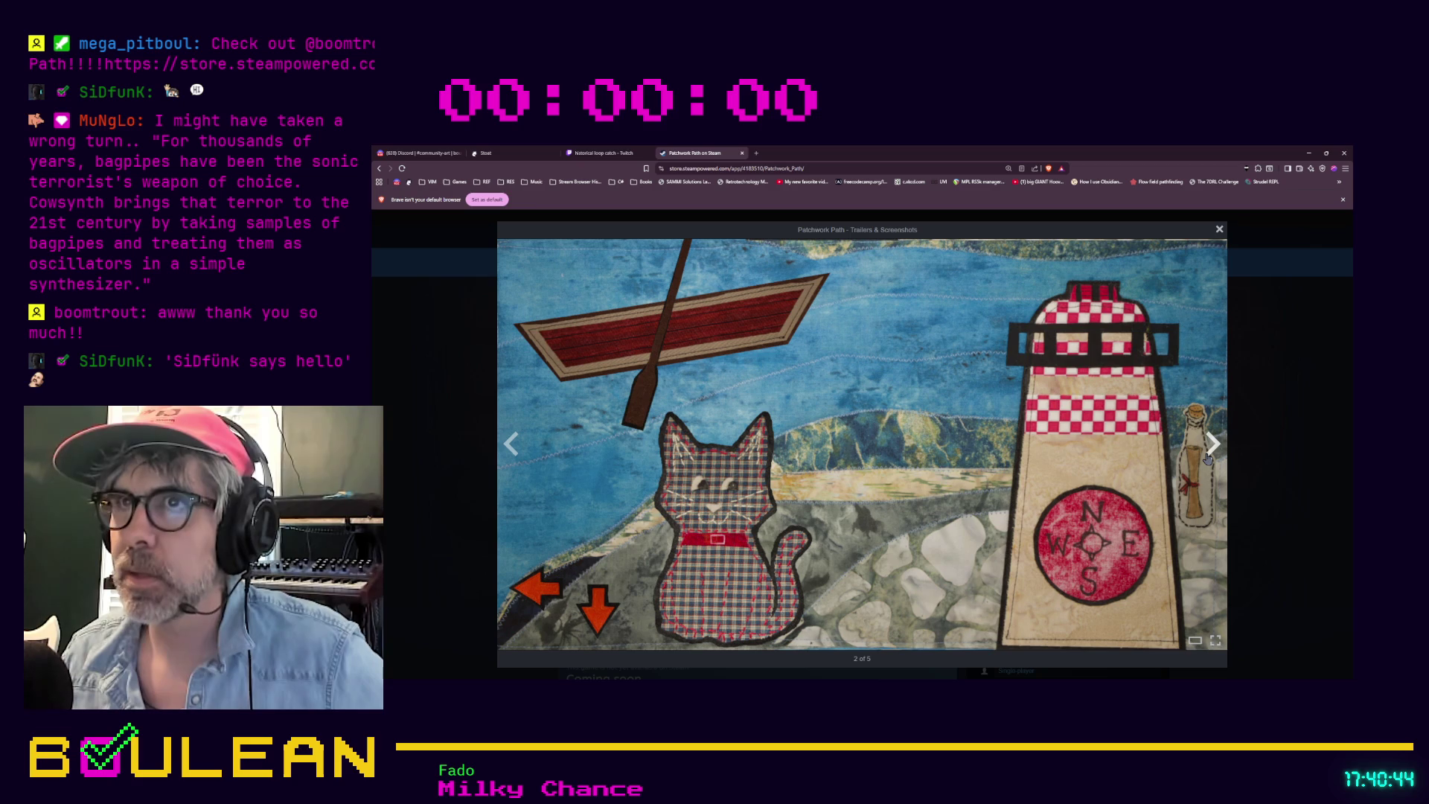
click(1209, 450)
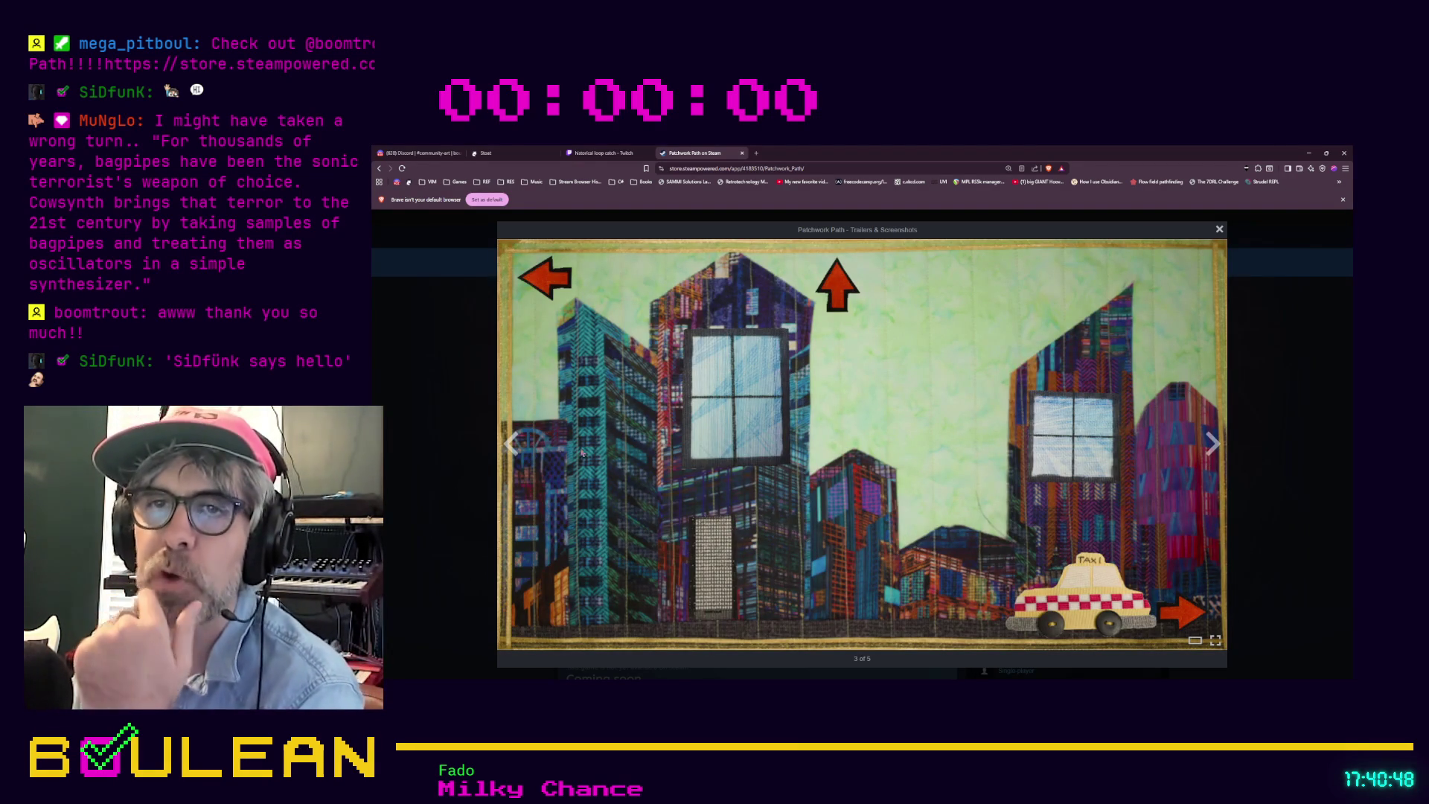
click(1211, 443)
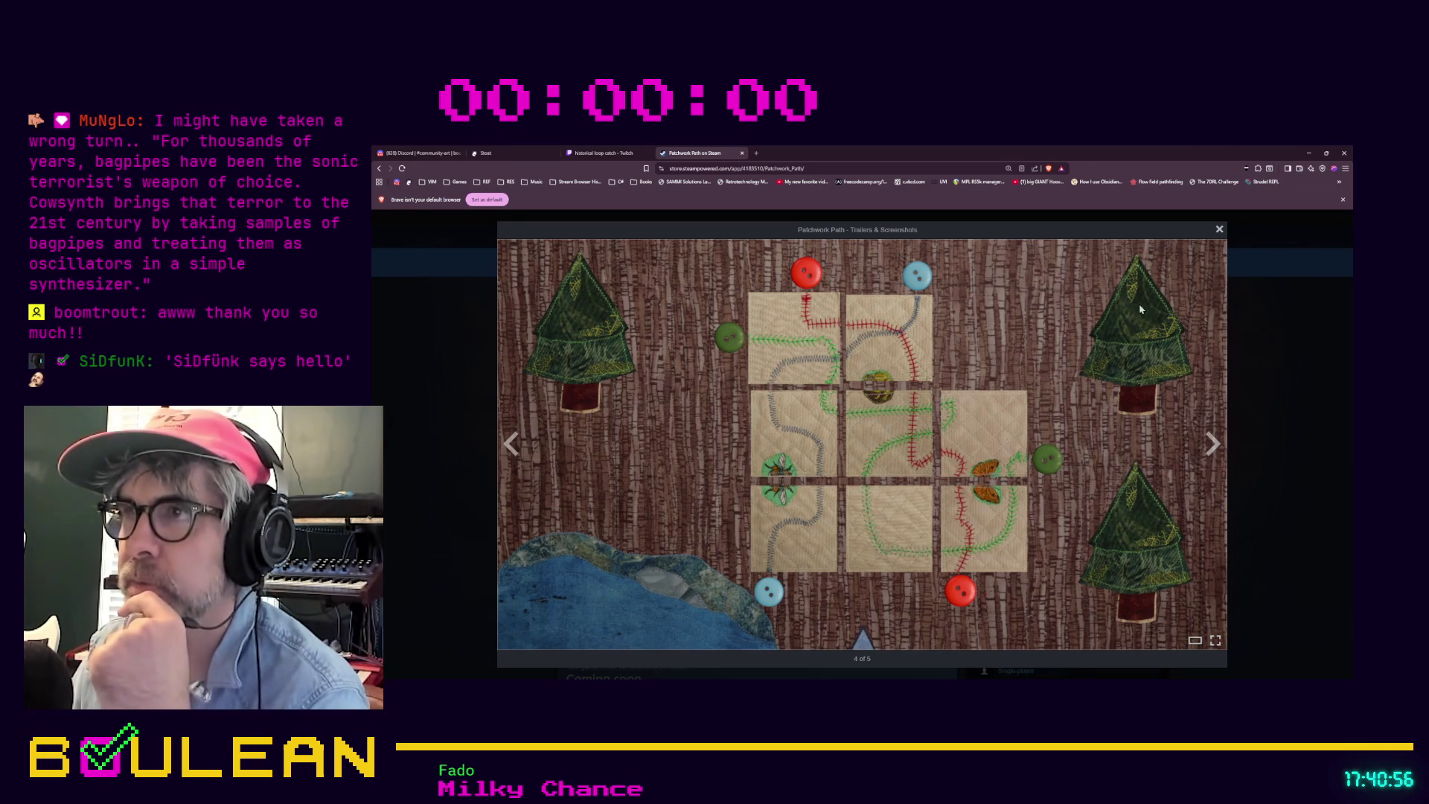
click(1210, 452)
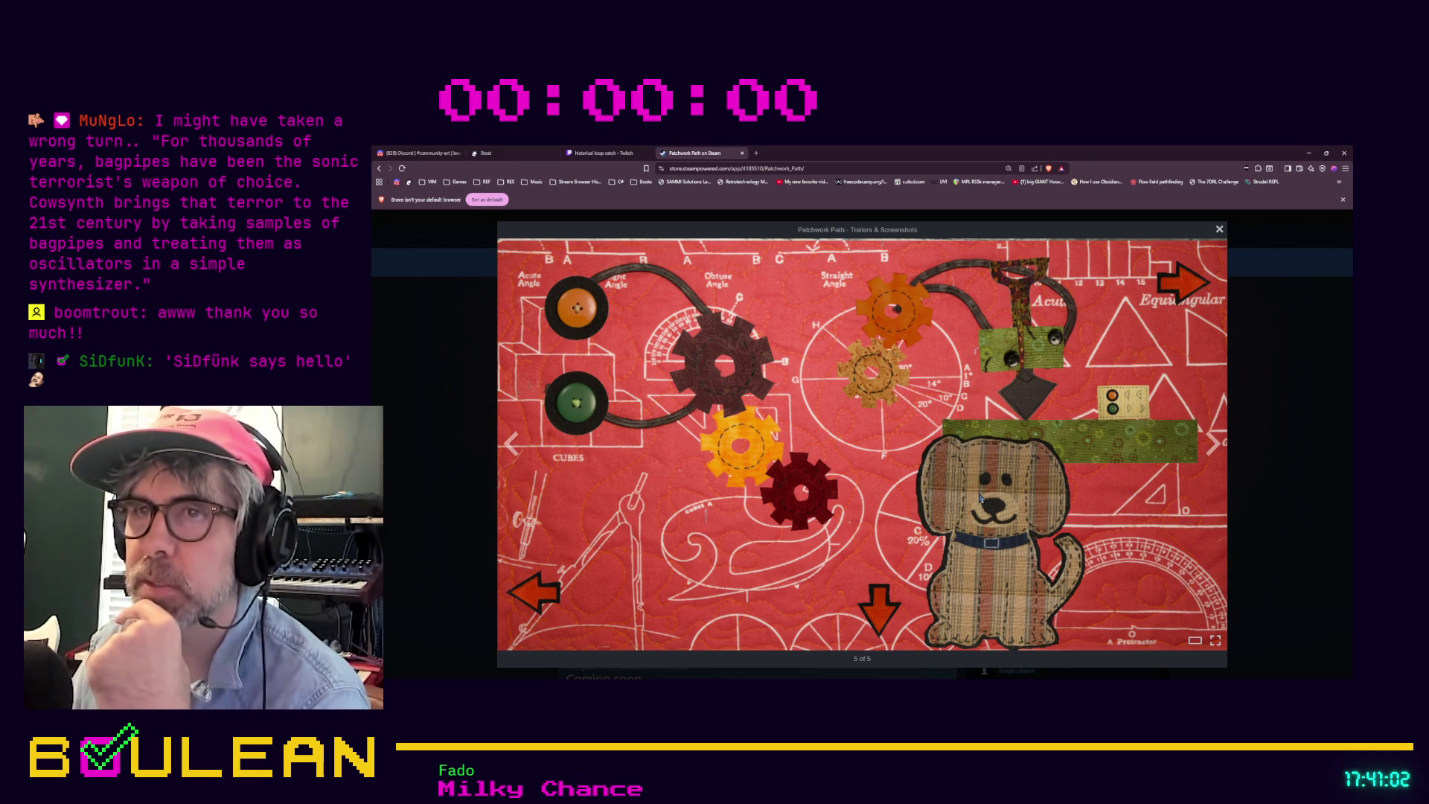
click(1213, 444)
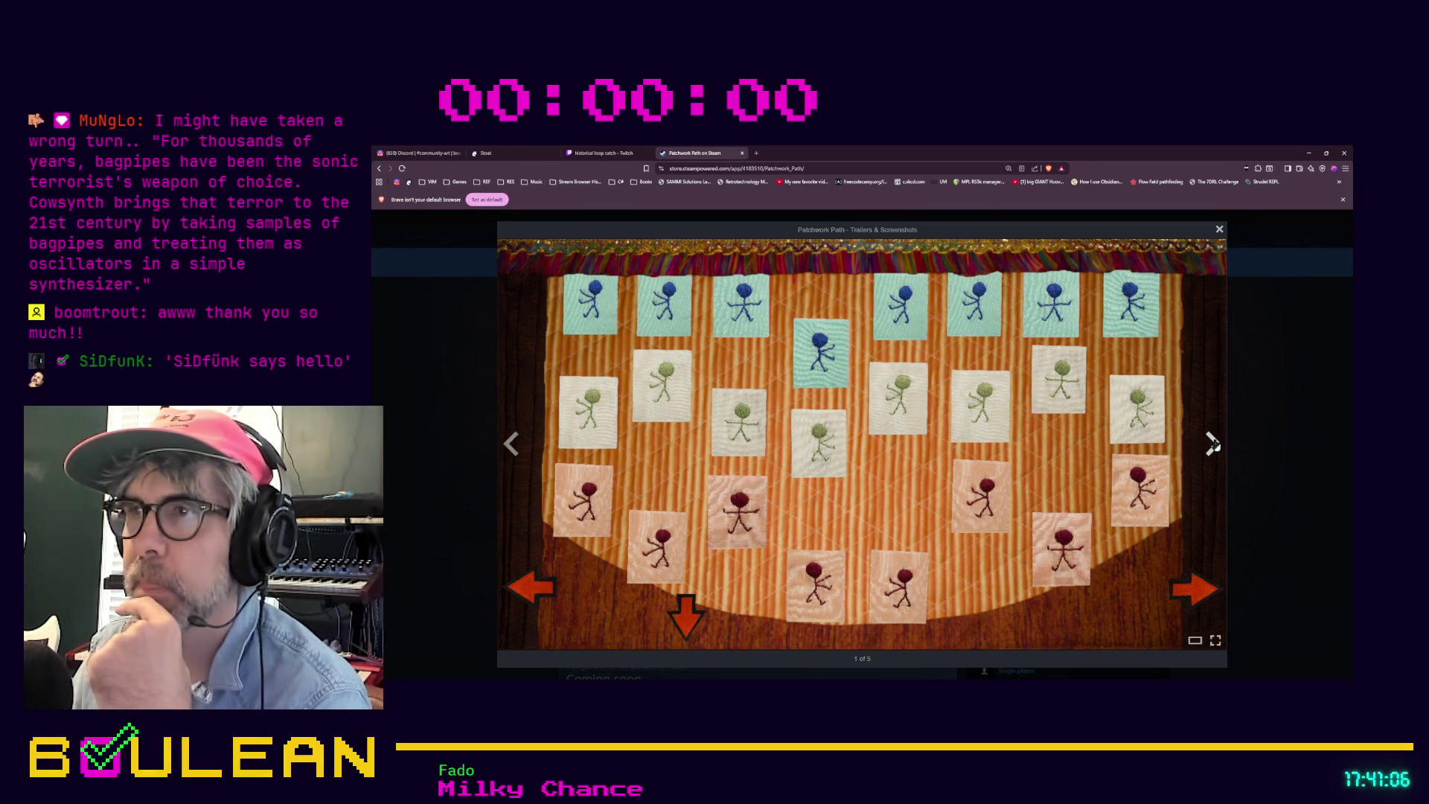
click(1213, 444)
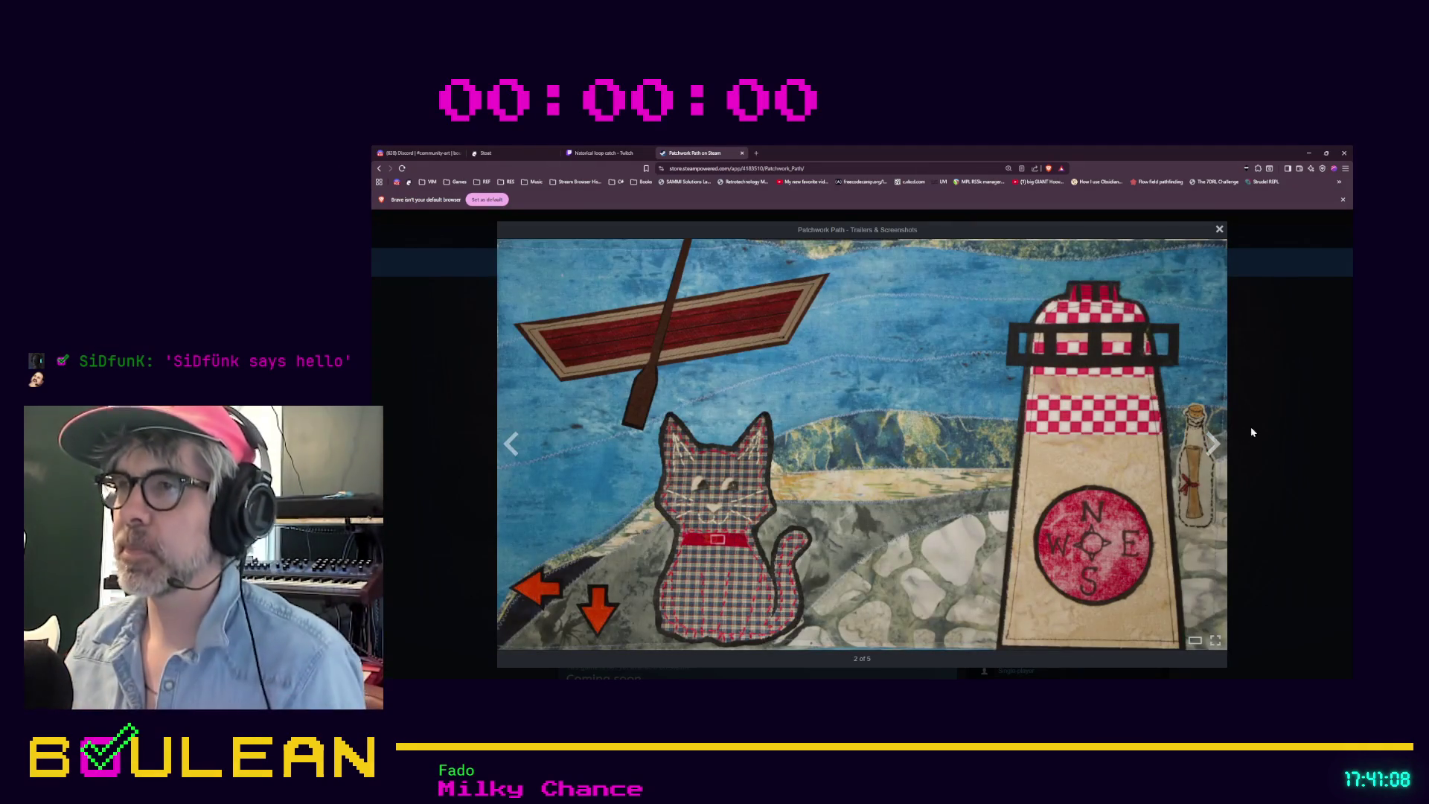
click(1250, 437)
scroll(774, 405, down, 5)
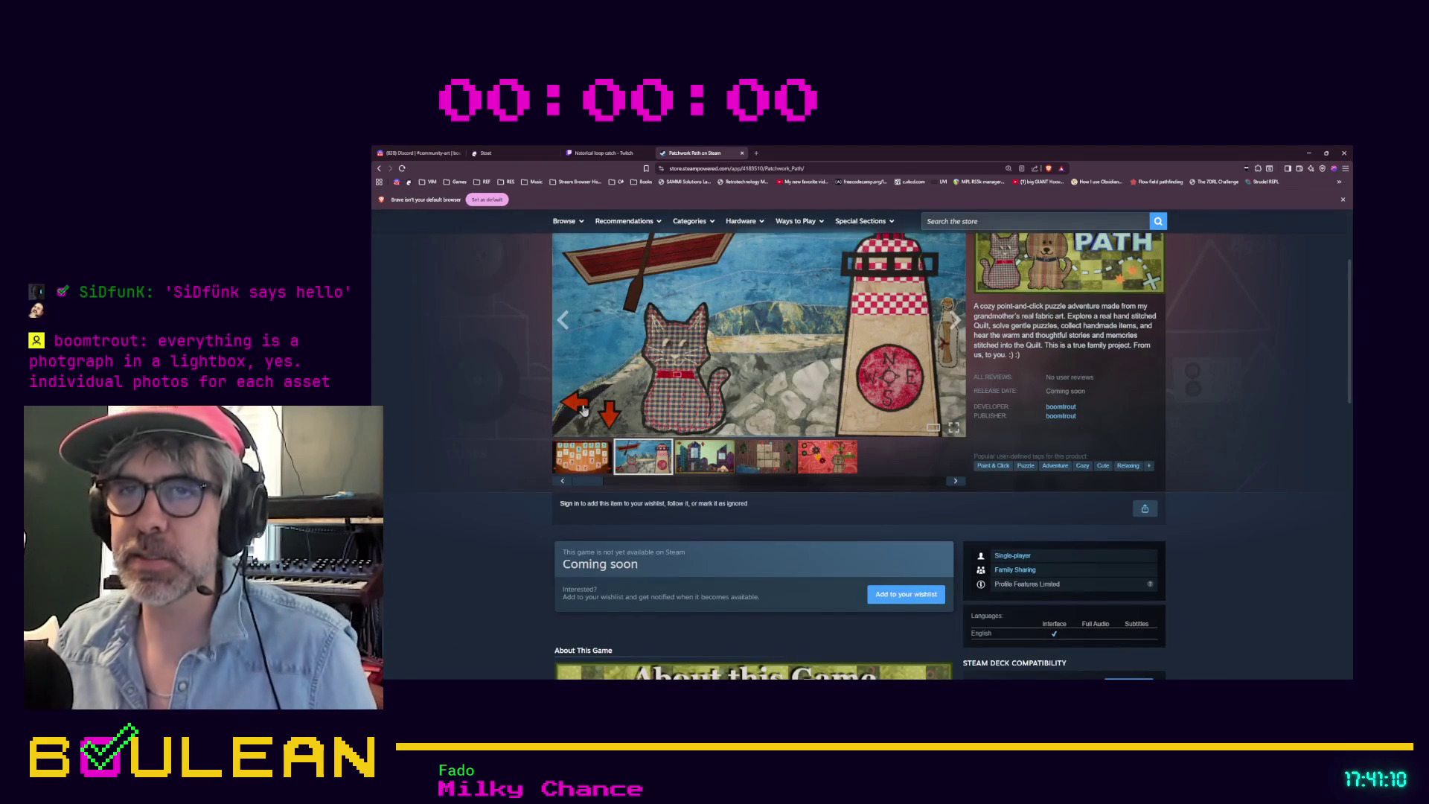
Step: Scroll to About this Game and expand the full Patchwork Path description
scroll(527, 419, down, 3)
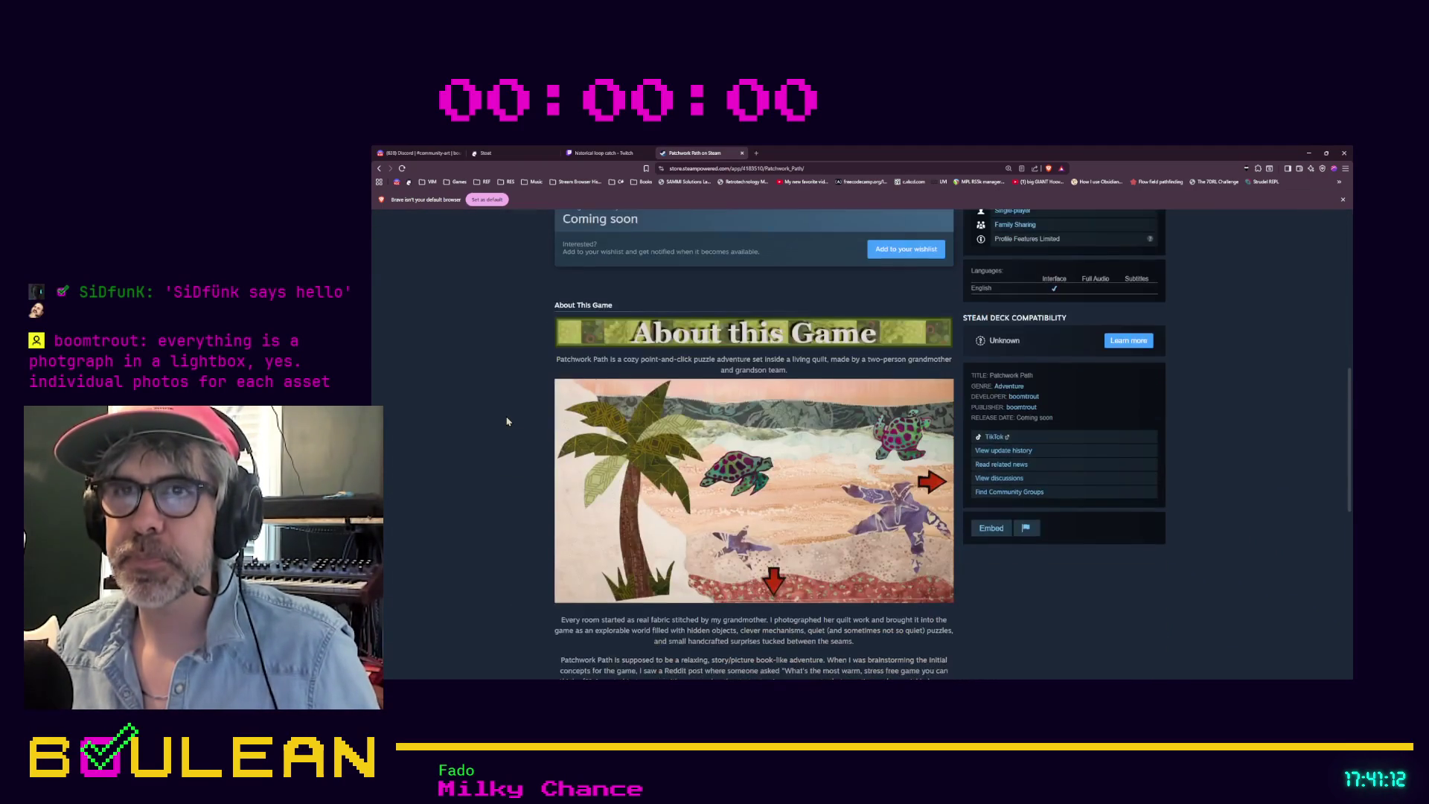
scroll(953, 465, up, 6)
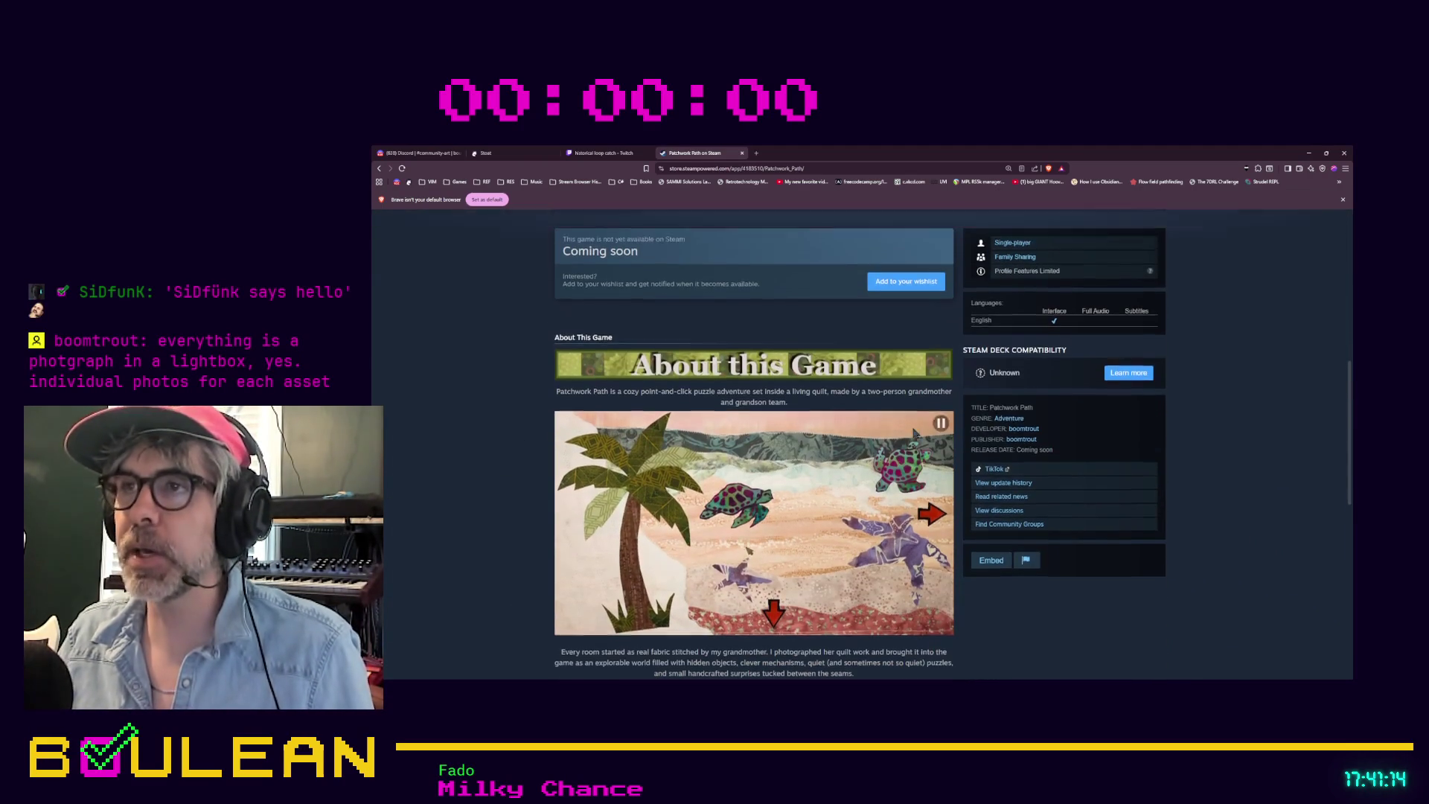
scroll(952, 464, down, 6)
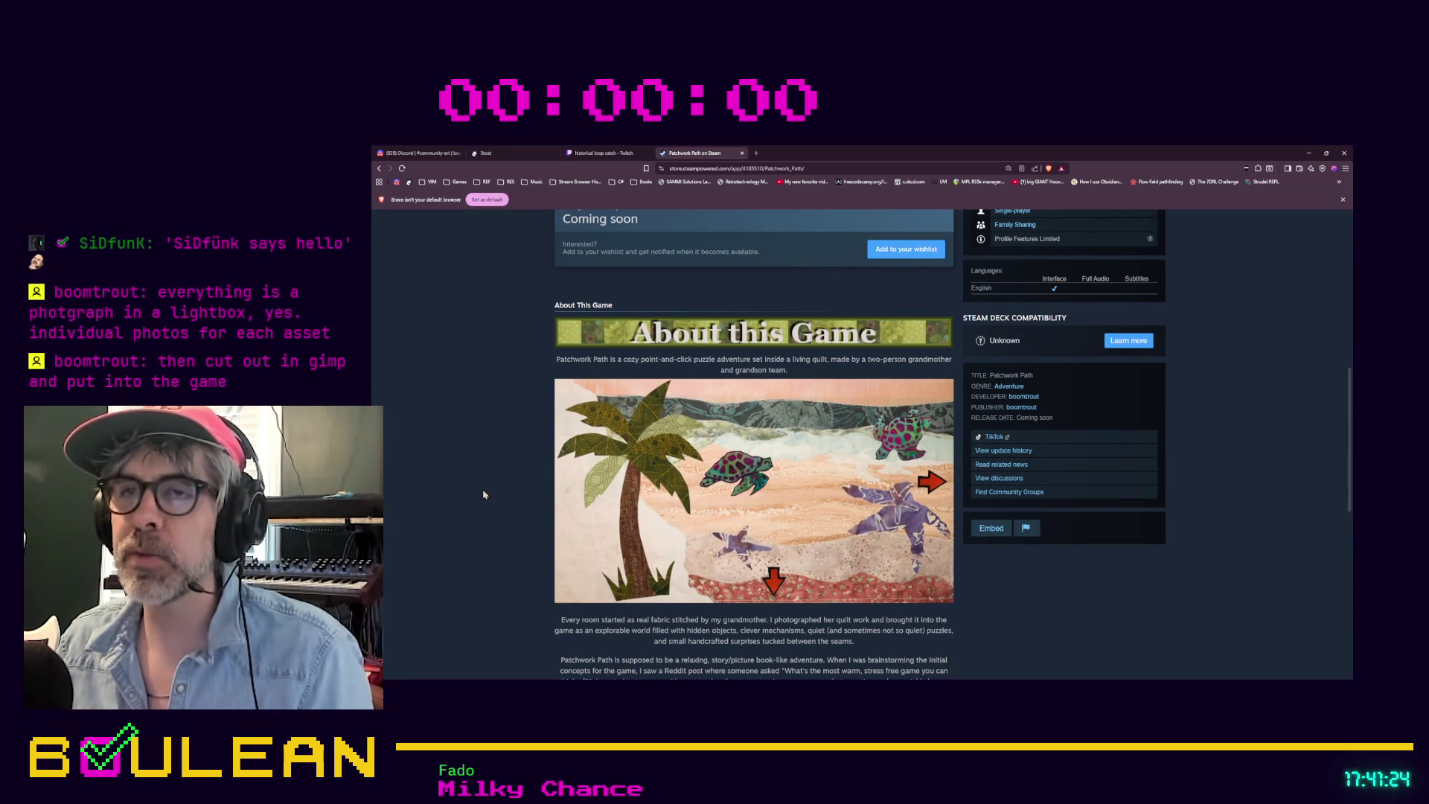
scroll(483, 495, down, 3)
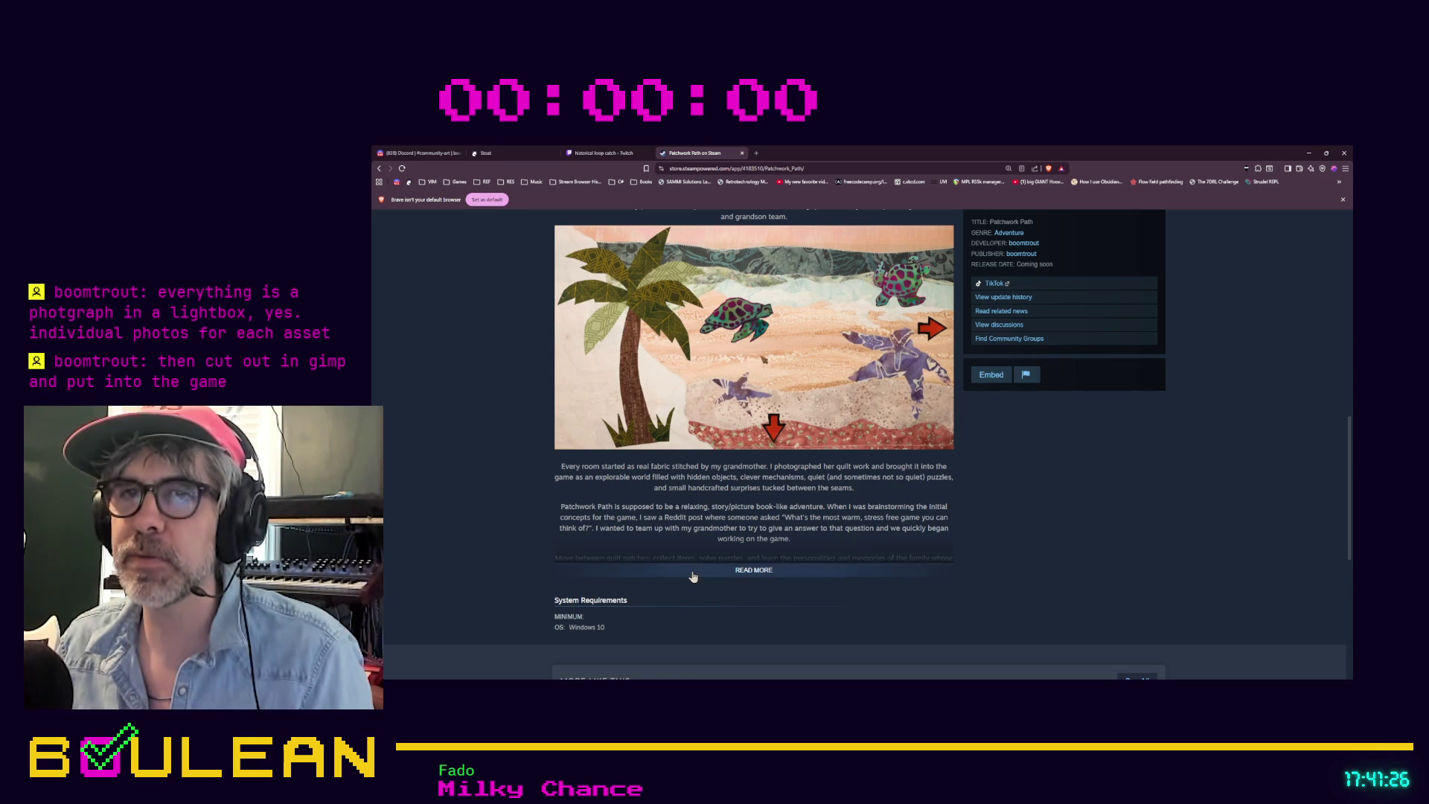
click(577, 570)
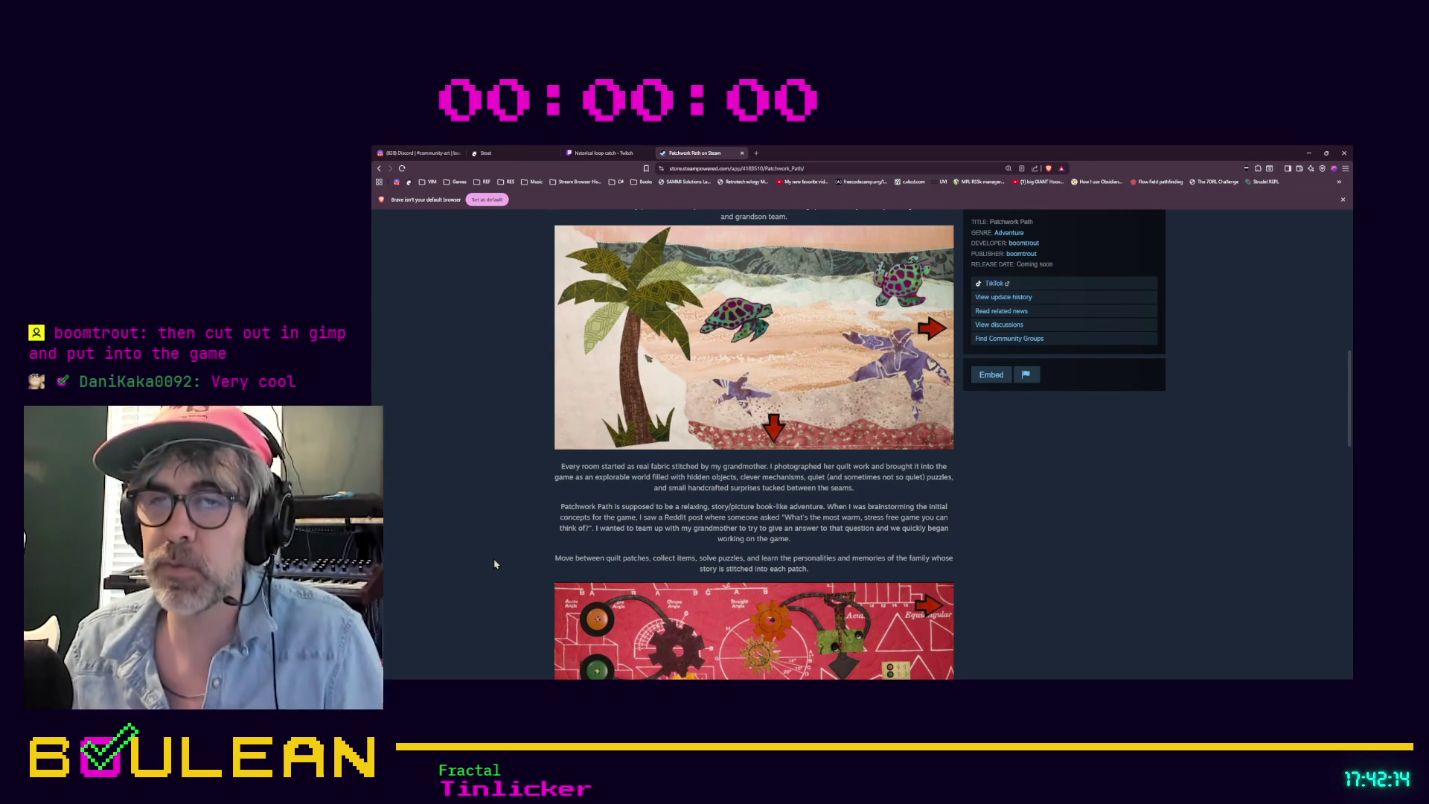
Step: Read down through the description and system requirements to the More Like This section
scroll(495, 564, down, 2)
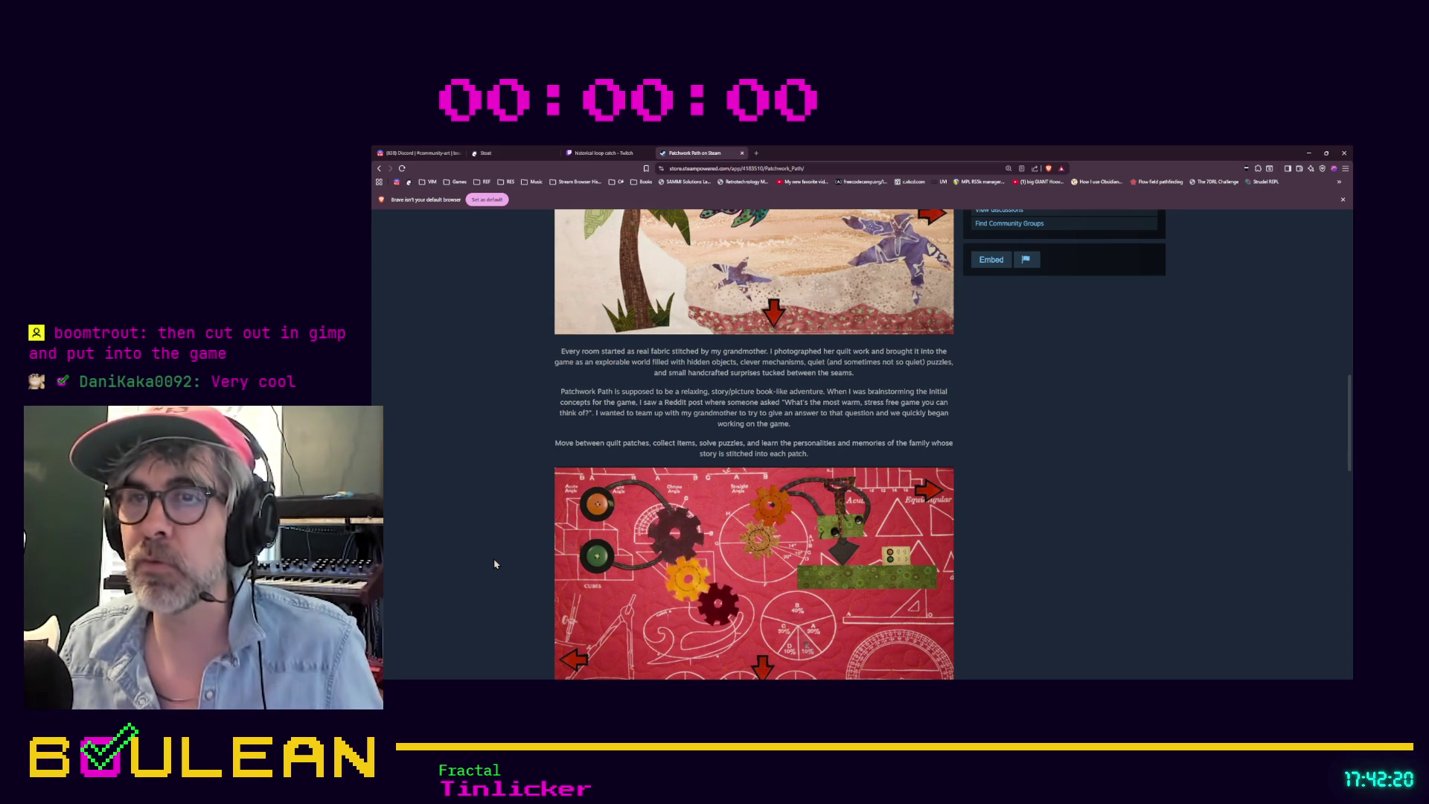
scroll(495, 564, down, 2)
scroll(494, 564, down, 2)
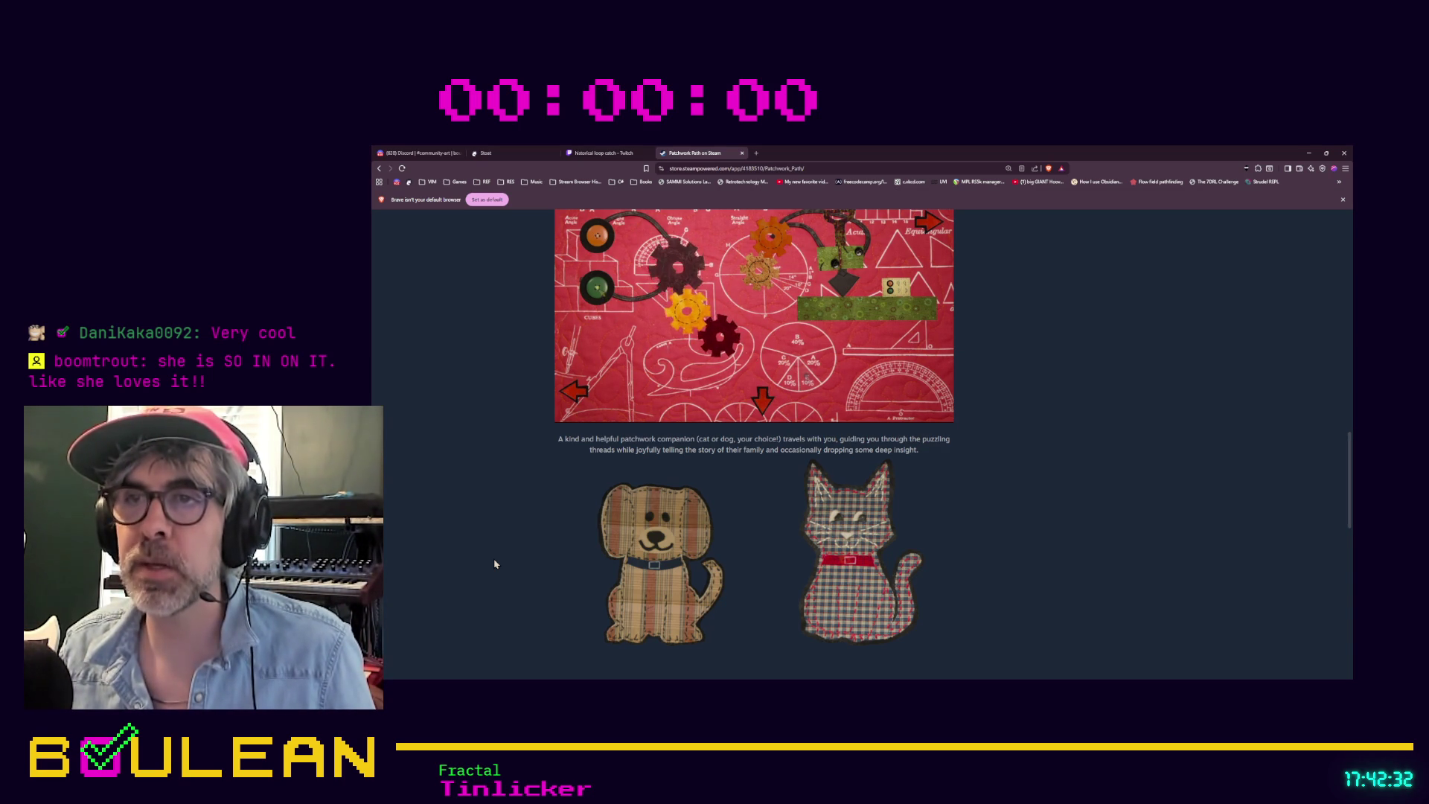
scroll(495, 564, down, 3)
scroll(495, 564, down, 2)
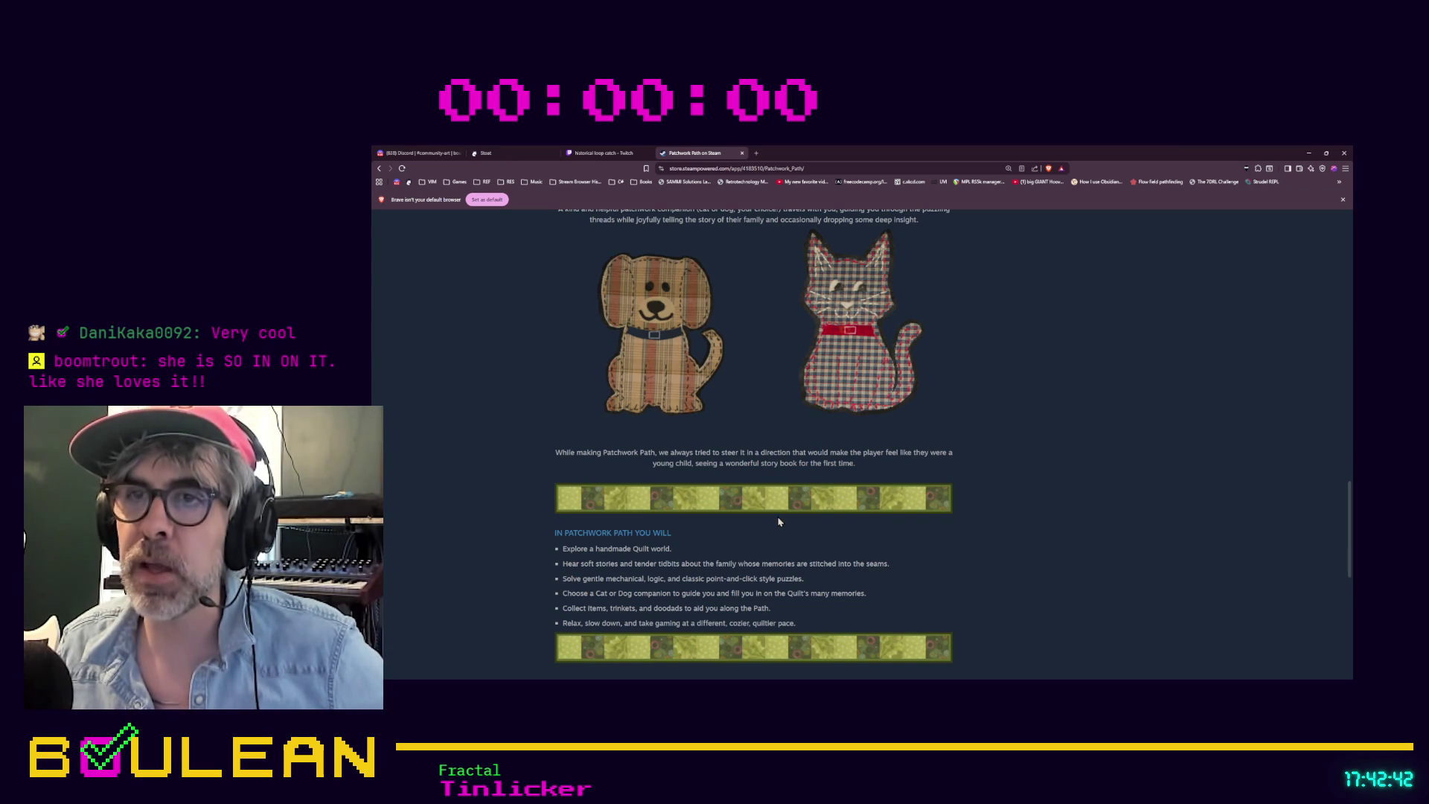
scroll(779, 522, down, 2)
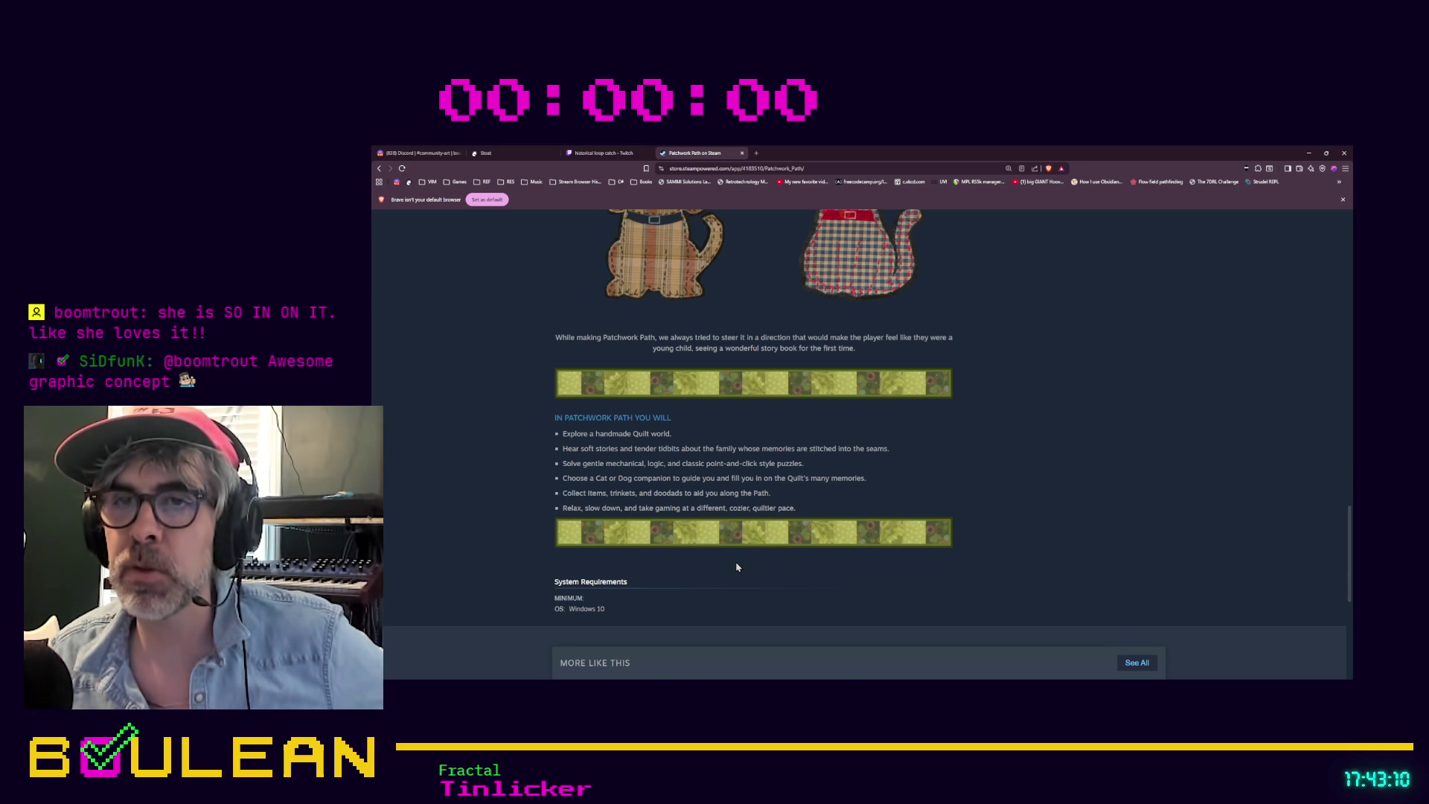
scroll(737, 568, down, 1)
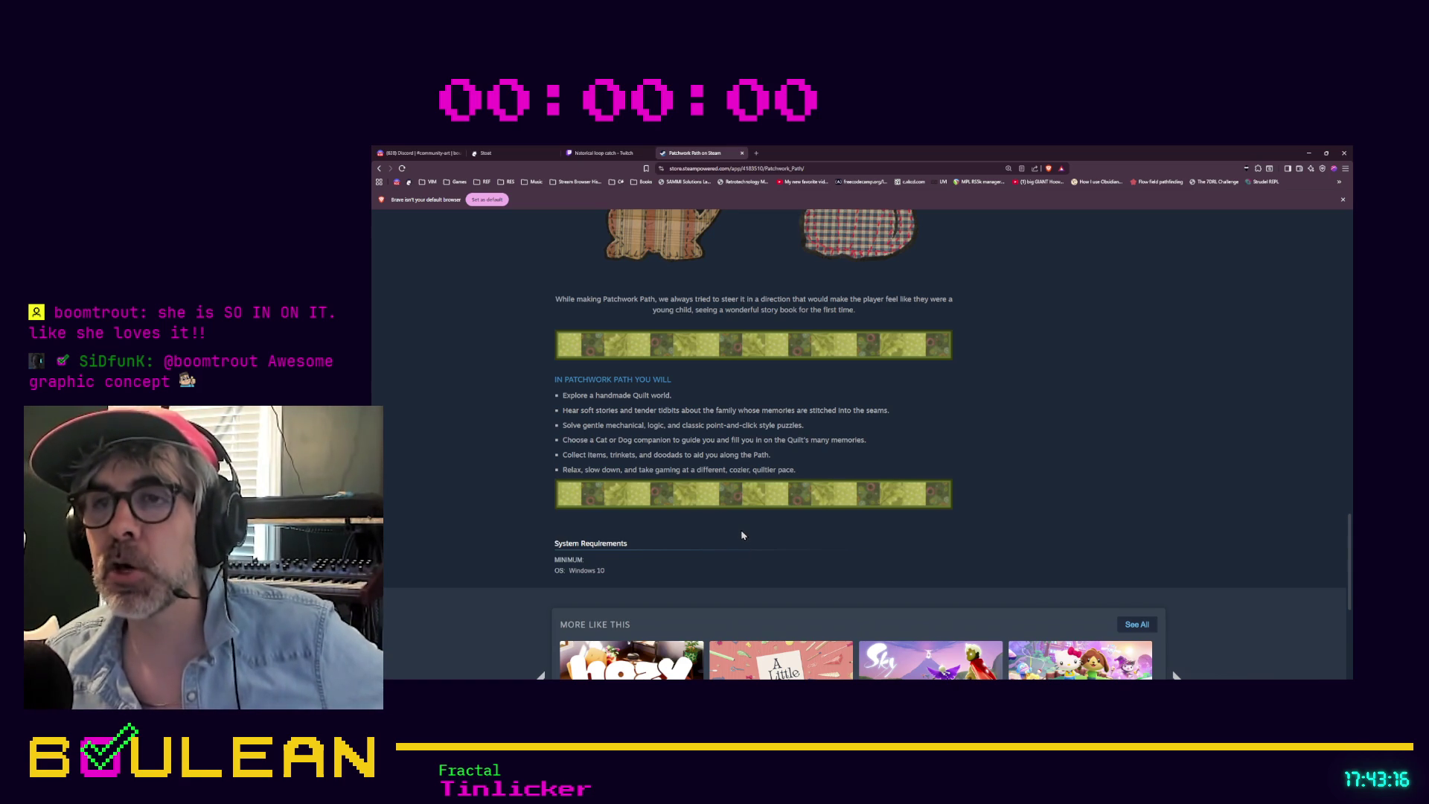
scroll(742, 535, down, 5)
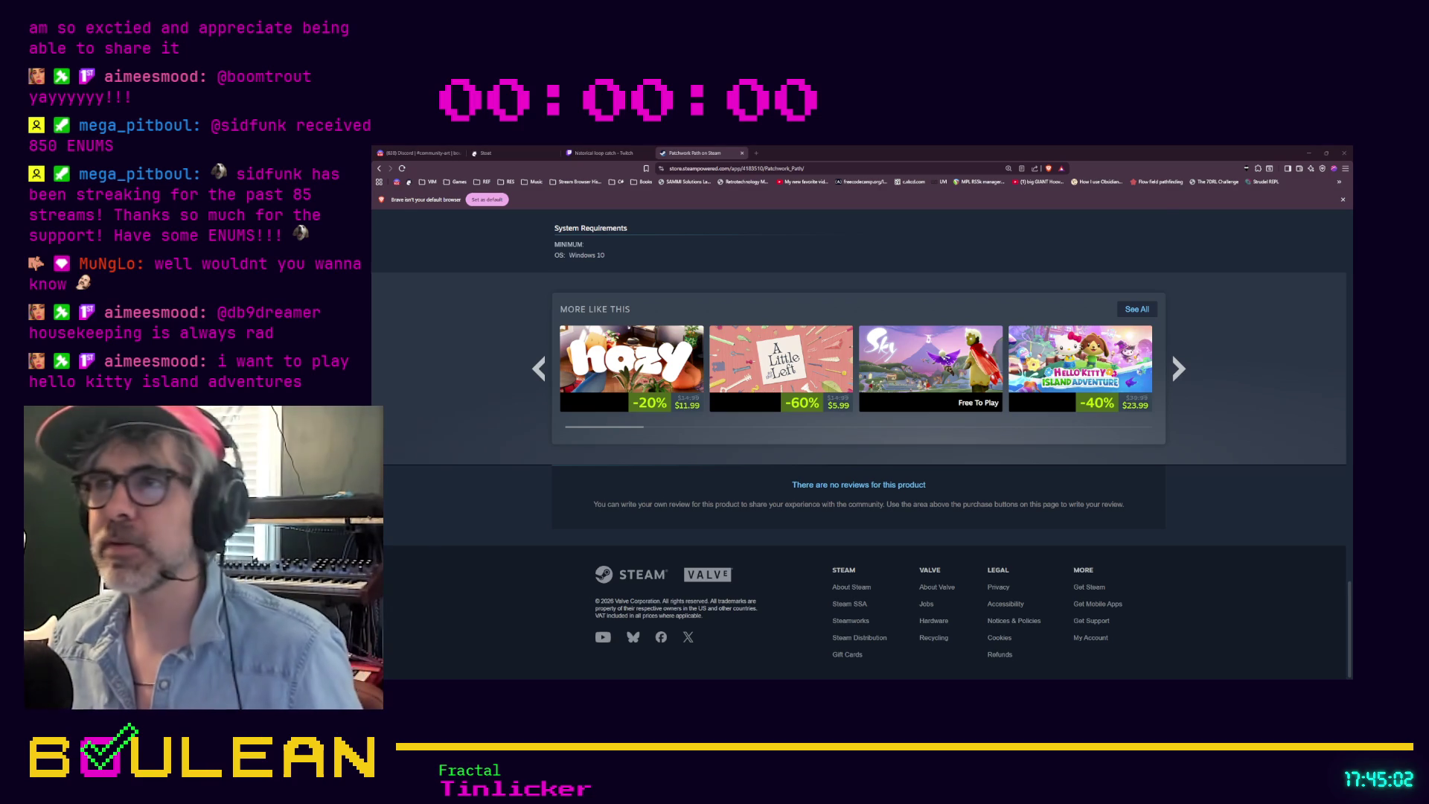
Step: Bring up the Hello Kitty Island Adventure preview card ($23.99, -40%) in More Like This
scroll(1079, 387, up, 1)
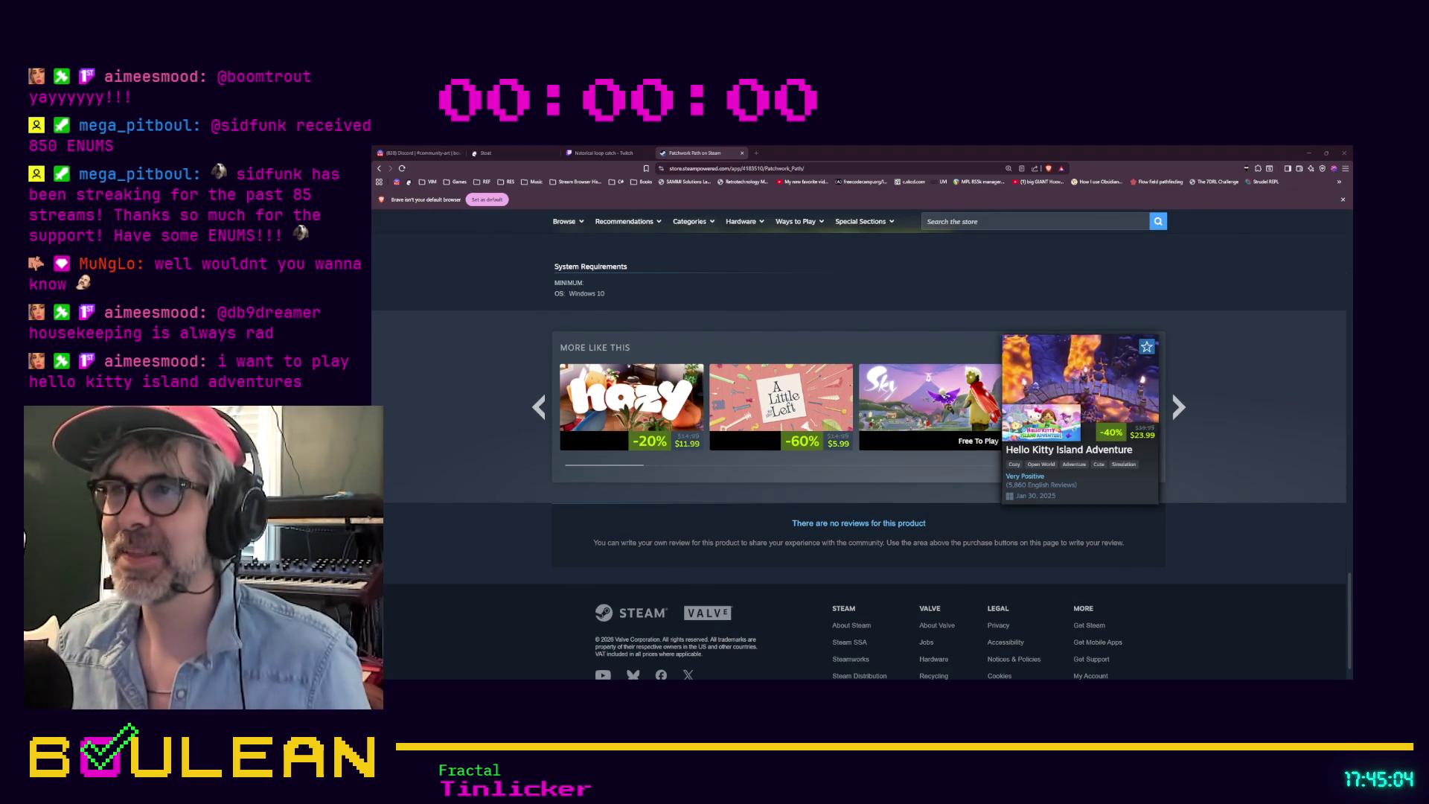
mouse_move(1080, 399)
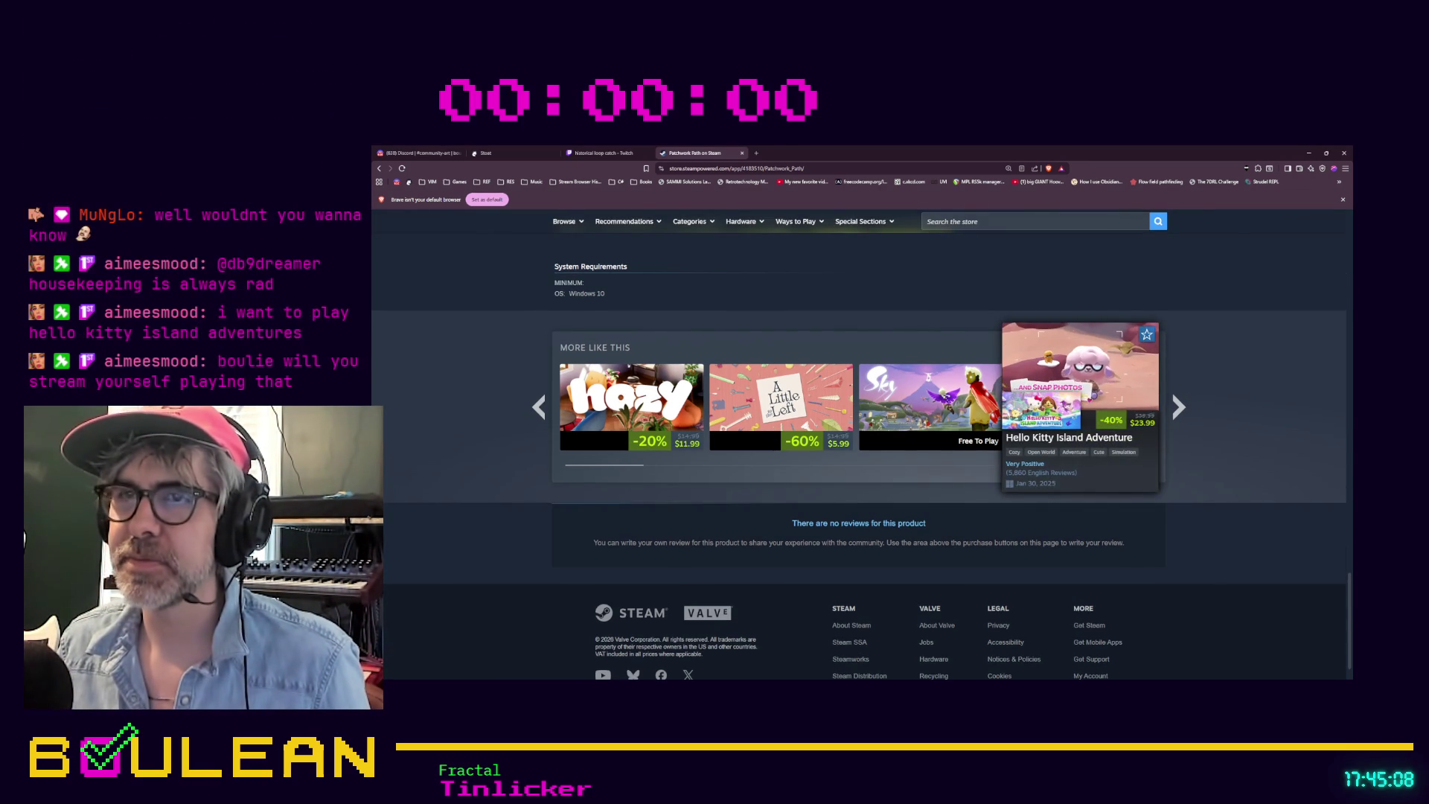
Step: Open the Hello Kitty Island Adventure store page and enlarge its main screenshot
click(1059, 385)
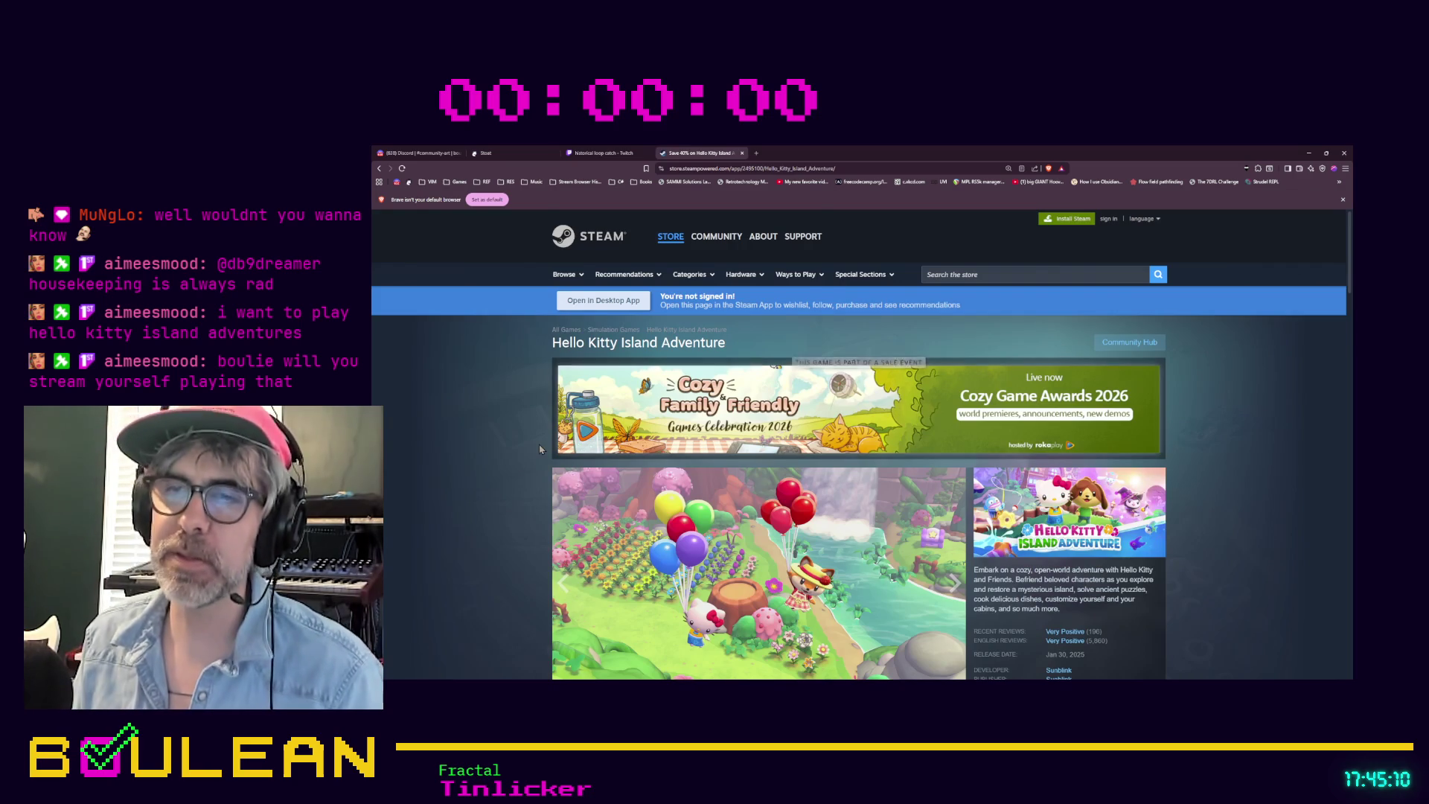
scroll(539, 451, down, 1)
scroll(540, 451, down, 1)
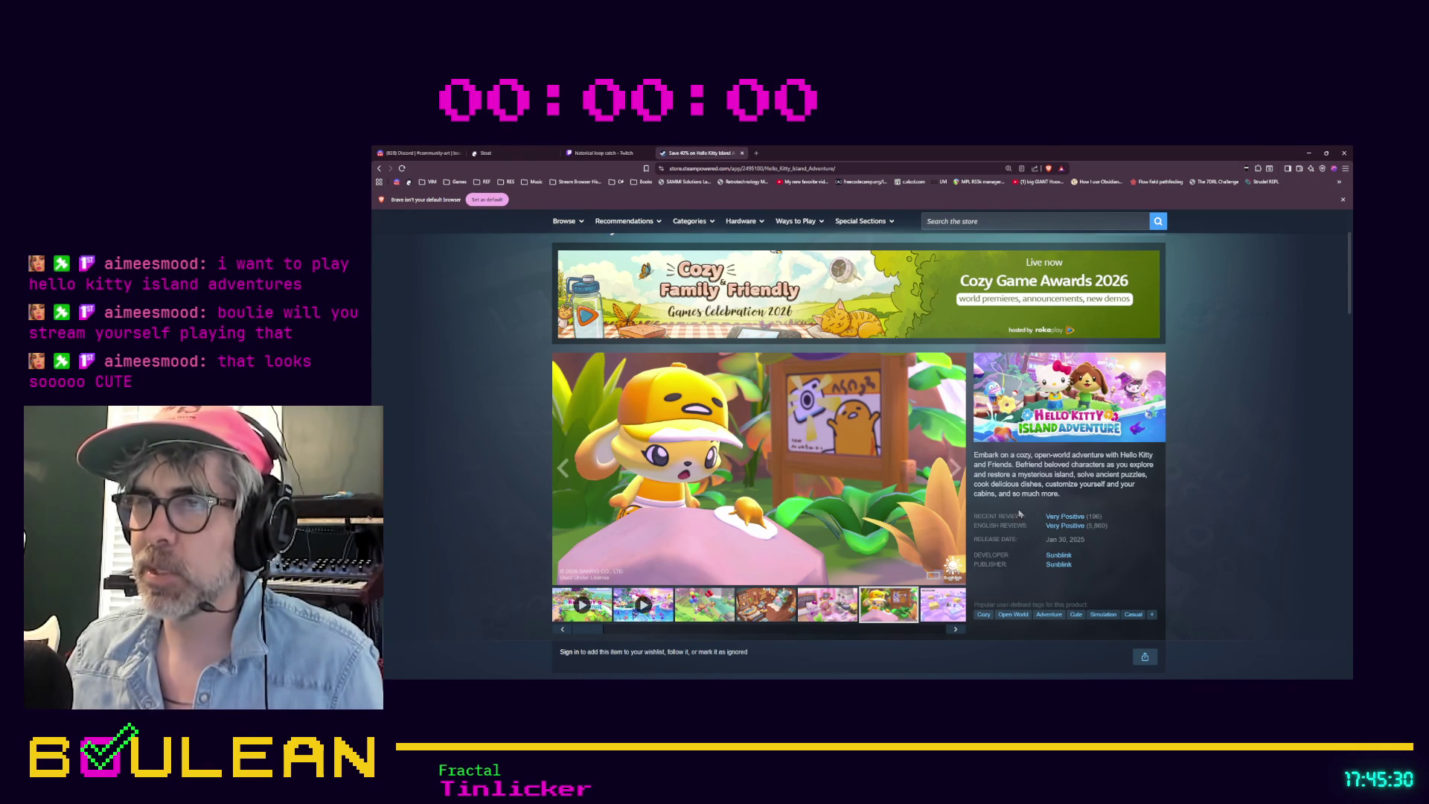
scroll(830, 421, down, 2)
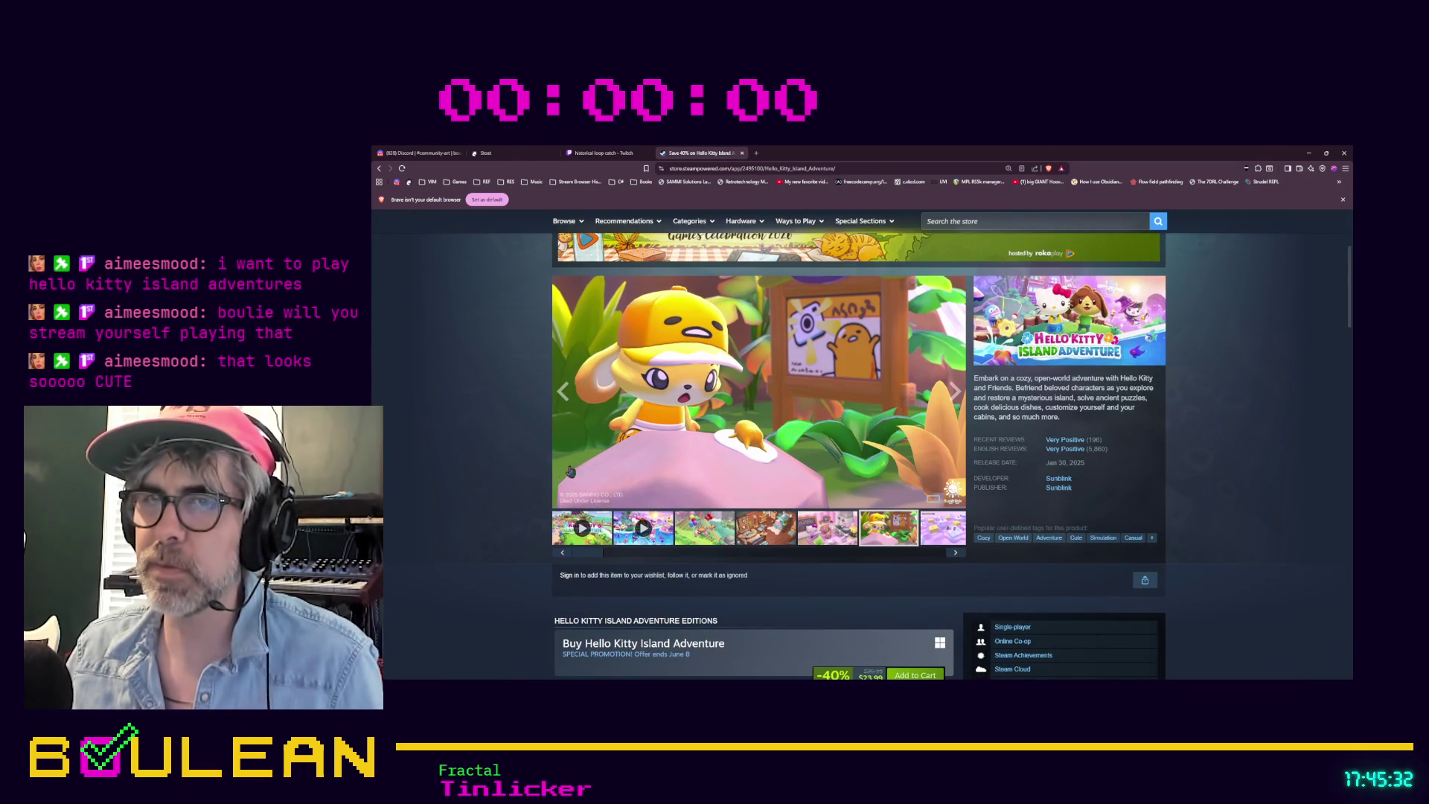
scroll(561, 474, down, 1)
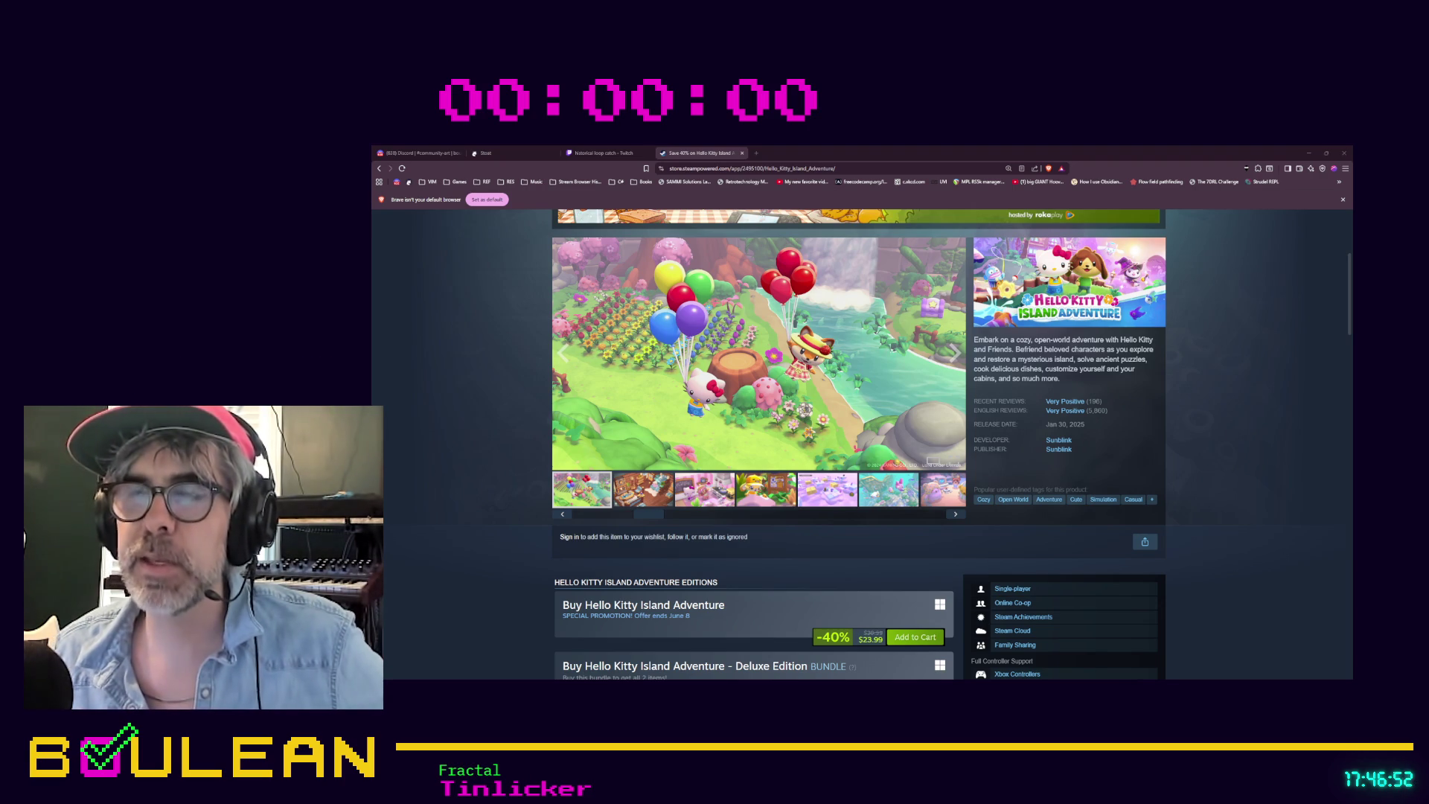
click(892, 347)
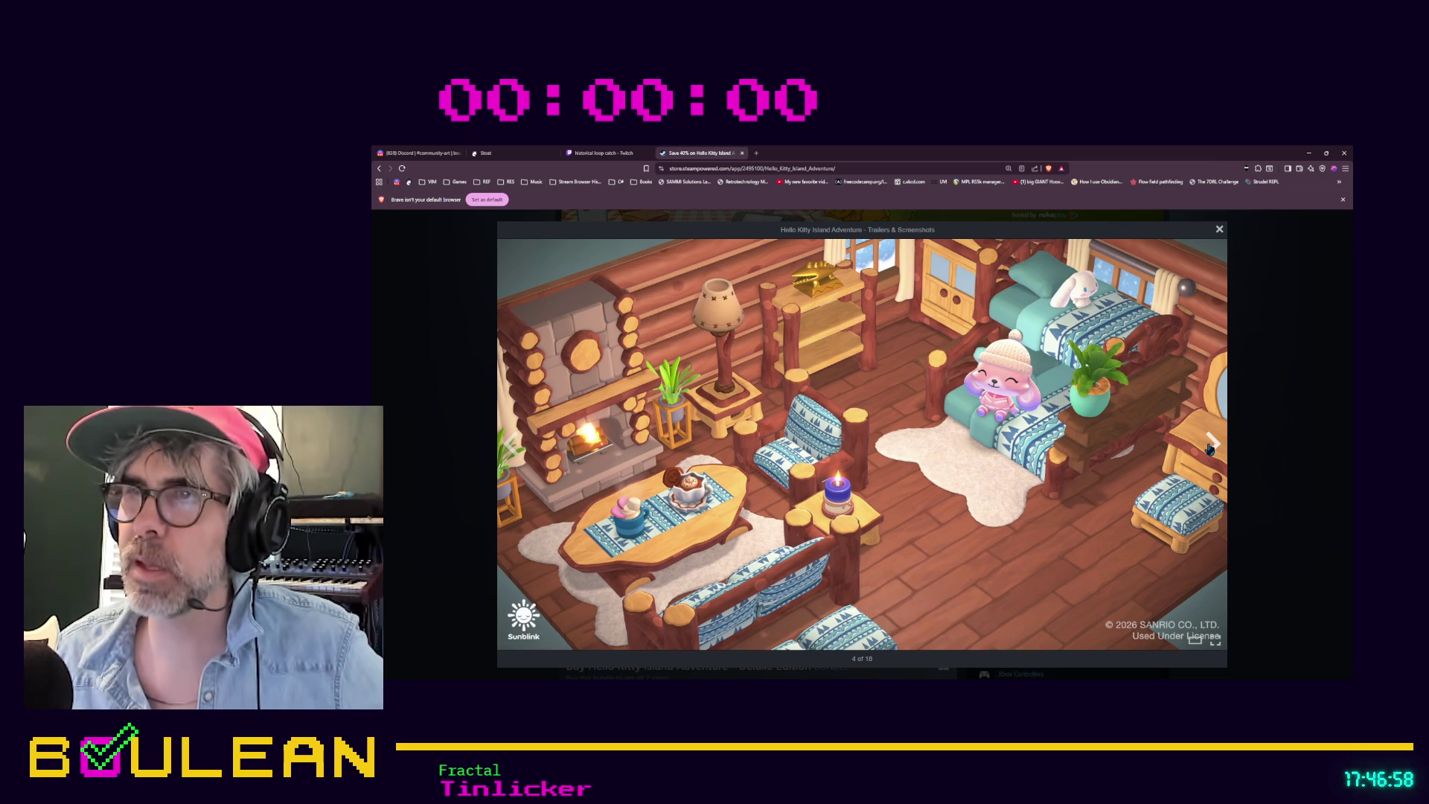
Step: Advance four screenshots to the underwater shipwreck scene, then close the screenshot viewer
click(1210, 448)
click(1209, 448)
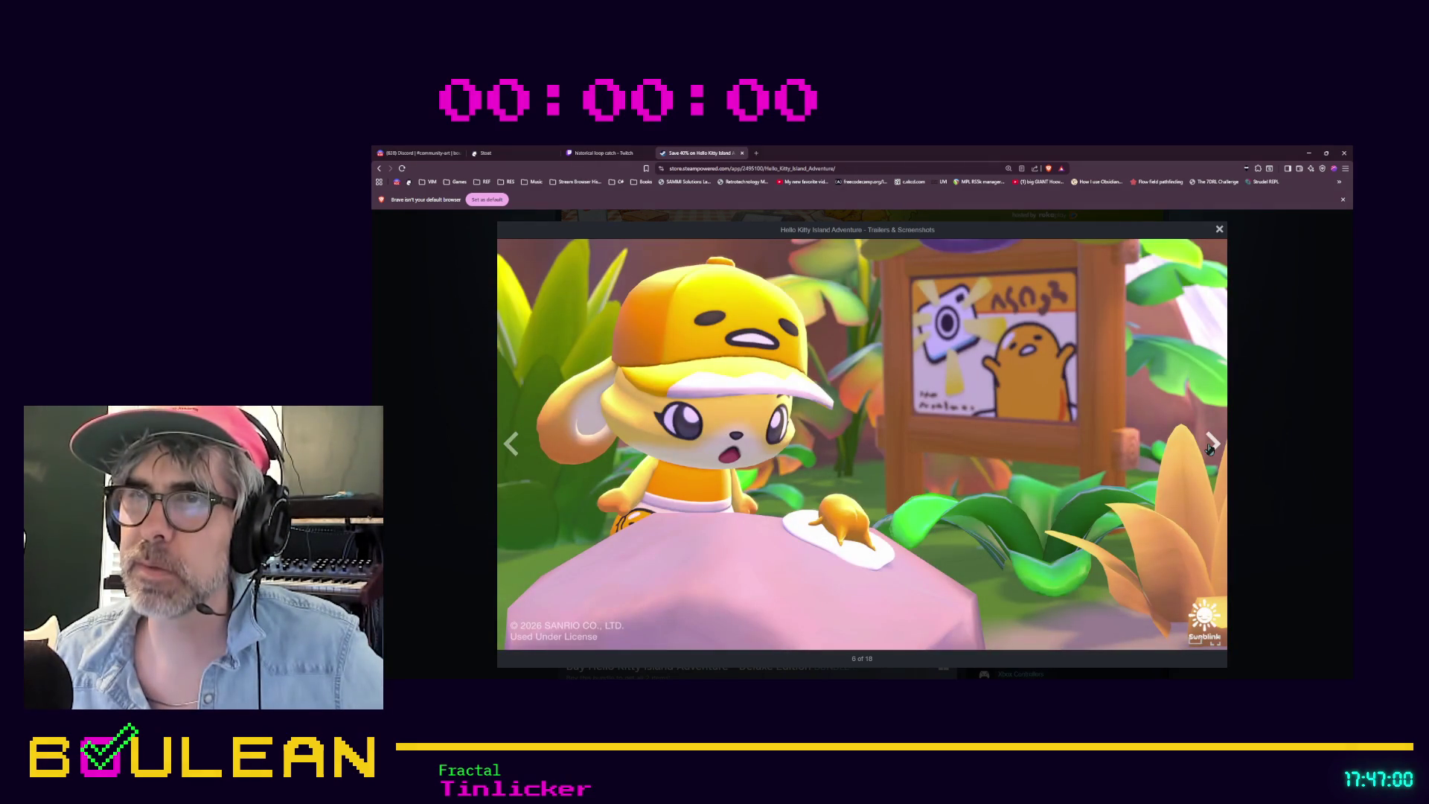
click(1210, 448)
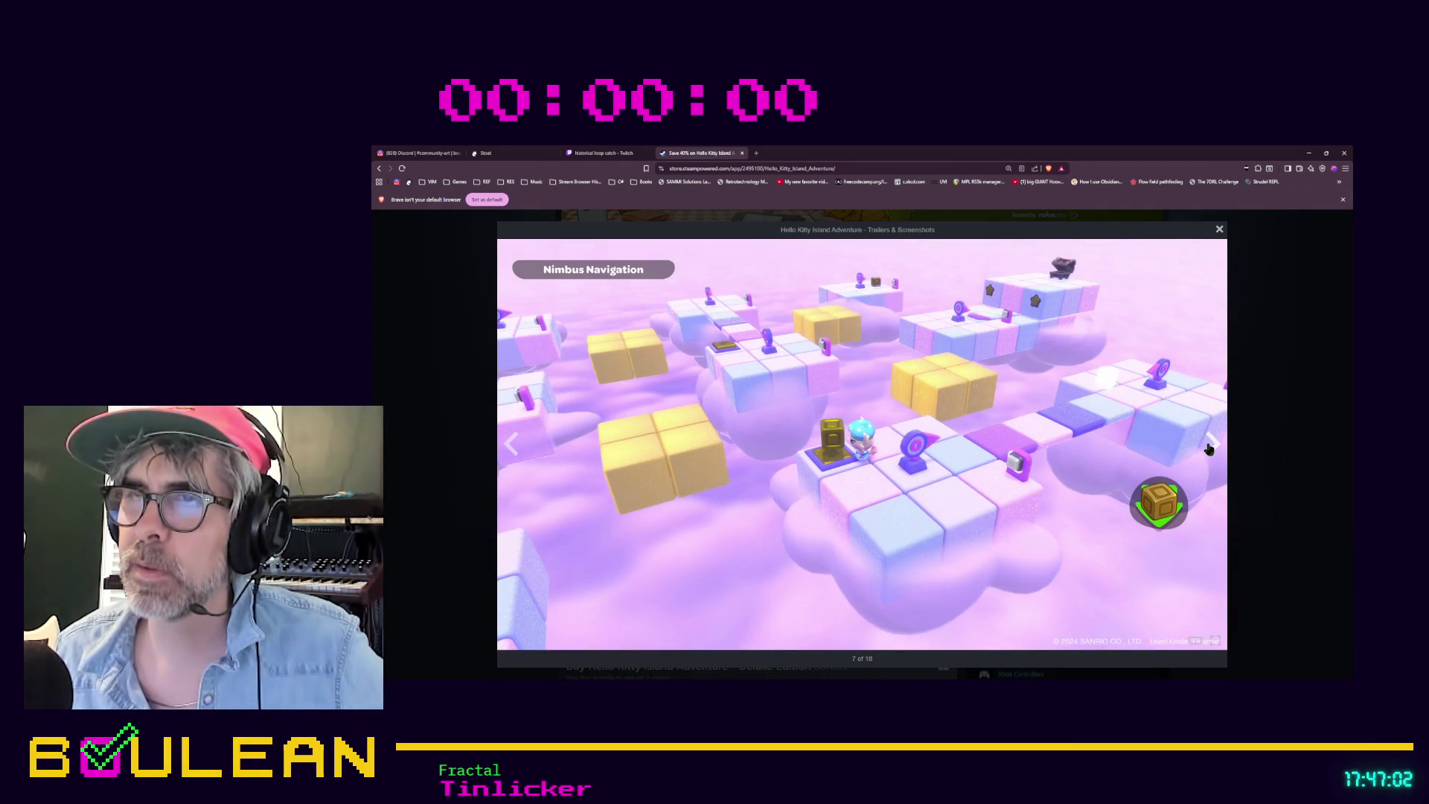
click(1210, 448)
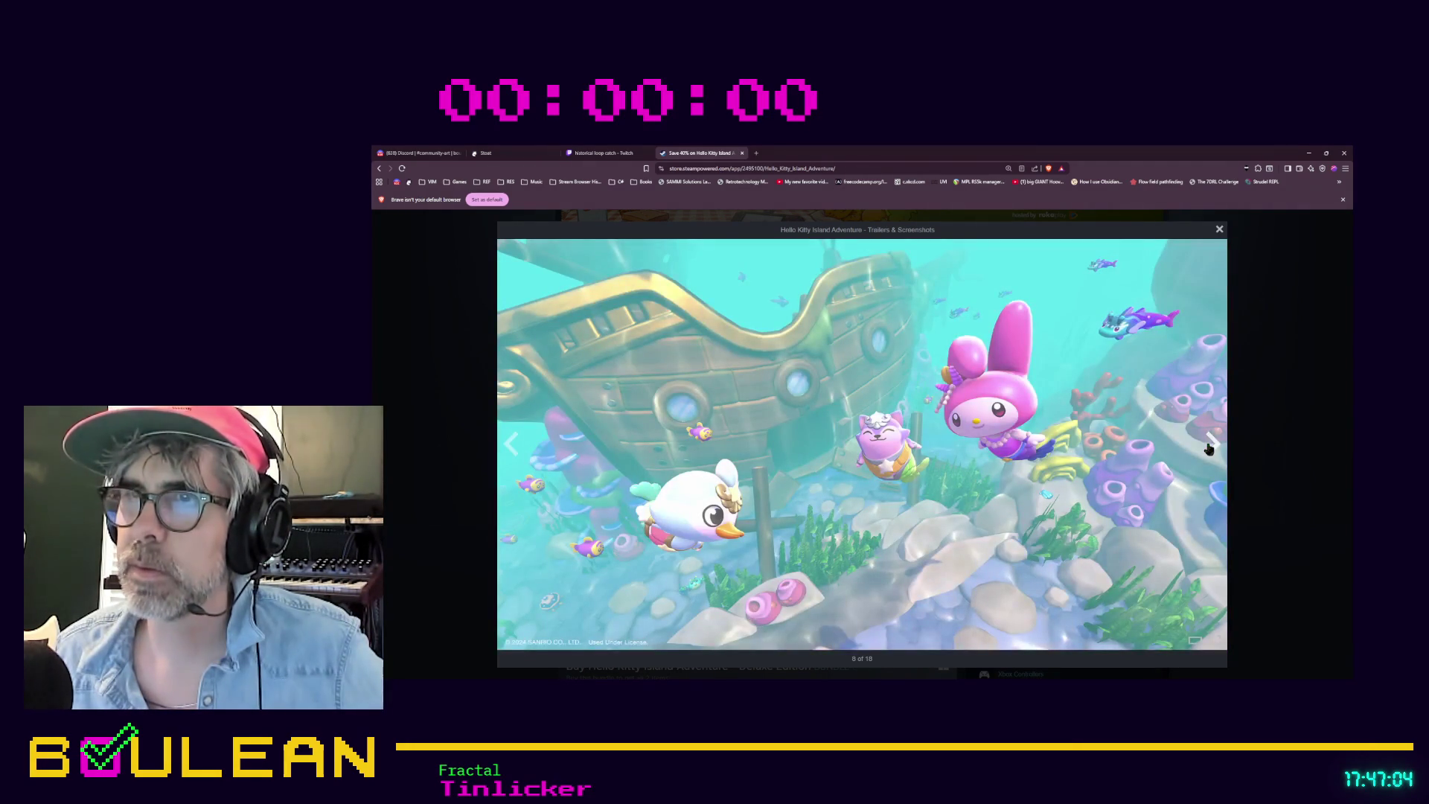
click(1262, 411)
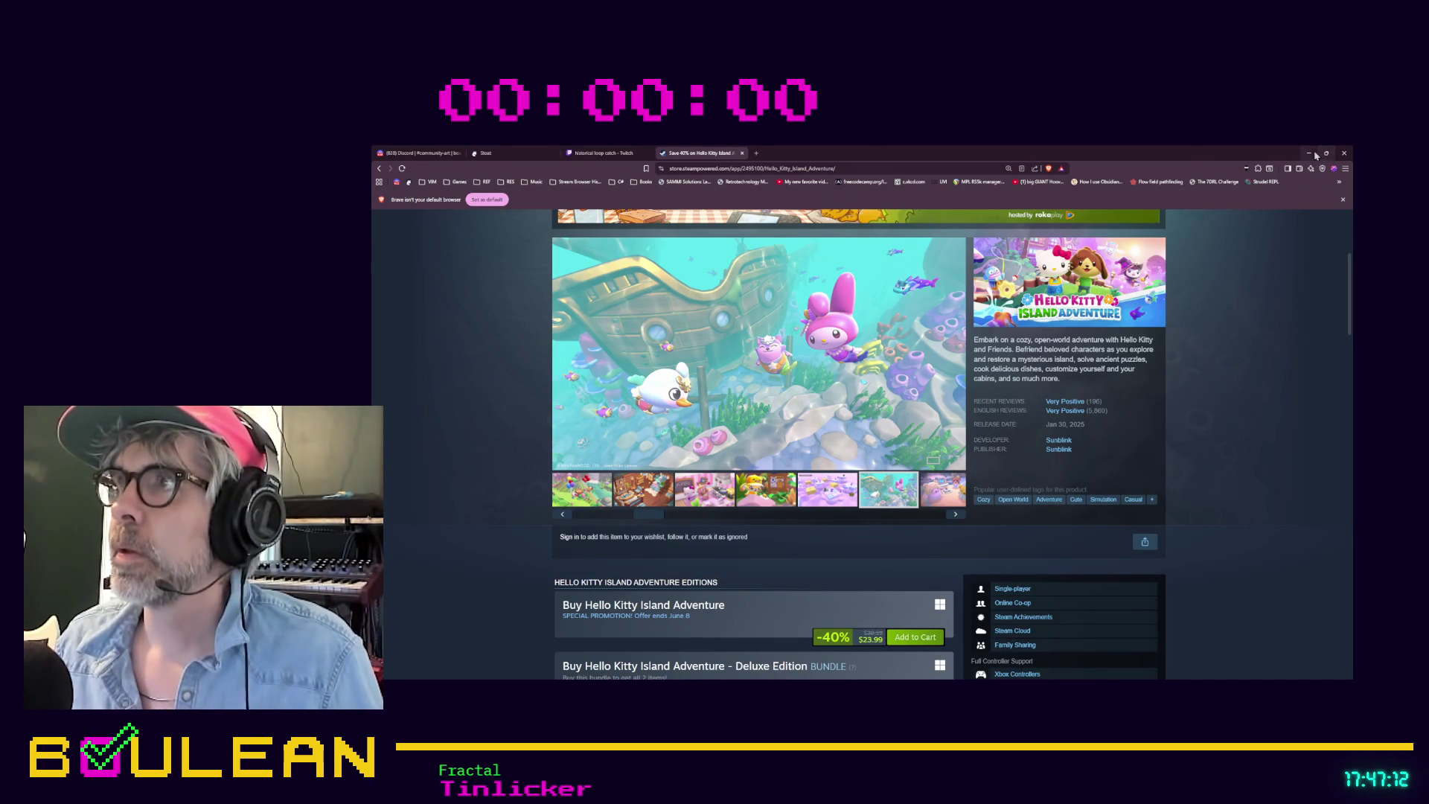
Step: Switch to the 'historical loop catch' Twitch tab, select its clip URL, then hide the browser
click(603, 152)
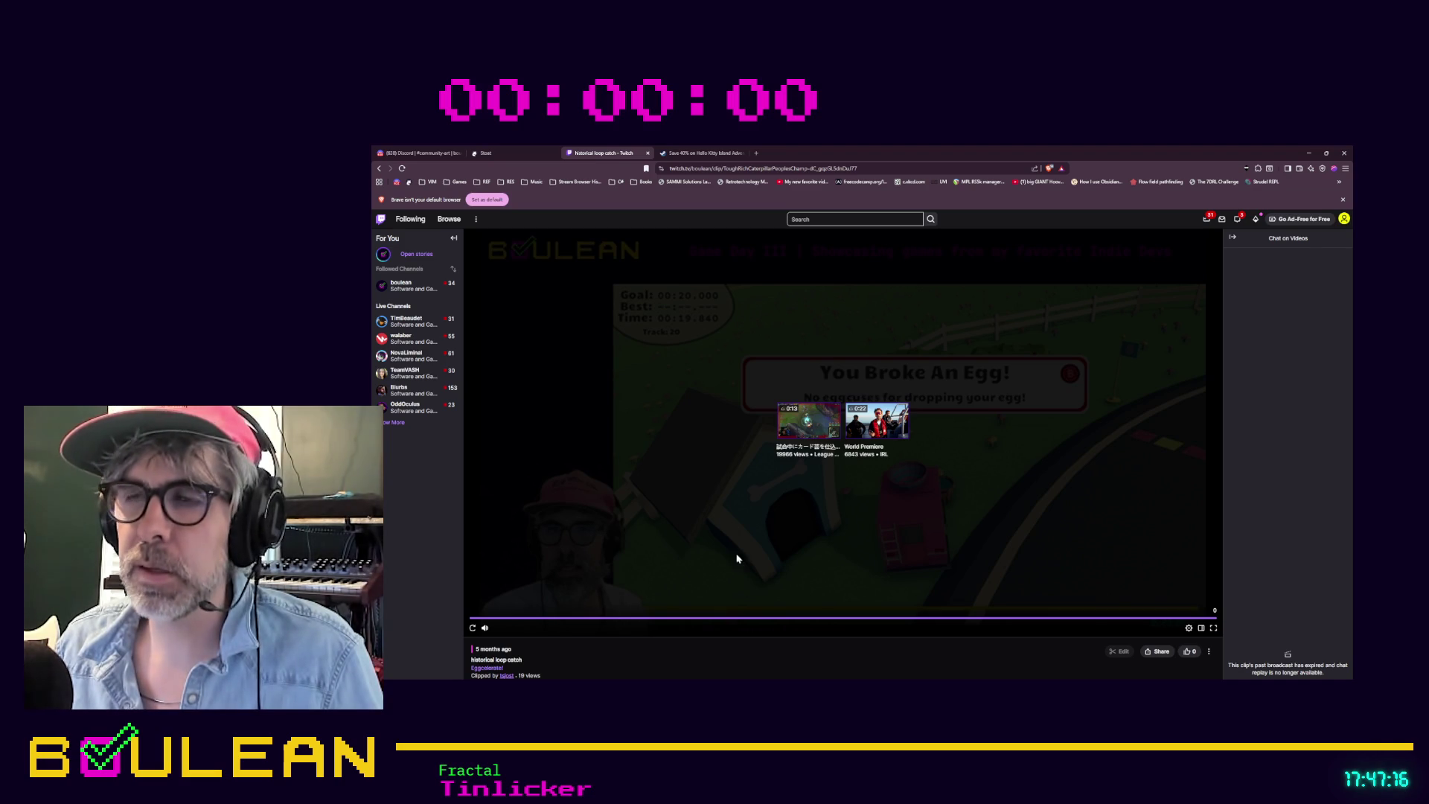
click(674, 168)
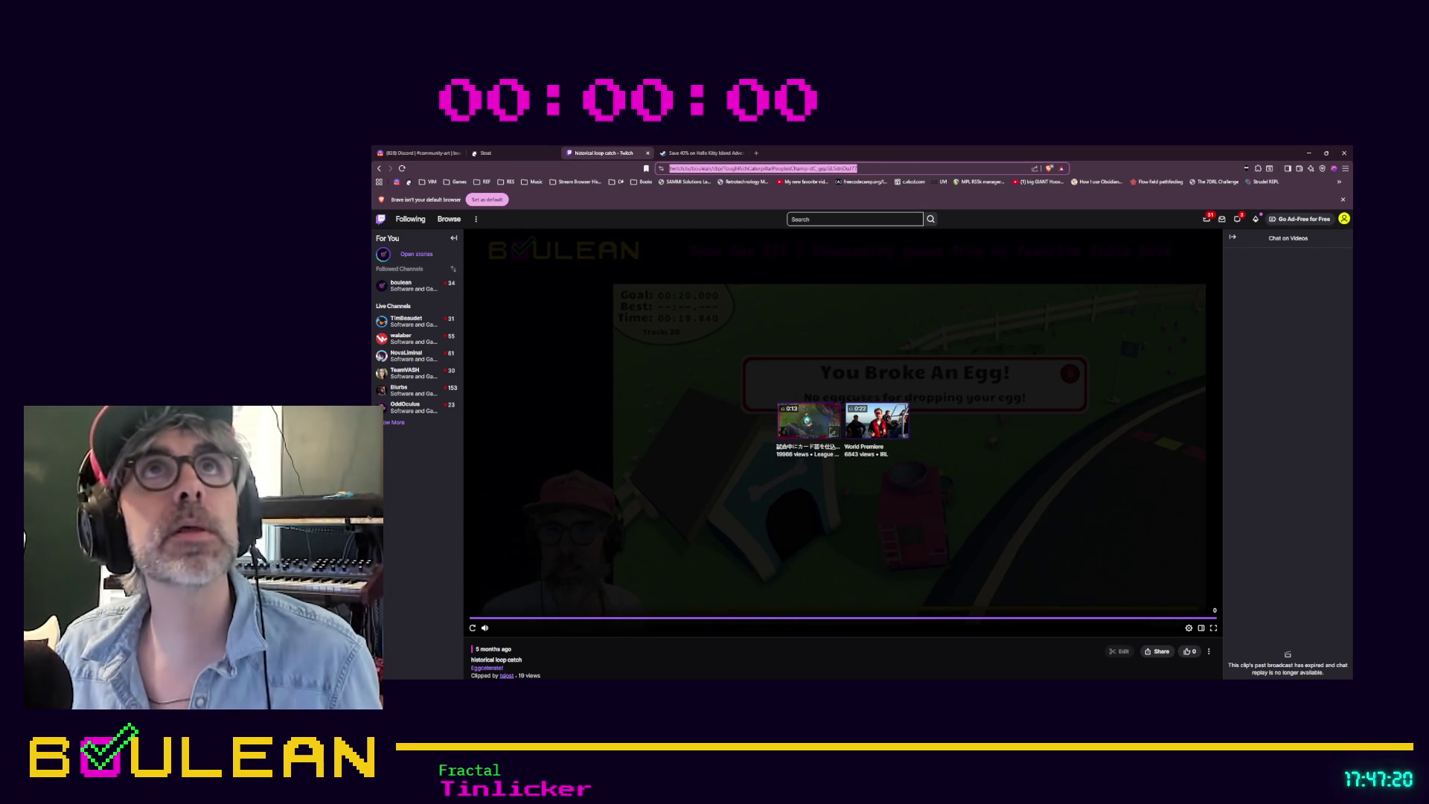
key(alt+Tab)
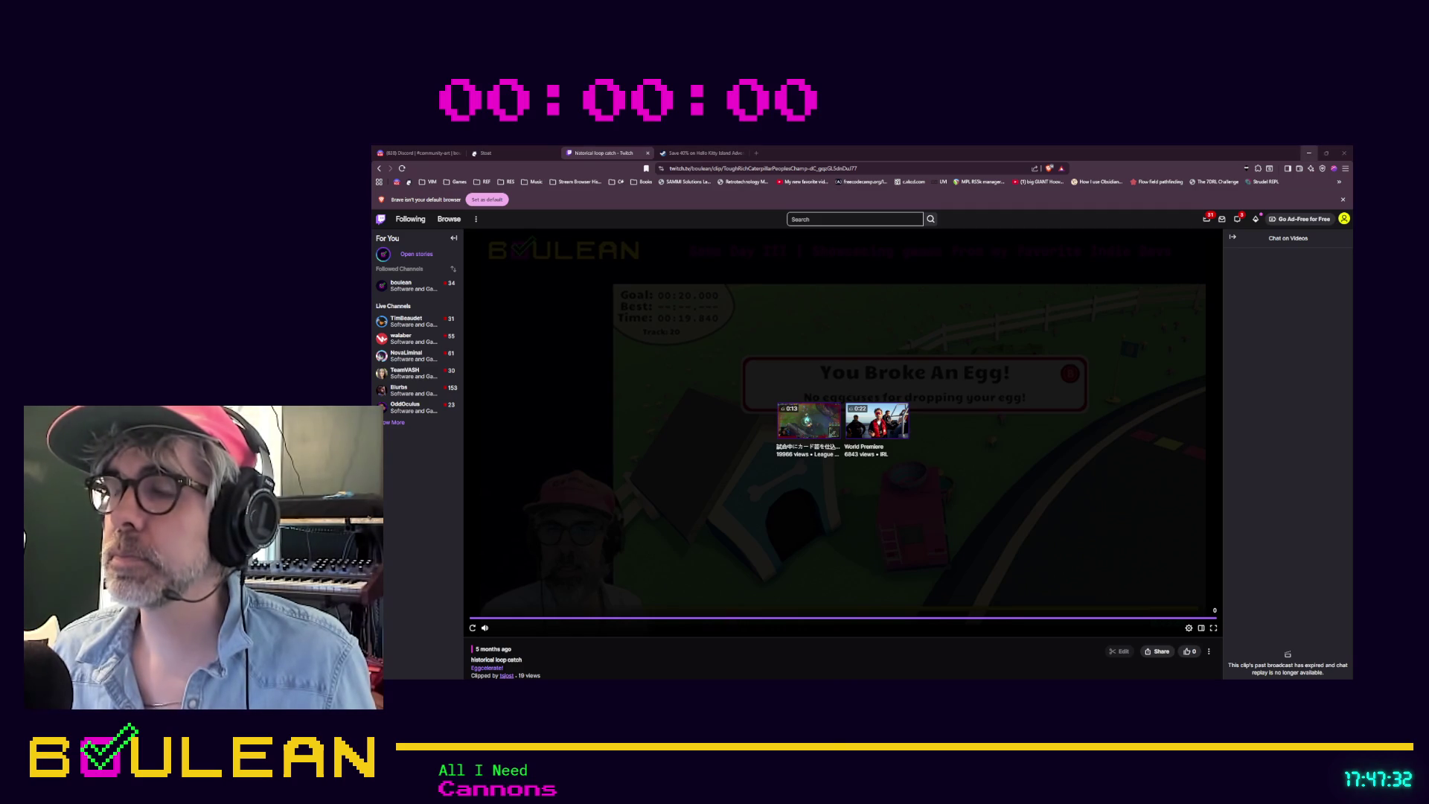
click(1309, 152)
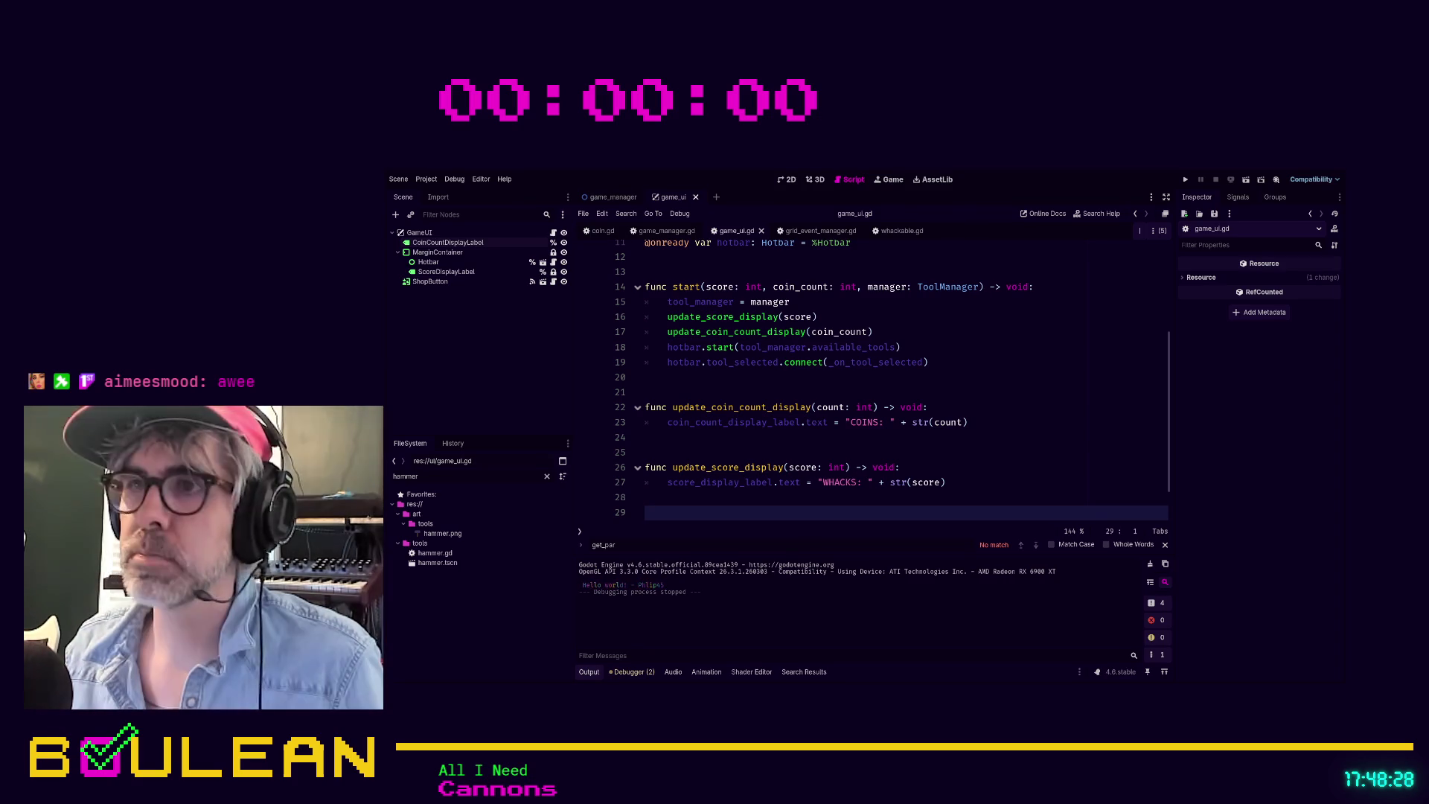
Step: Place the cursor on an empty line in game_ui.gd and run the project with F5
click(764, 503)
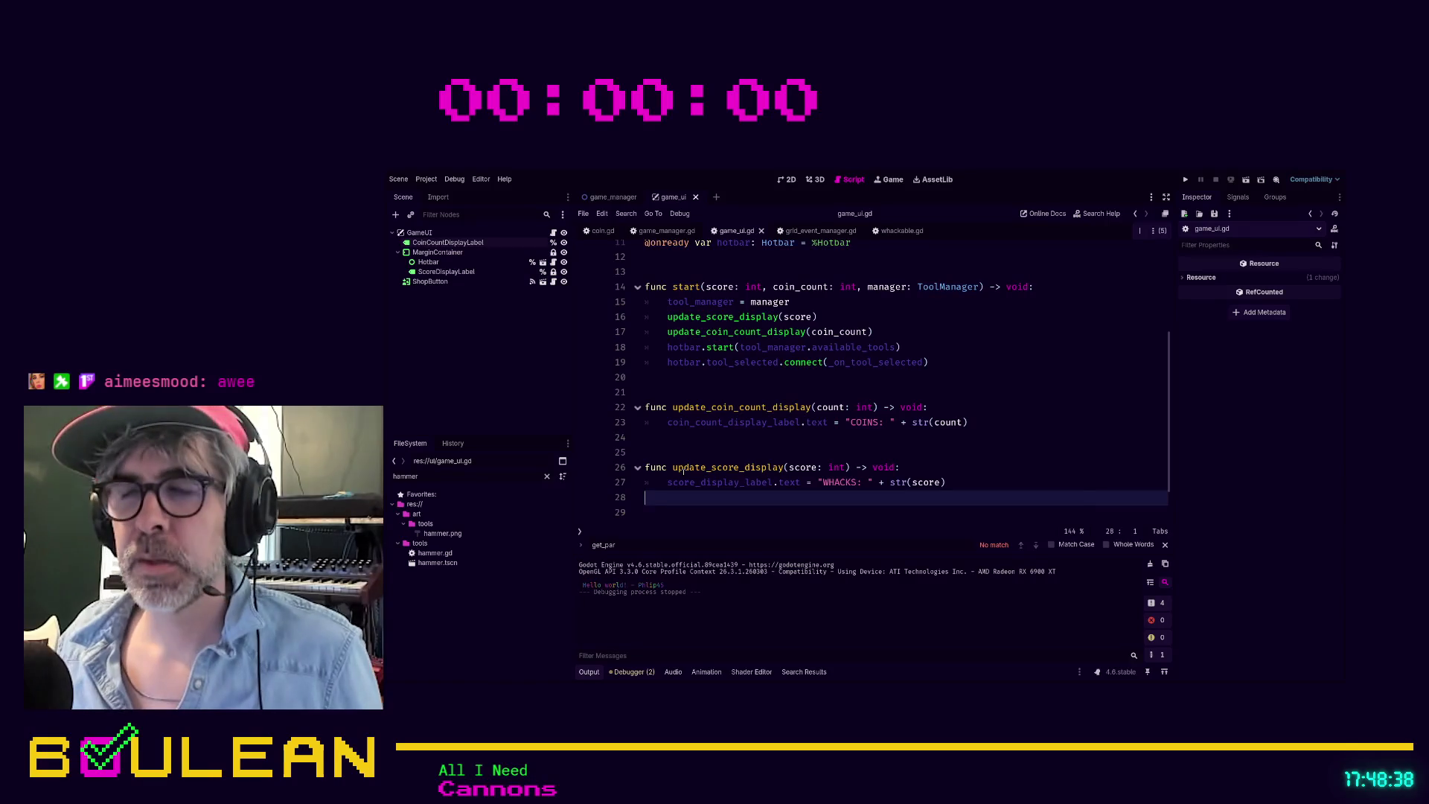
click(695, 512)
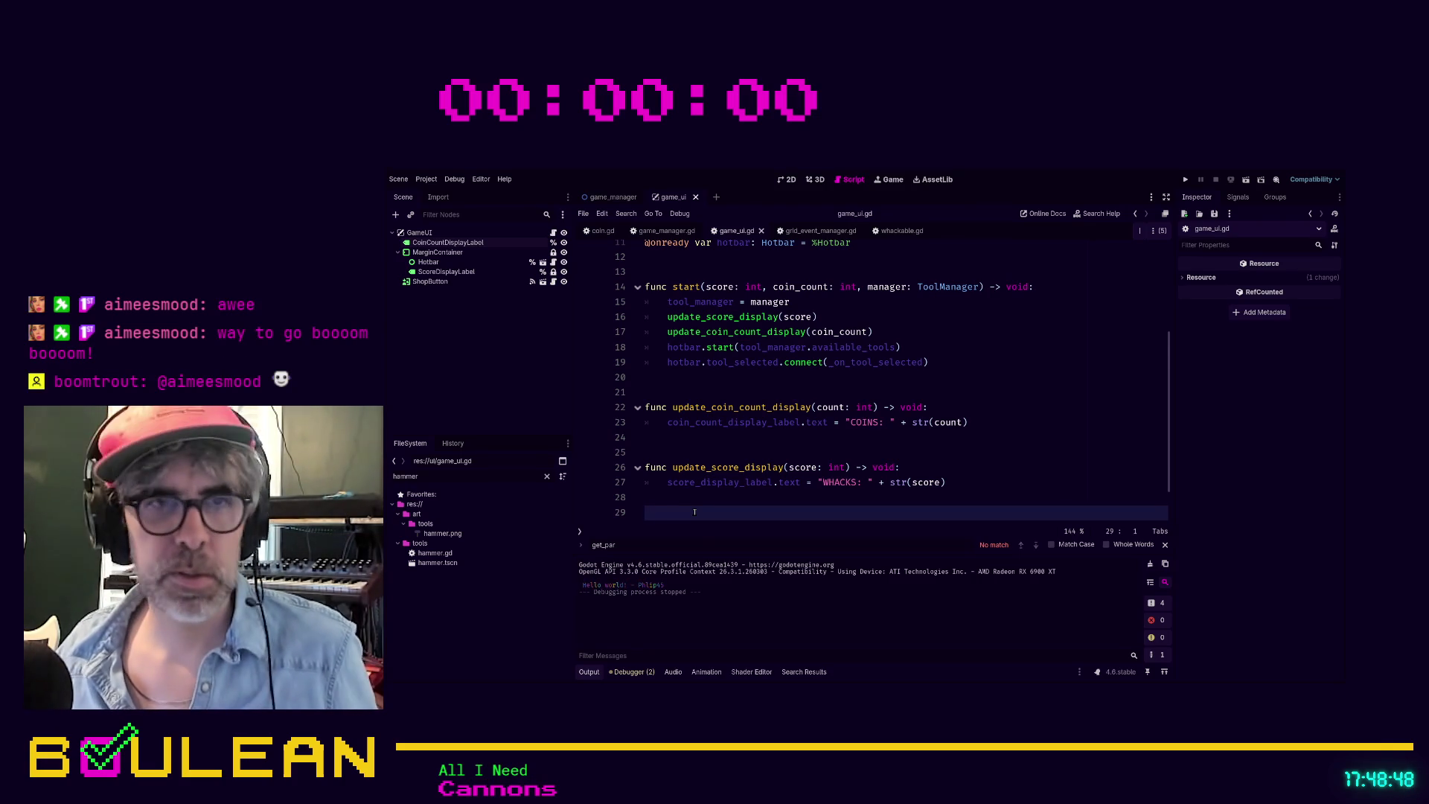
key(F5)
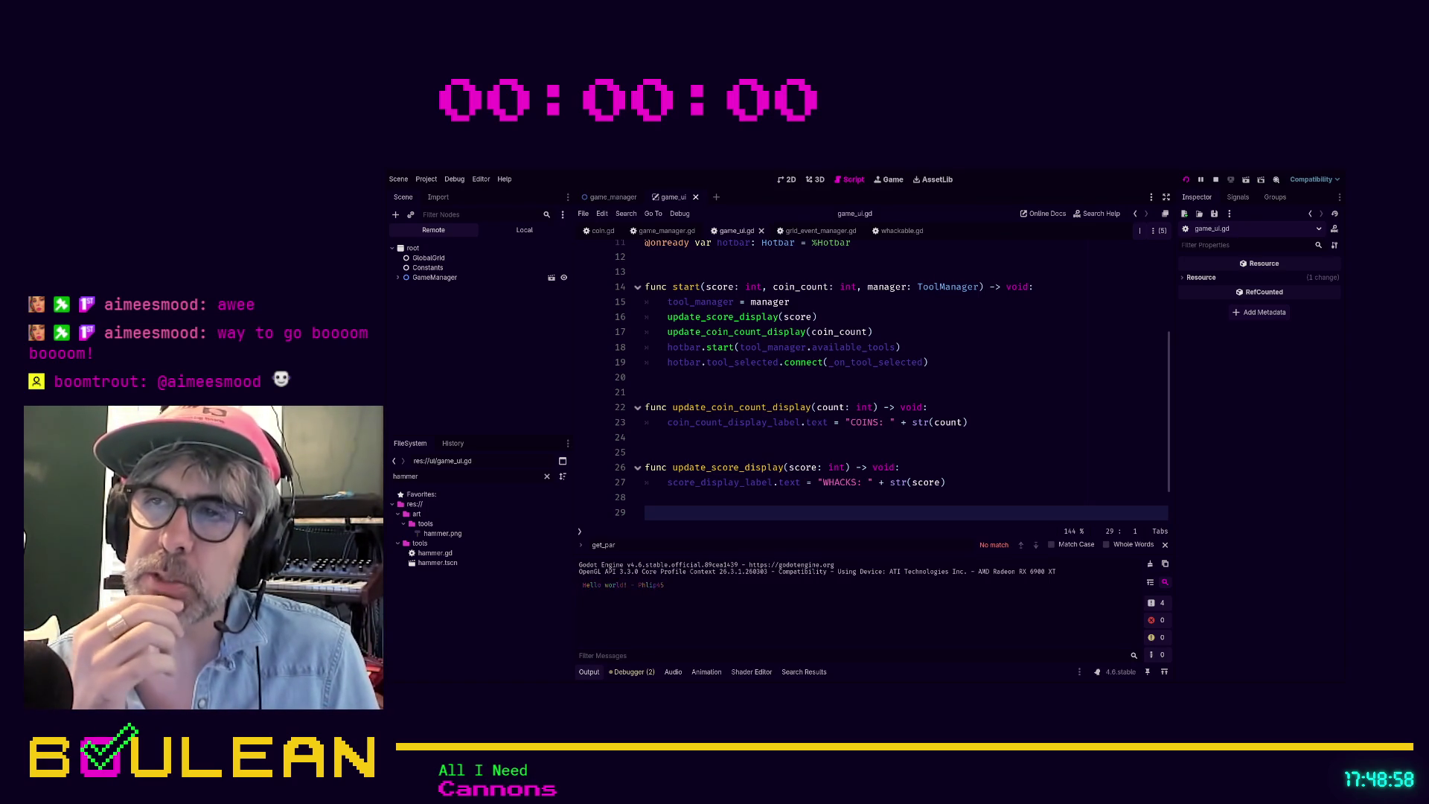
key(F5)
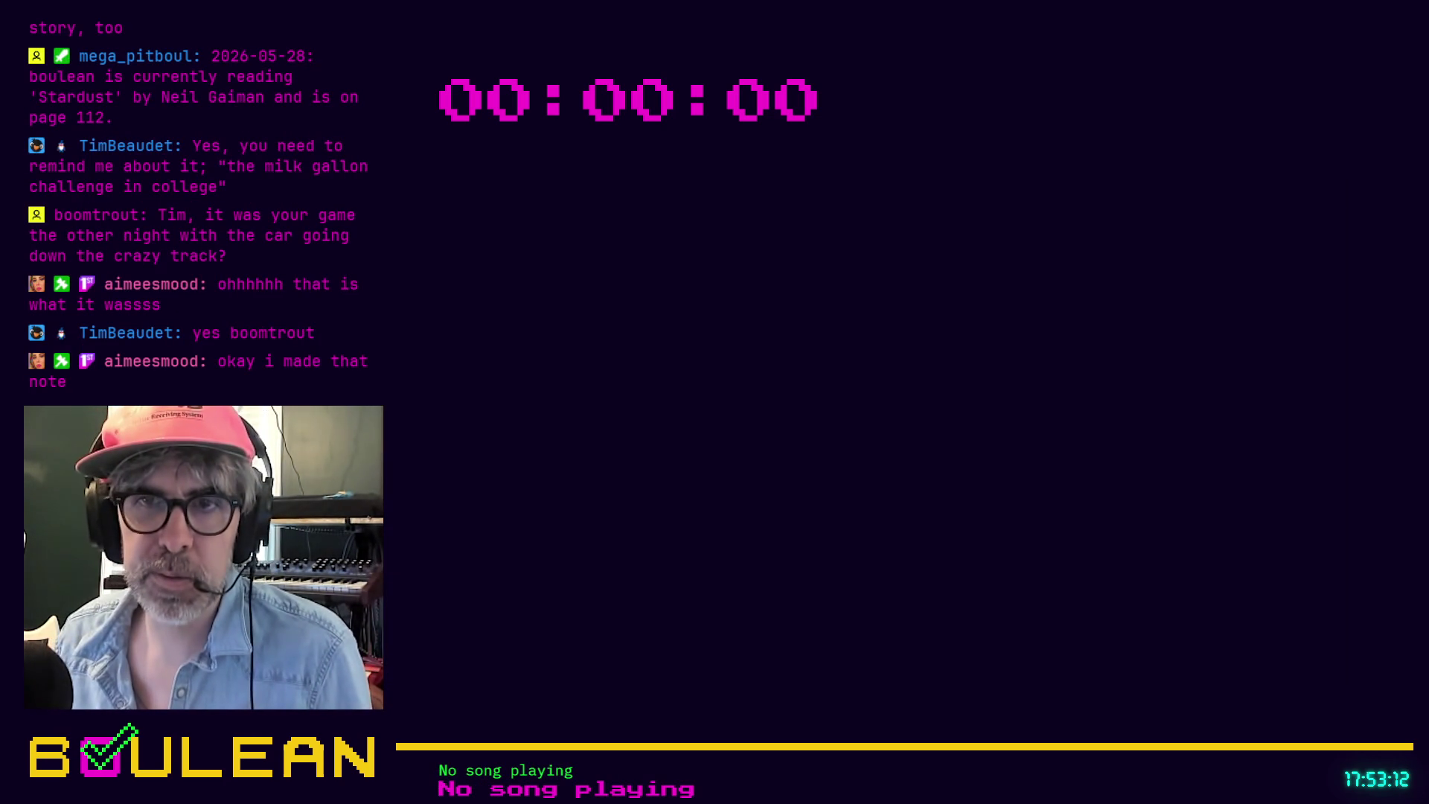
Step: Replay the ended 'historical loop catch' Twitch clip
click(472, 630)
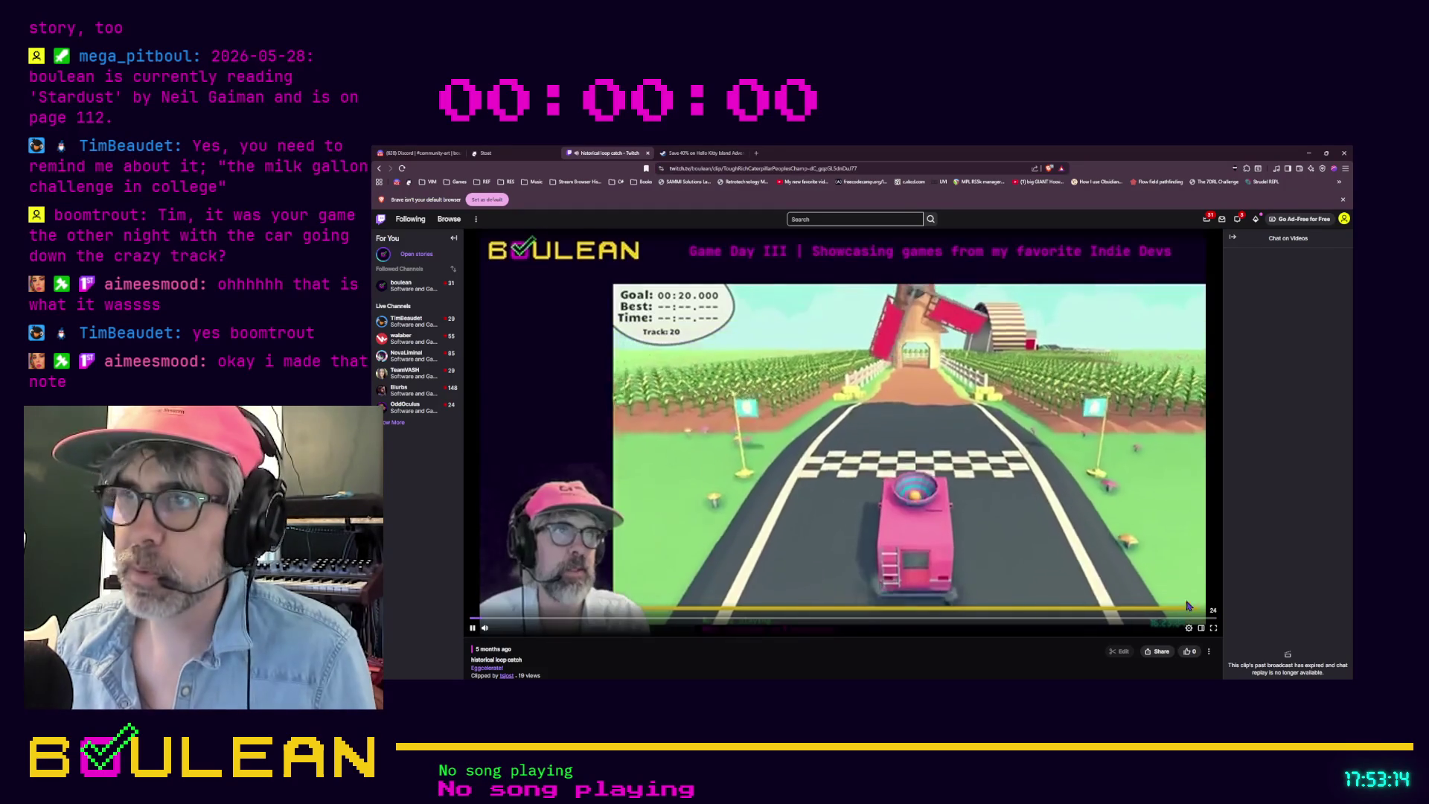
Step: Watch the egg-racing clip fullscreen, exit fullscreen, then minimize the browser
click(1214, 629)
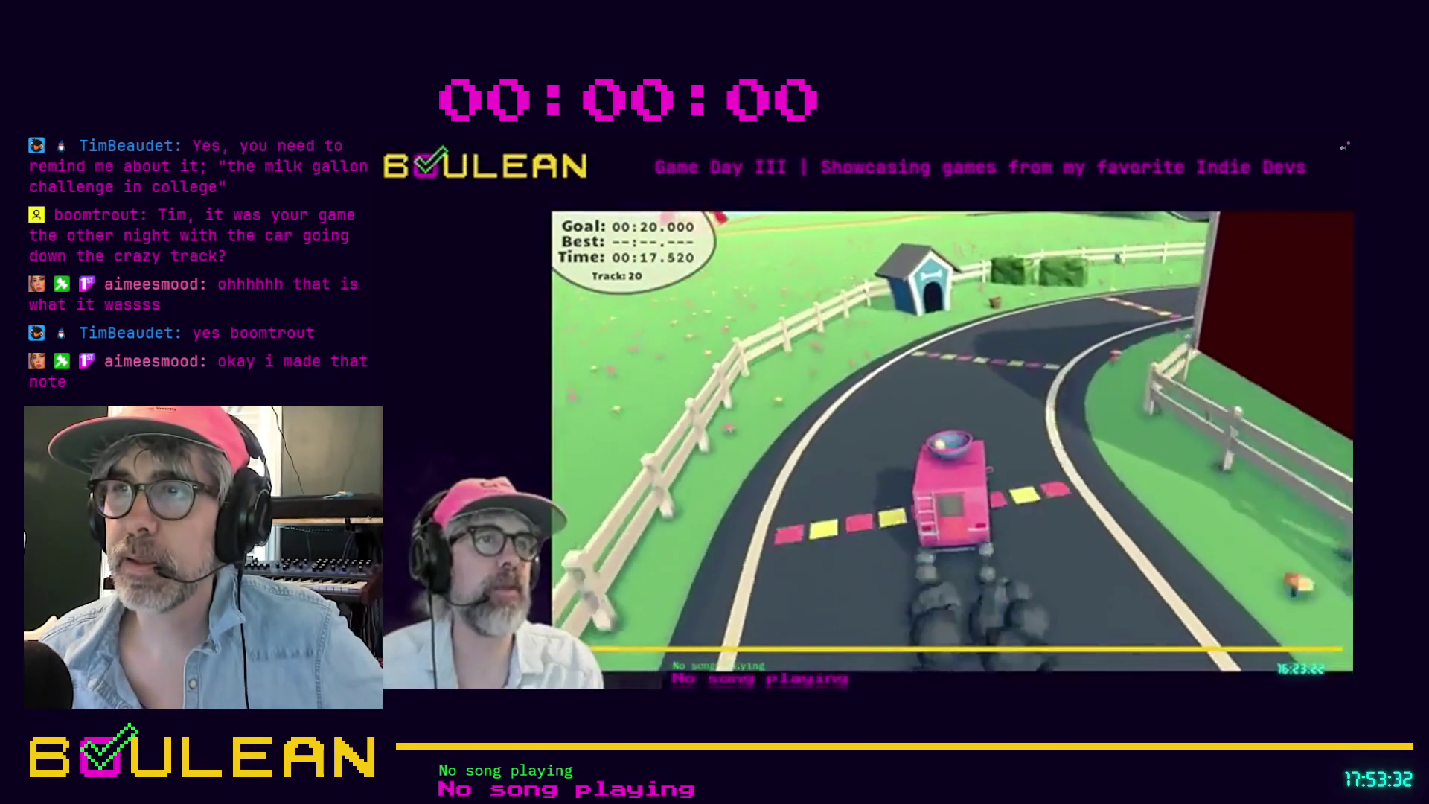
mouse_move(1198, 568)
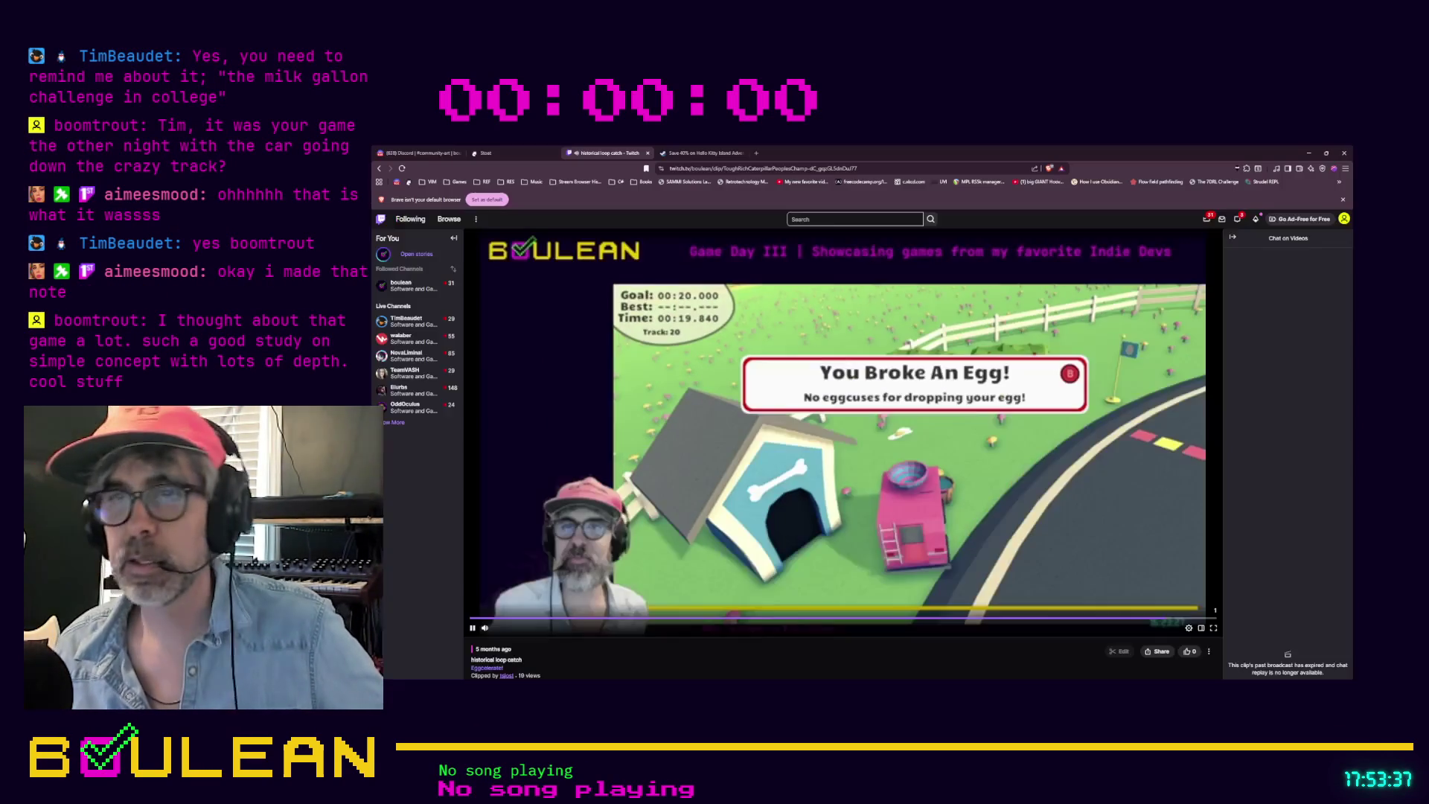
click(1344, 679)
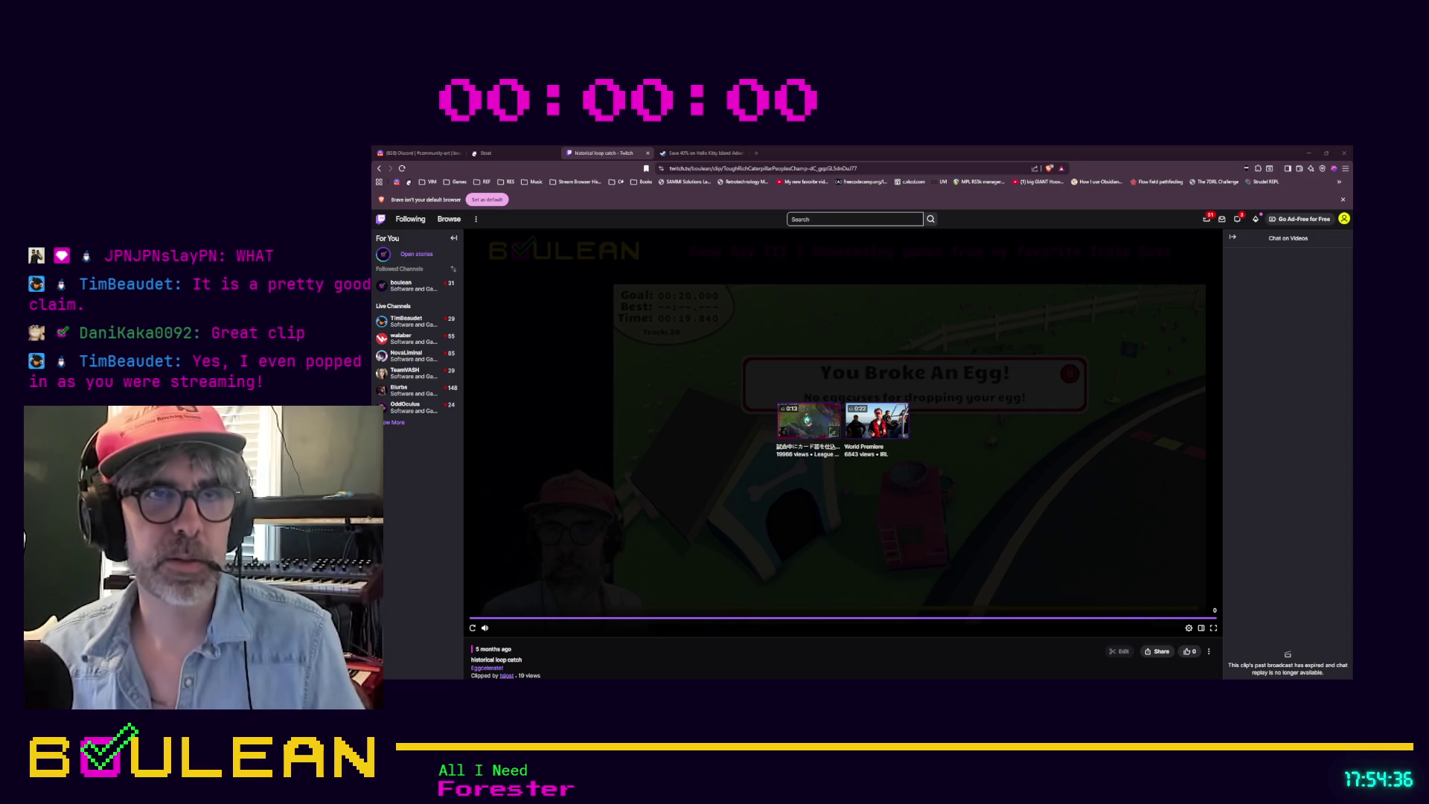
click(1308, 153)
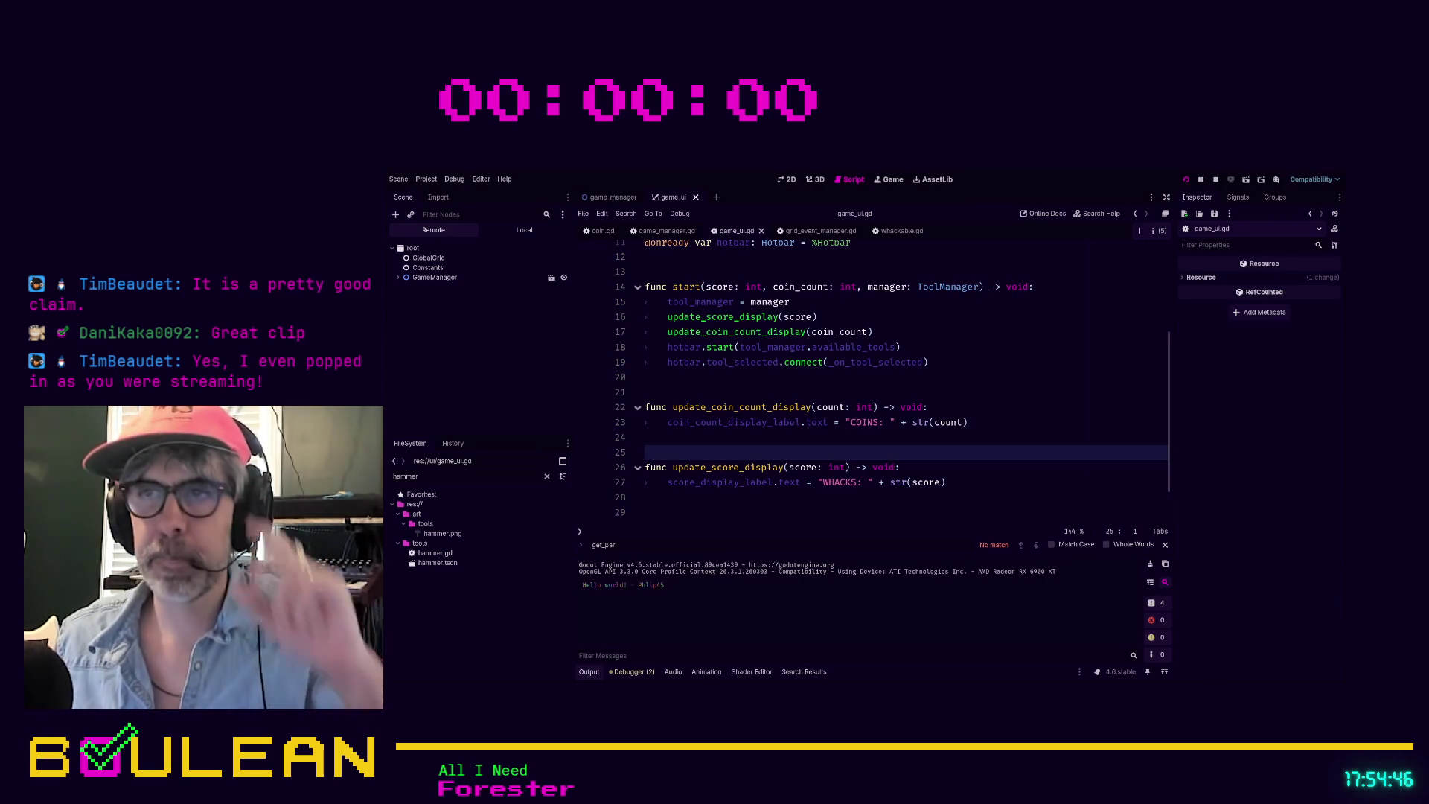
Step: Run the project with F5 to test the COINS and WHACKS counters on the grid
key(F5)
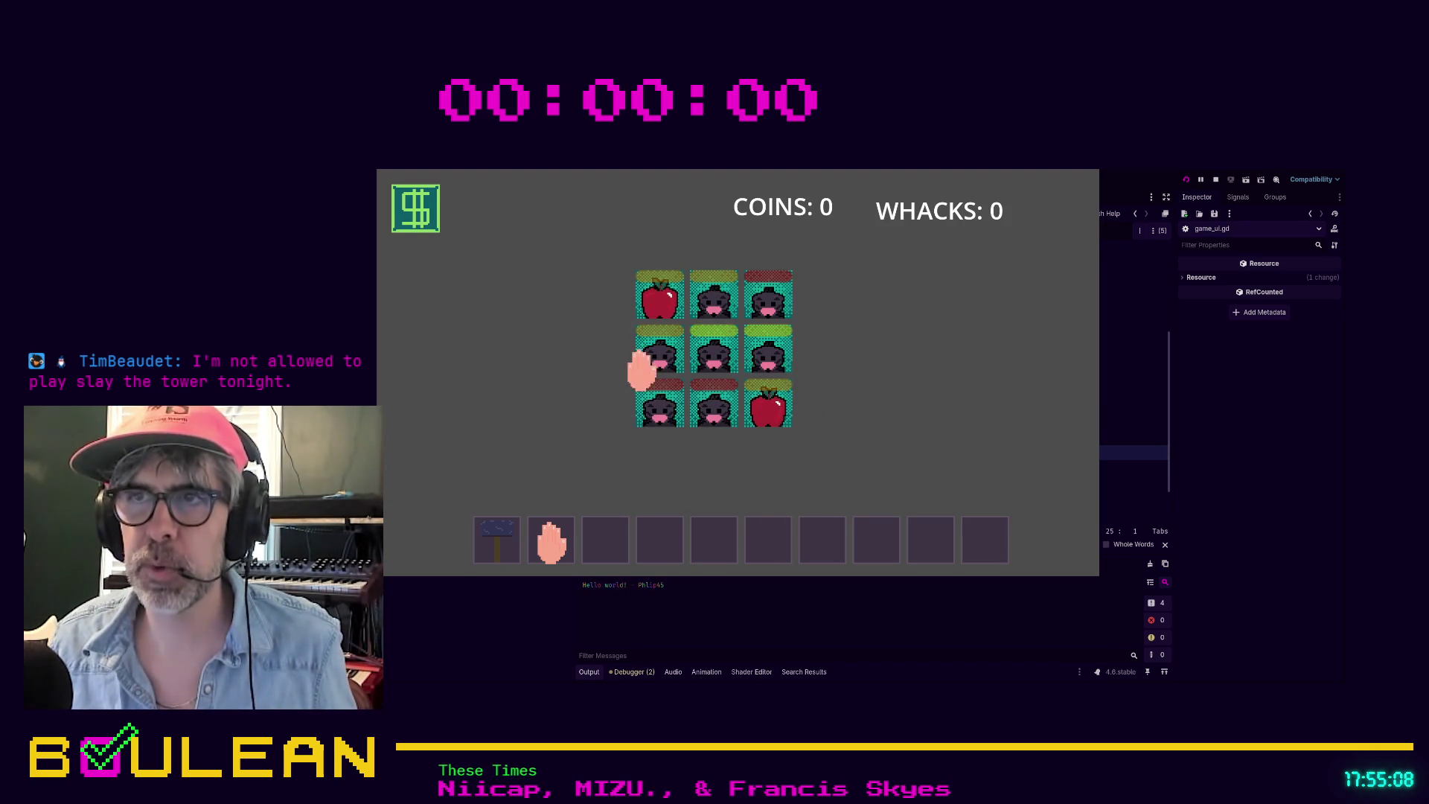
Step: Whack two moles with the hammer and collect a coin, reaching COINS 9 and WHACKS 2, then stop the game
click(700, 413)
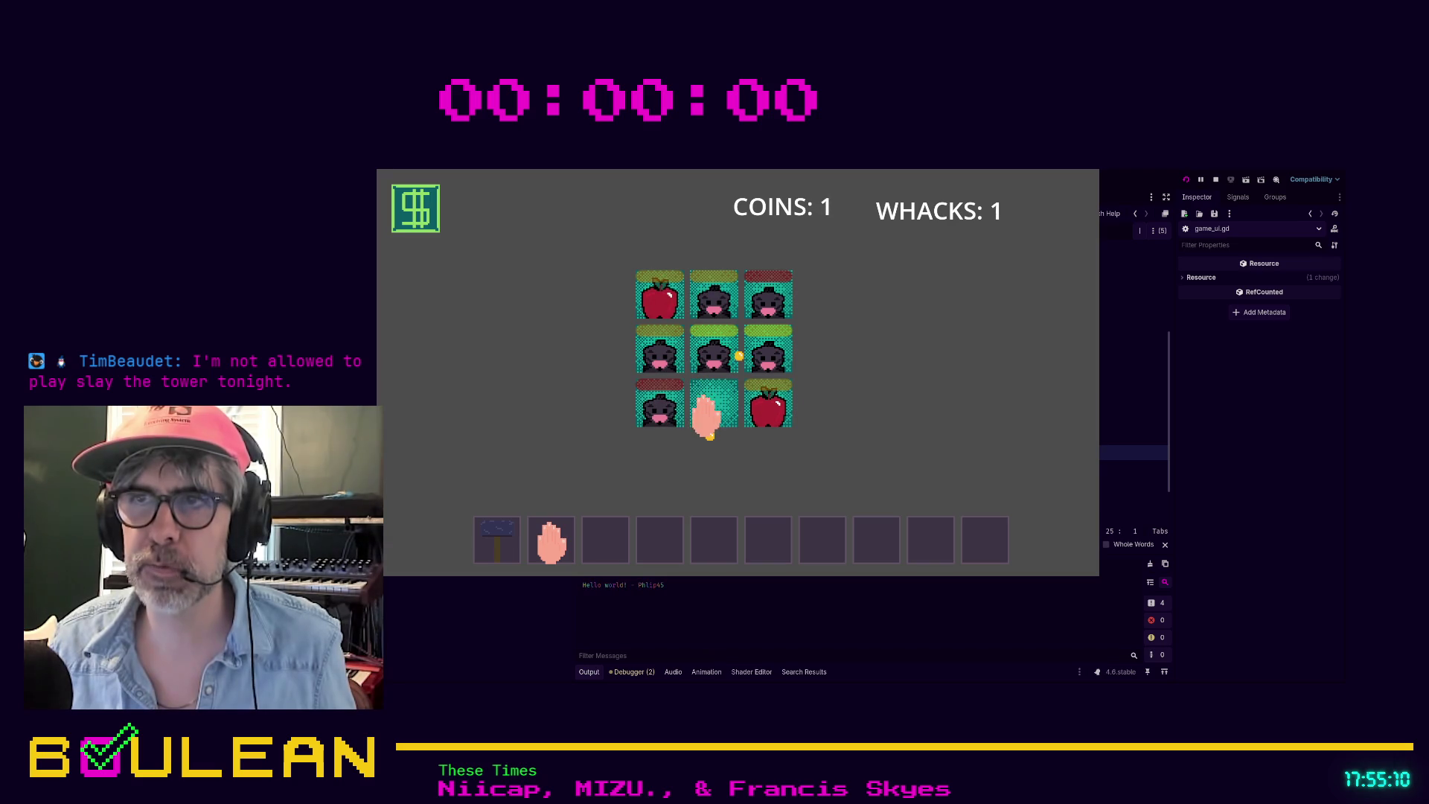
click(497, 540)
click(642, 412)
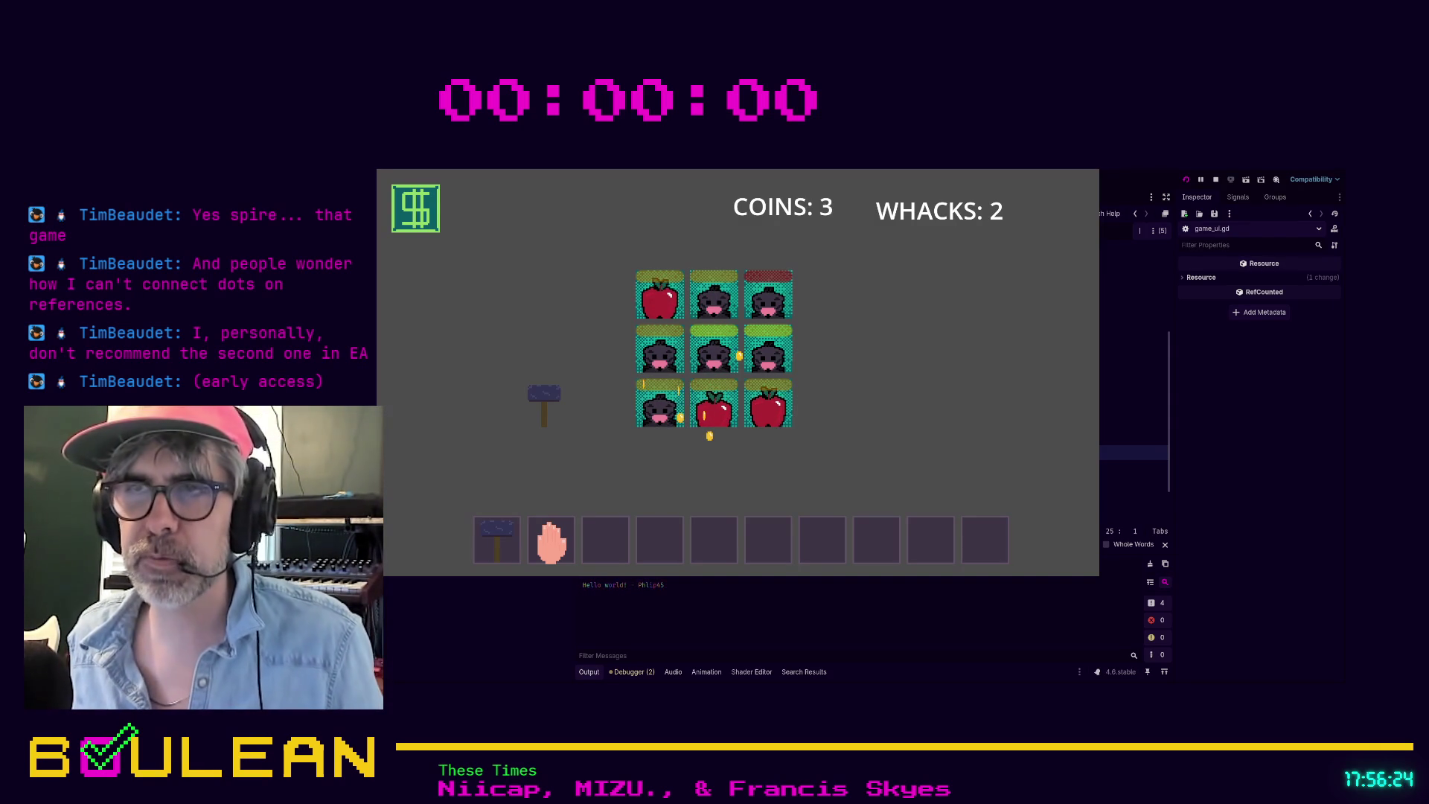
click(709, 435)
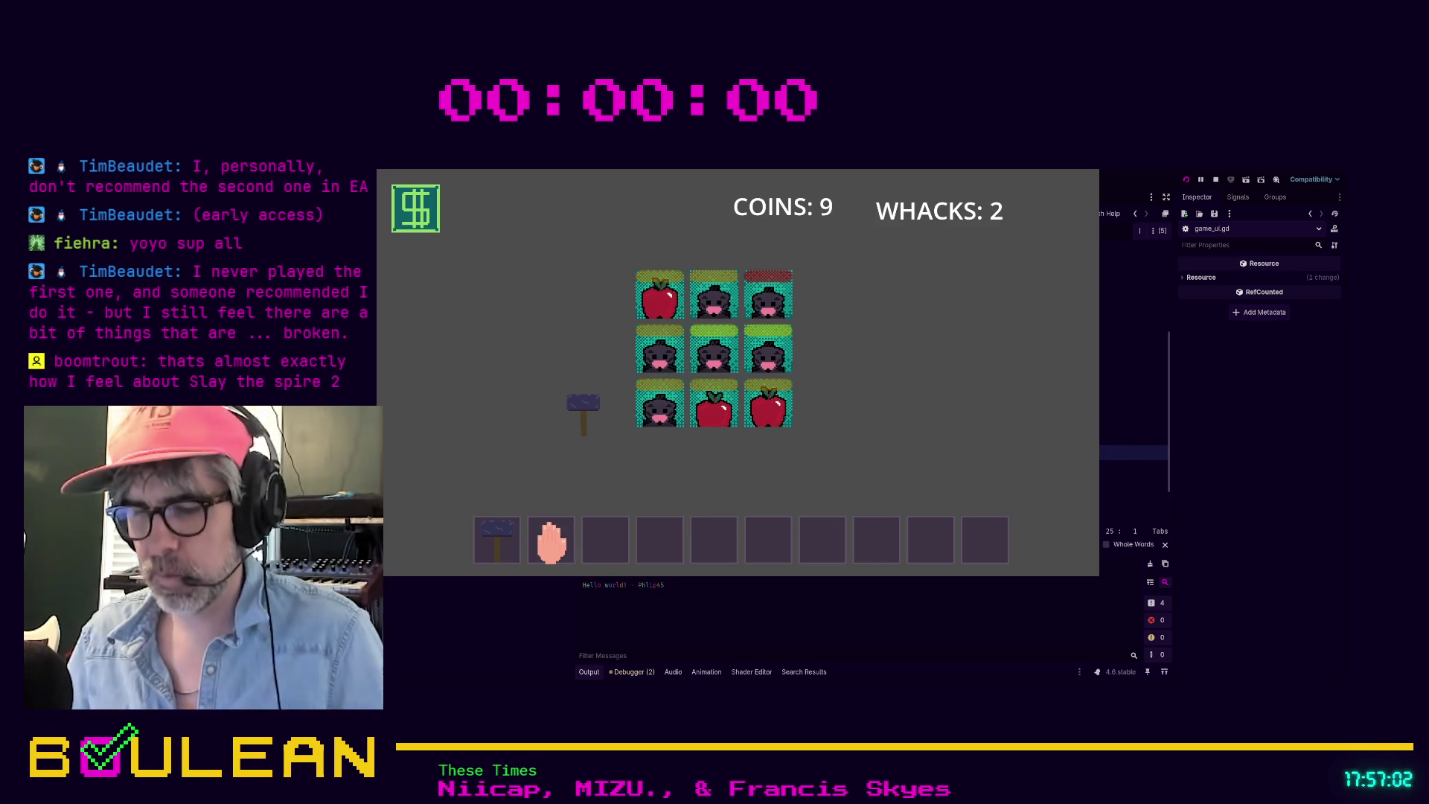
key(F8)
Step: Show the game_ui scene in the 2D view and select ScoreDisplayLabel in the Scene dock
click(798, 407)
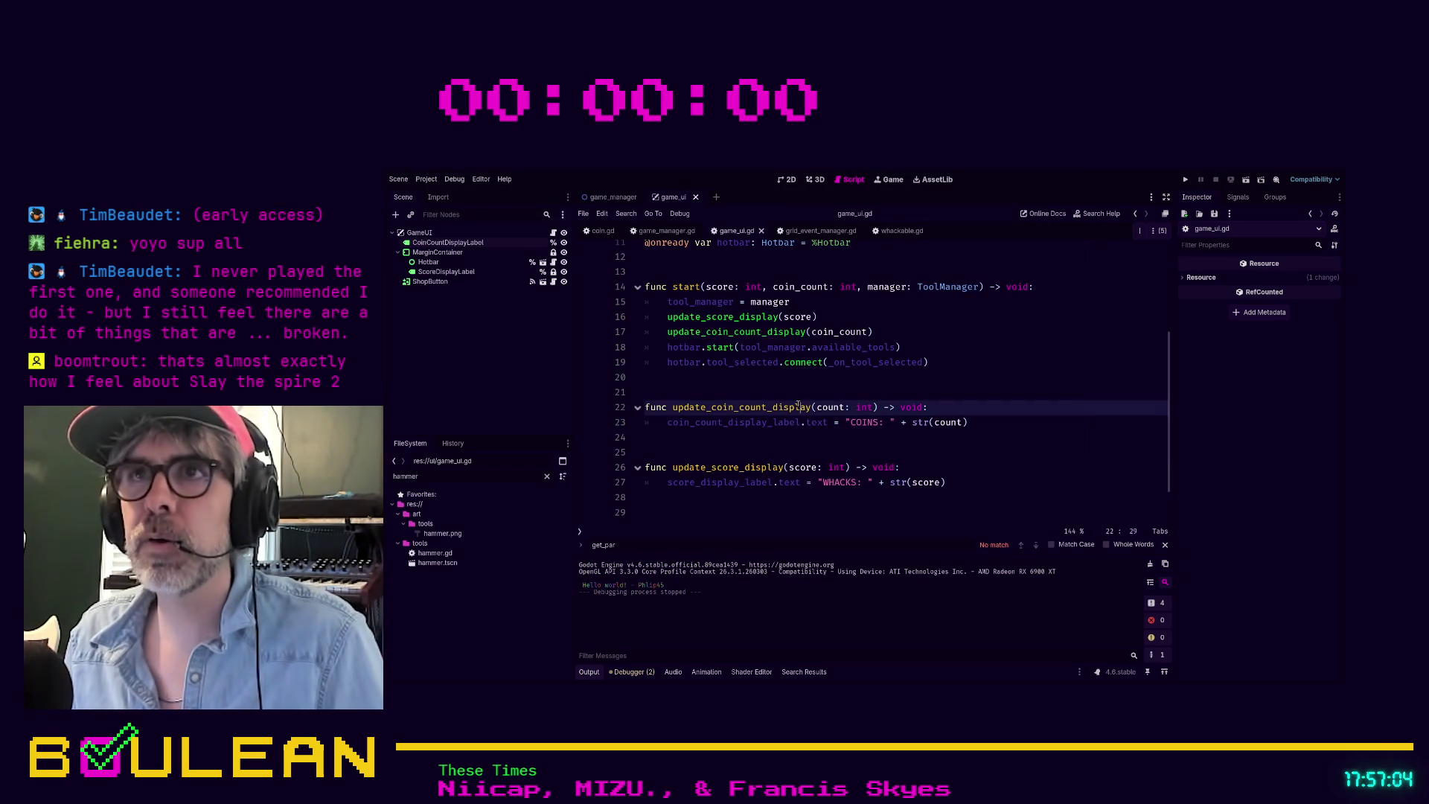
click(419, 232)
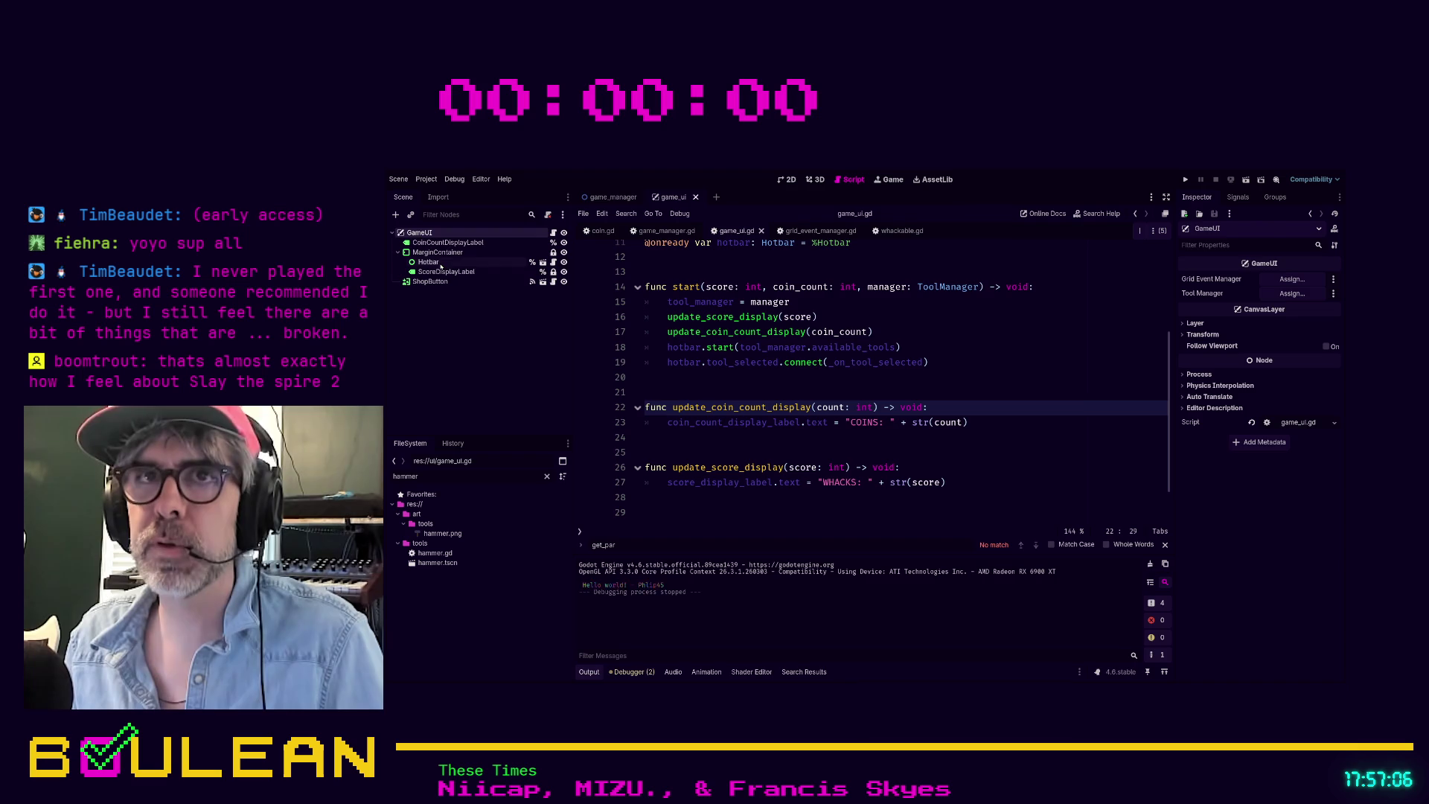
click(789, 180)
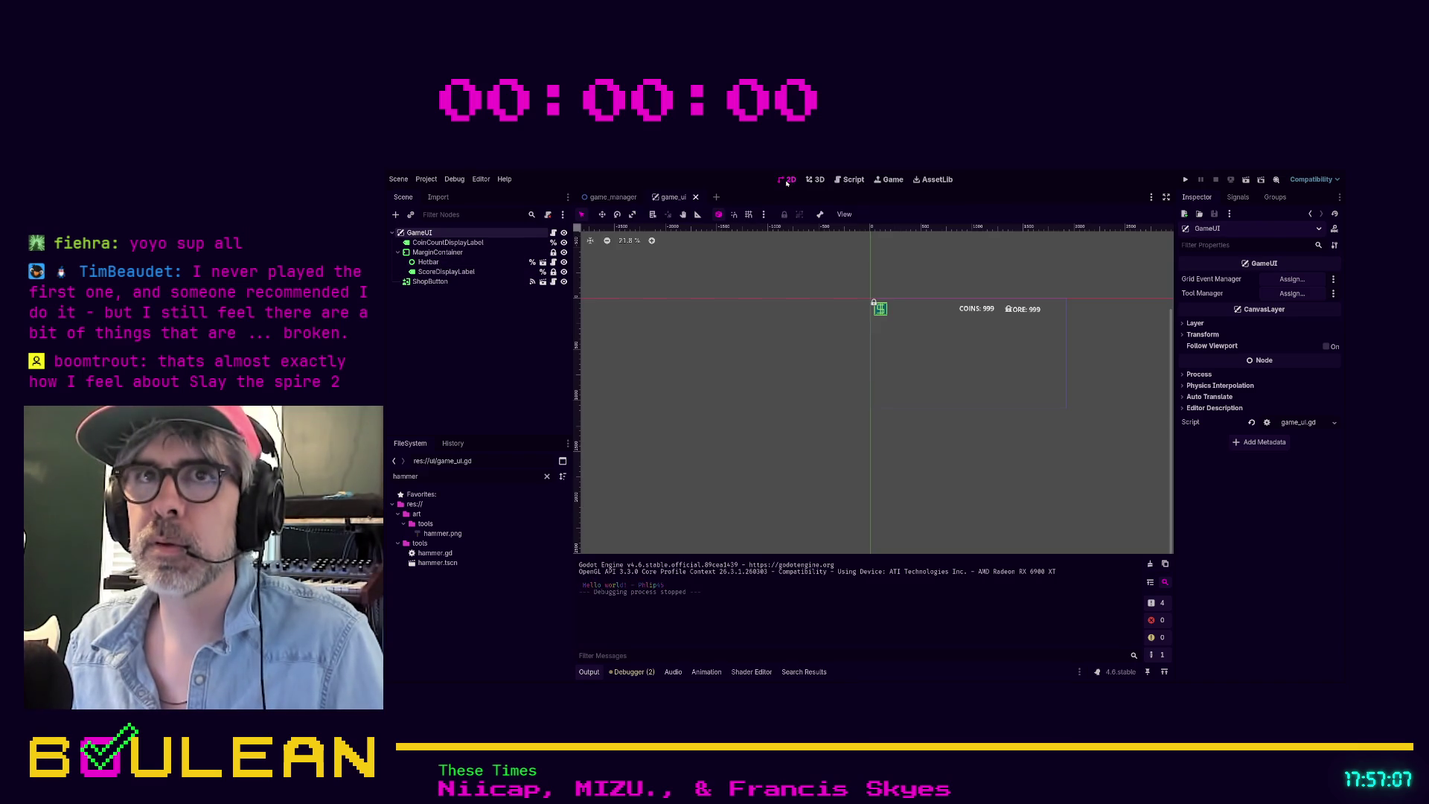
click(439, 252)
click(428, 262)
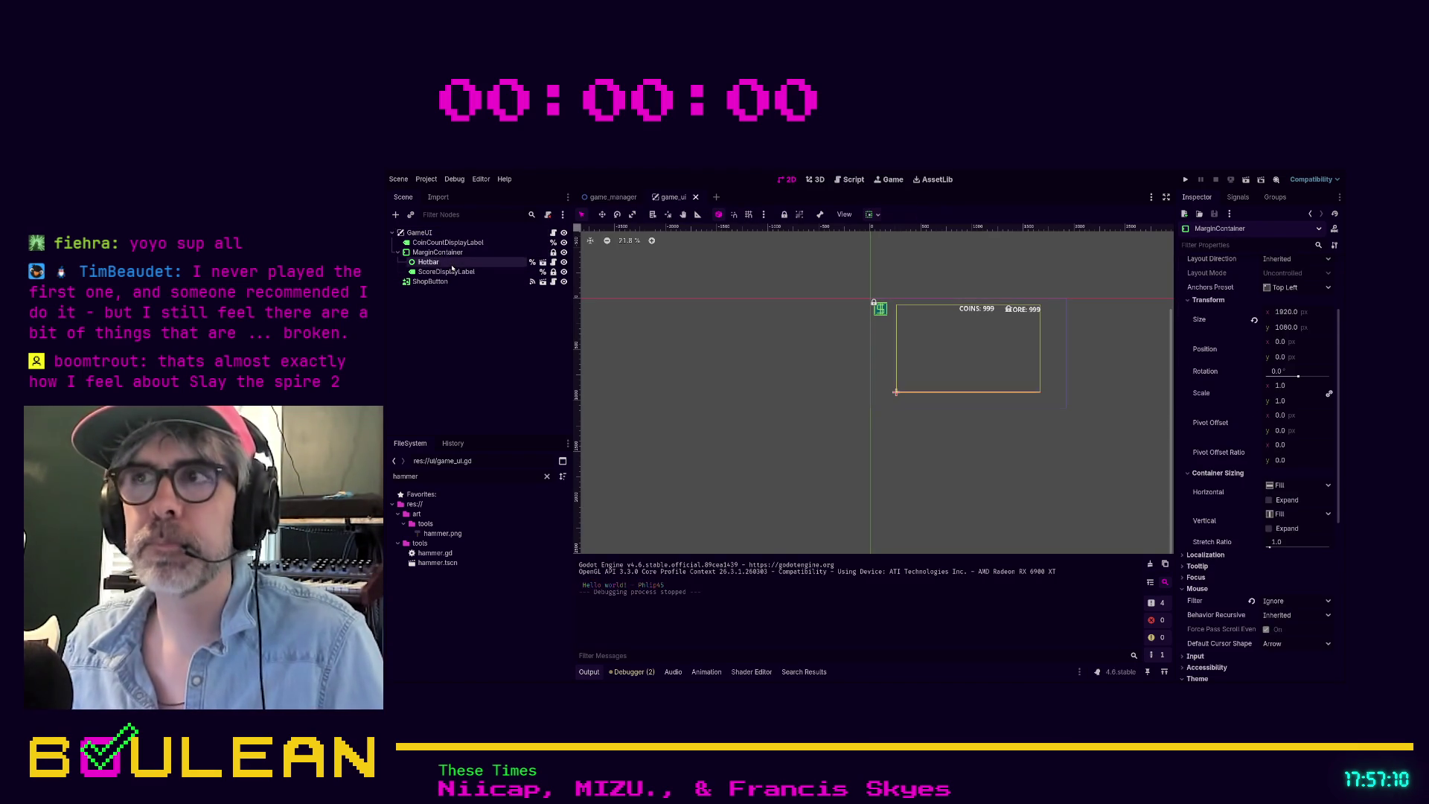
scroll(890, 345, up, 5)
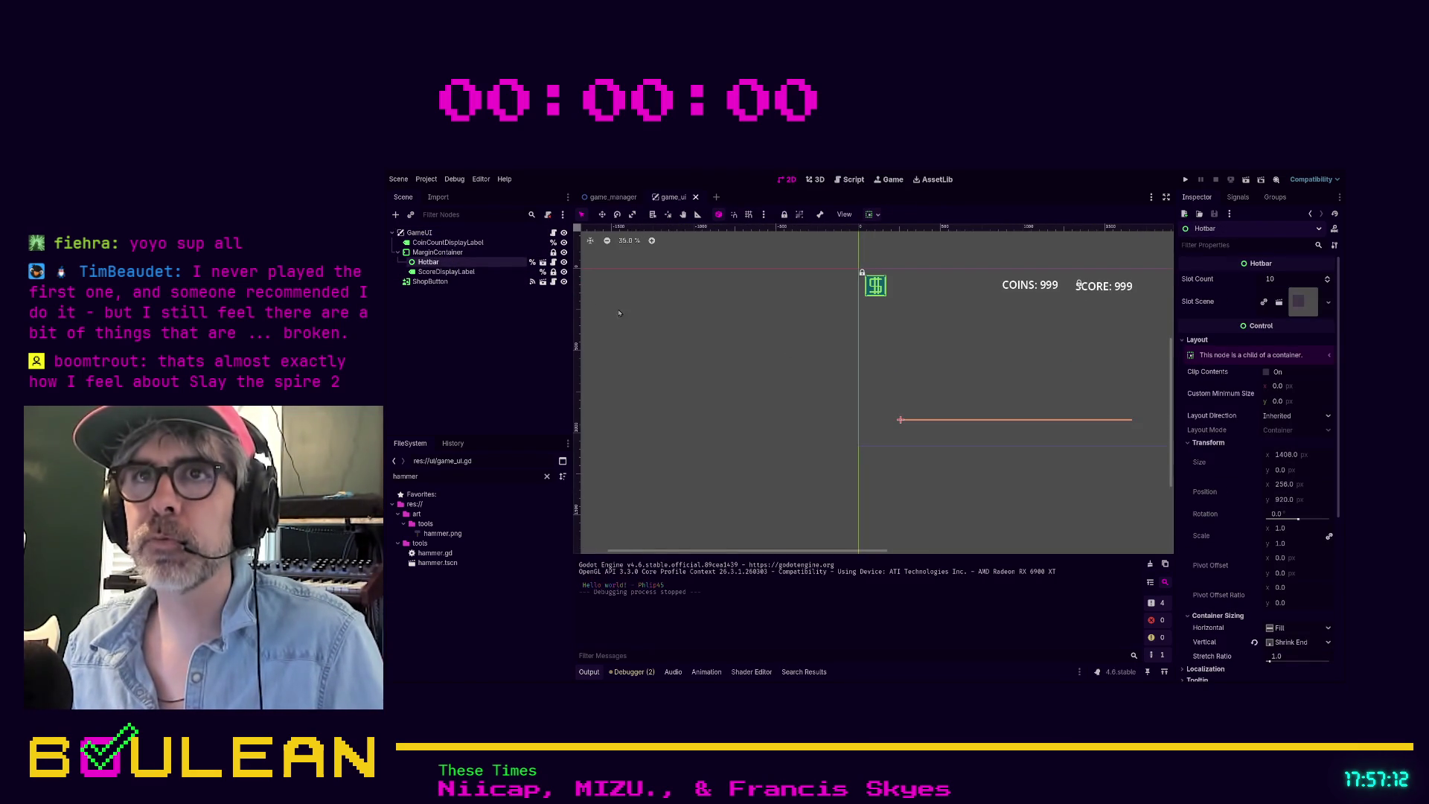
click(446, 272)
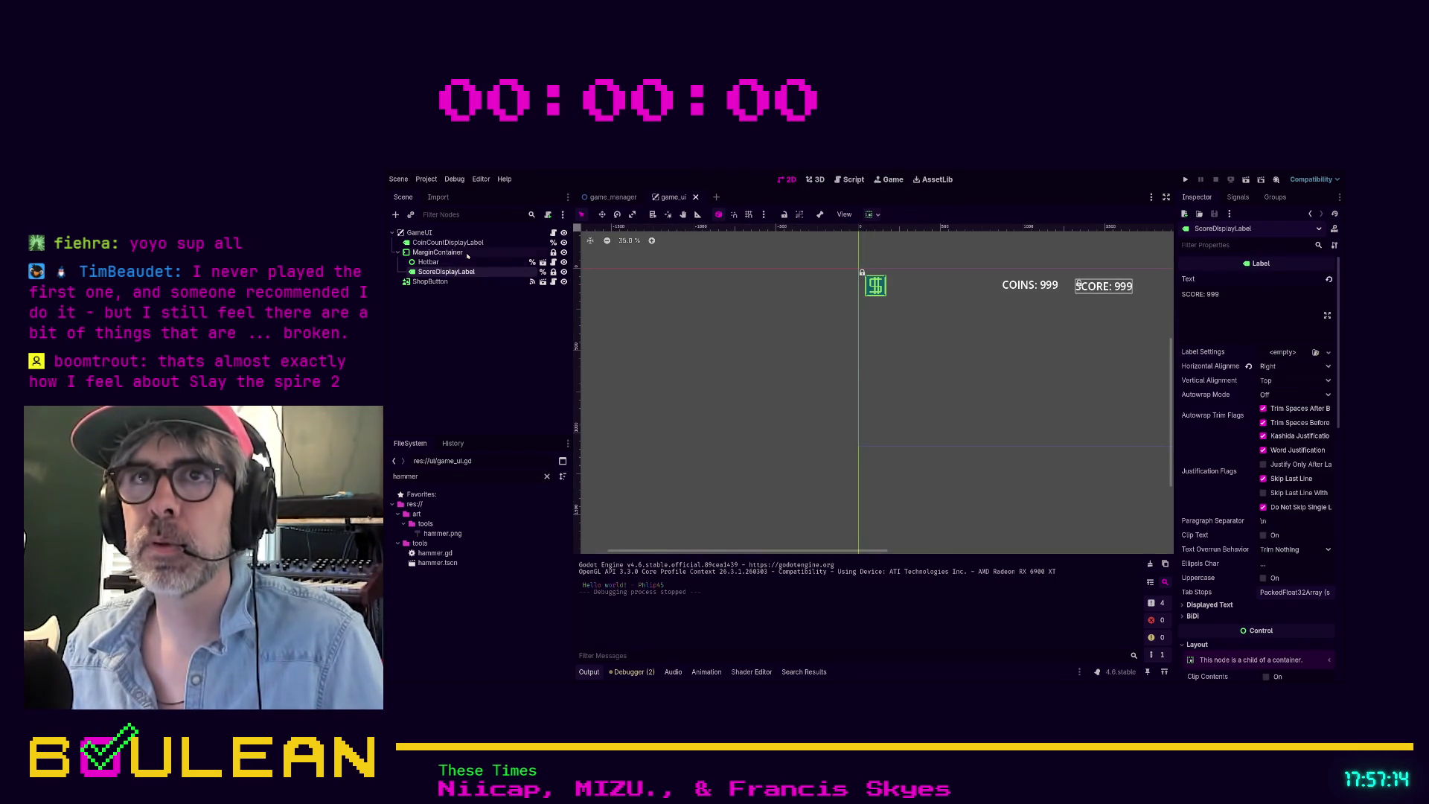
click(467, 254)
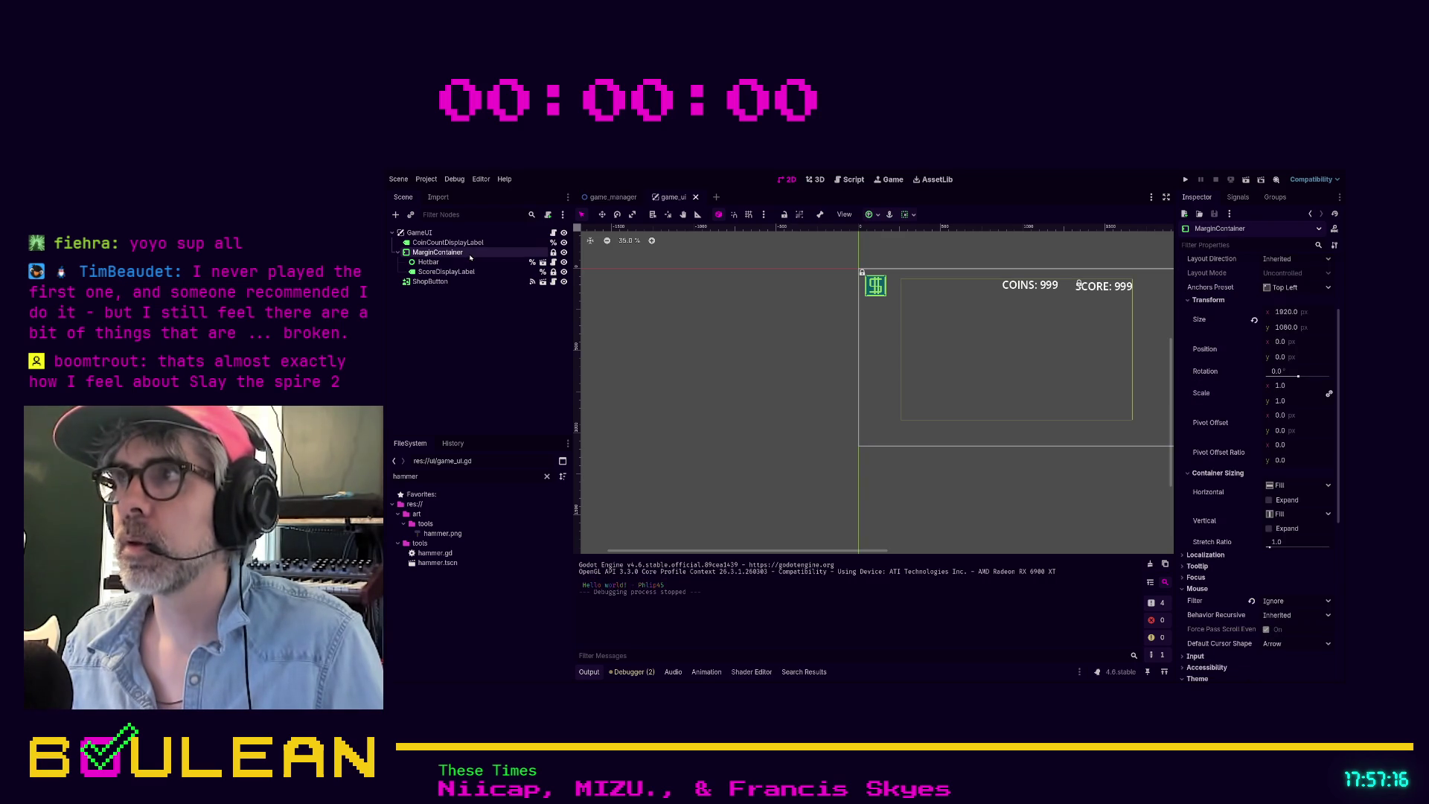
click(447, 272)
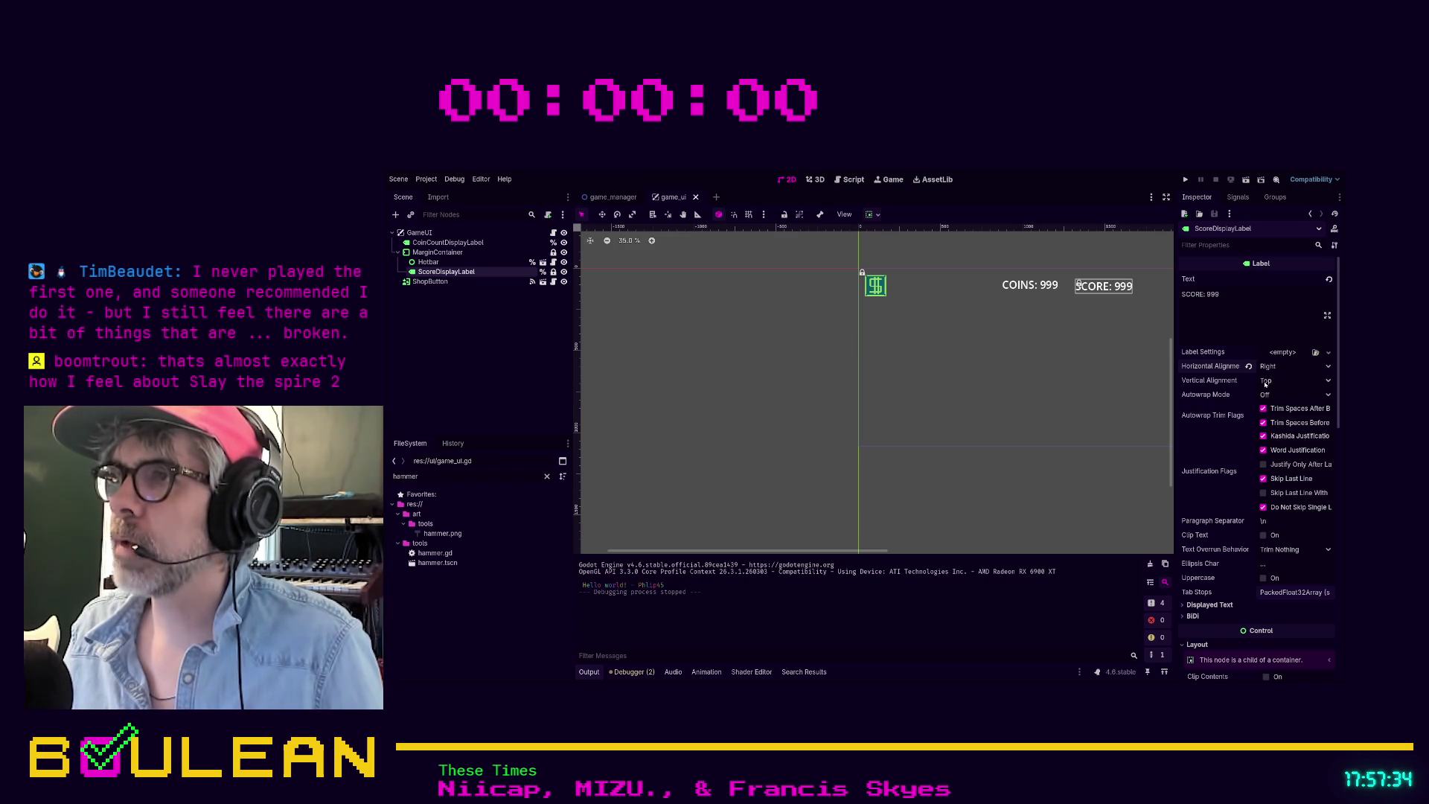
Step: Unlock ScoreDisplayLabel and try Bottom and Center vertical alignment, ending on Top
click(1264, 423)
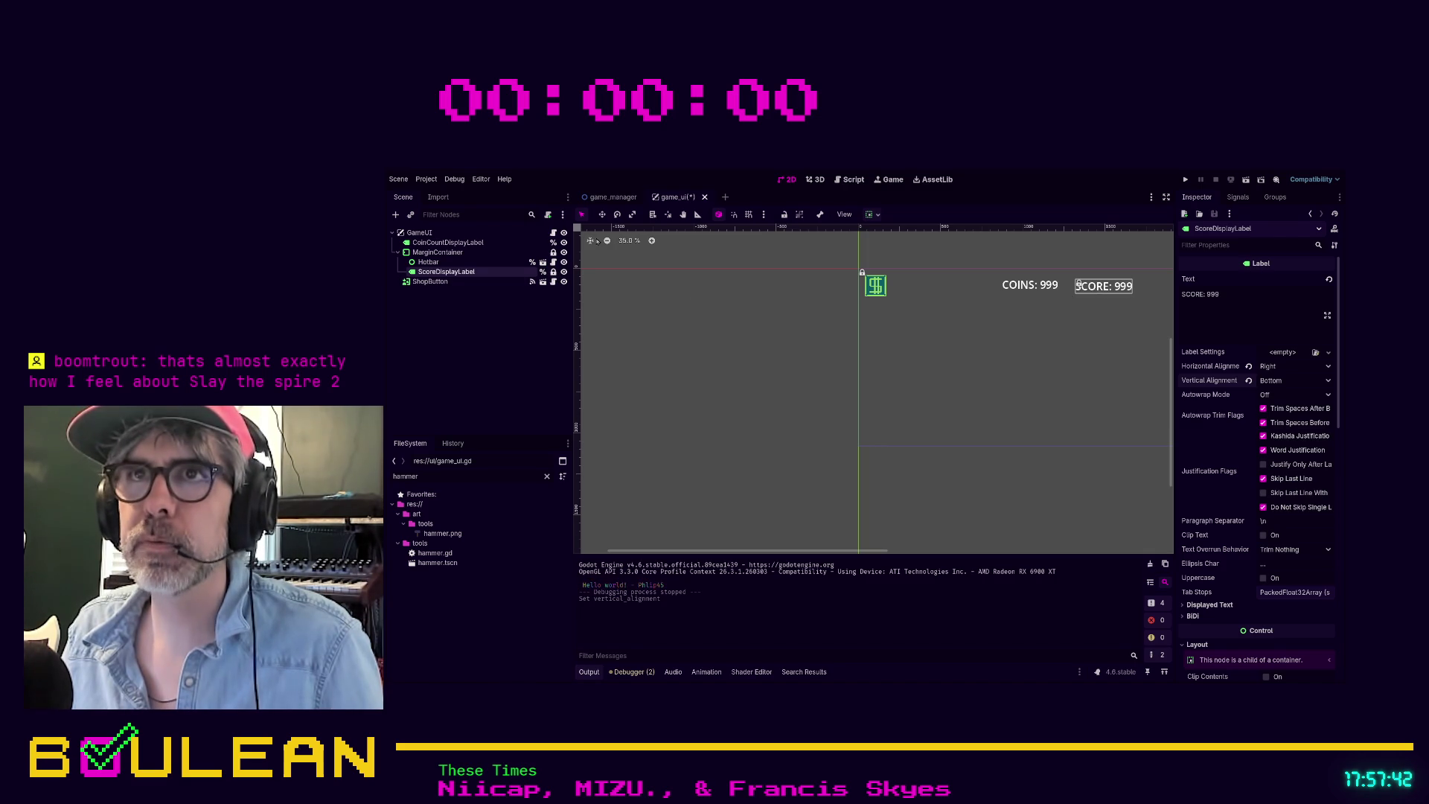
click(553, 272)
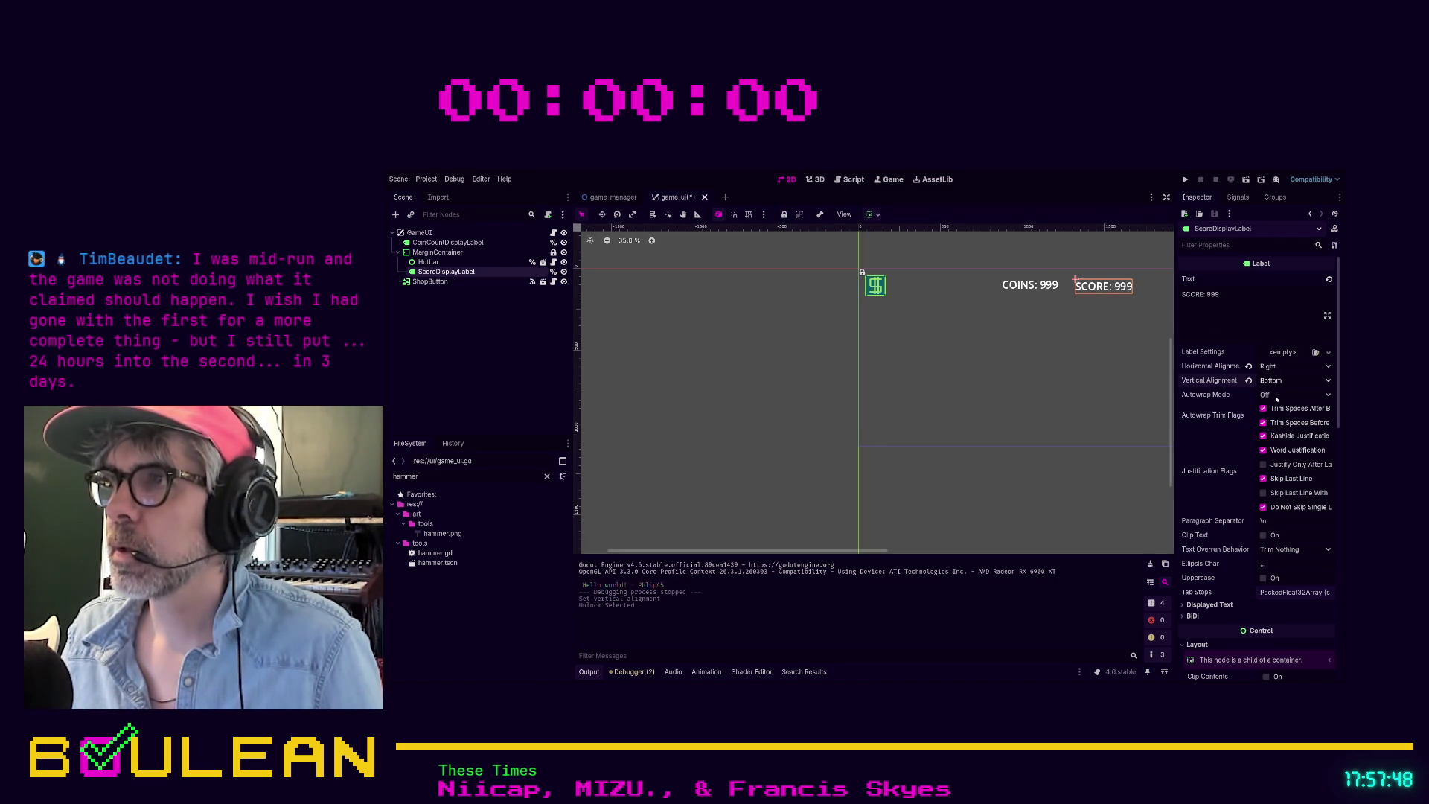
click(1274, 381)
click(1273, 394)
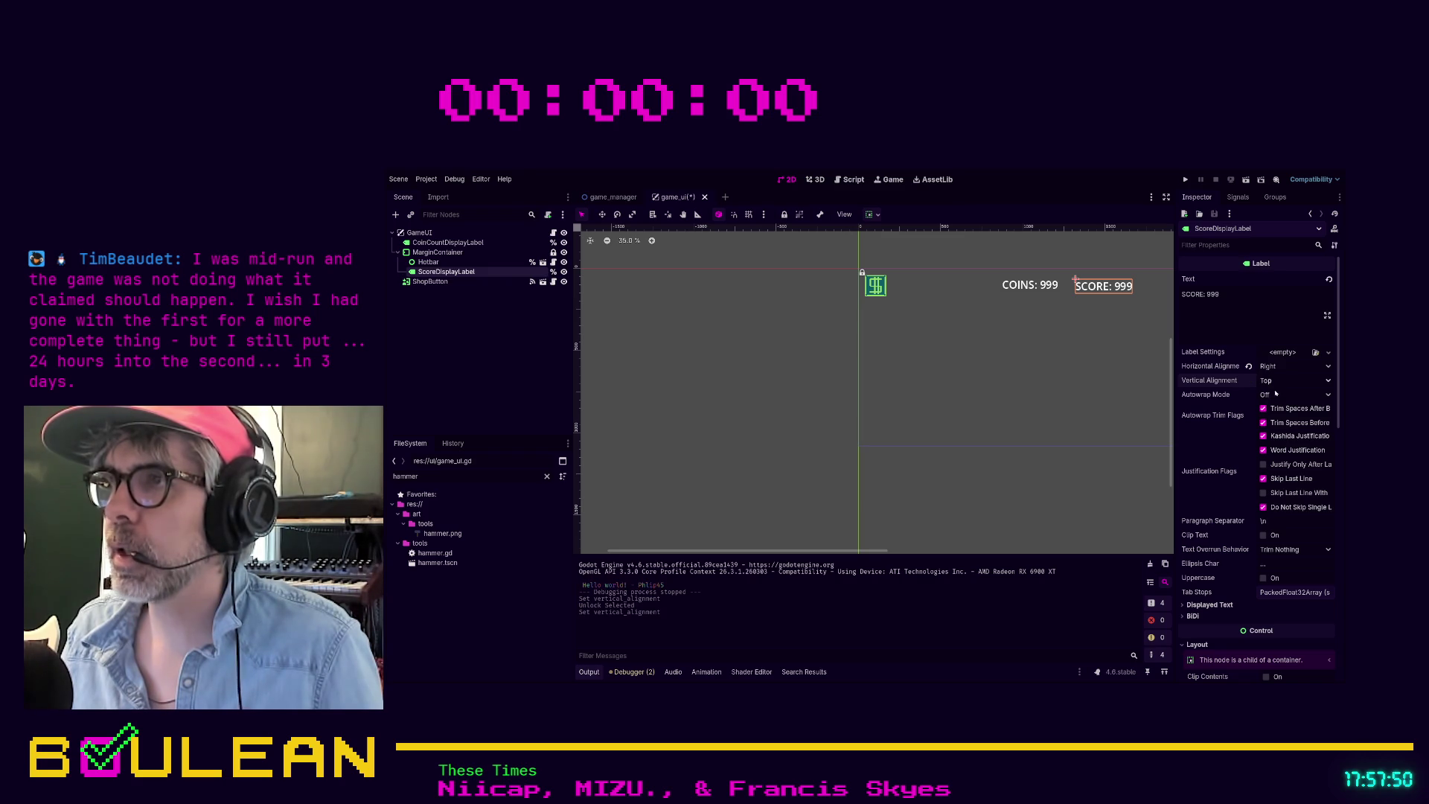
click(1276, 380)
click(1276, 409)
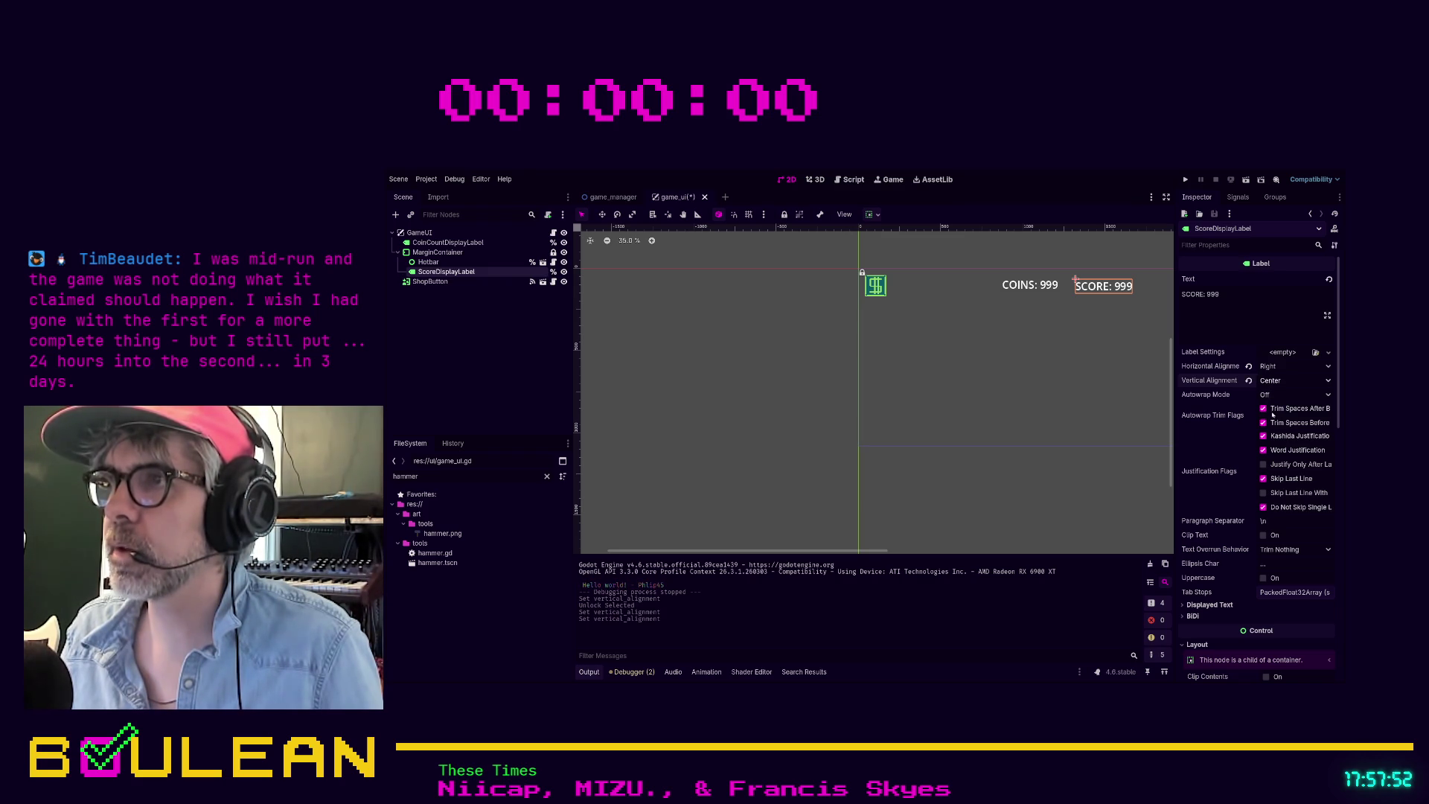
click(1273, 380)
click(1273, 394)
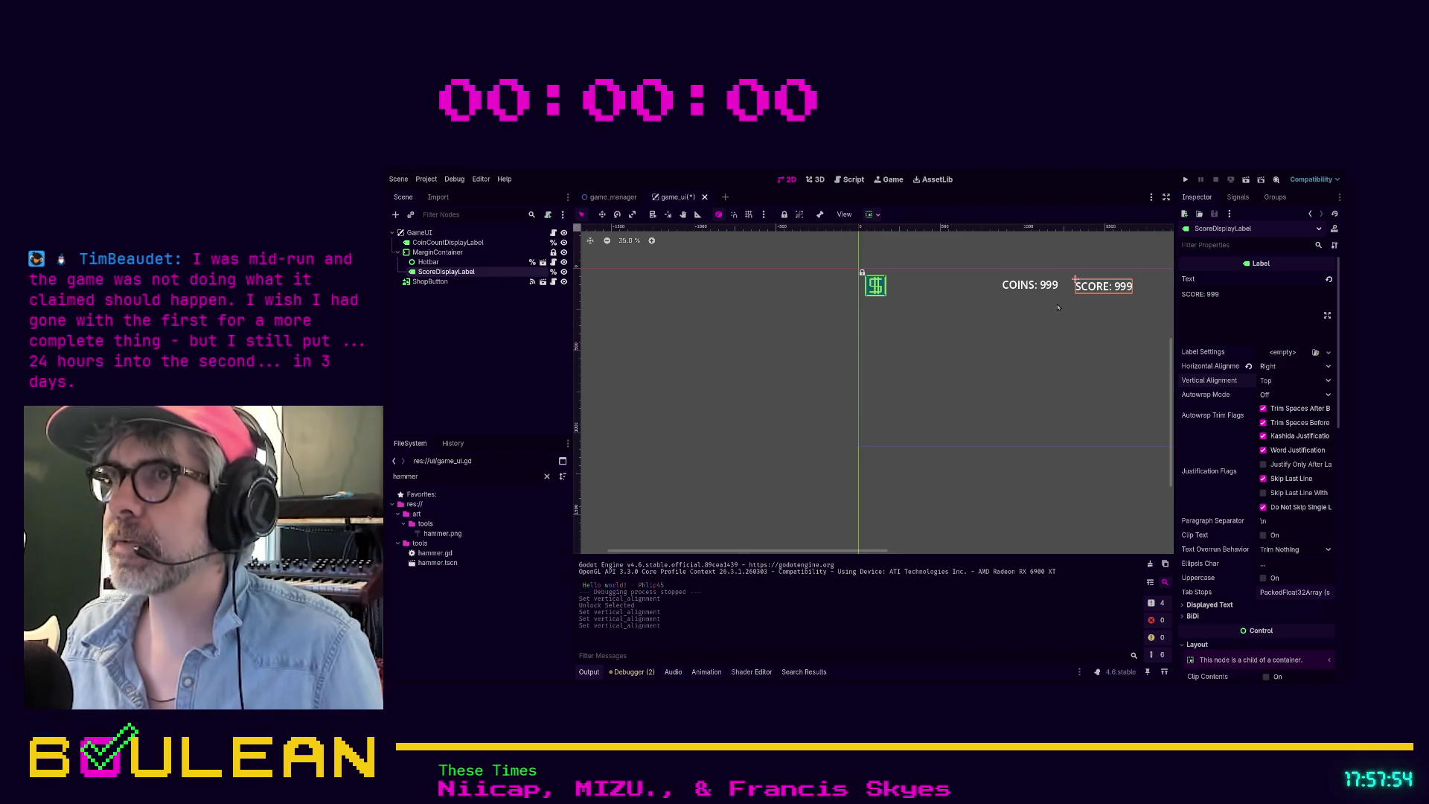
Step: Try Left and Center horizontal alignment for the score text, ending on Right
scroll(907, 307, right, 5)
scroll(906, 308, up, 1)
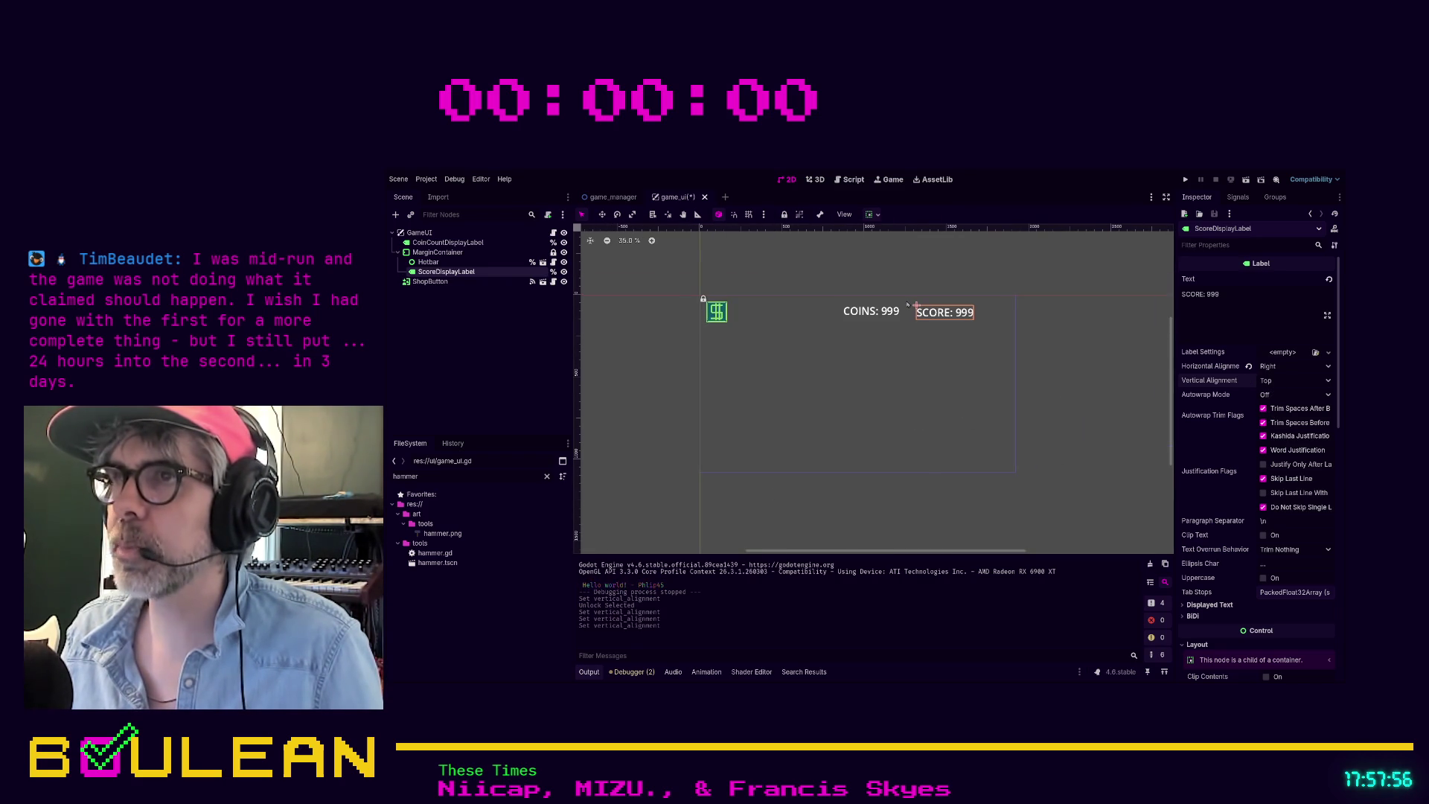
click(1276, 367)
click(1270, 382)
click(1276, 367)
click(1273, 396)
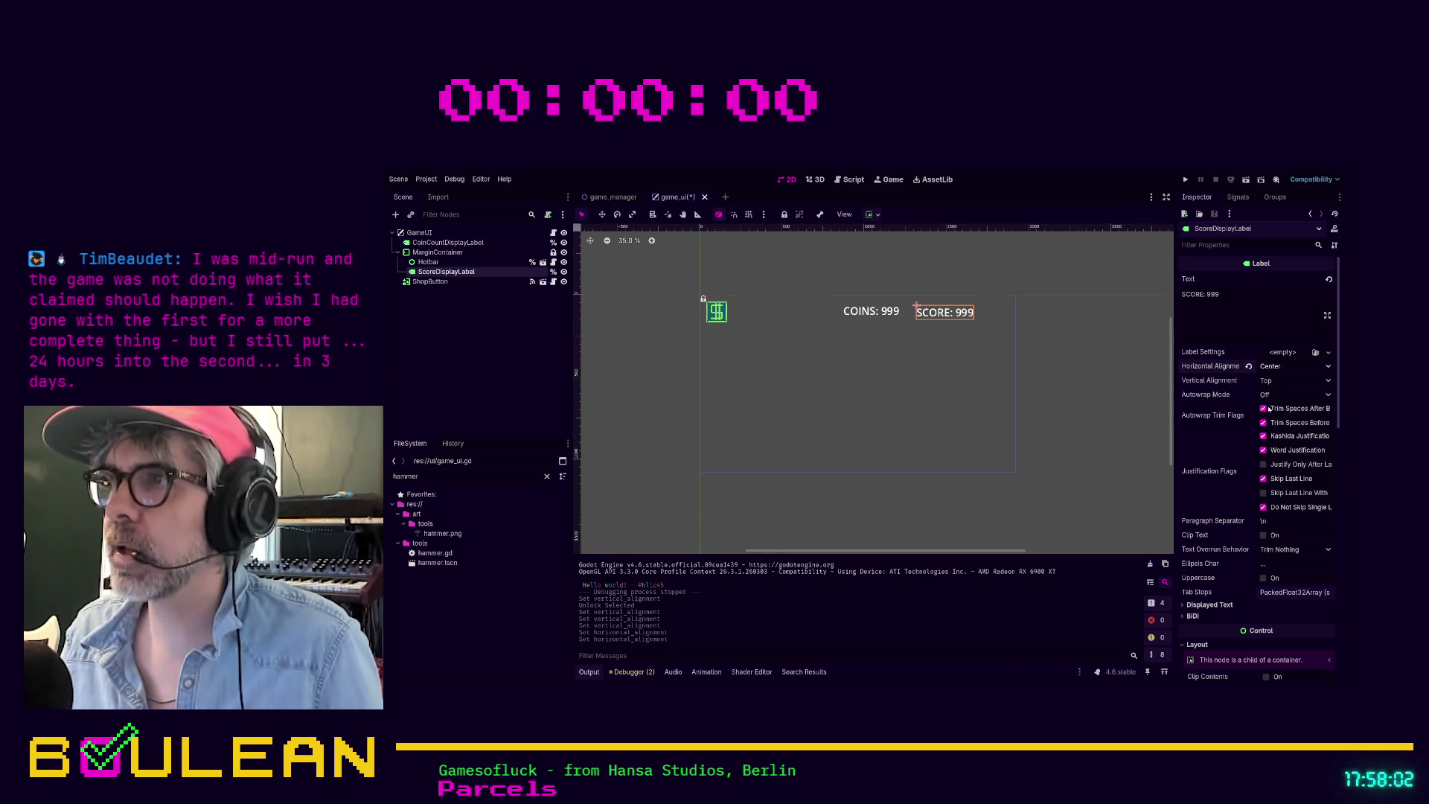
click(1275, 408)
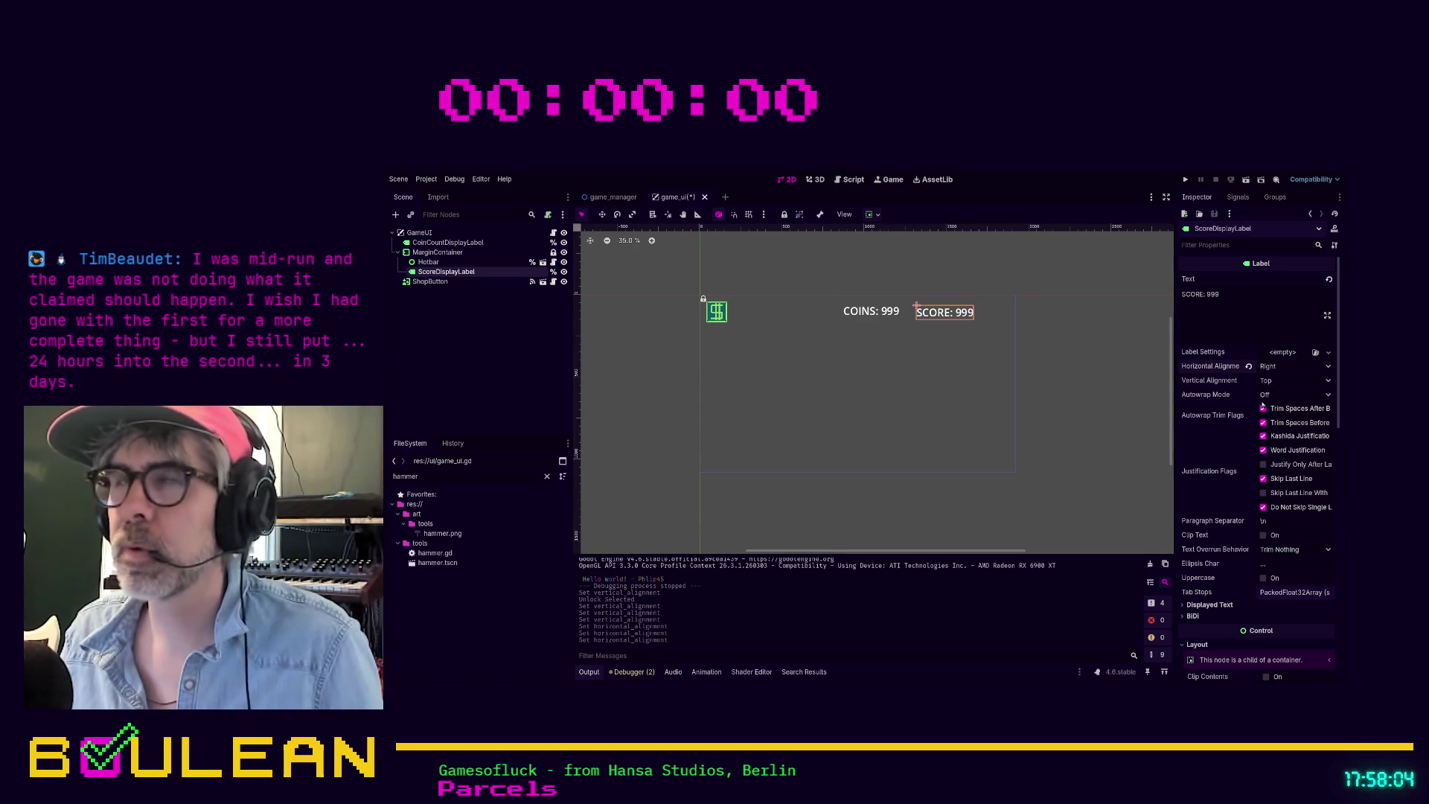
click(510, 253)
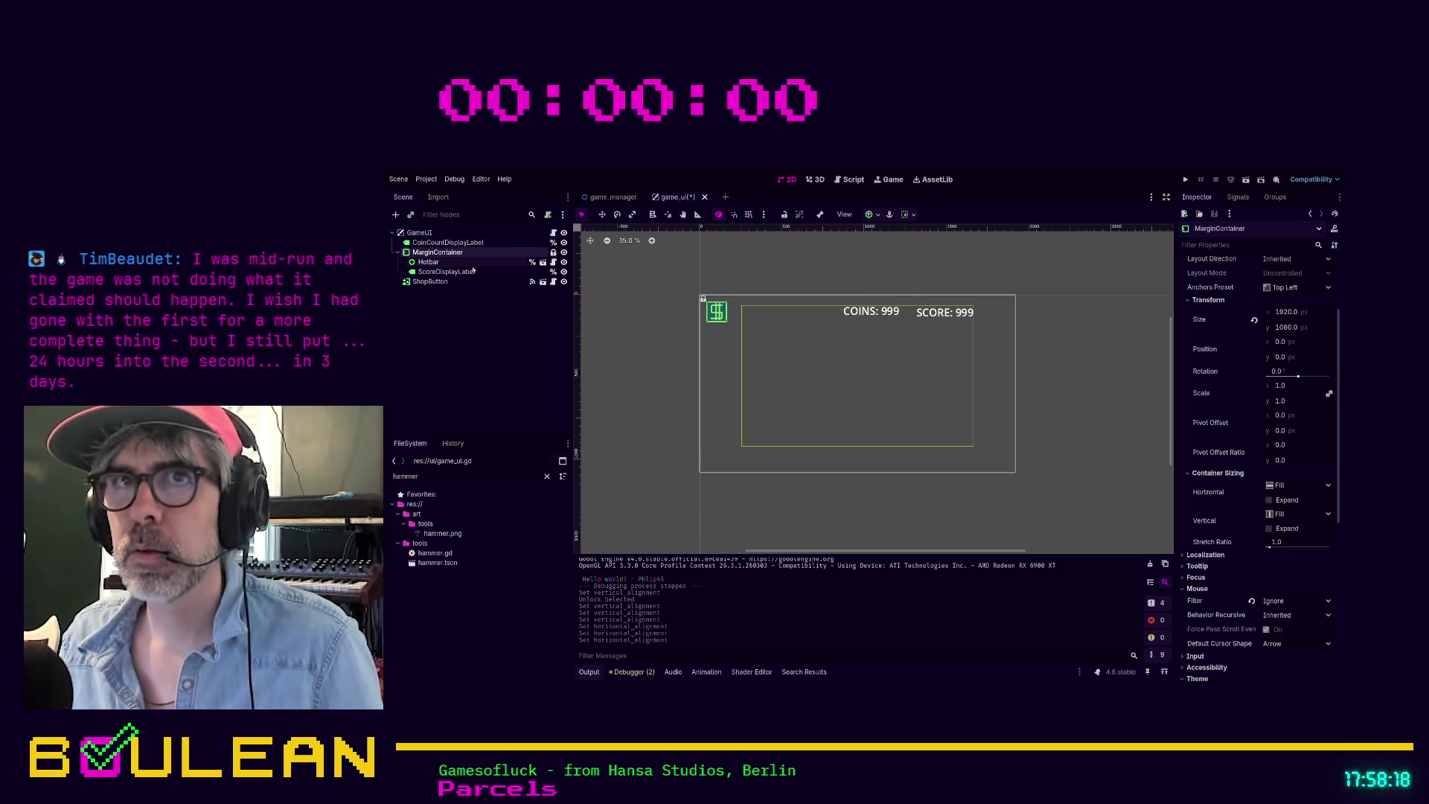
Step: Select ScoreDisplayLabel and filter its Inspector properties by 'layou'
click(473, 266)
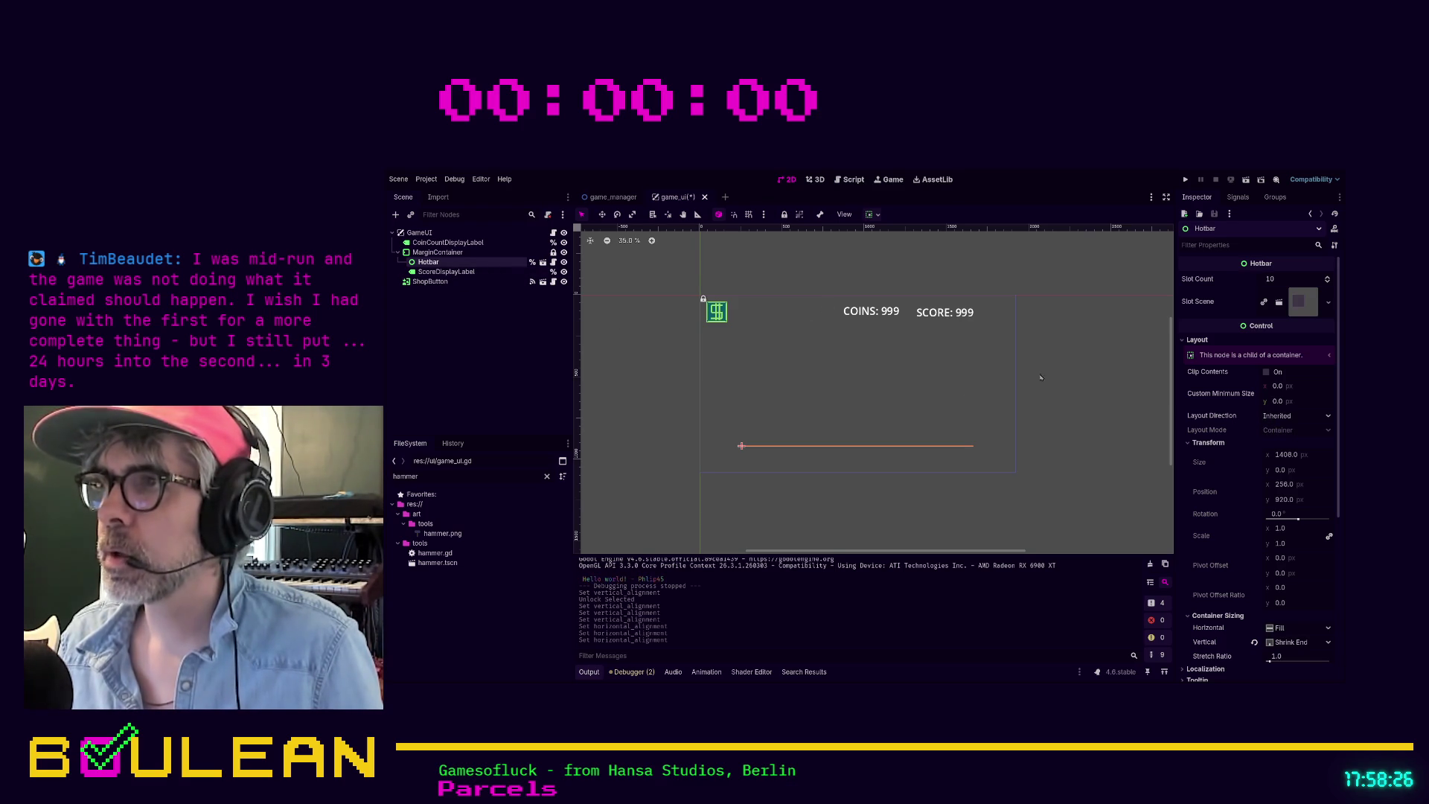
click(447, 272)
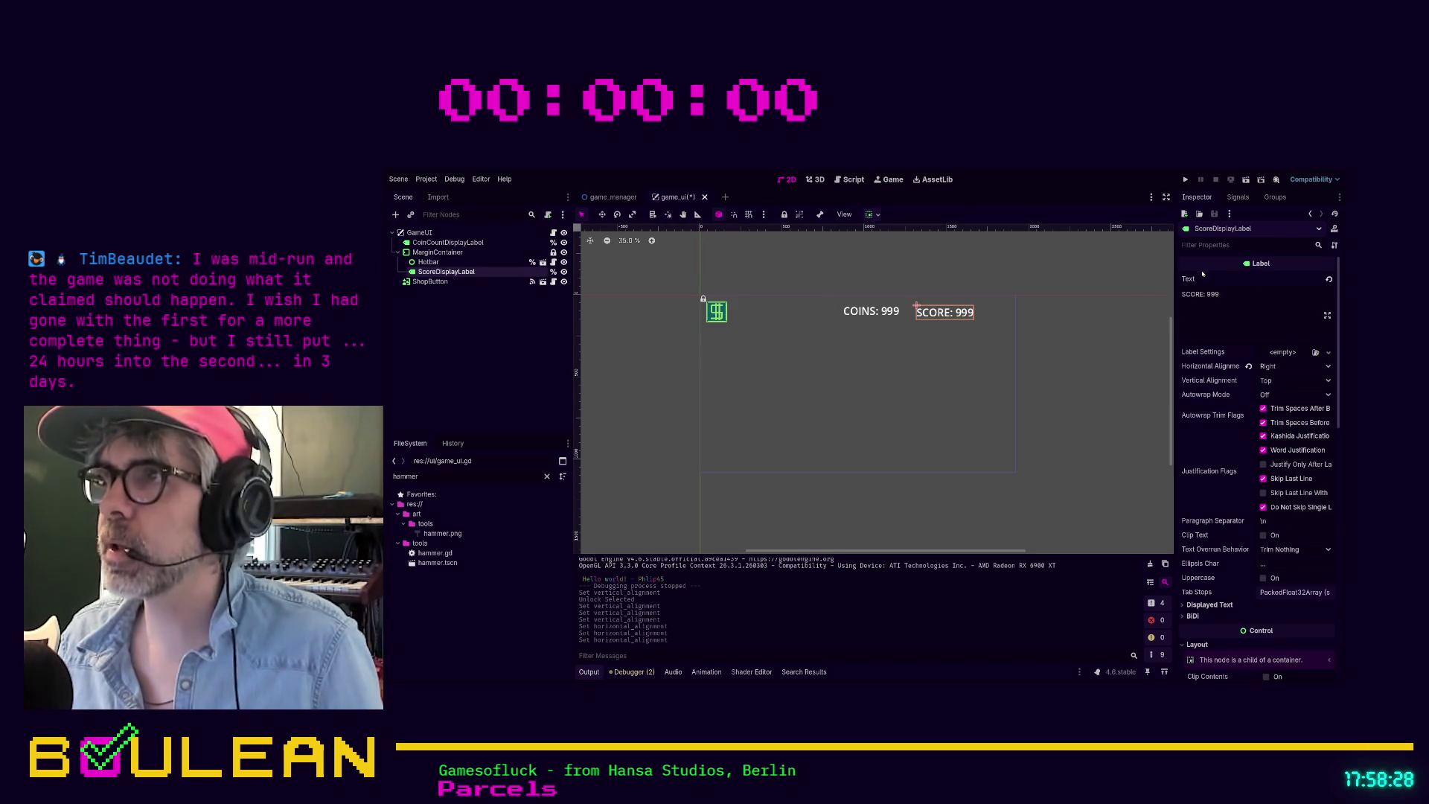
click(1232, 244)
text(layou)
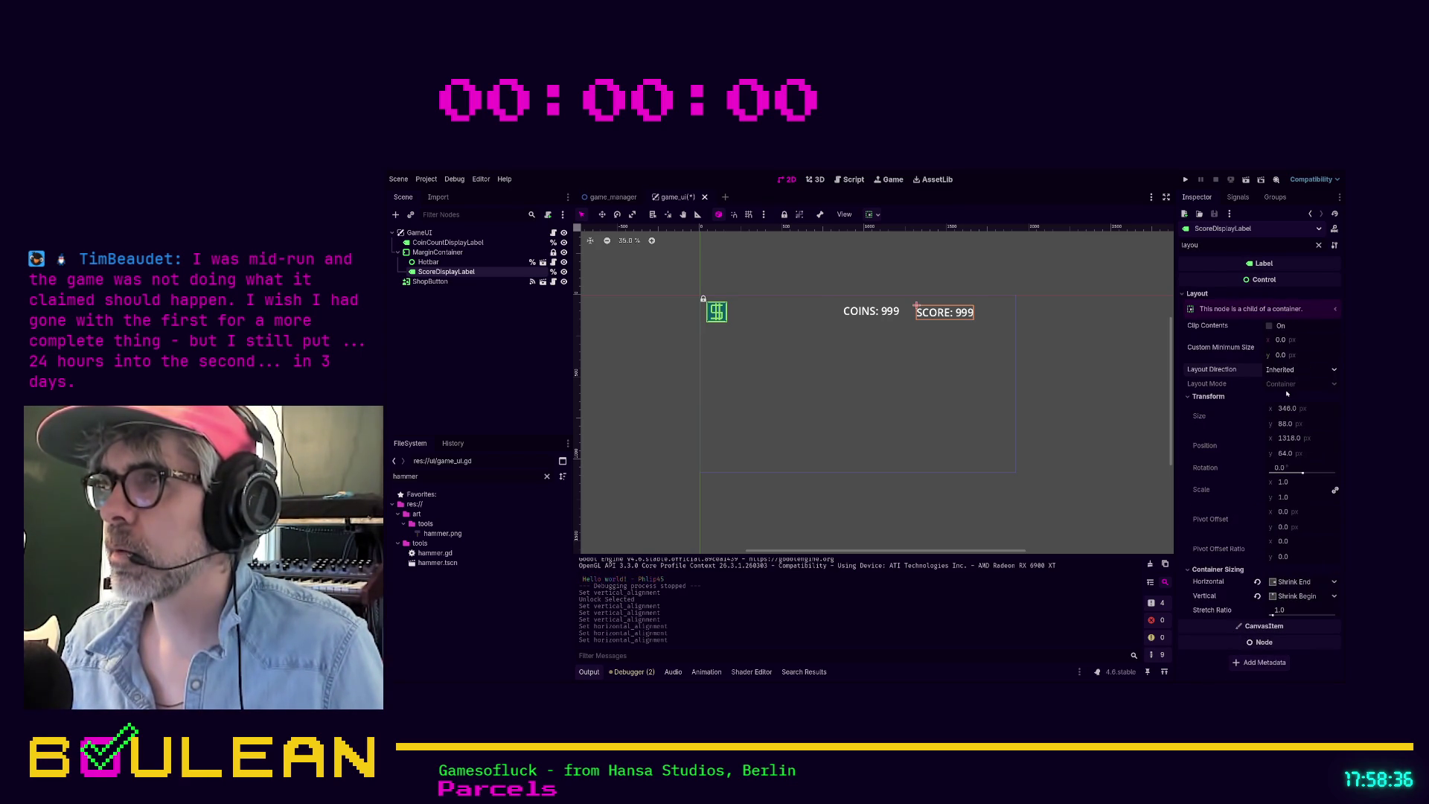
click(1298, 370)
click(1267, 408)
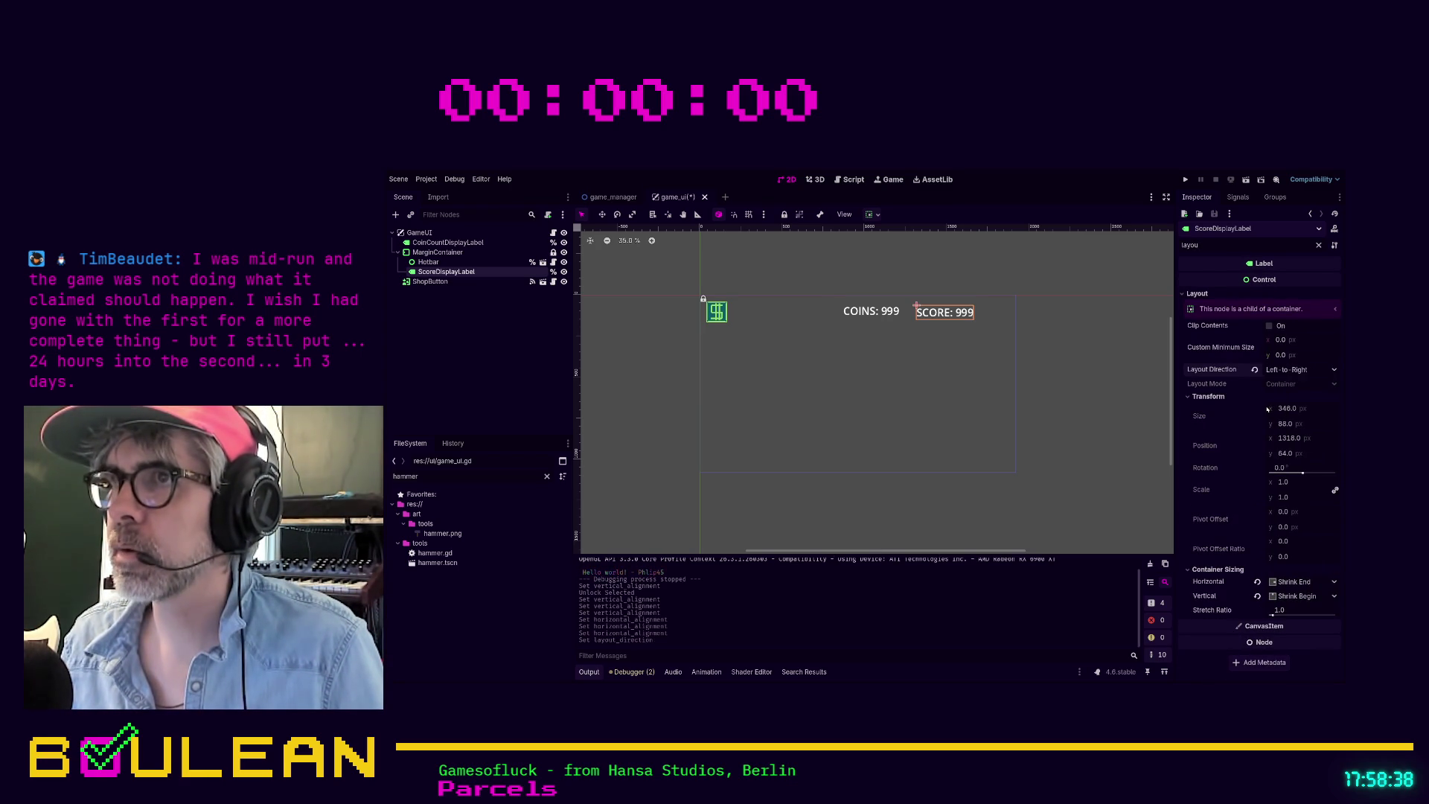
click(1299, 370)
click(1277, 419)
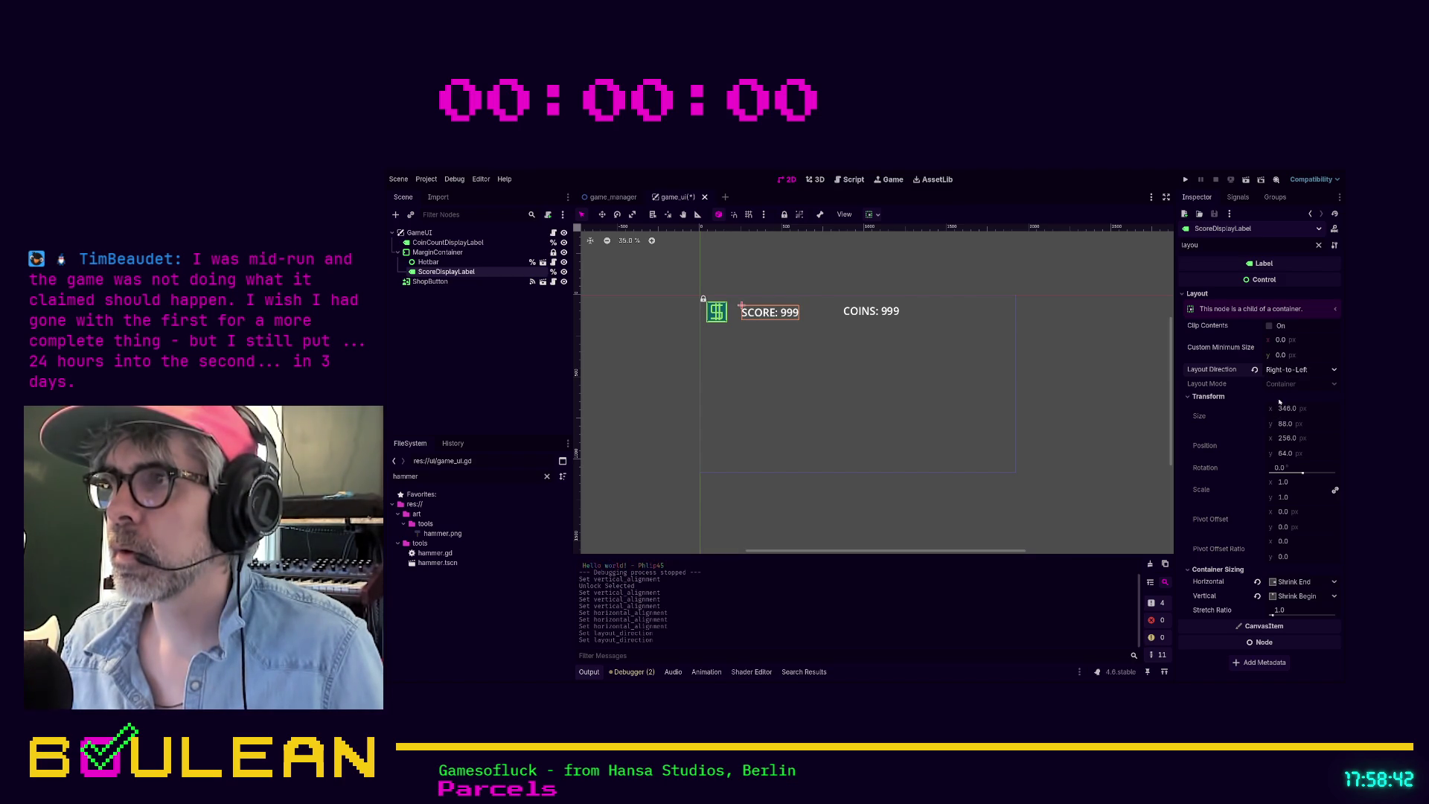
click(1255, 370)
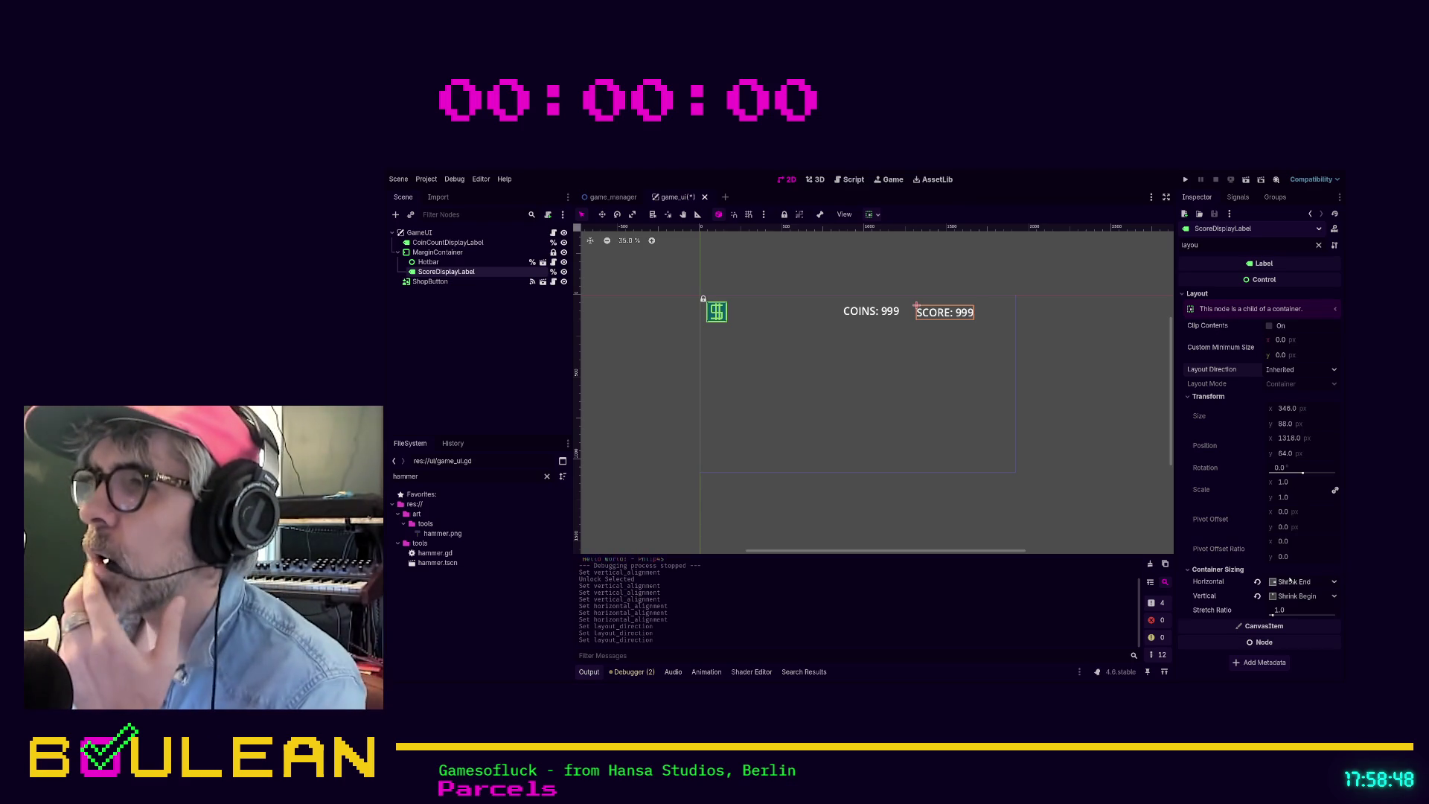
click(1299, 619)
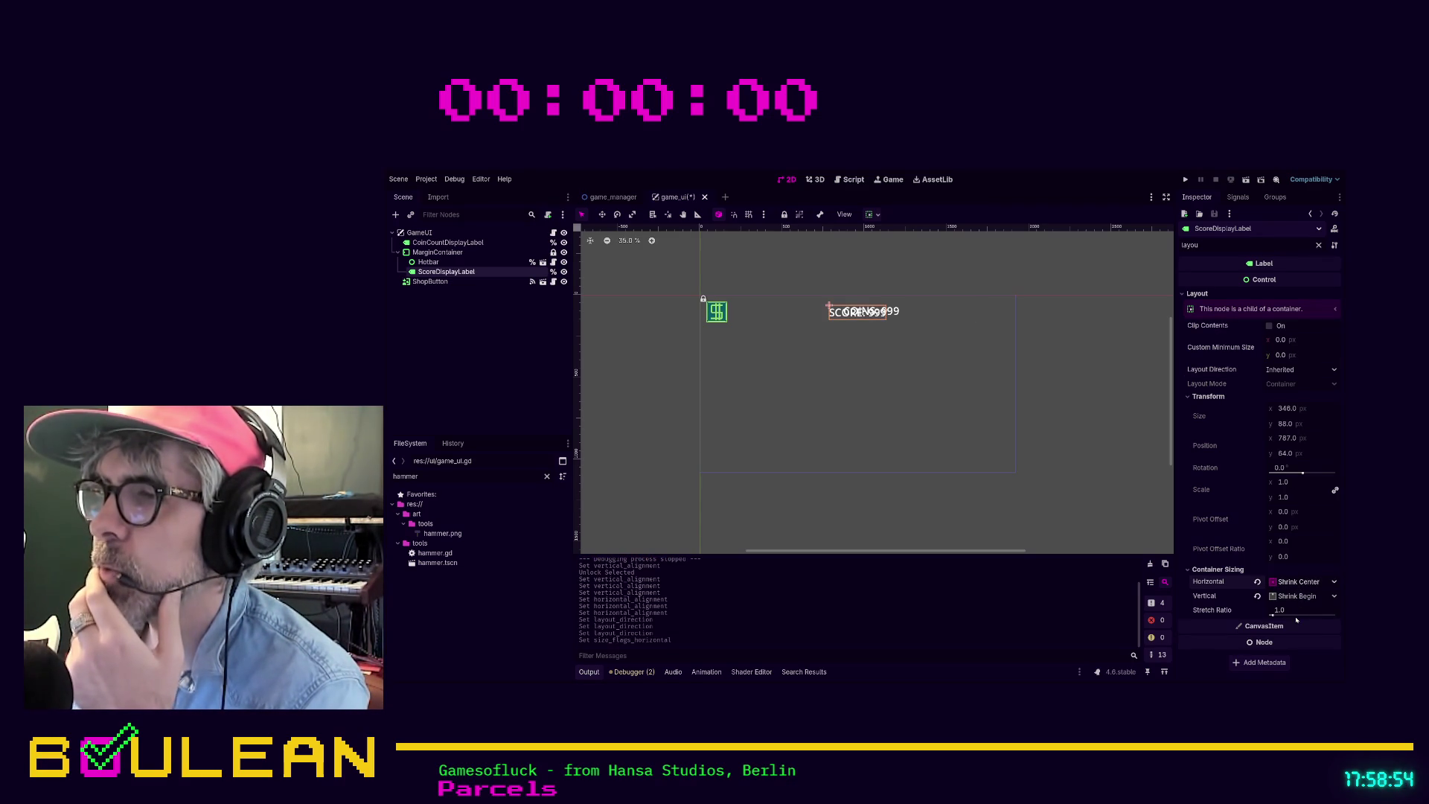
key(ctrl+z)
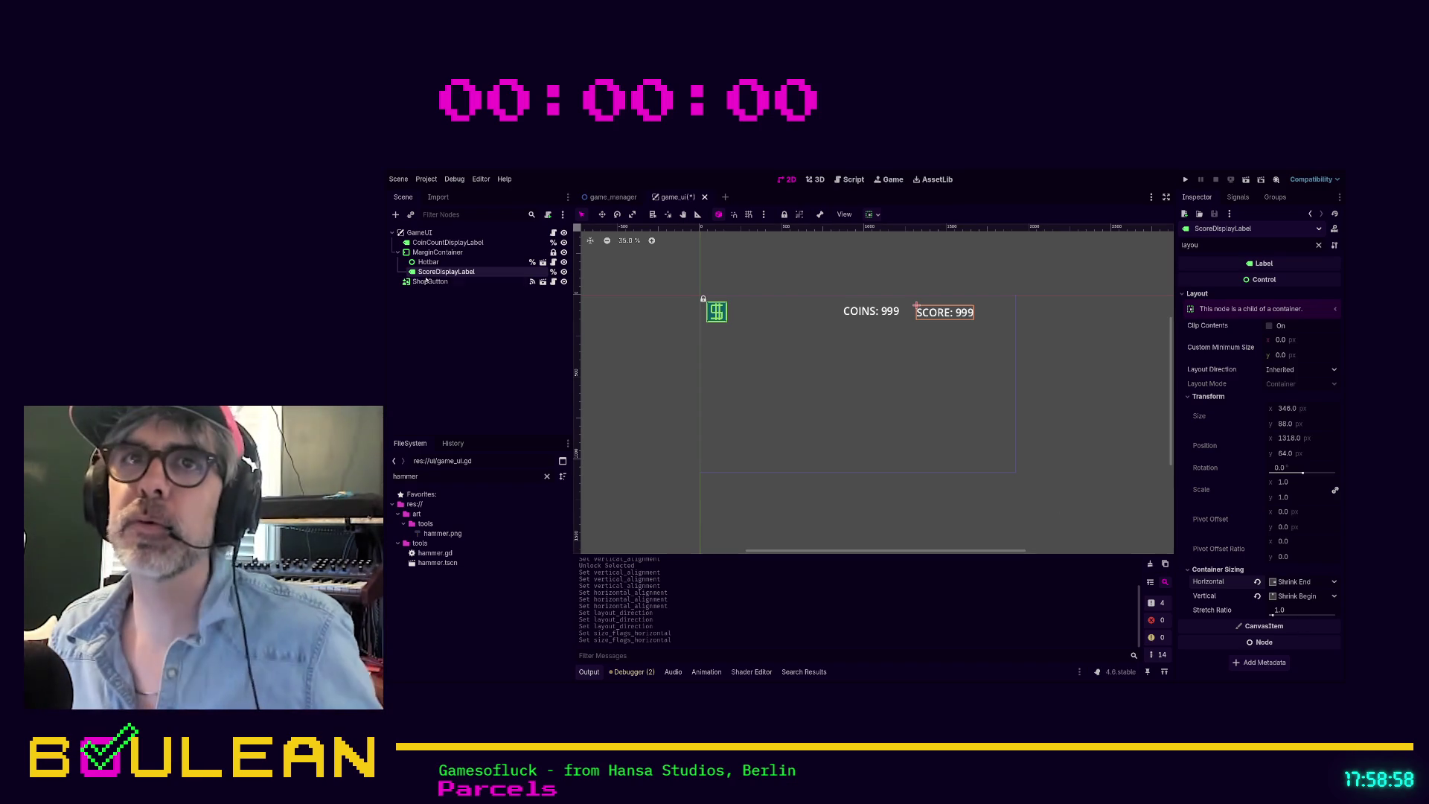
click(432, 243)
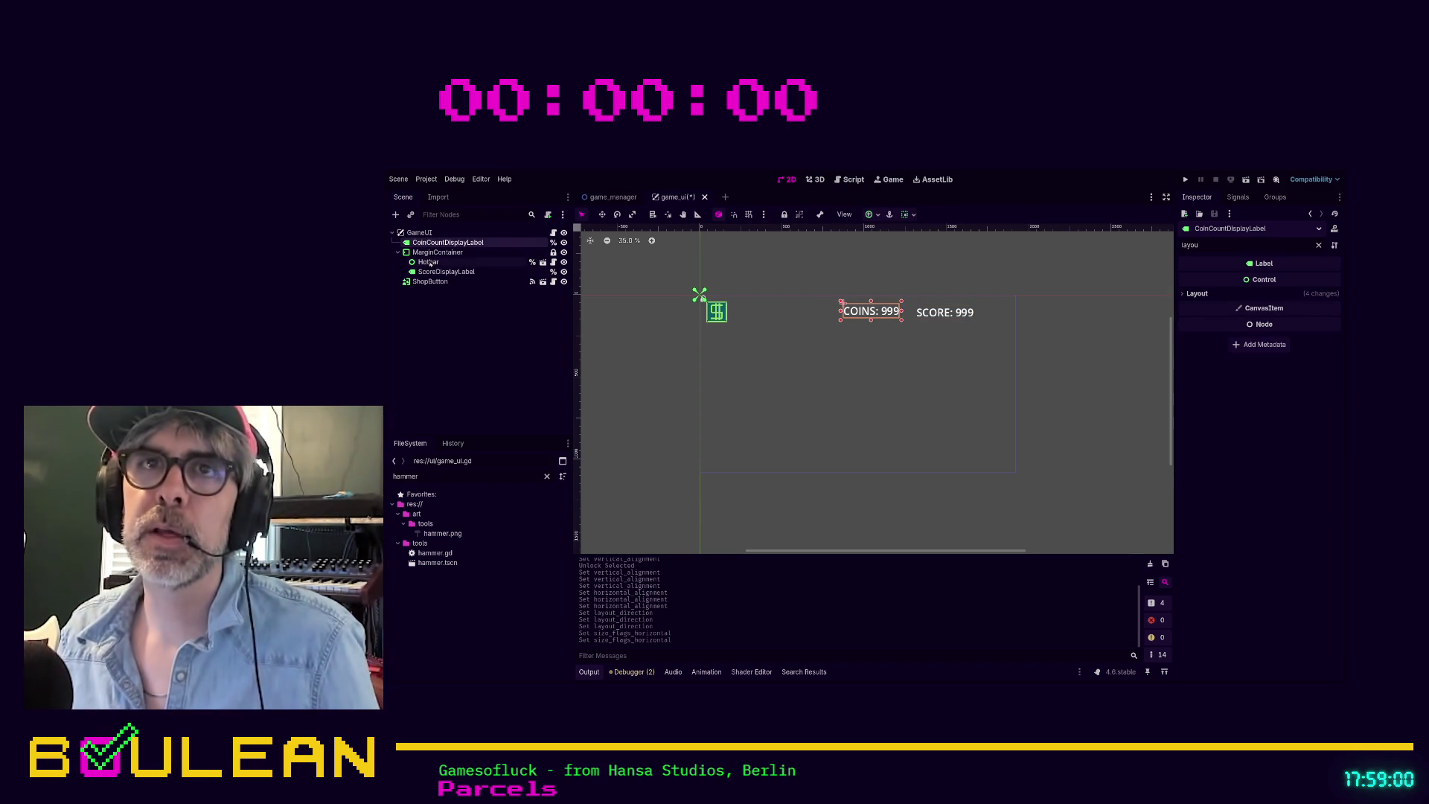
click(426, 253)
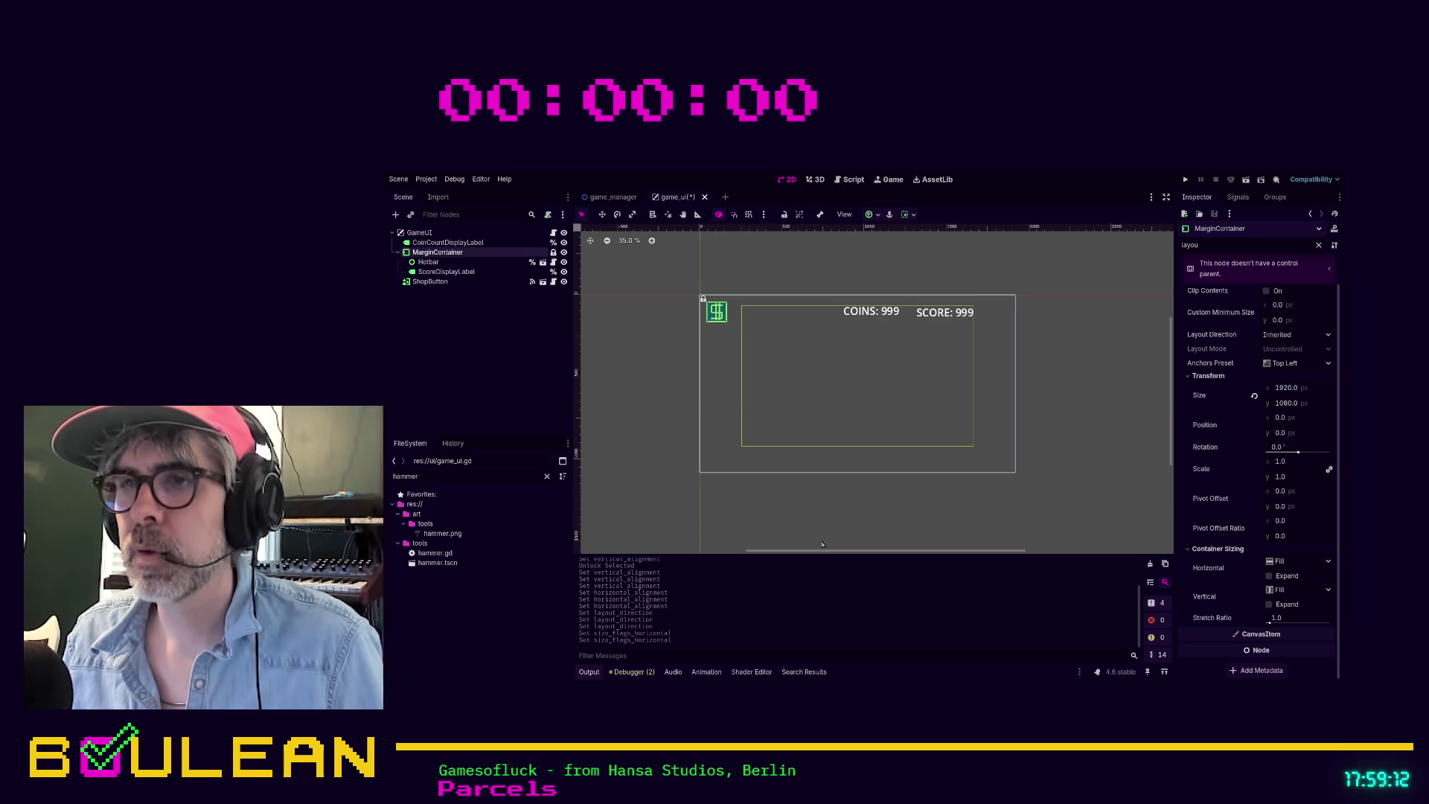
Step: Create an HBoxContainer under MarginContainer and drag ScoreDisplayLabel into it
click(428, 272)
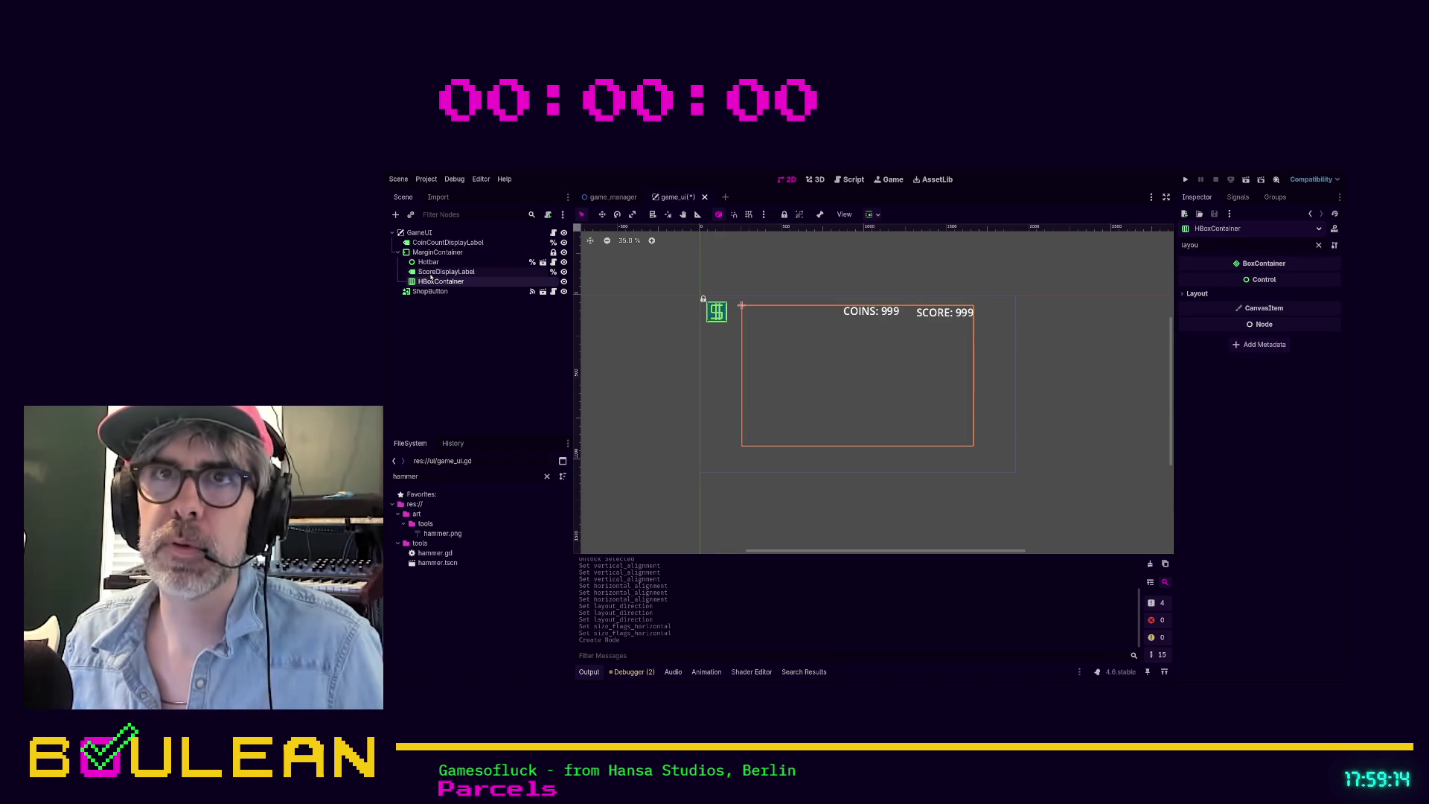
mouse_move(428, 274)
mouse_down()
mouse_move(439, 282)
mouse_move(445, 244)
mouse_move(445, 277)
mouse_up()
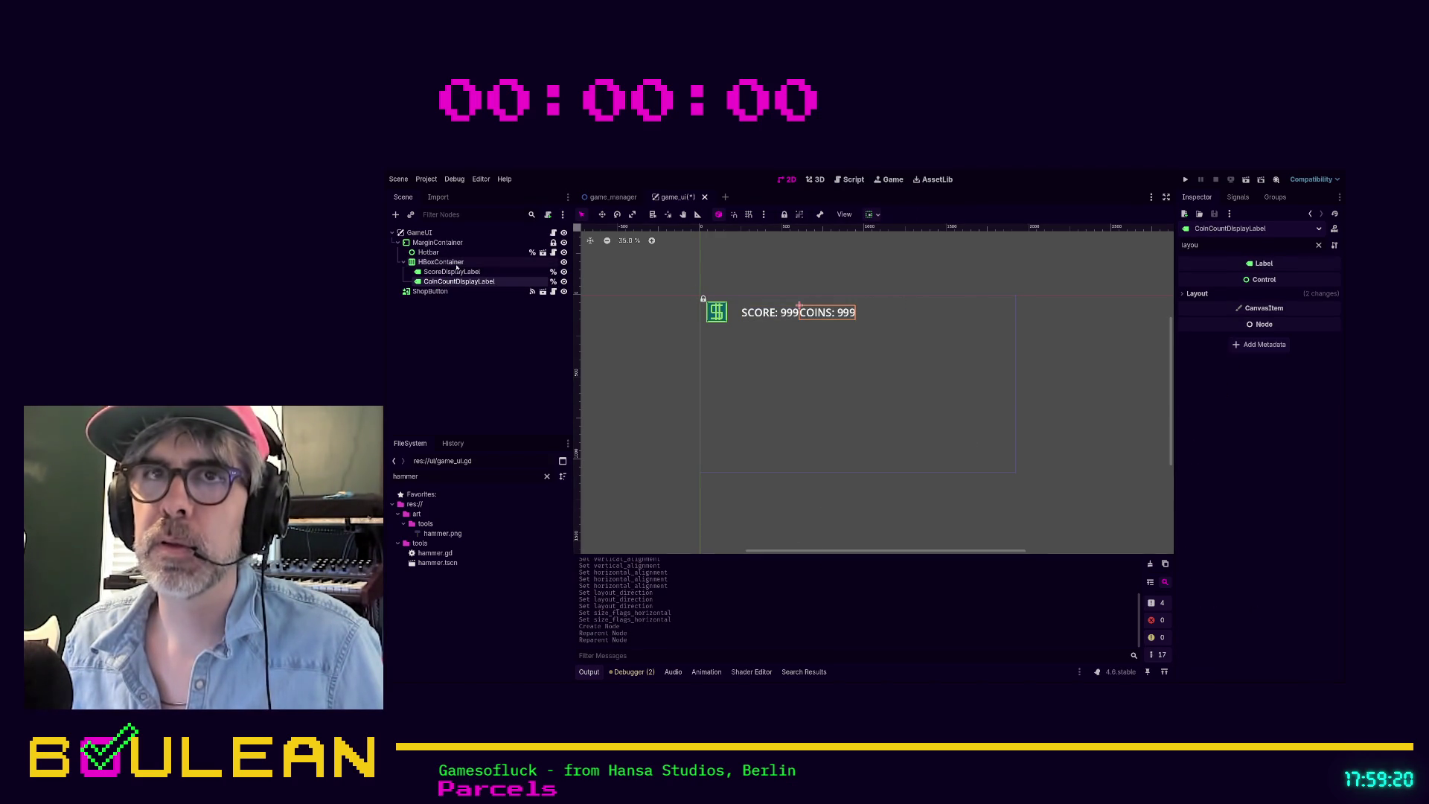
click(431, 263)
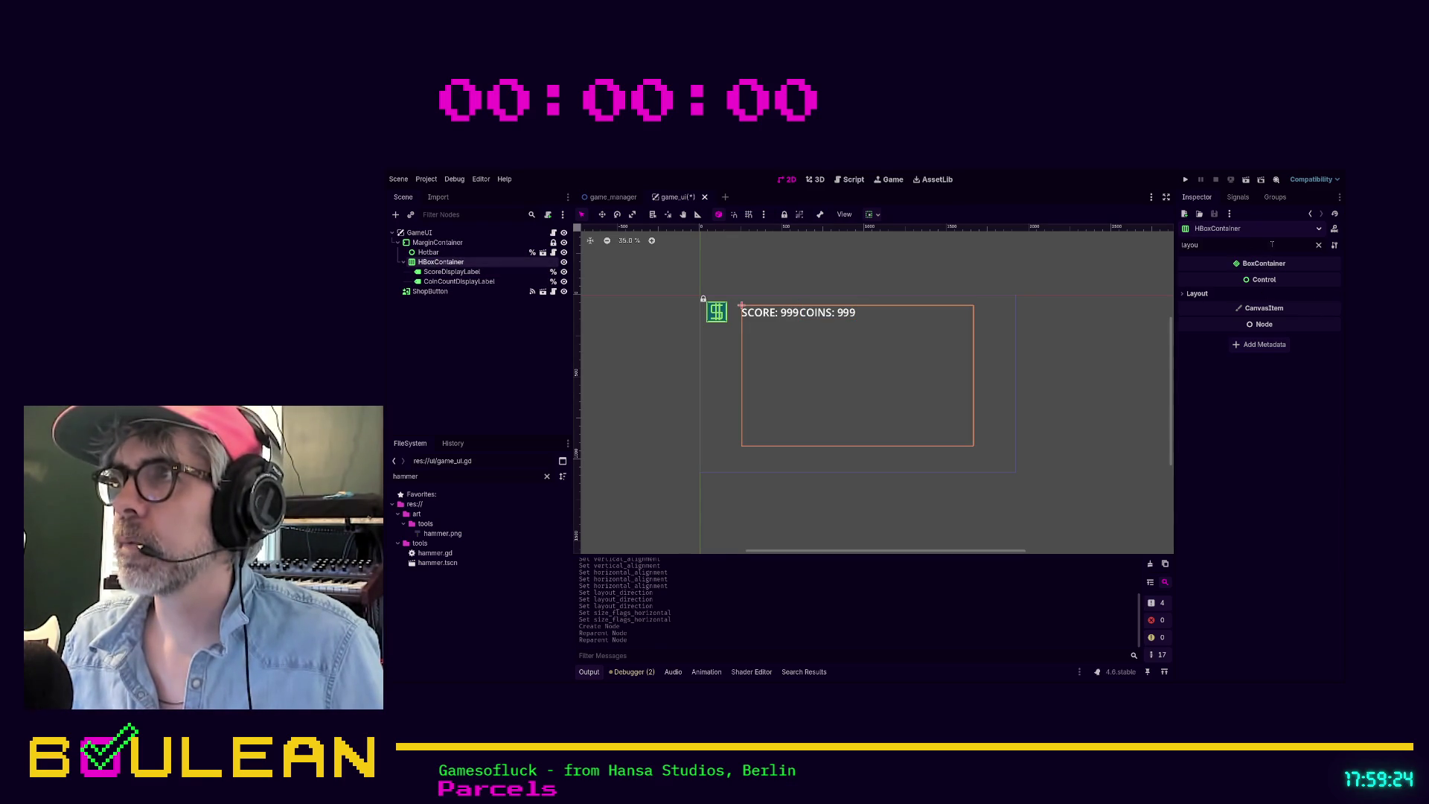
Step: Set the HBoxContainer's horizontal container sizing to Shrink End
click(1319, 245)
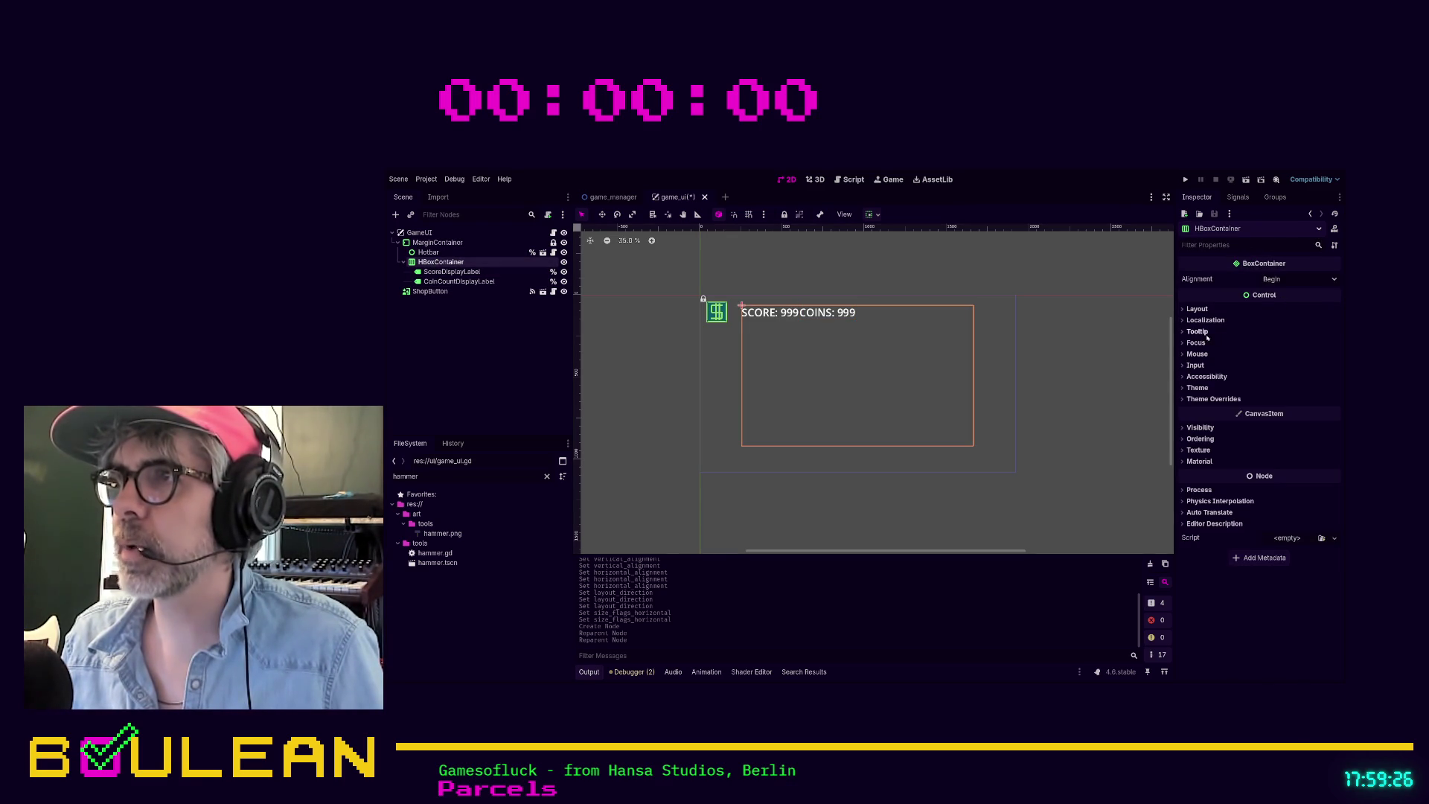
click(1195, 309)
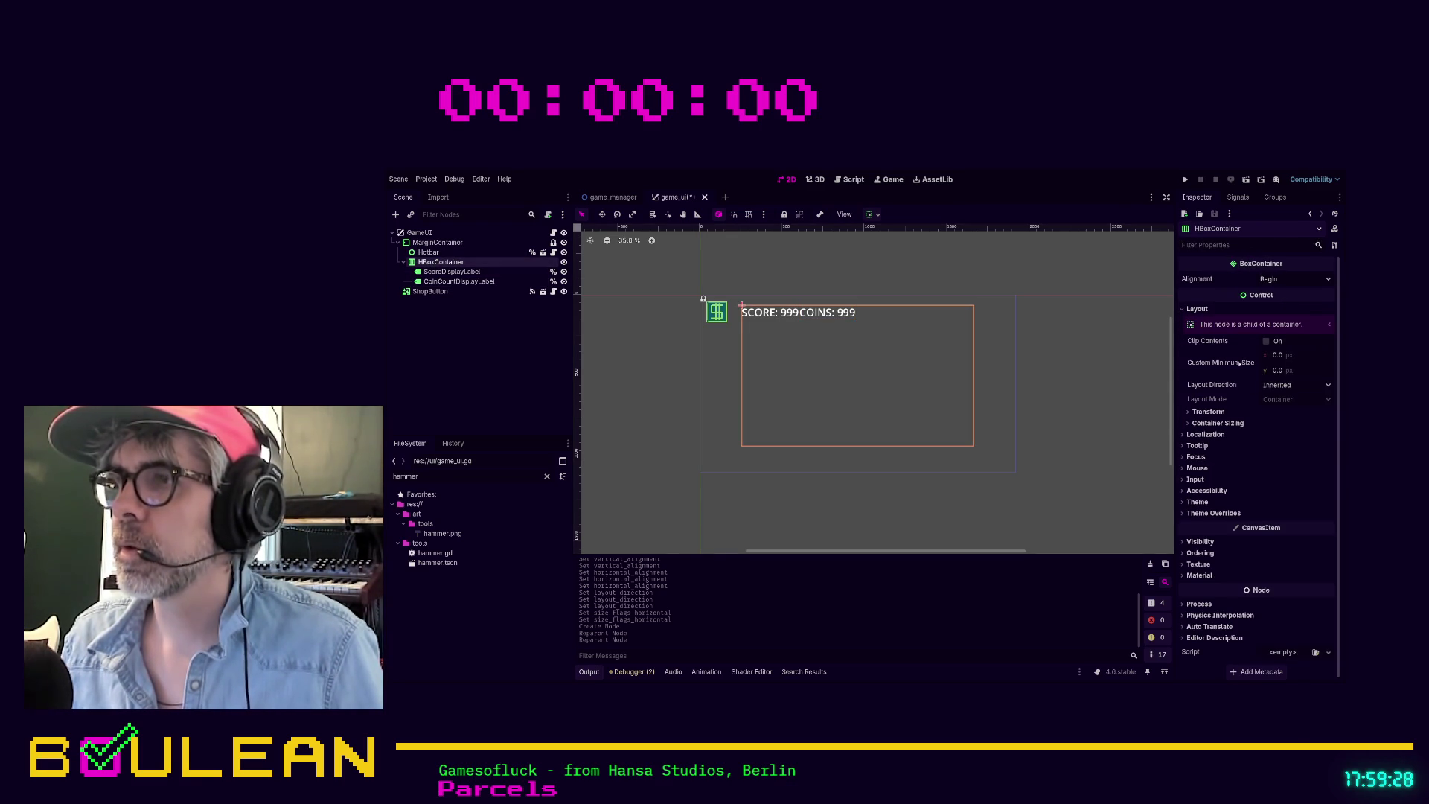
click(1215, 422)
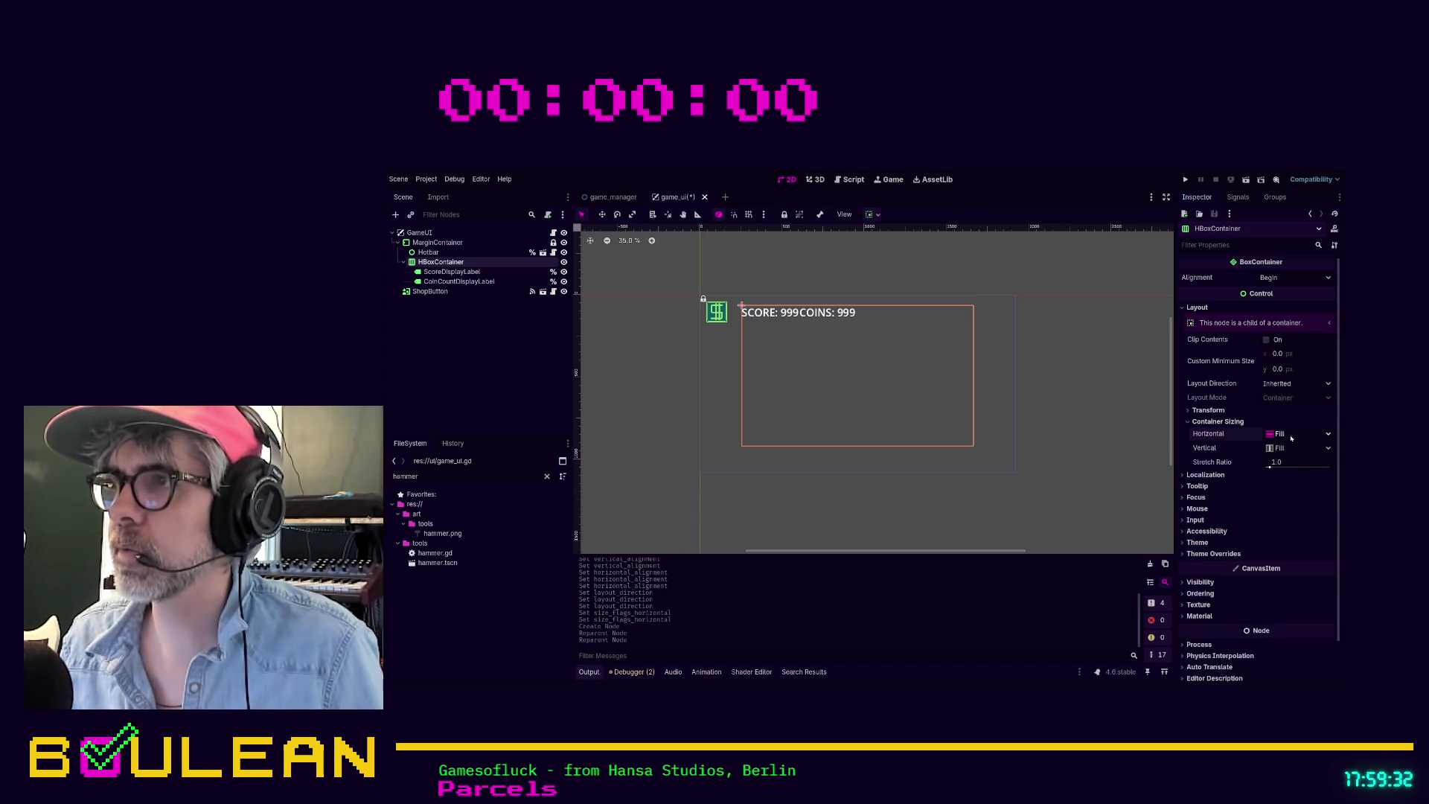
click(1295, 485)
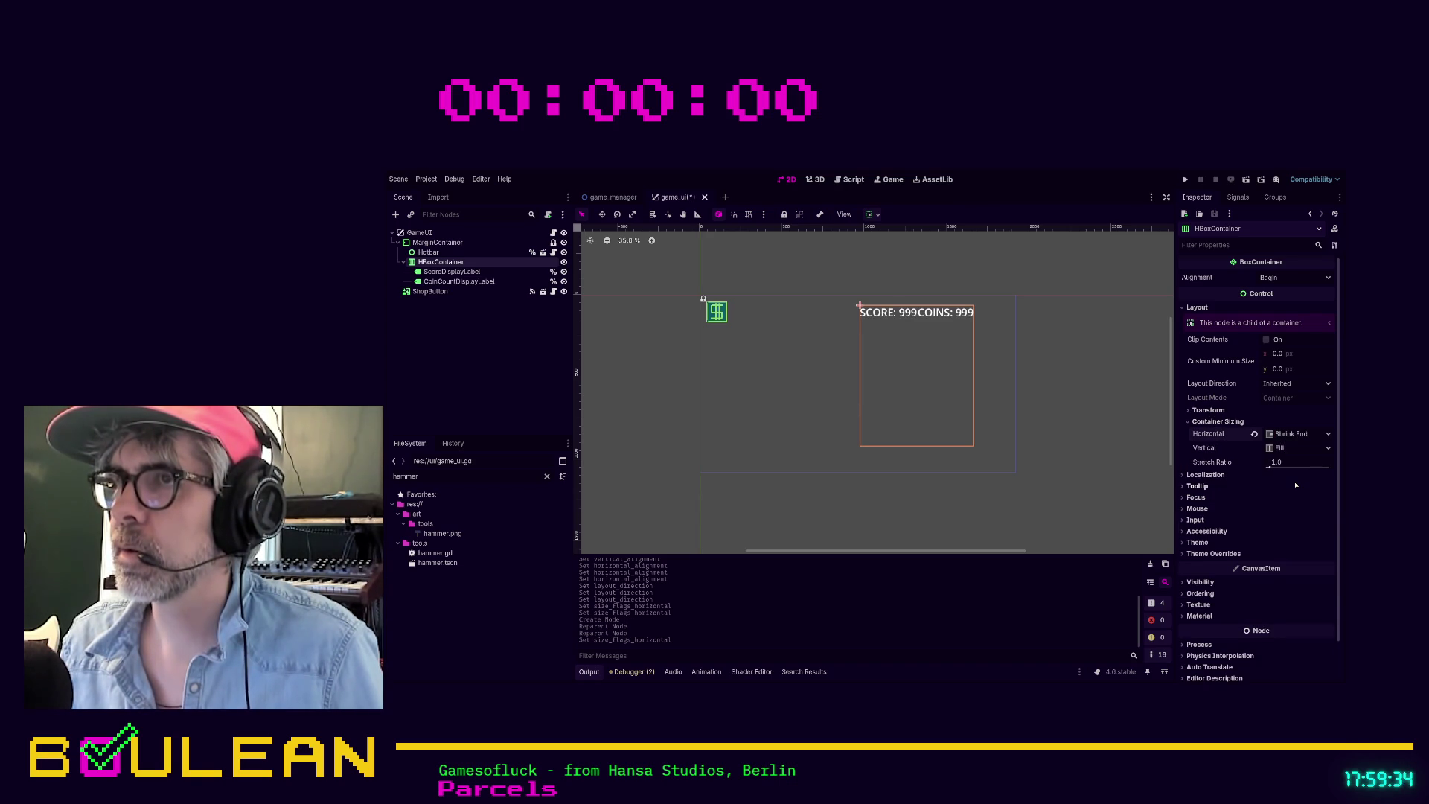
Step: Enable the HBoxContainer's Separation override, trying 64 and settling on 32
click(1222, 556)
click(1213, 565)
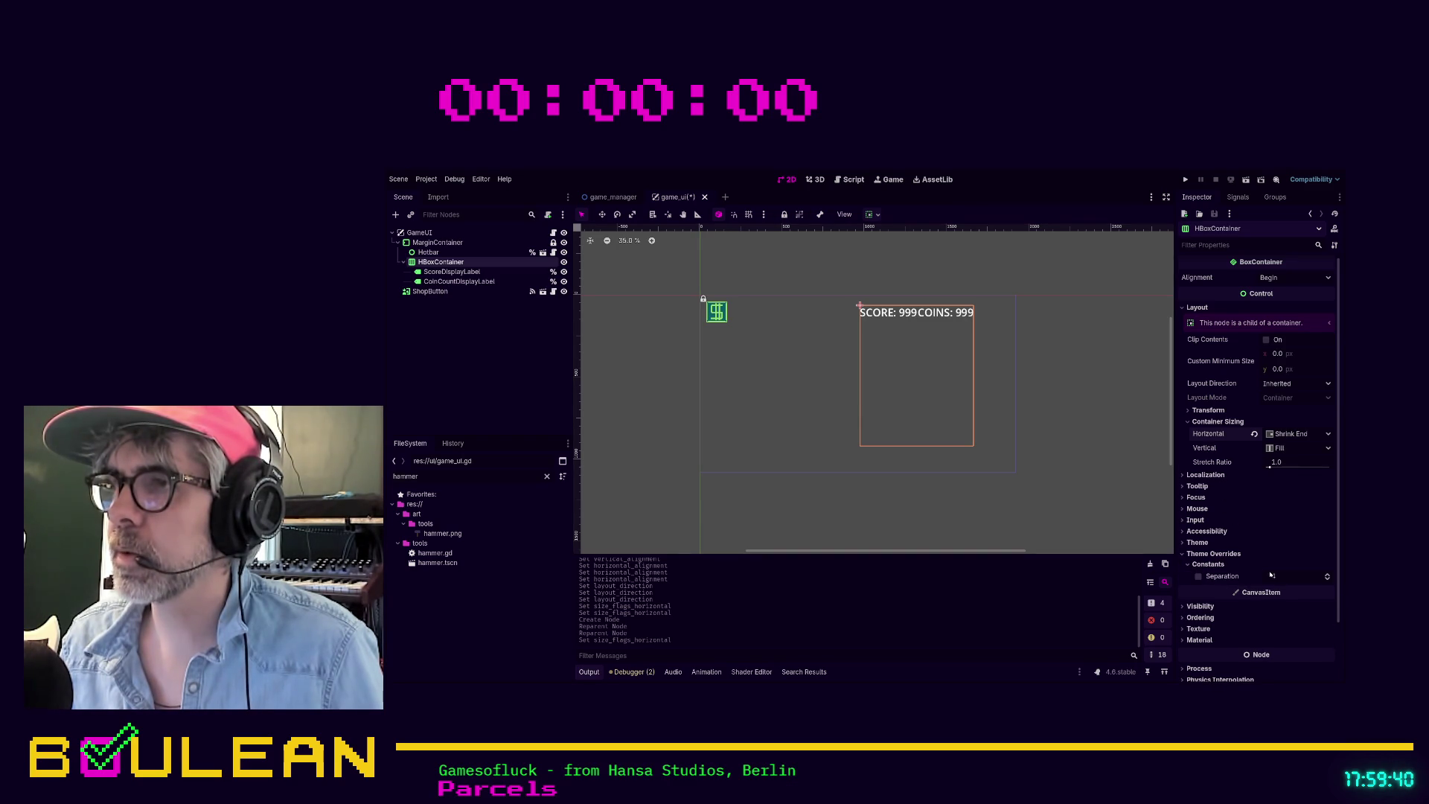
click(1224, 577)
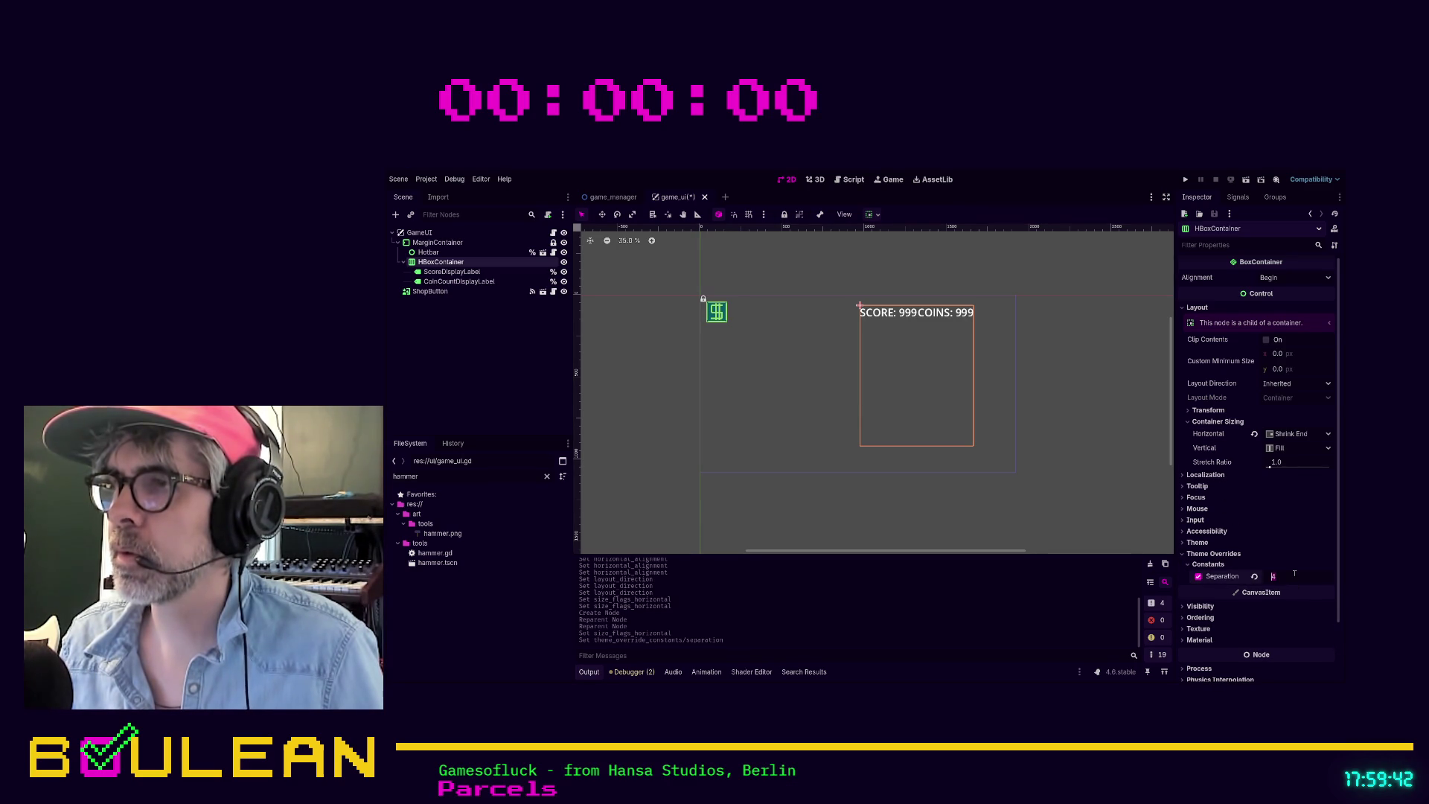
text(64)
key(Return)
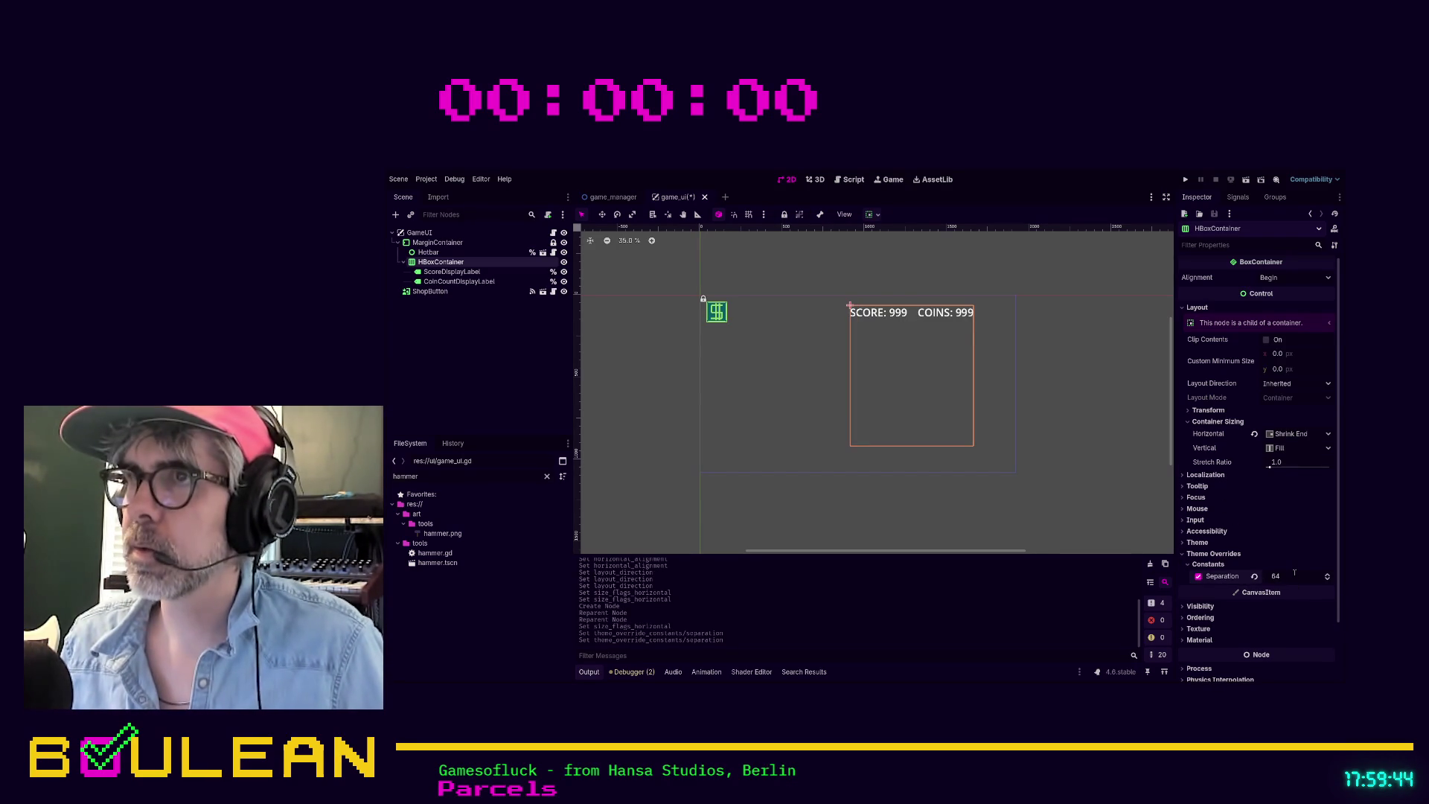
click(1294, 573)
text(32)
key(Return)
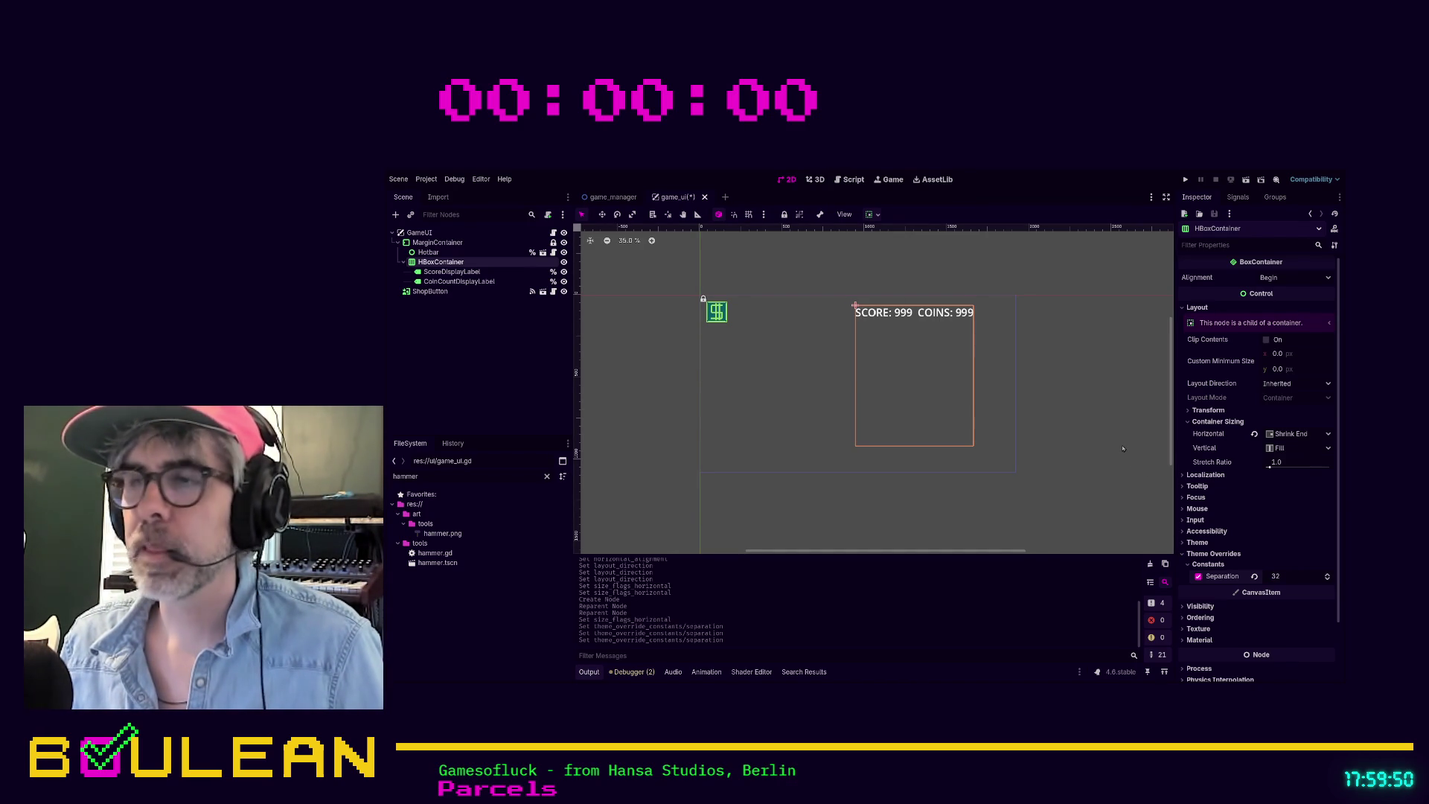
click(843, 335)
click(876, 315)
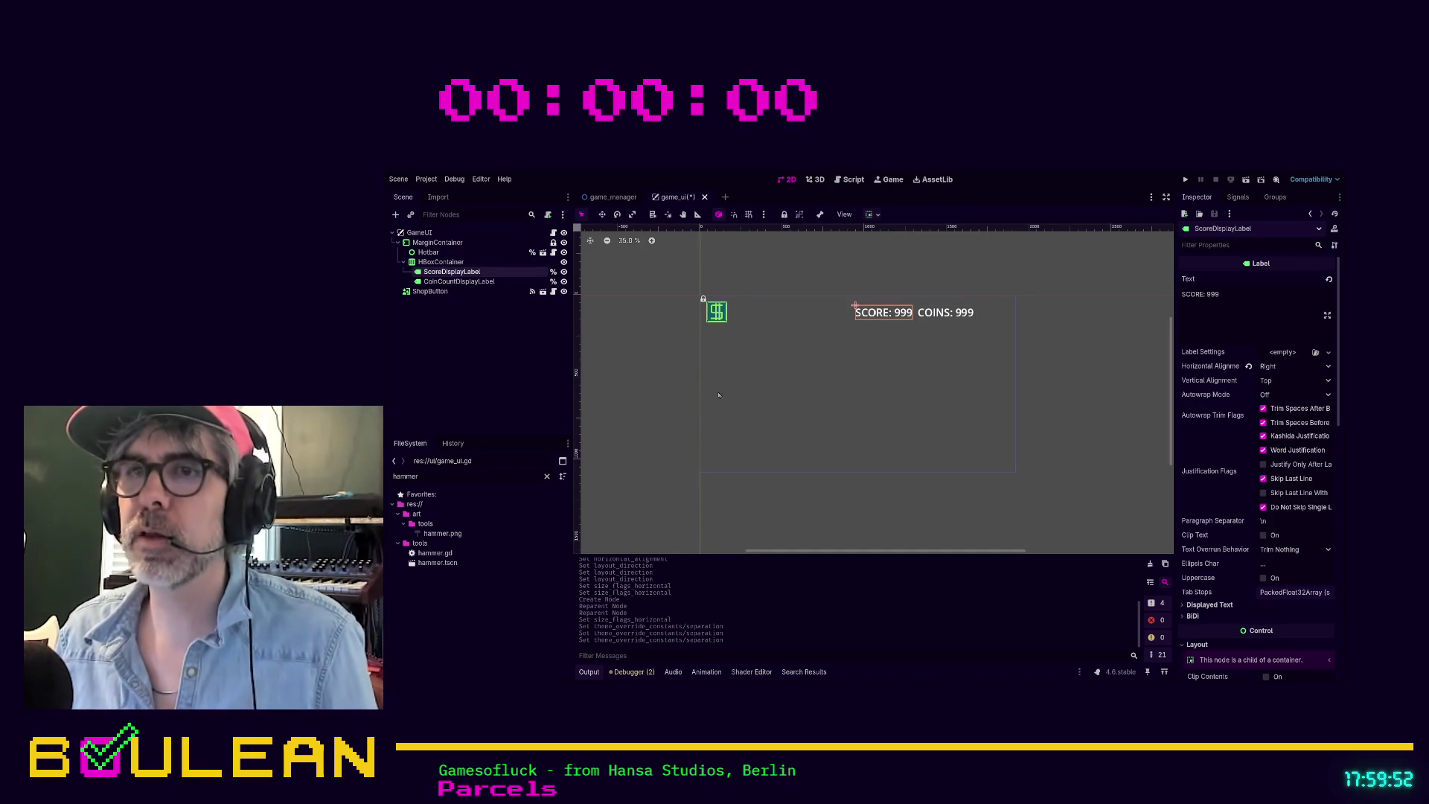
Step: Set ScoreDisplayLabel's font size override to 32
click(650, 400)
click(893, 323)
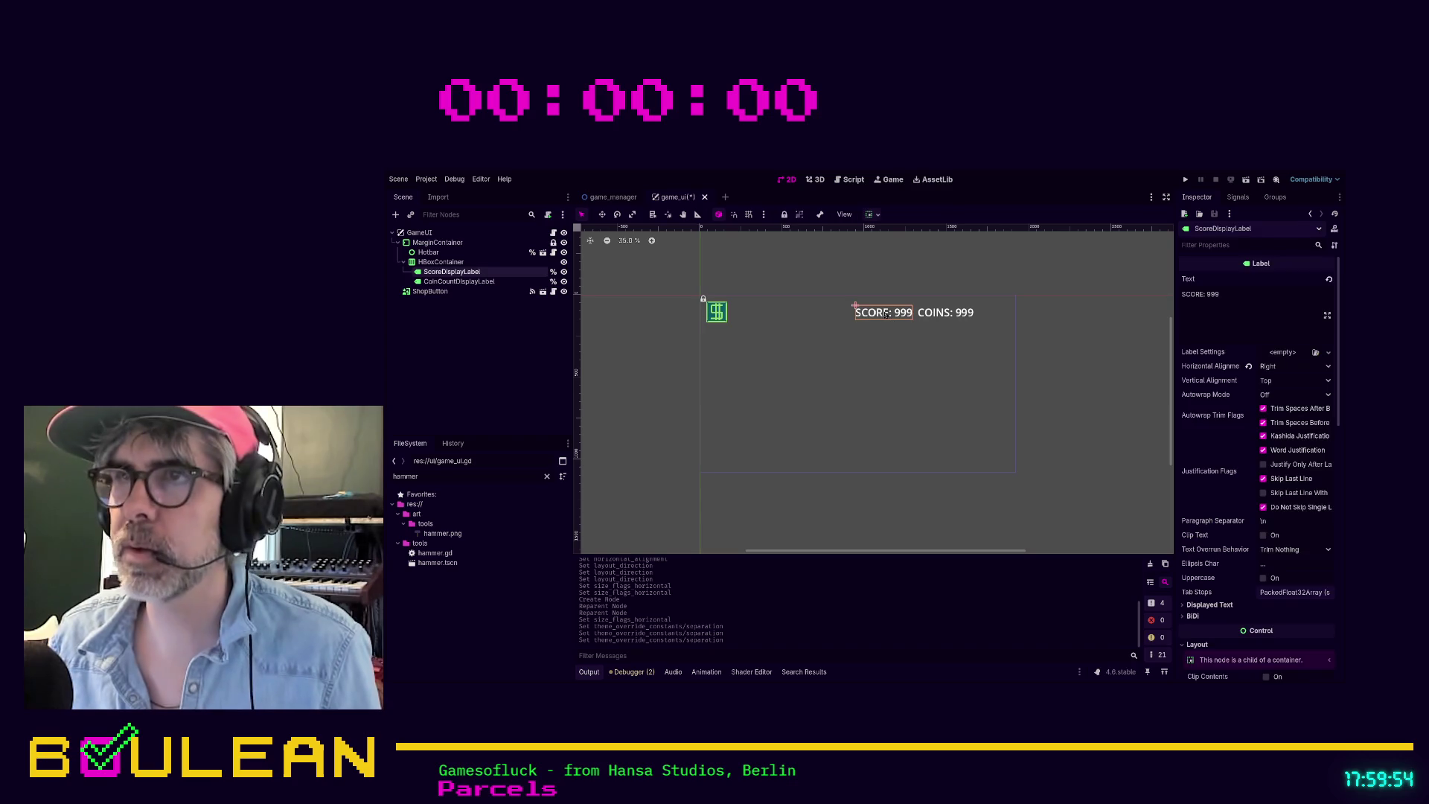
scroll(1275, 512, down, 10)
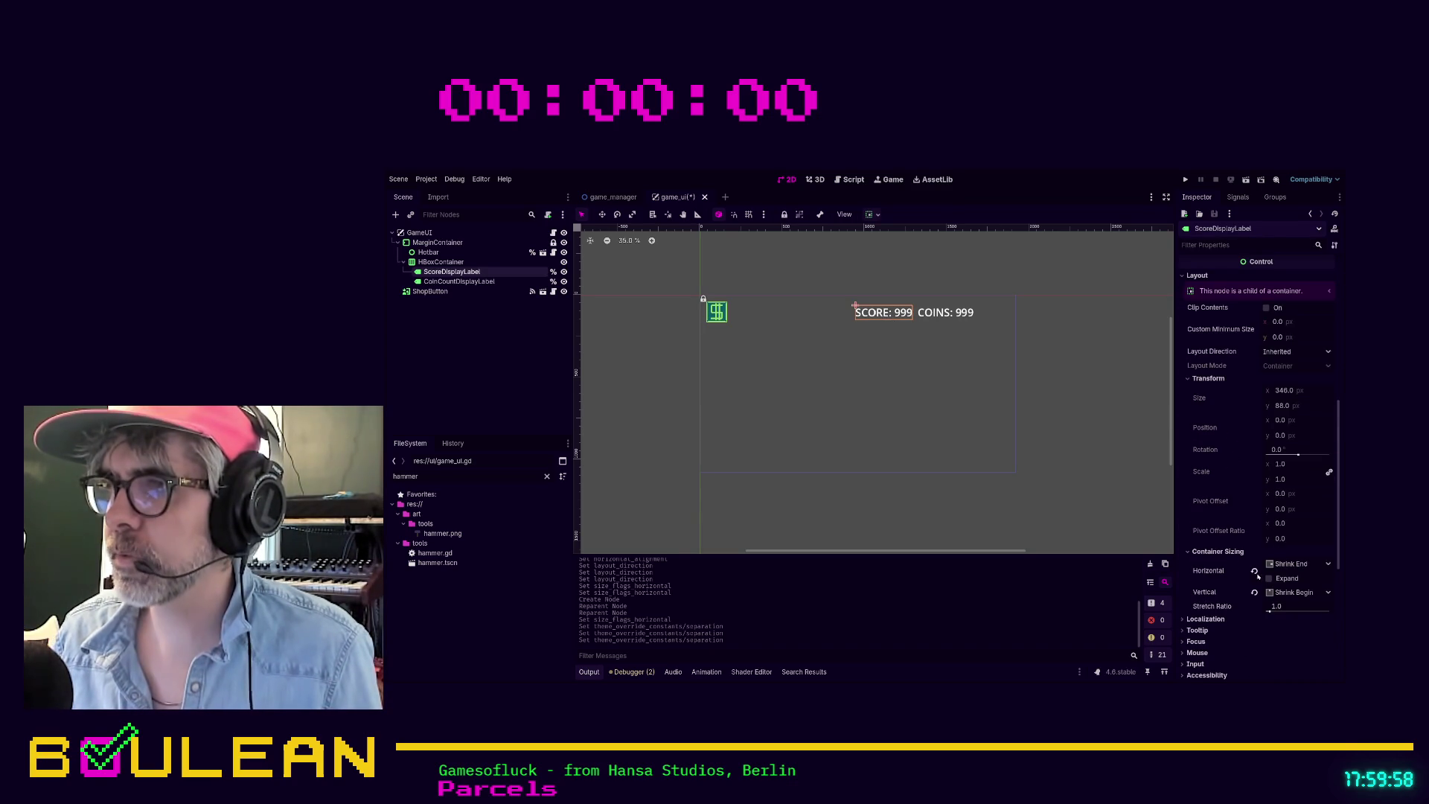
scroll(1251, 565, down, 4)
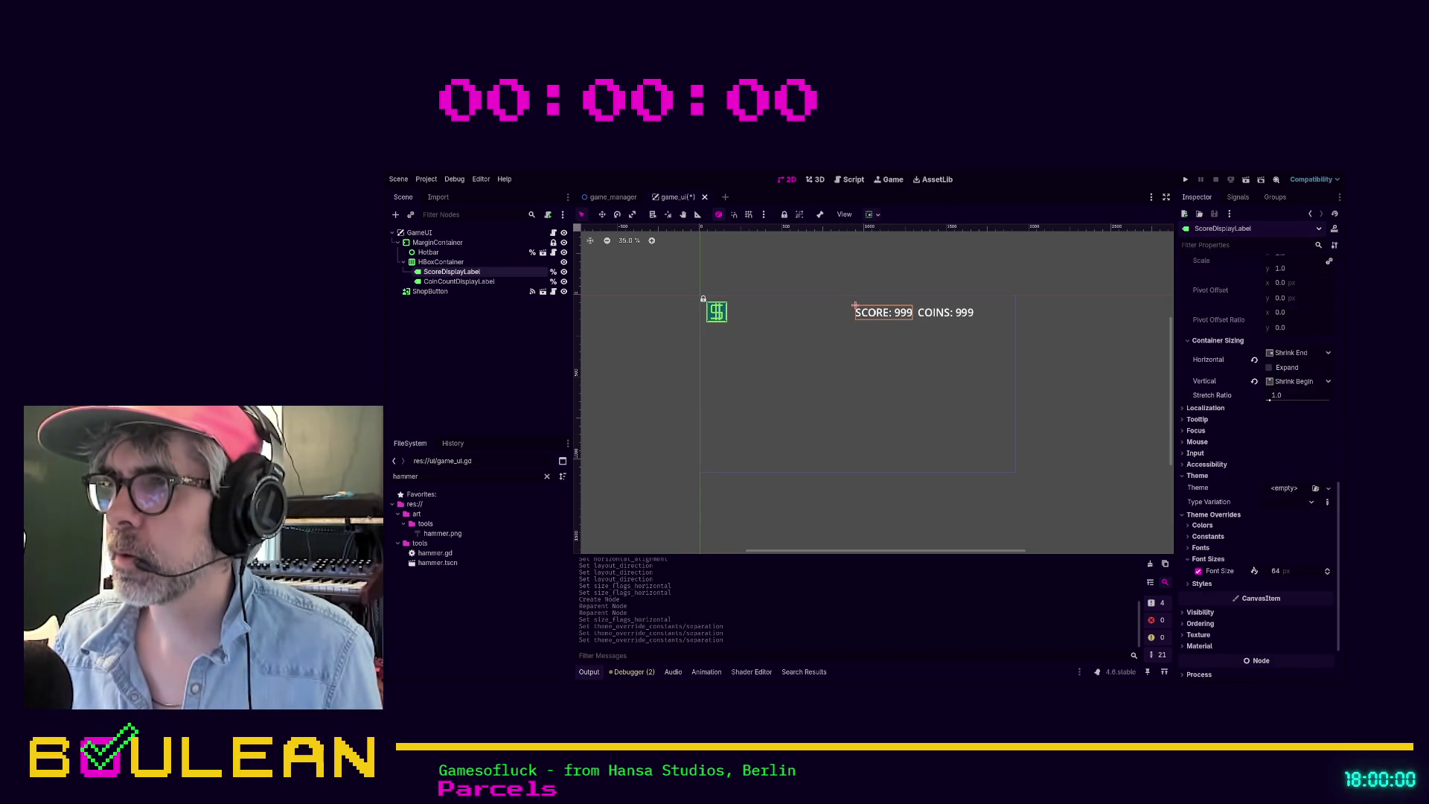
click(1278, 571)
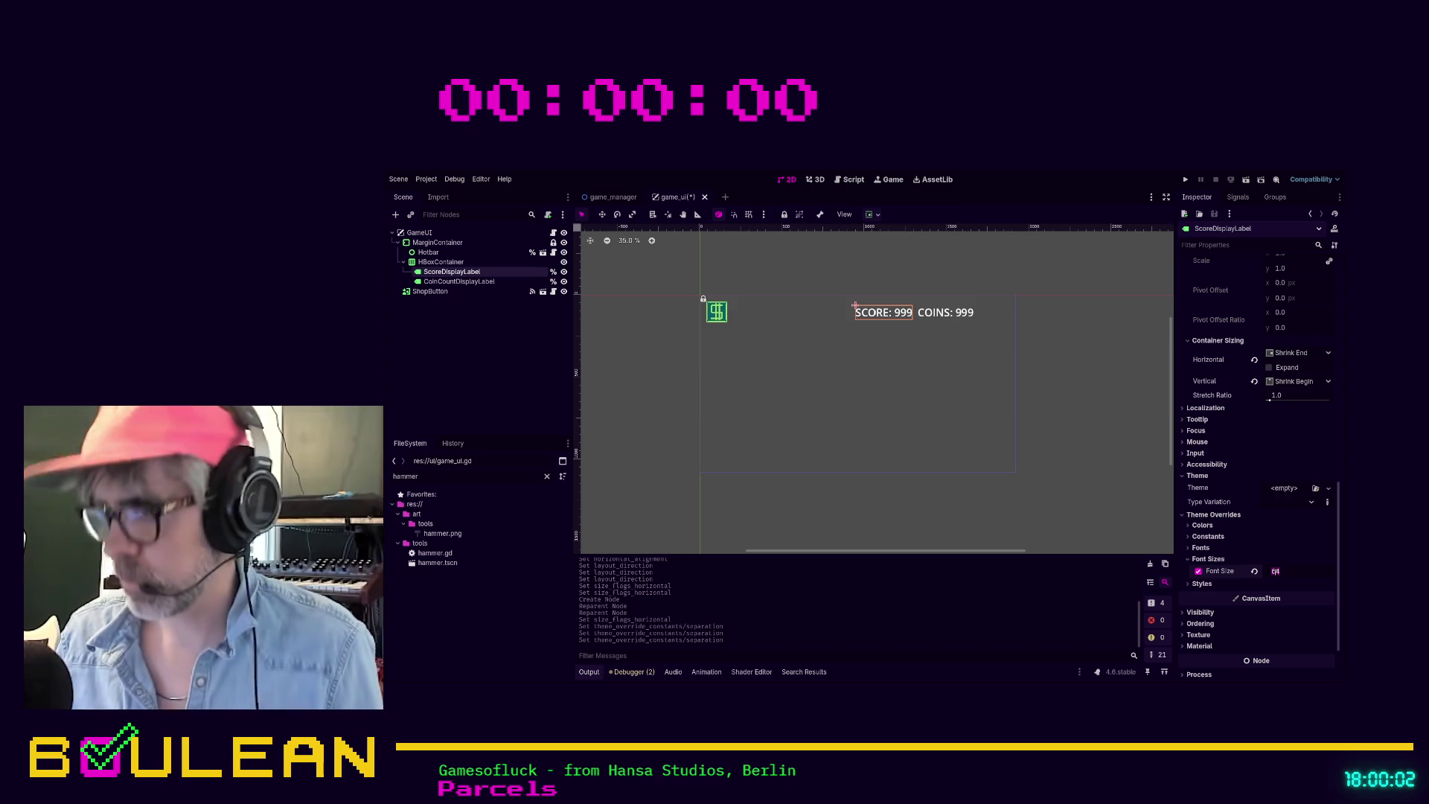
text(32)
key(Return)
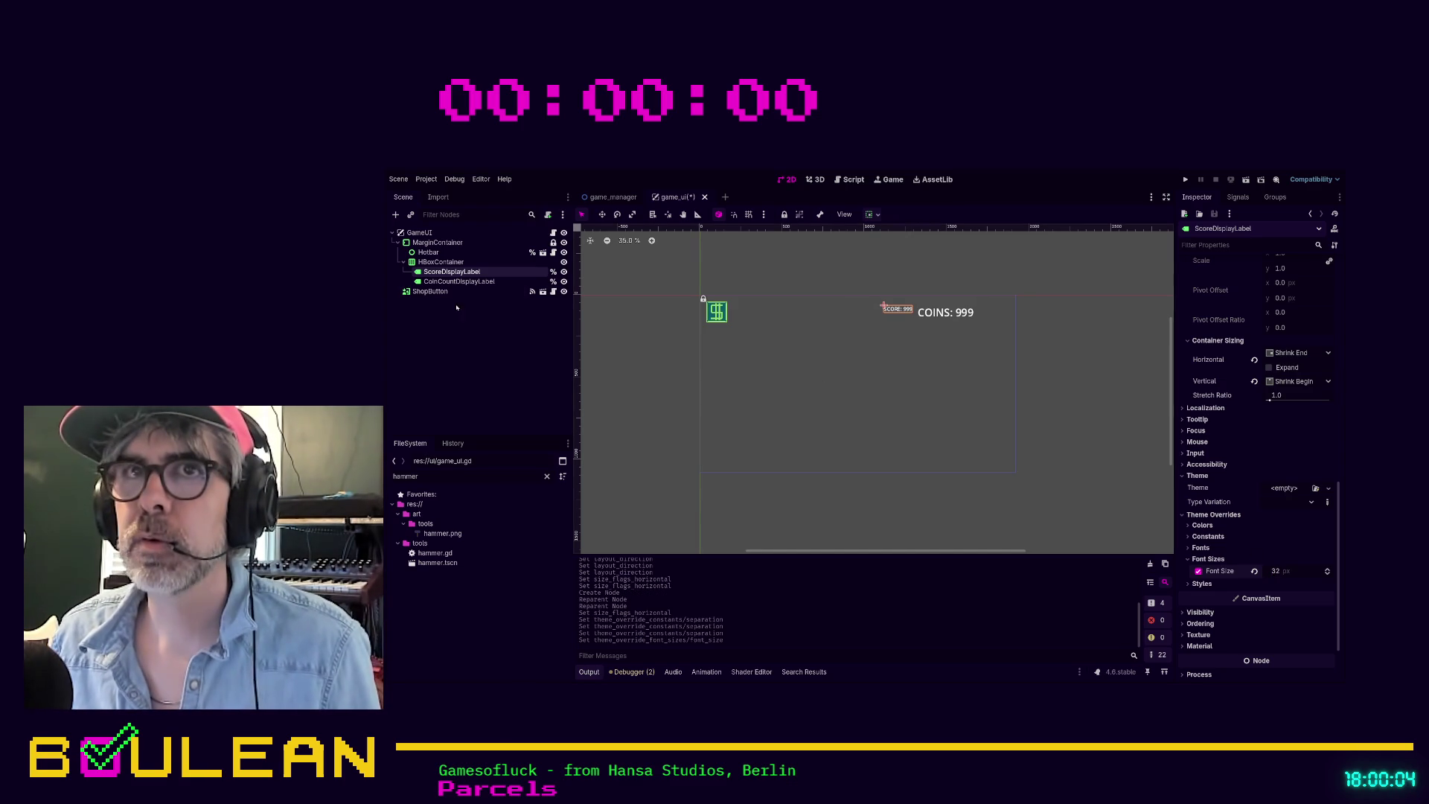
Step: Set CoinCountDisplayLabel's font size override to 32, filtering properties by 'font size'
click(467, 282)
scroll(1278, 516, down, 5)
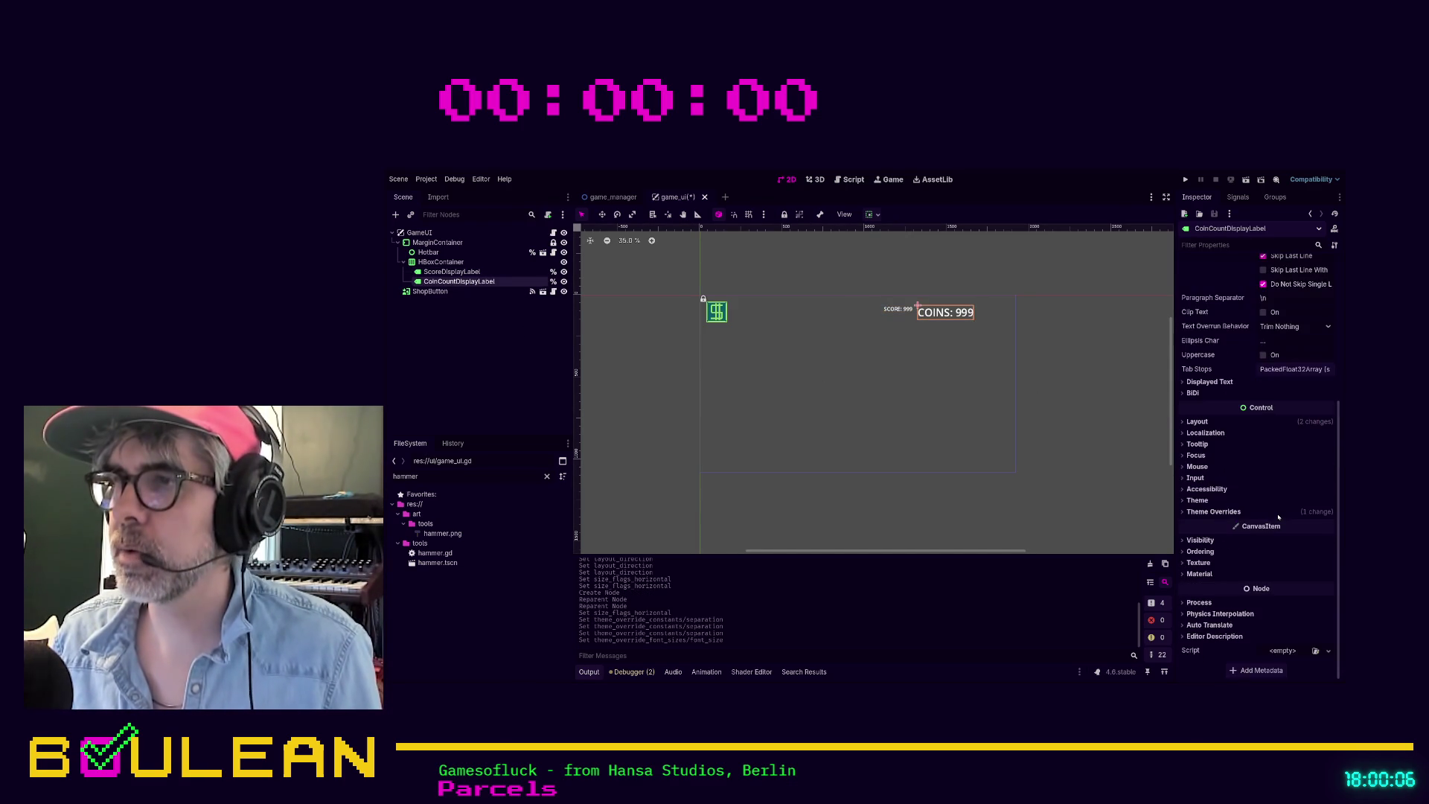
scroll(1228, 372, up, 2)
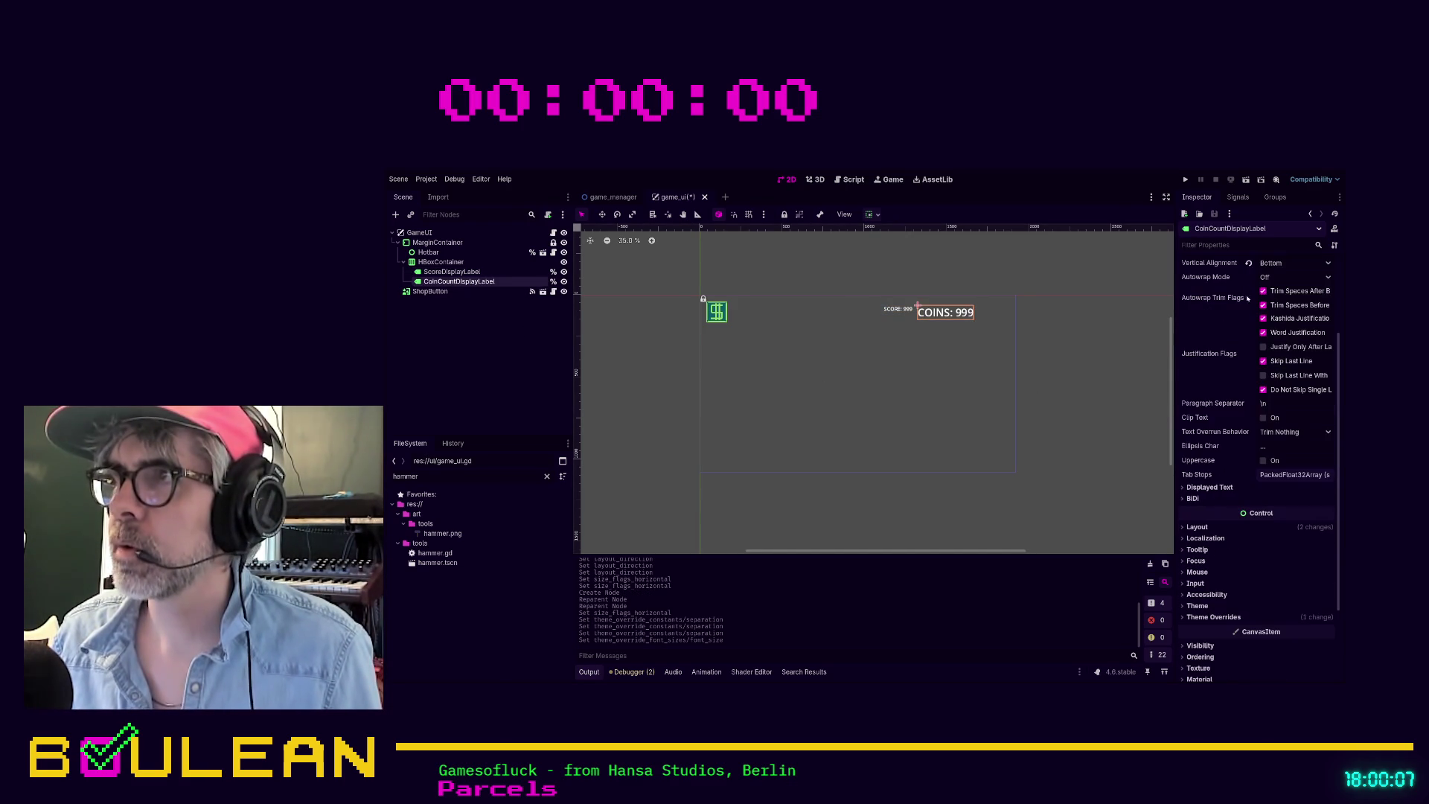
click(1194, 245)
text(font size)
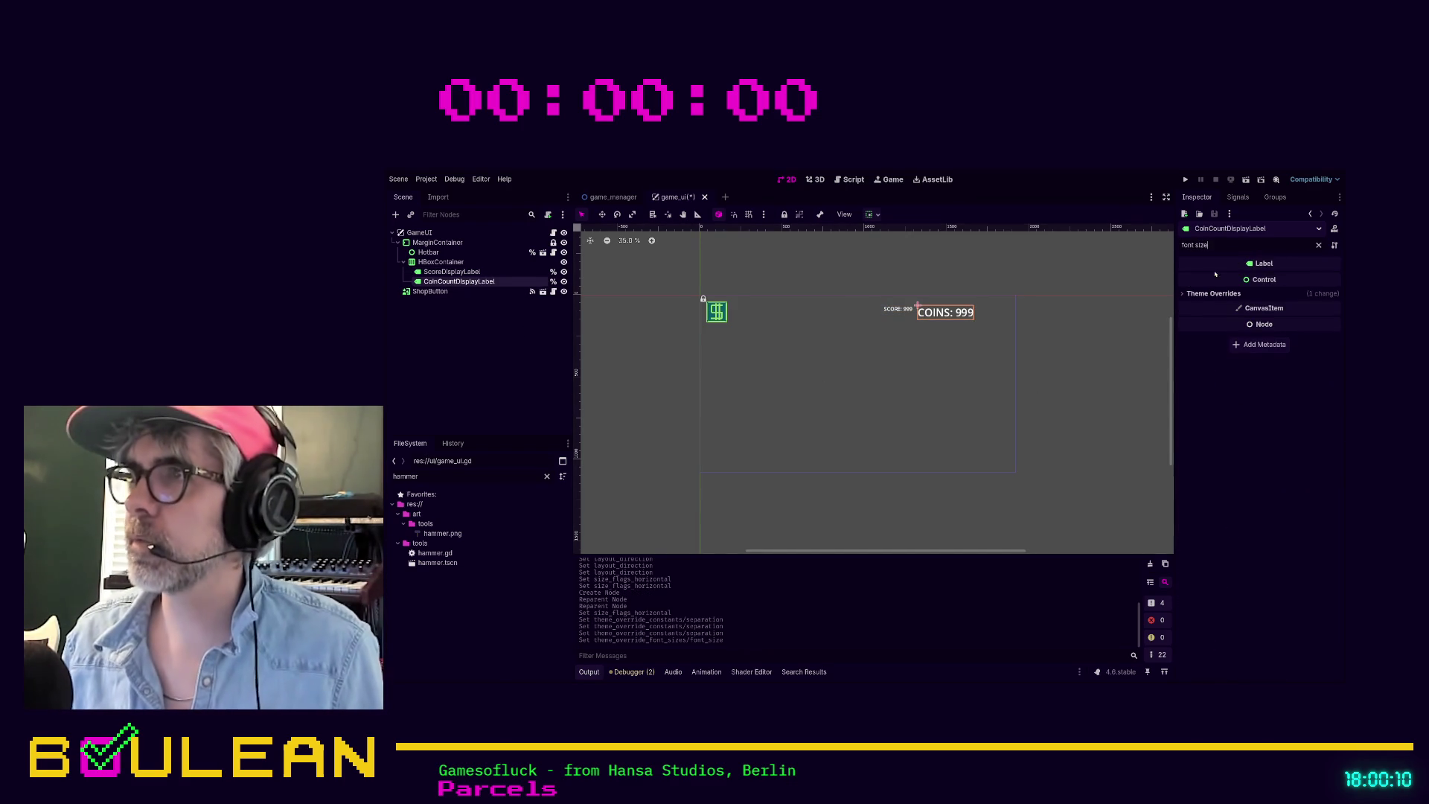
click(1209, 293)
click(1214, 305)
click(1278, 315)
text(32)
key(Return)
Step: Save the game_ui scene with Ctrl+S
click(1137, 354)
key(ctrl+s)
click(432, 244)
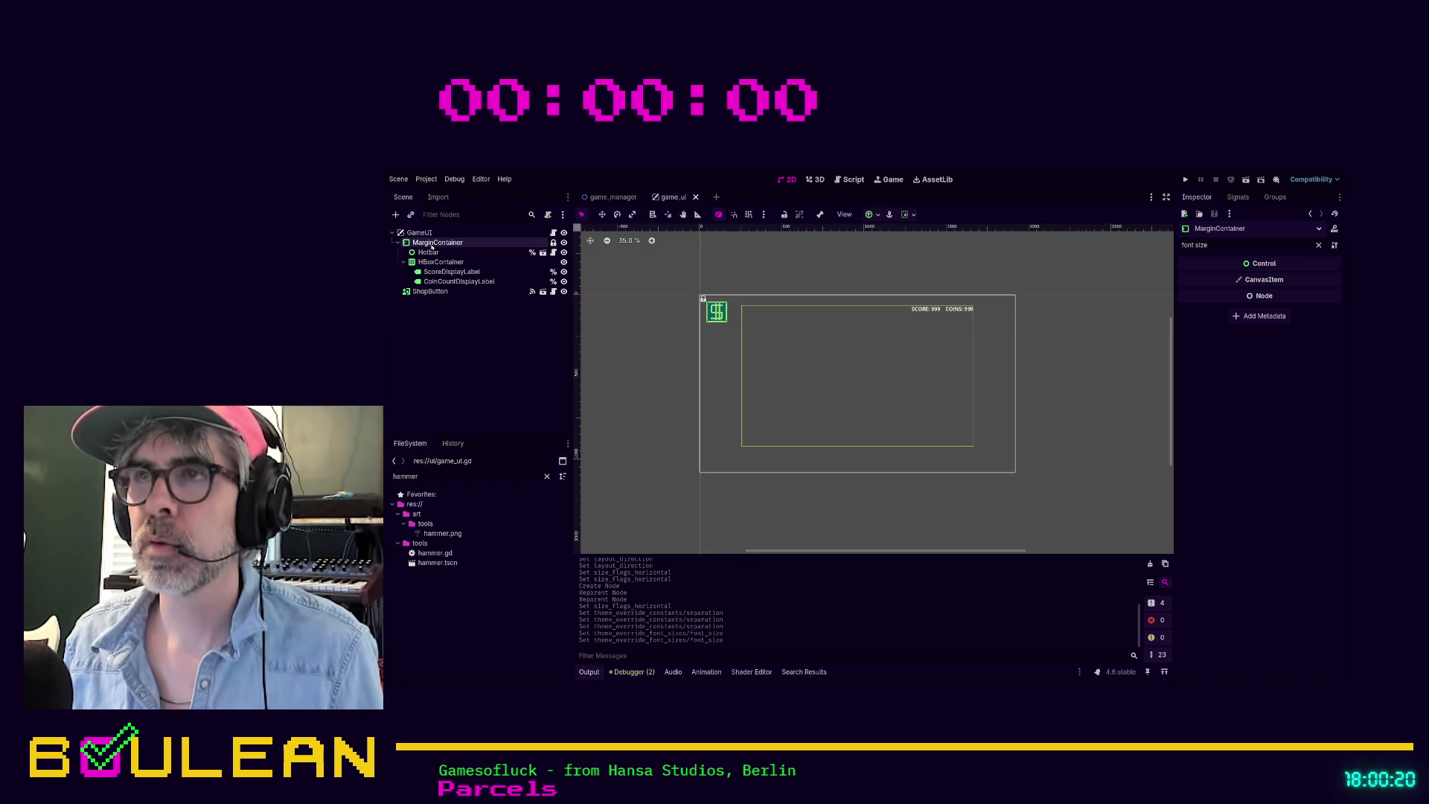
Step: Set MarginContainer's Margin Right and Margin Left to 128, then move ShopButton inside it
triple_click(1223, 244)
text(marg)
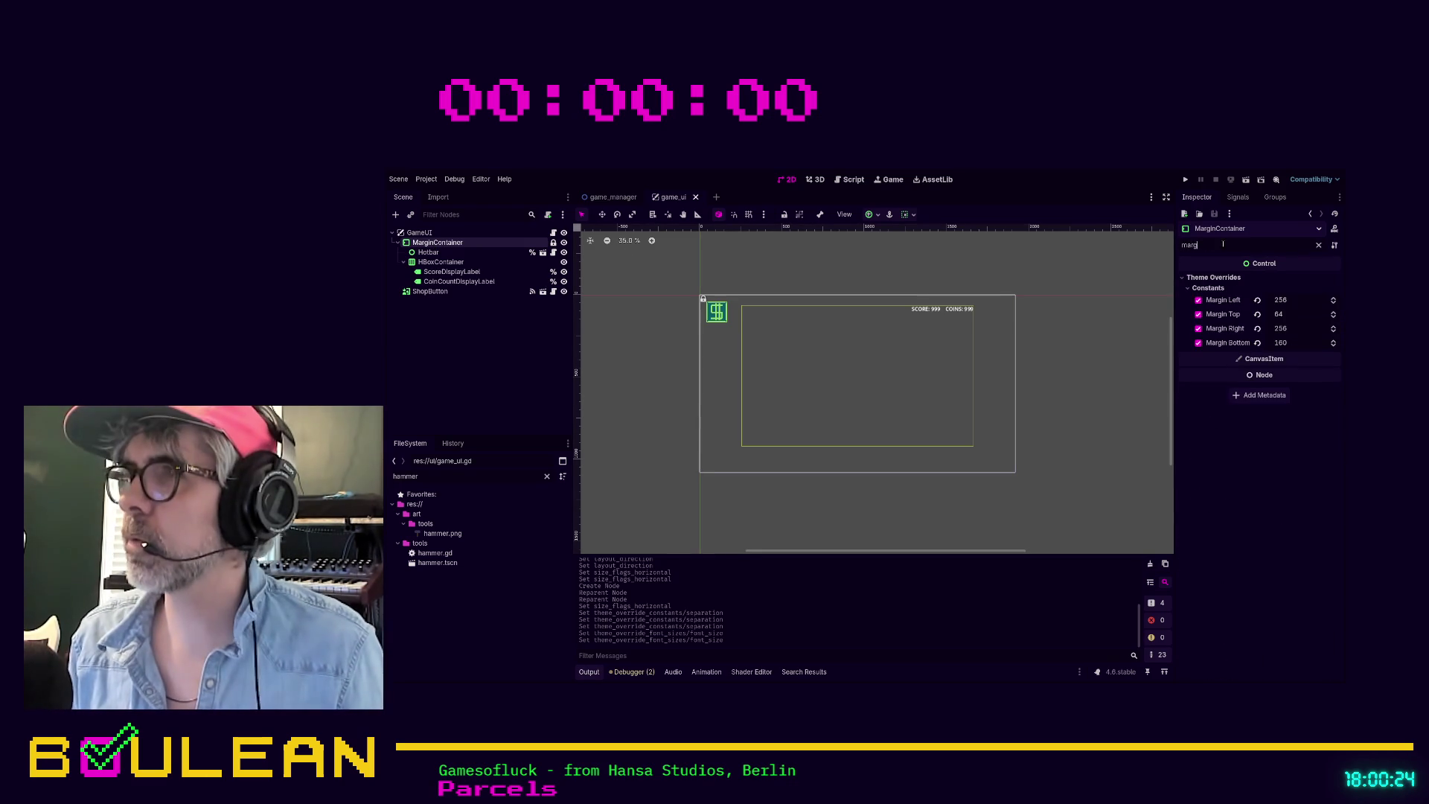
text(in)
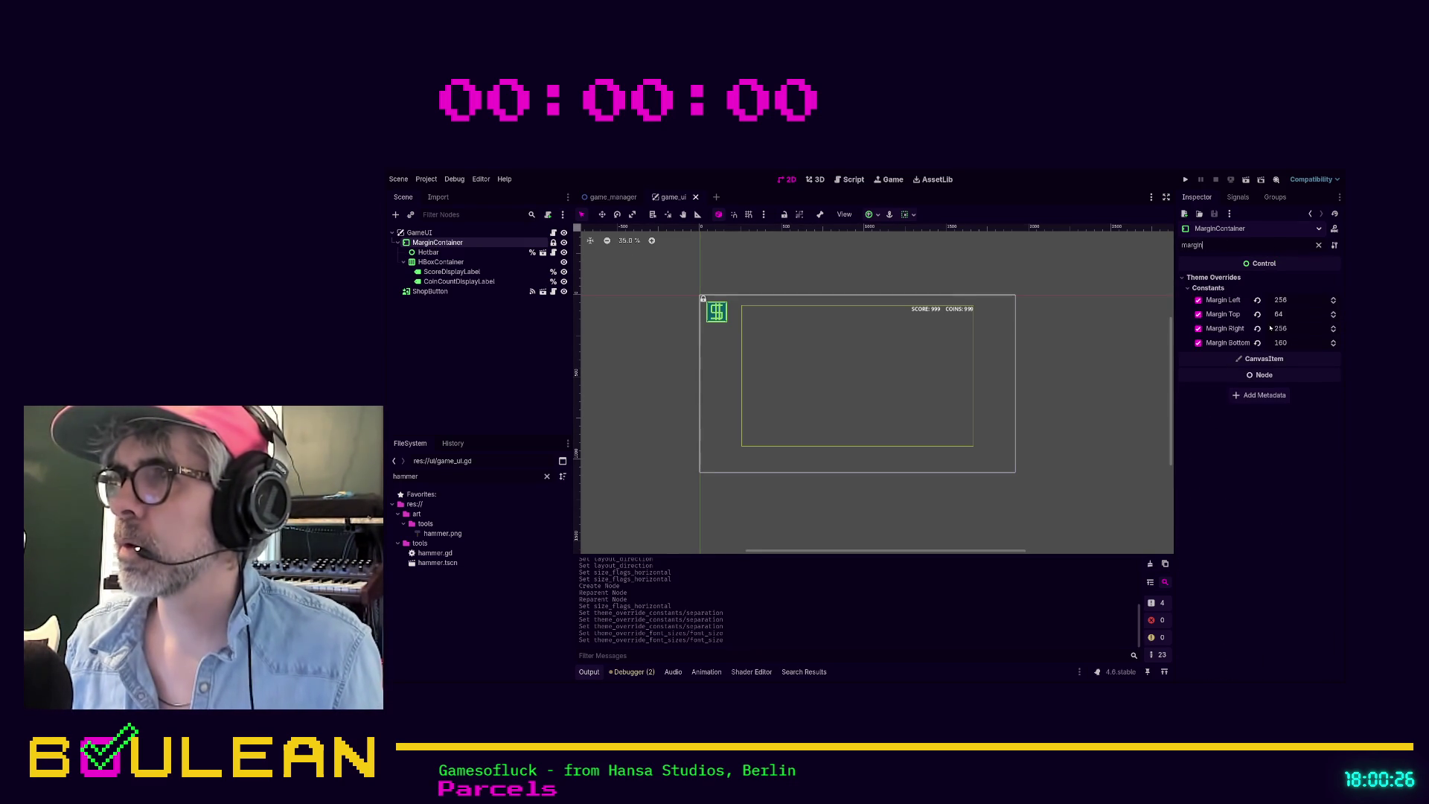
click(1286, 329)
text(128)
key(Return)
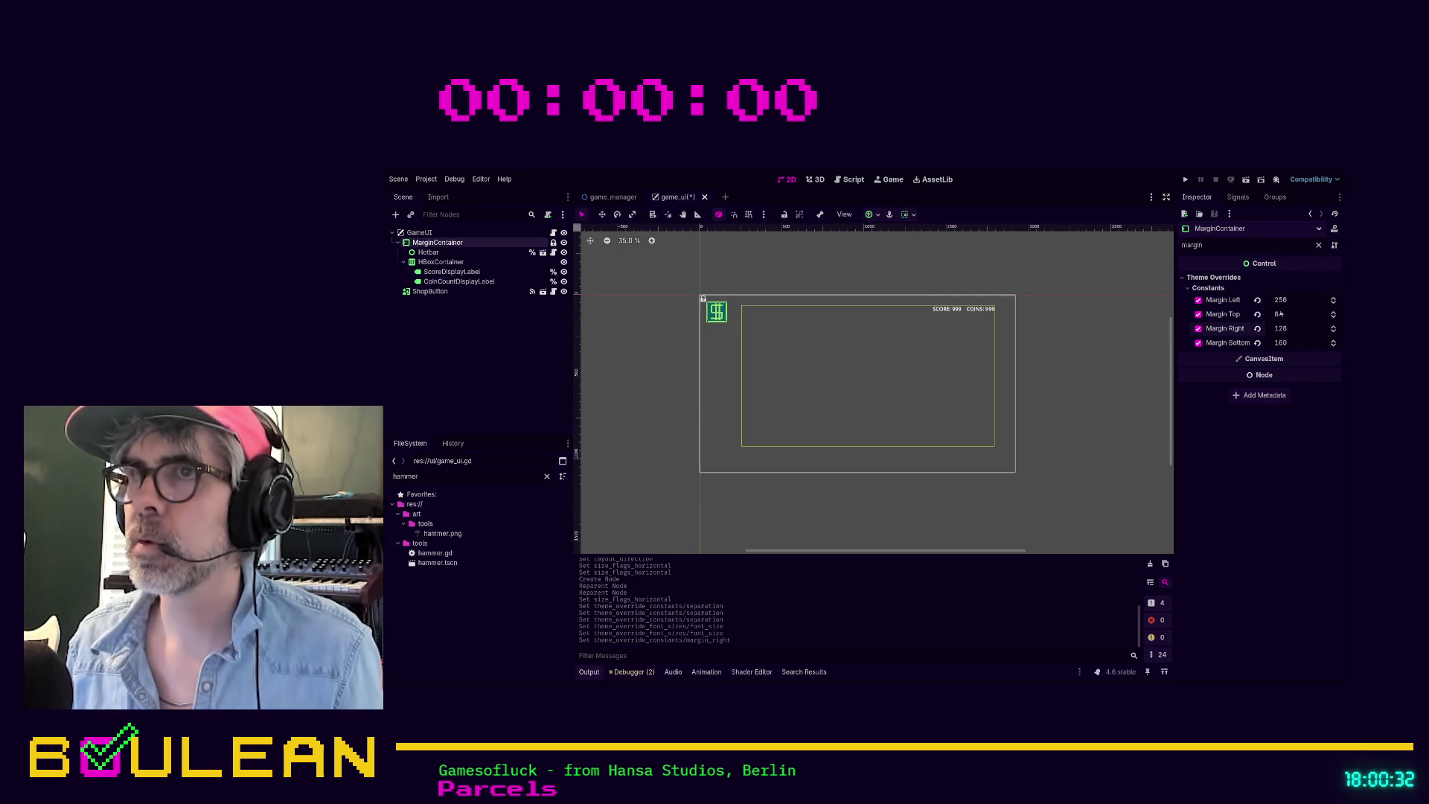
click(1291, 300)
text(128)
key(Return)
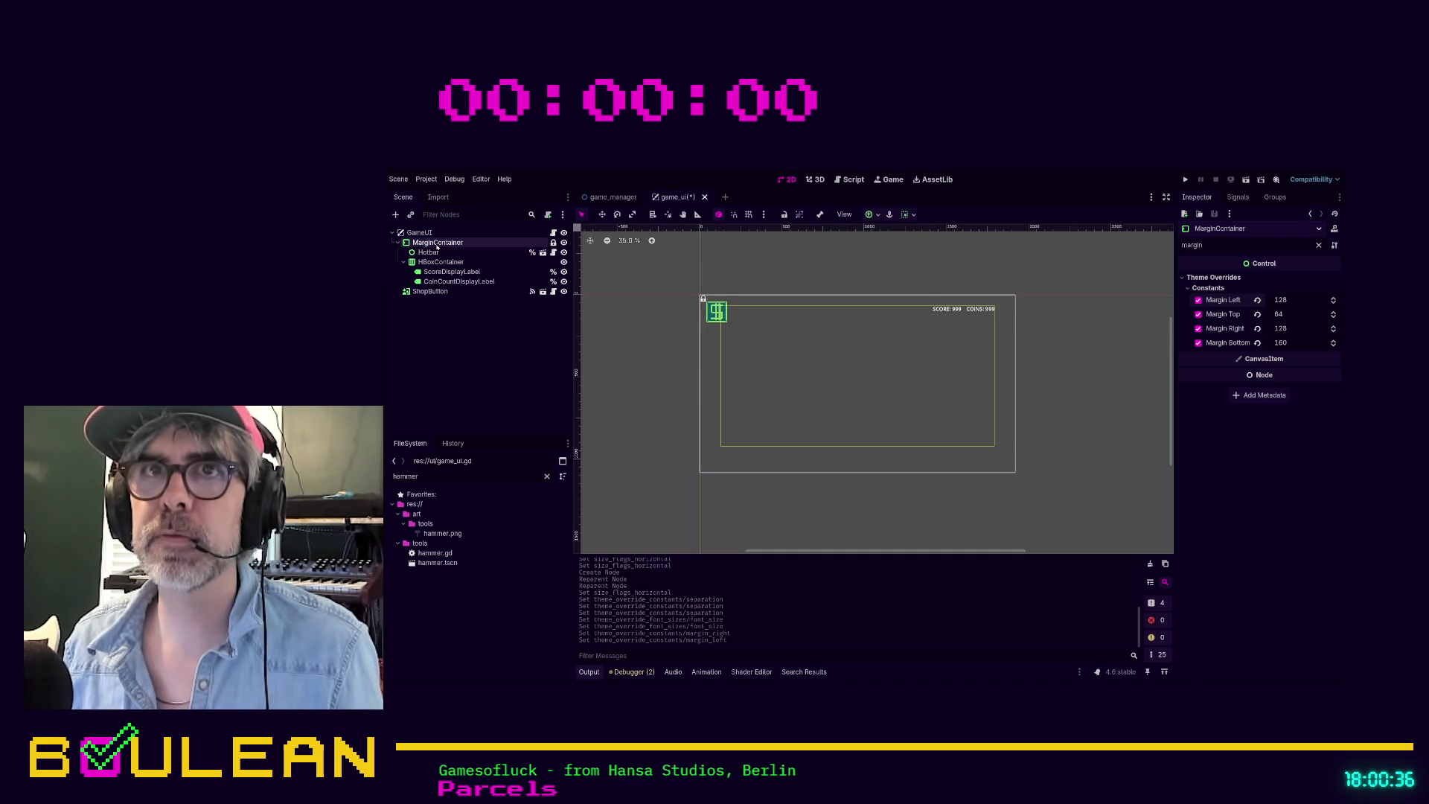
click(421, 291)
drag(415, 293, 434, 252)
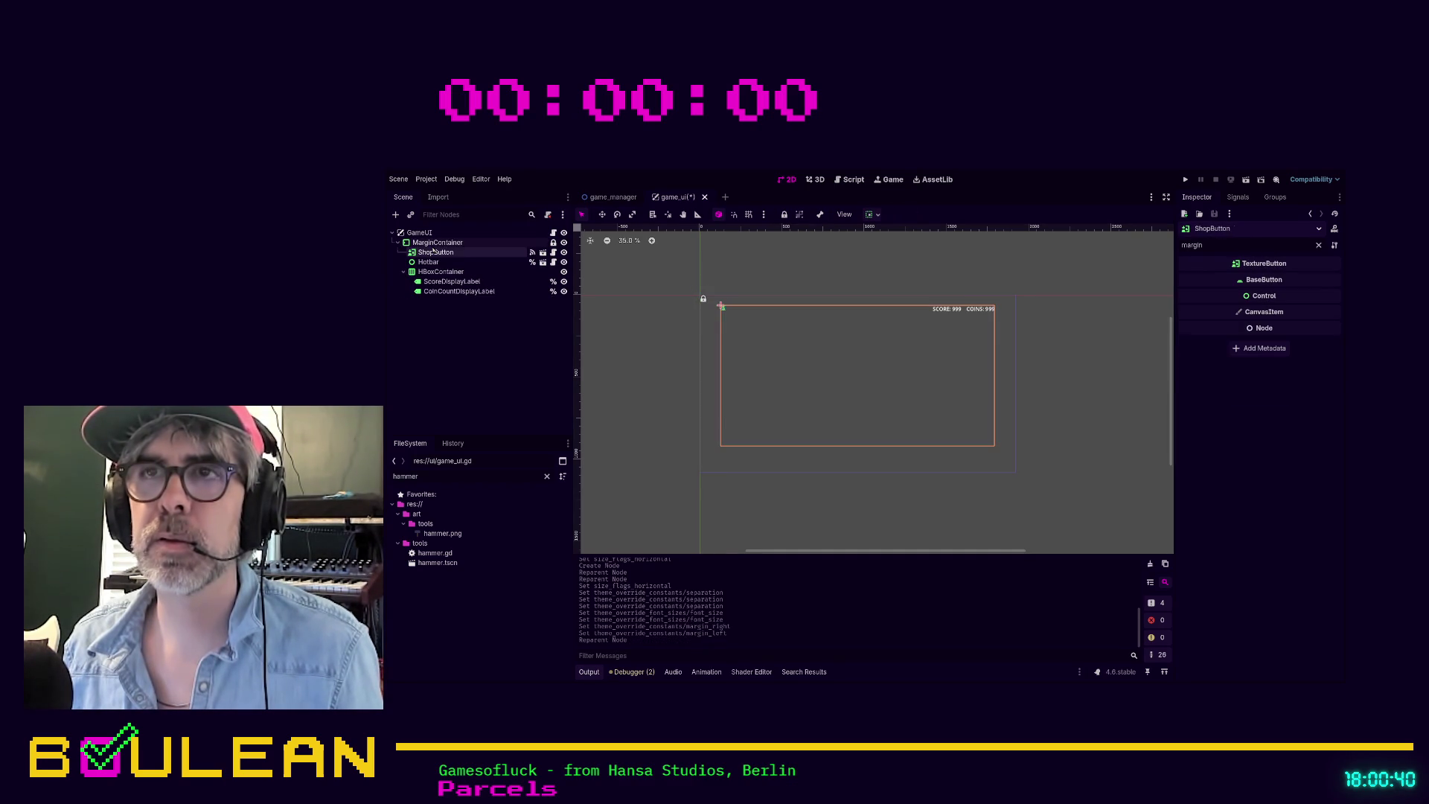
Step: Set ShopButton's Custom Minimum Size to 128 × 128
scroll(720, 311, up, 3)
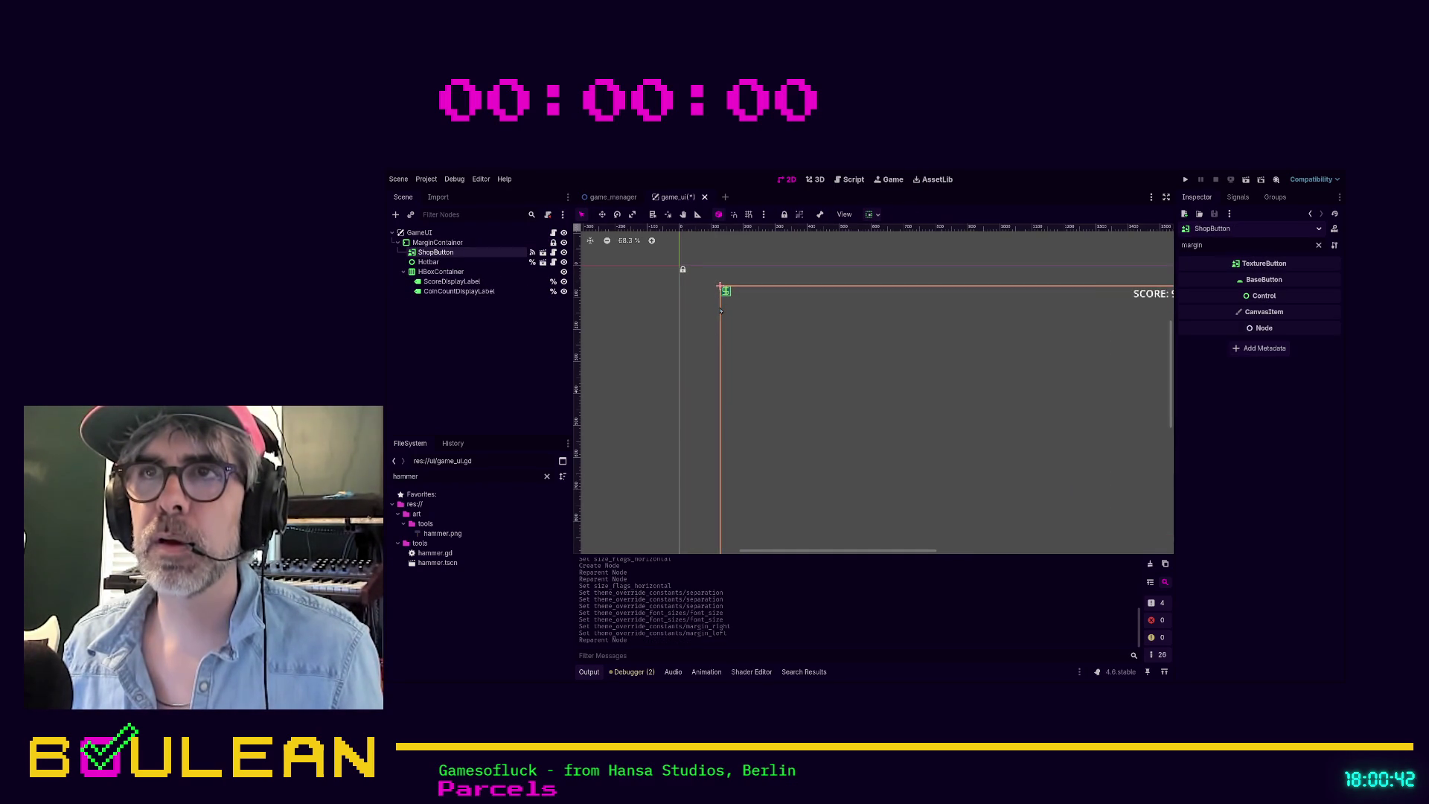
click(428, 262)
click(437, 253)
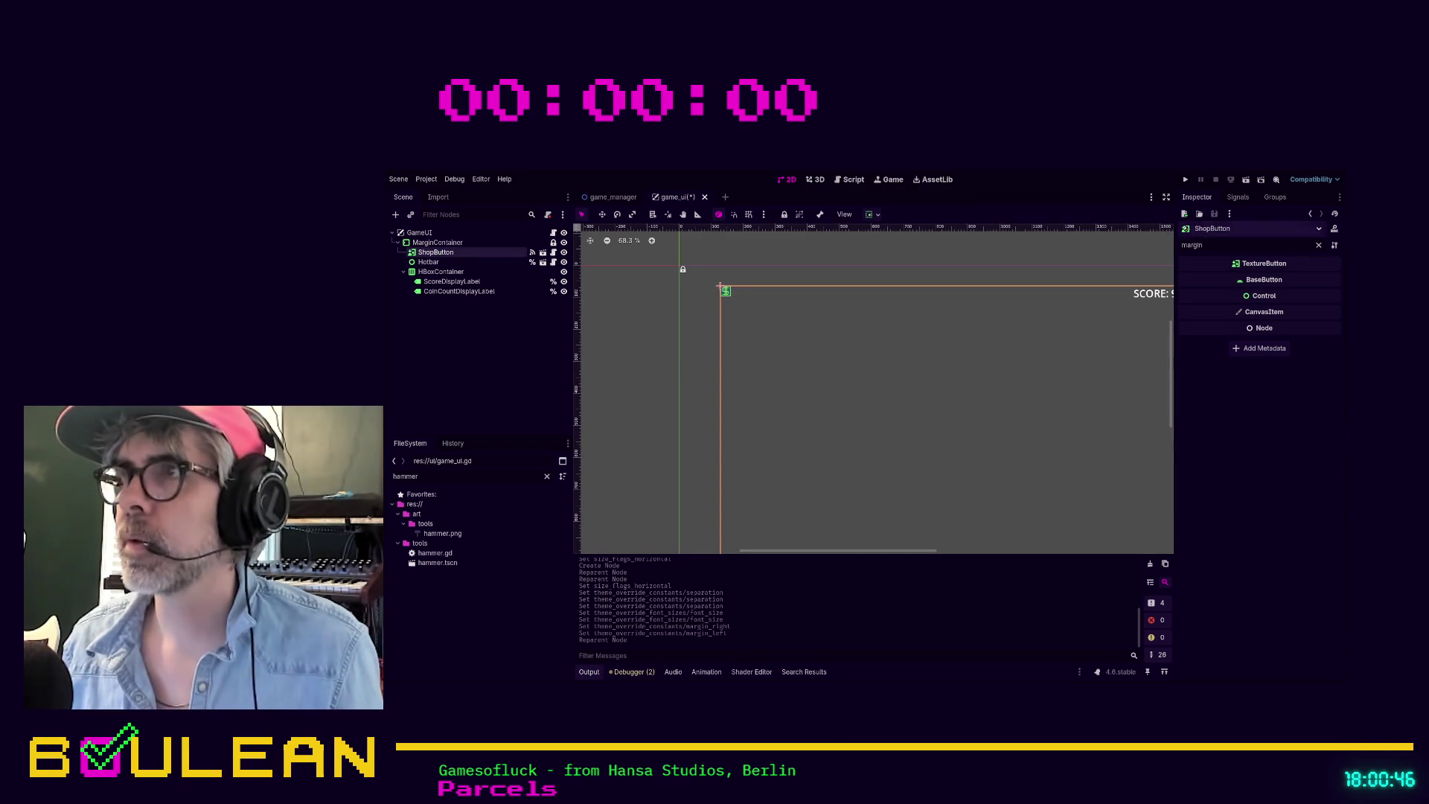
click(1318, 244)
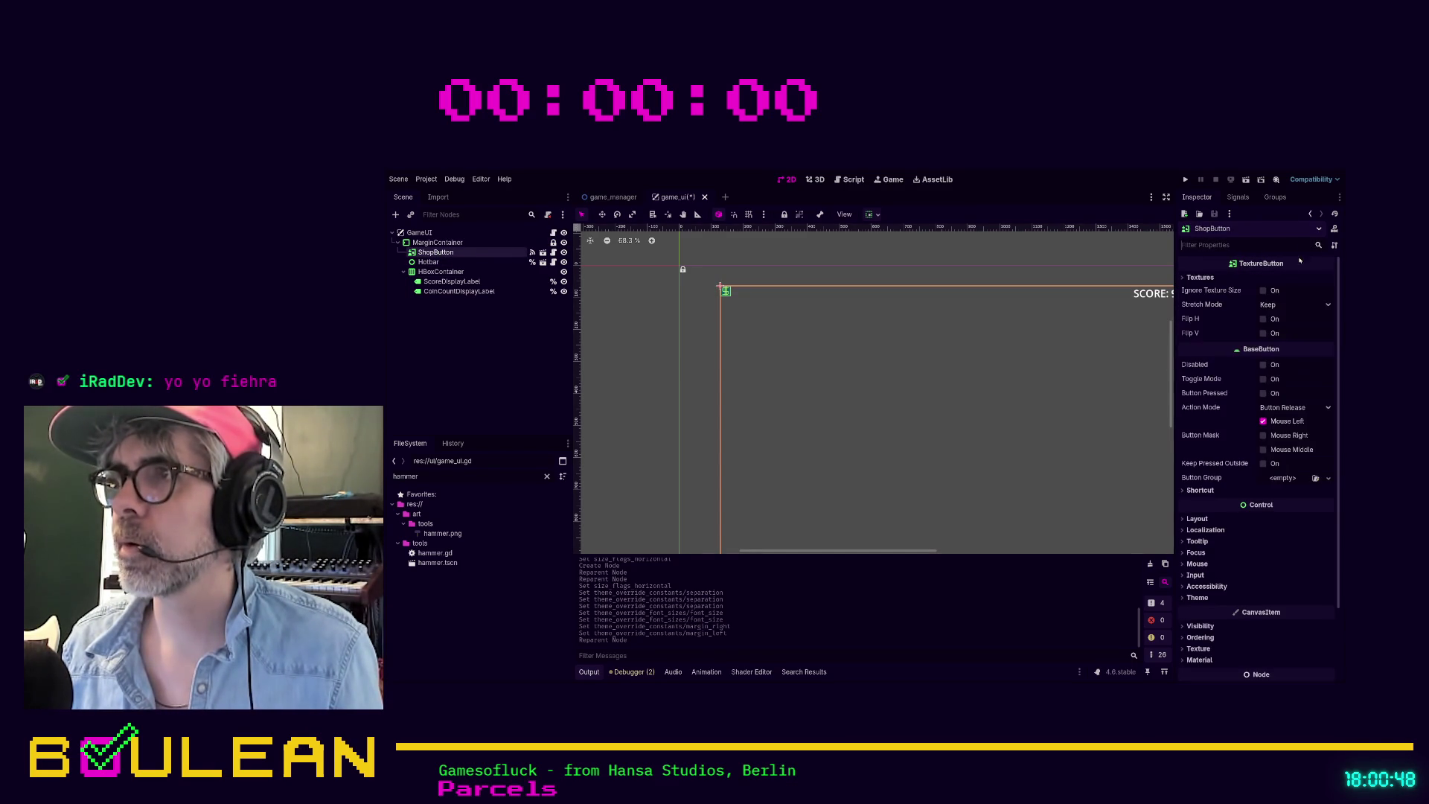
click(1197, 519)
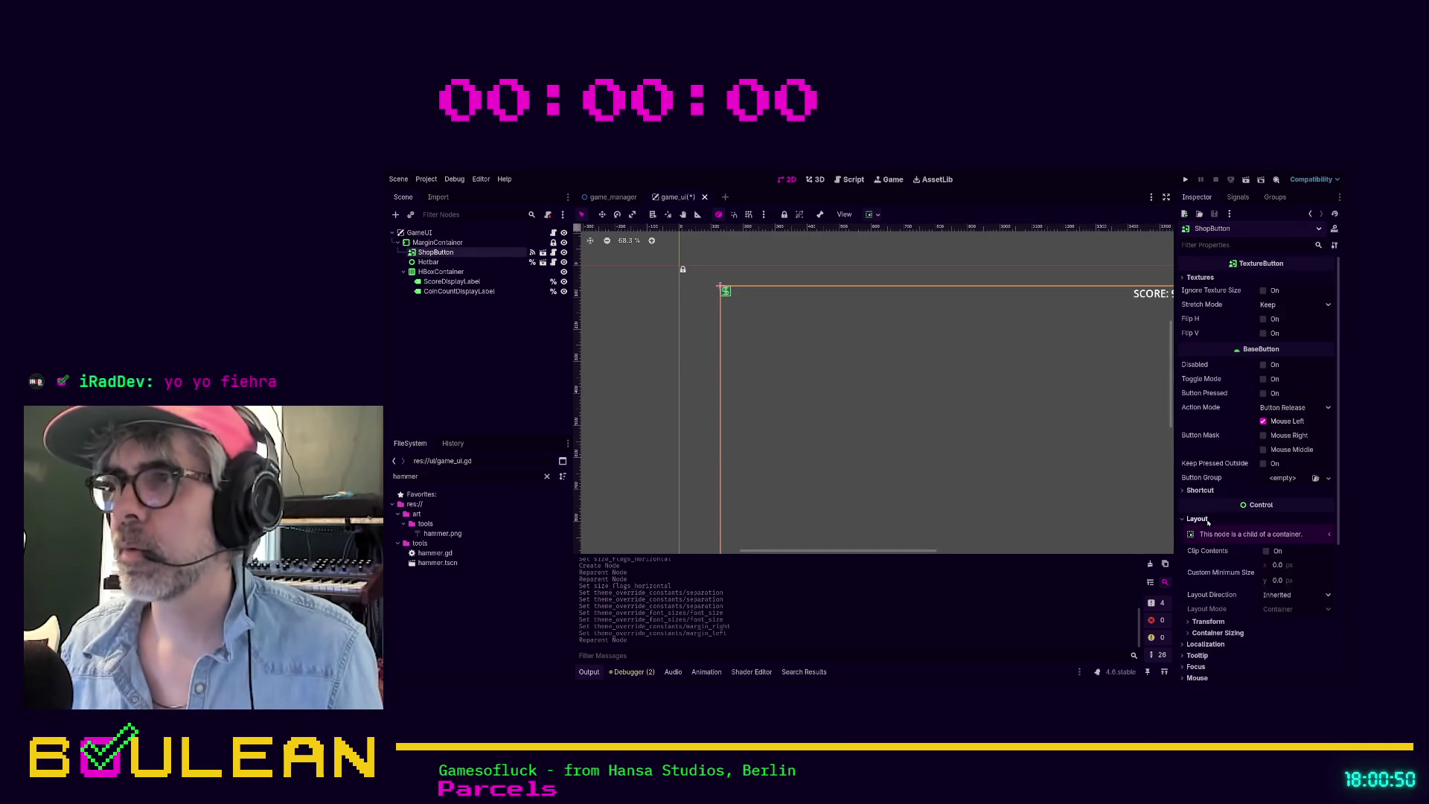
click(1286, 568)
text(128)
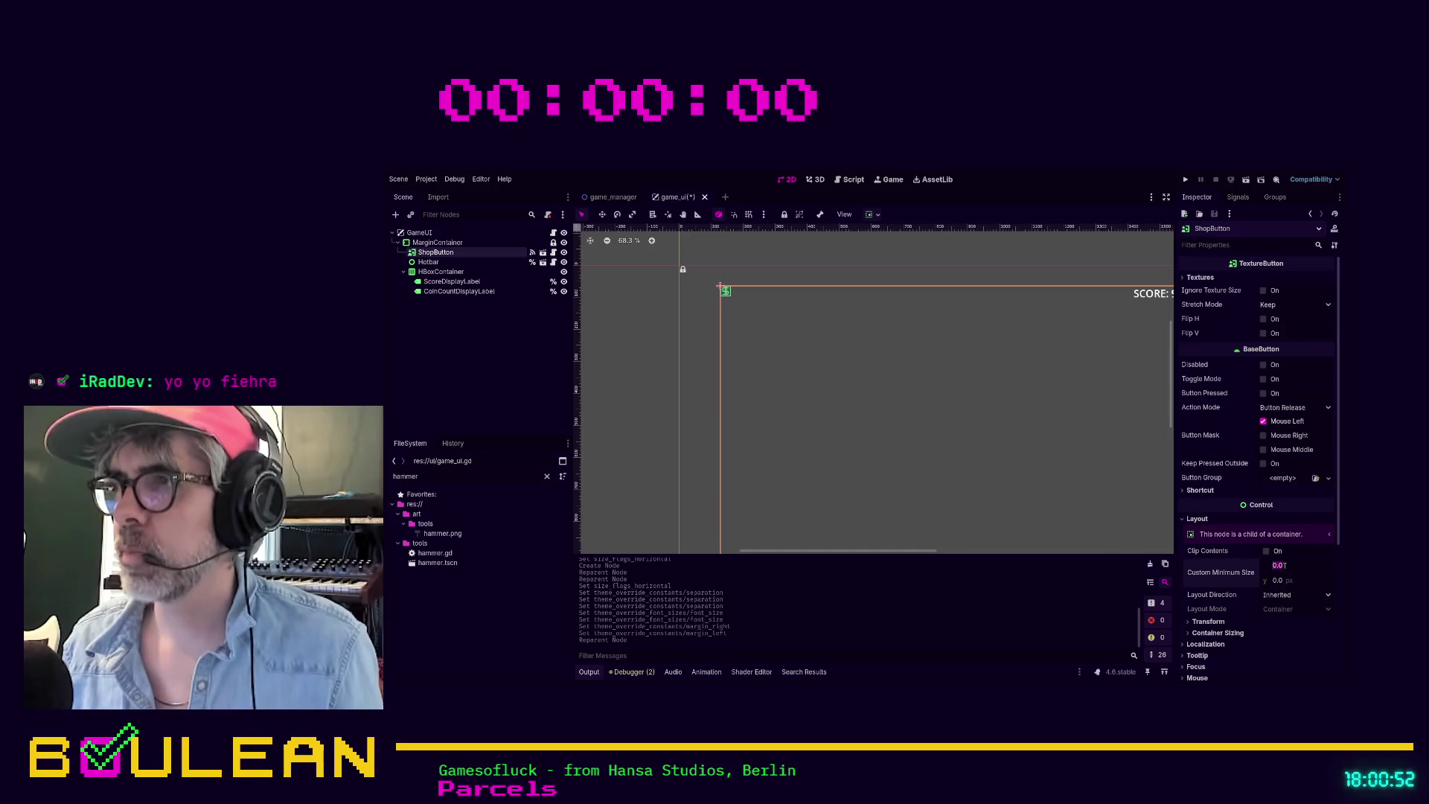
key(Tab)
text(128)
key(Tab)
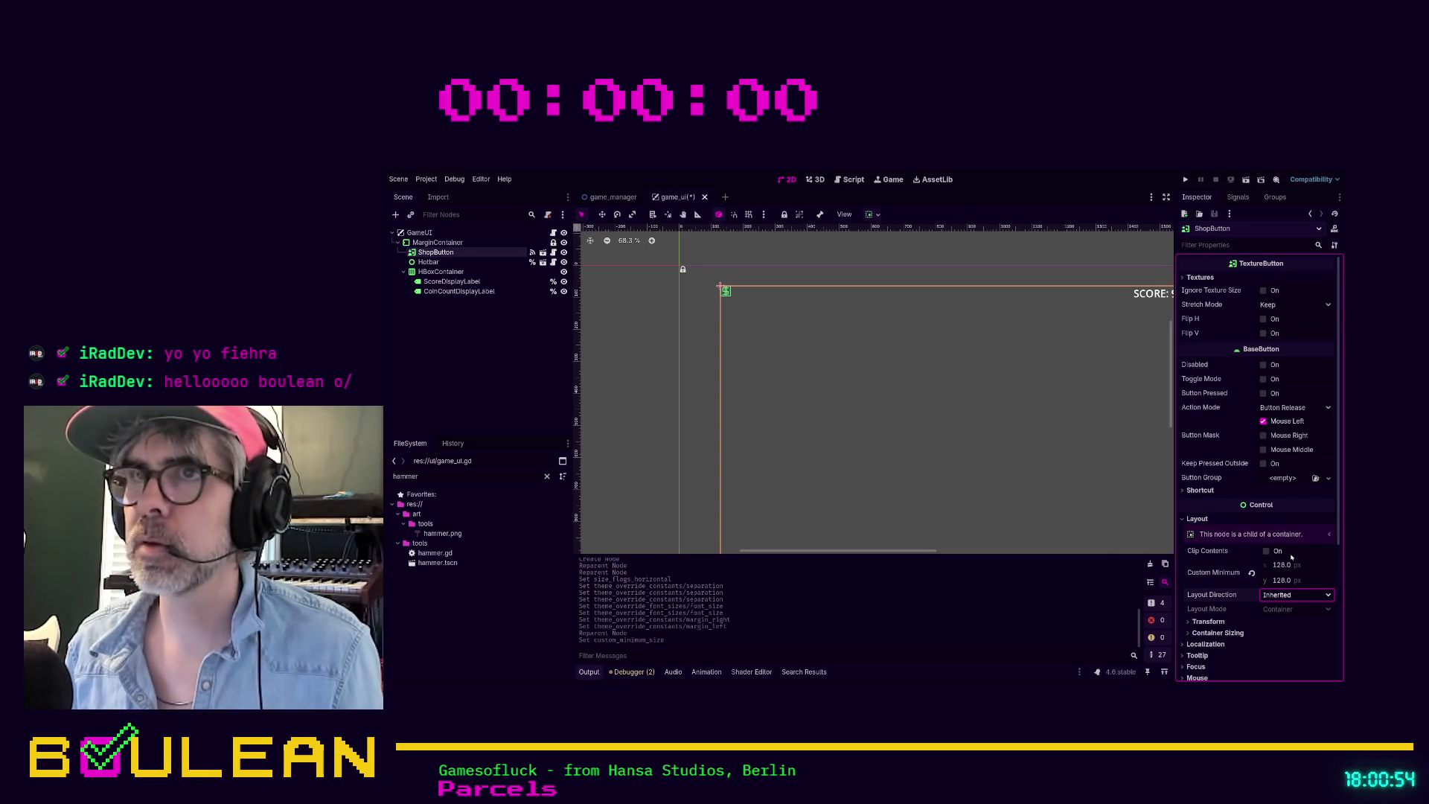
Step: Inspect ShopButton's container sizing, normal texture and transform properties
click(1291, 633)
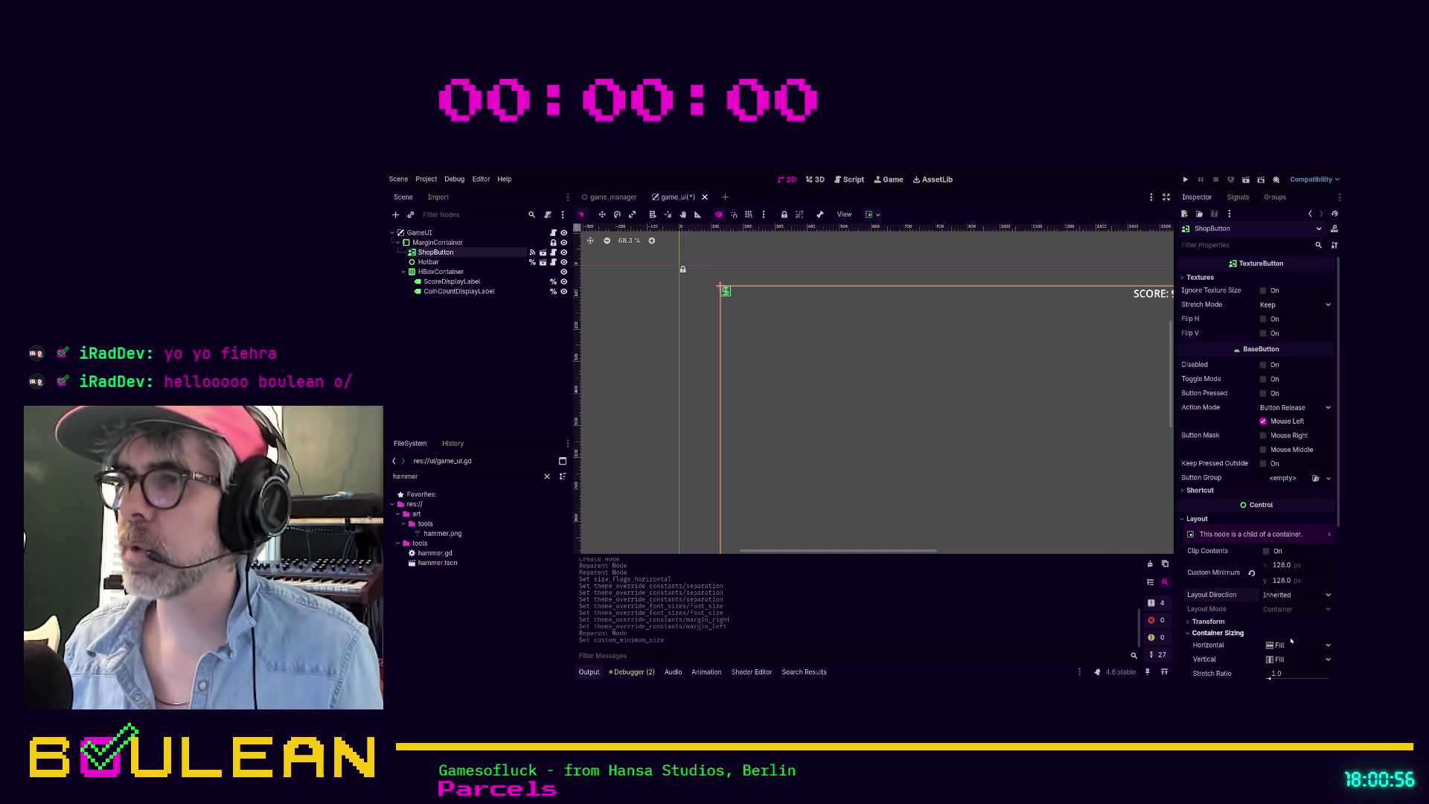
scroll(1292, 631, down, 3)
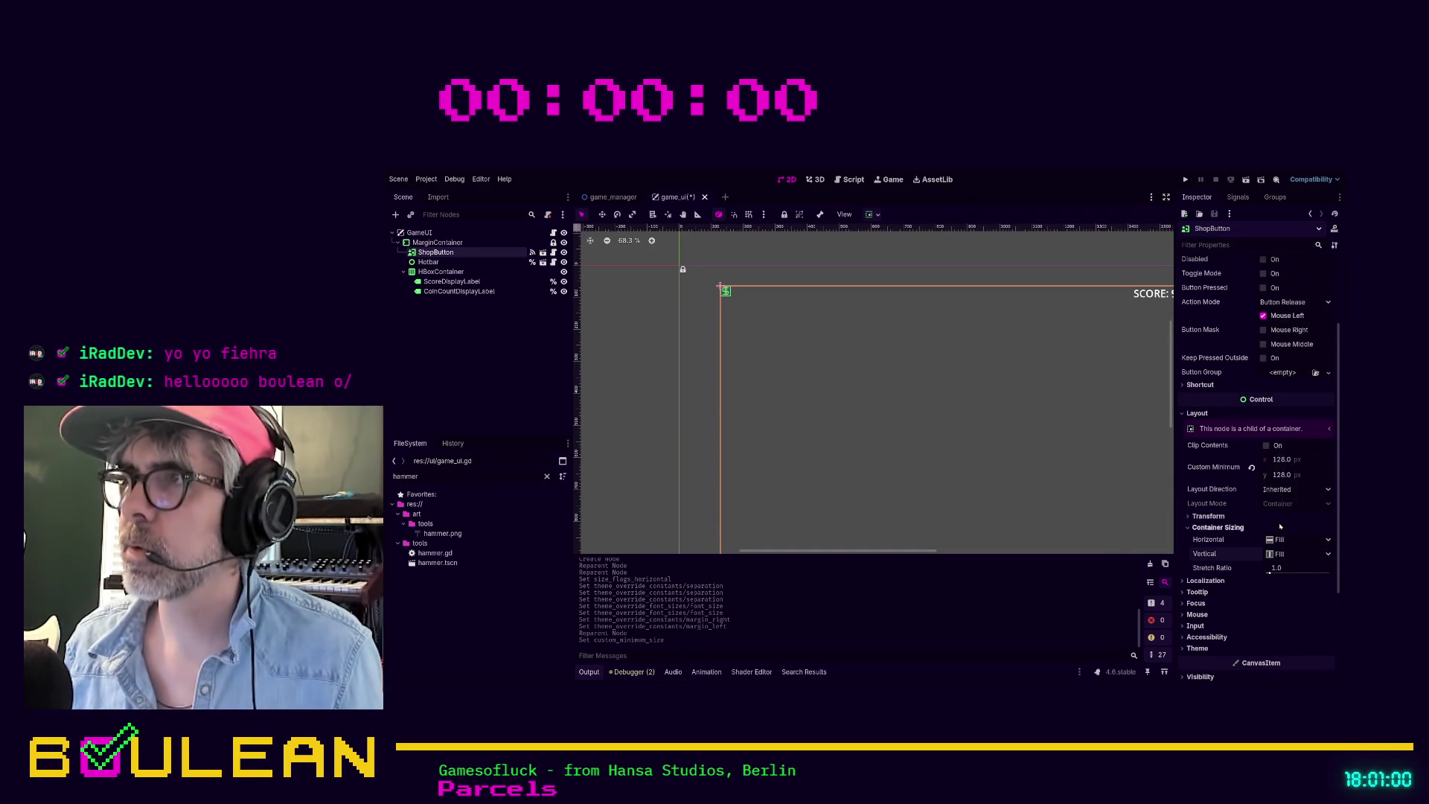
scroll(1280, 525, up, 3)
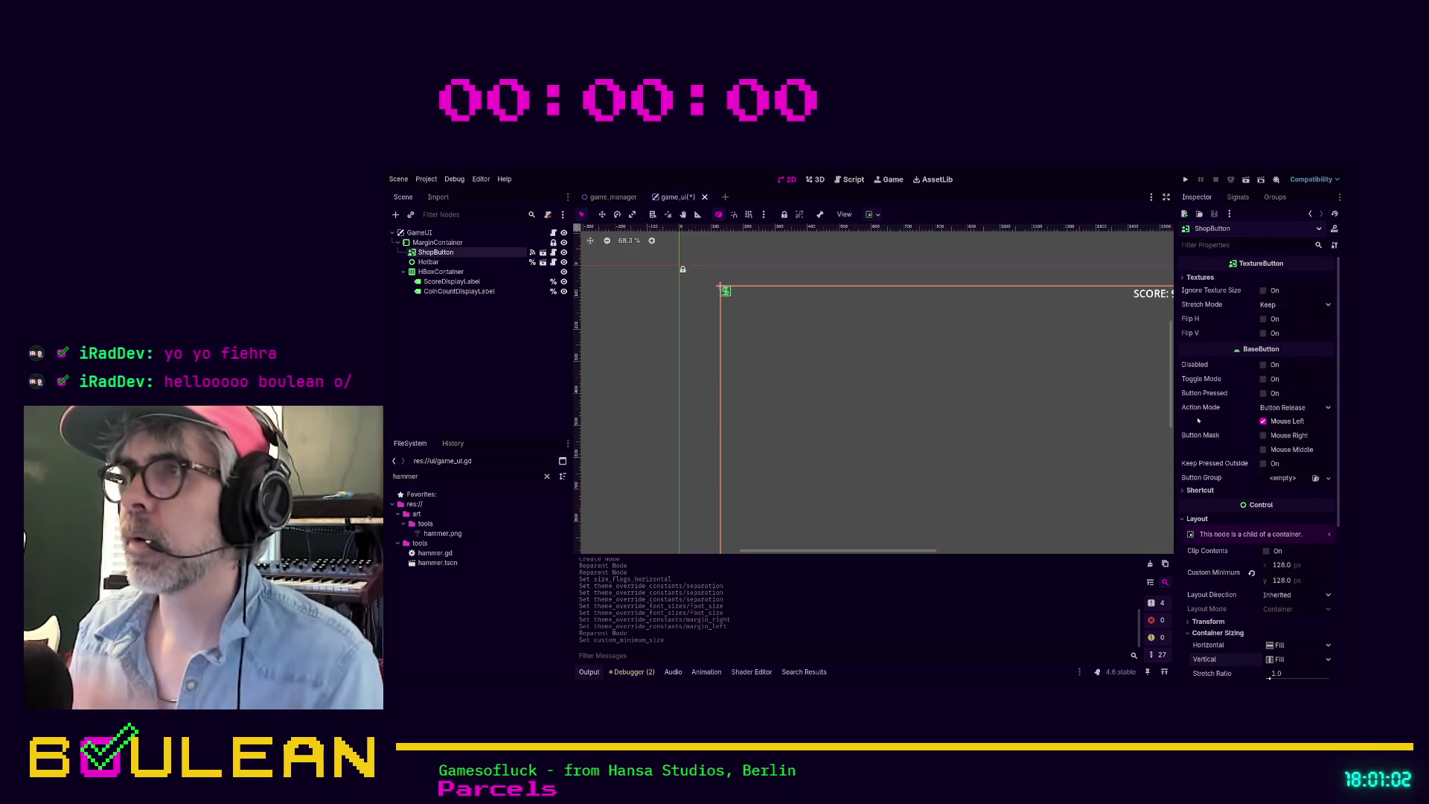
click(1198, 276)
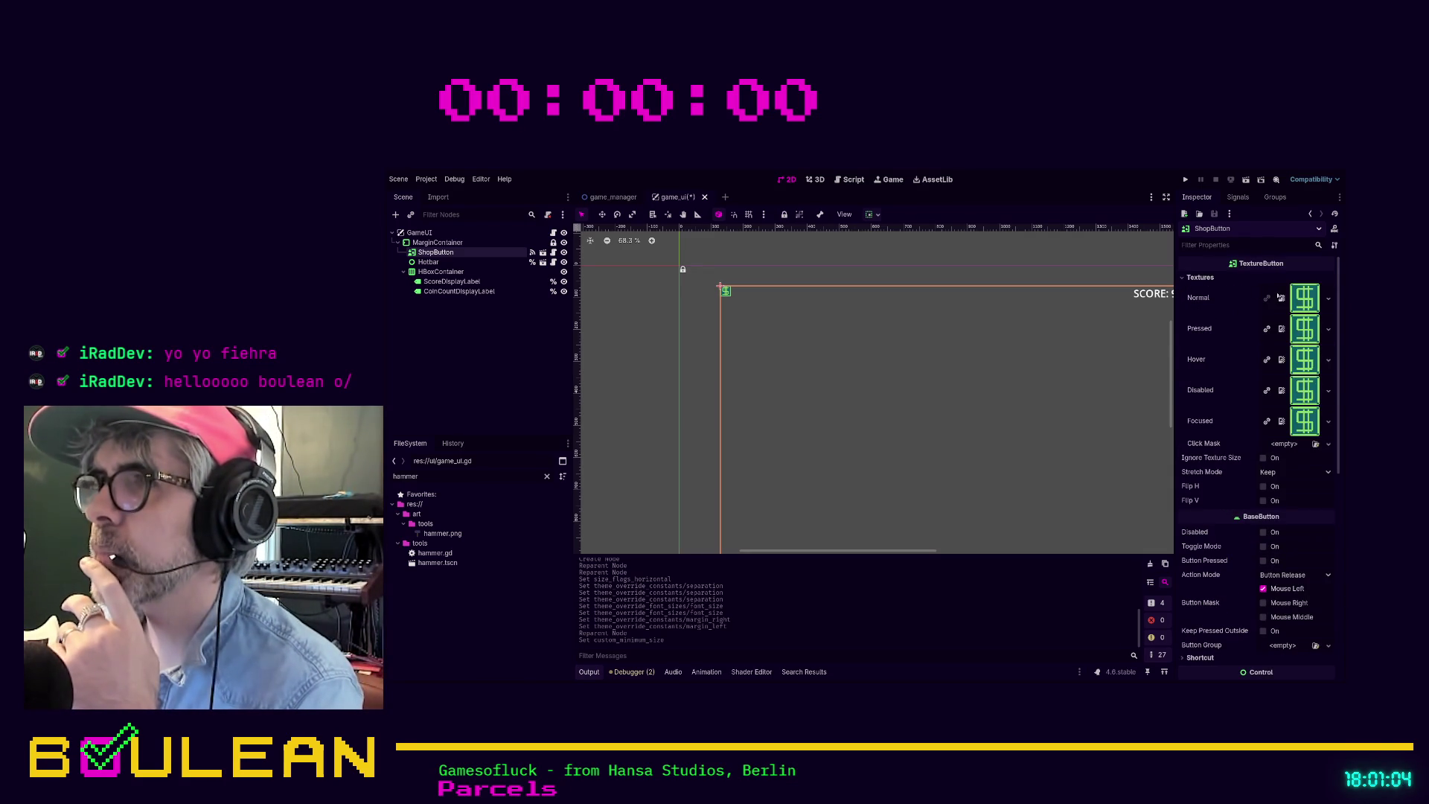
click(1304, 299)
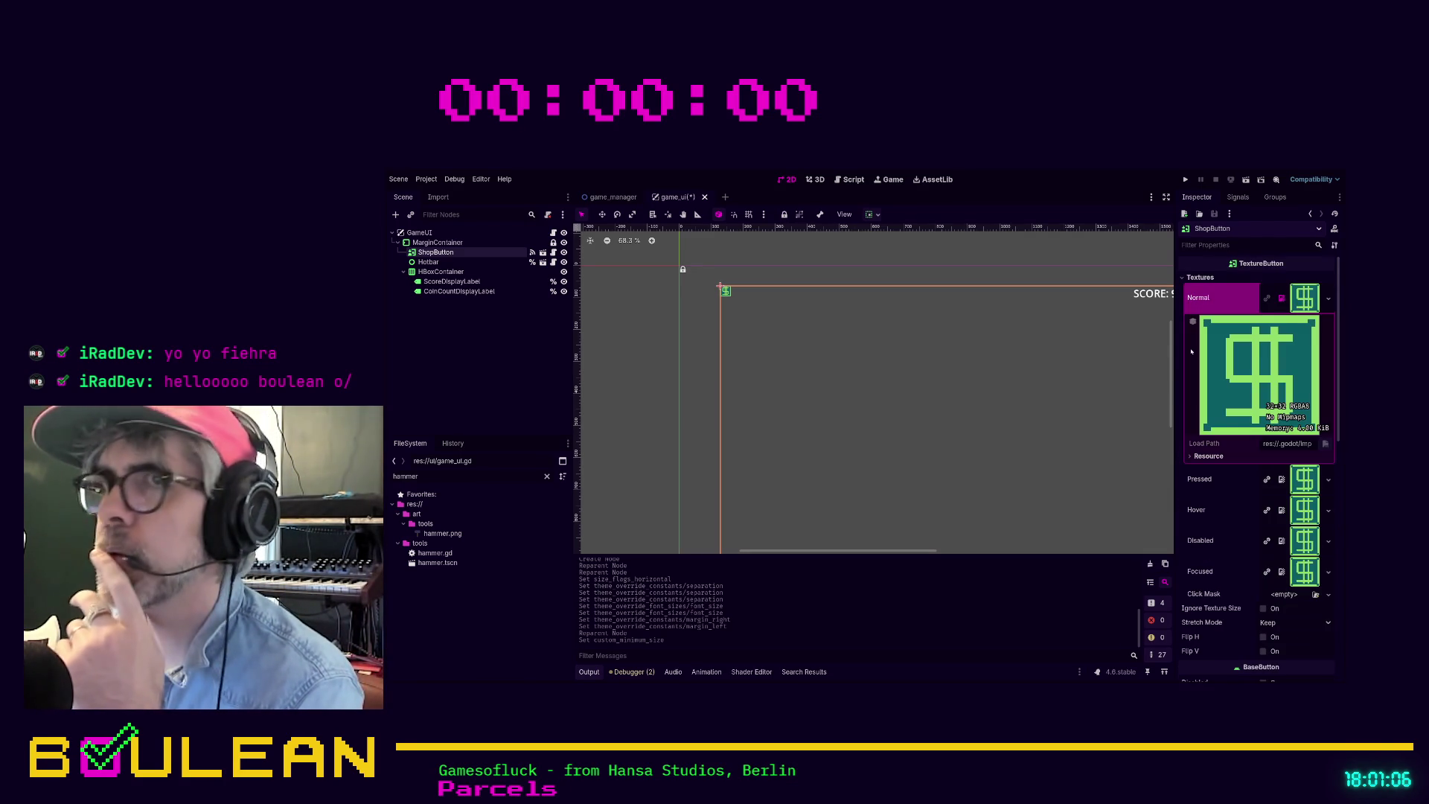
click(430, 262)
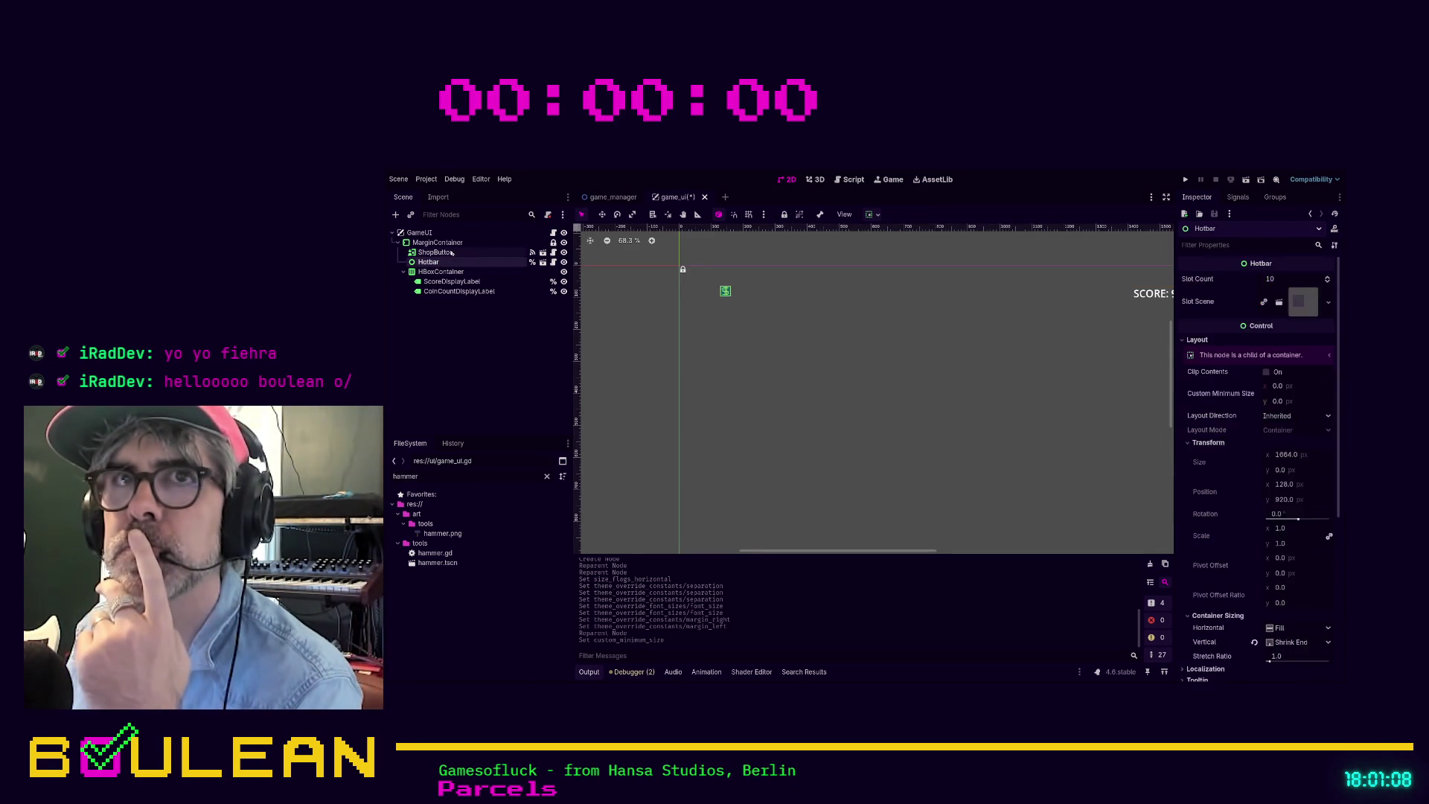
click(436, 252)
scroll(1312, 529, down, 3)
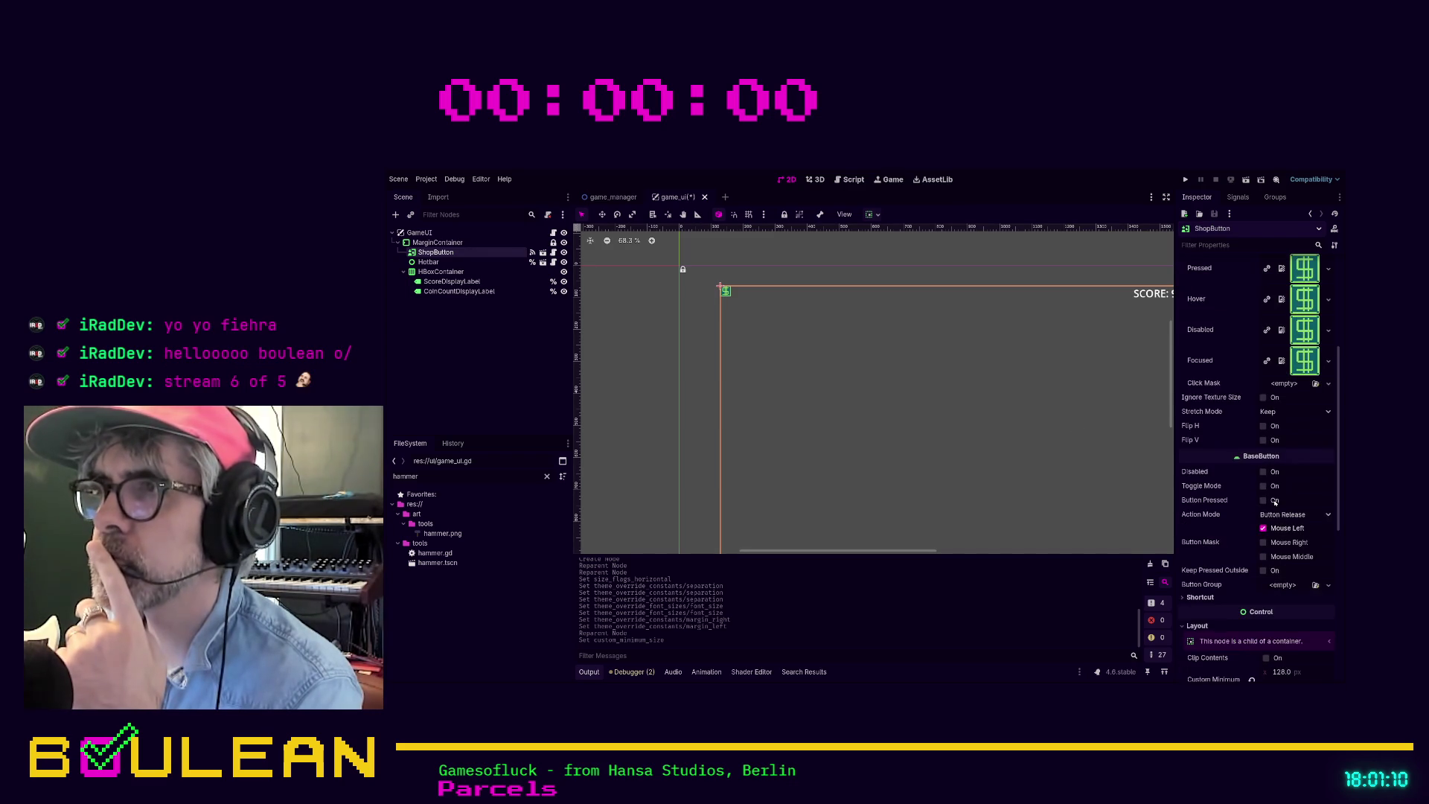
scroll(1275, 502, down, 3)
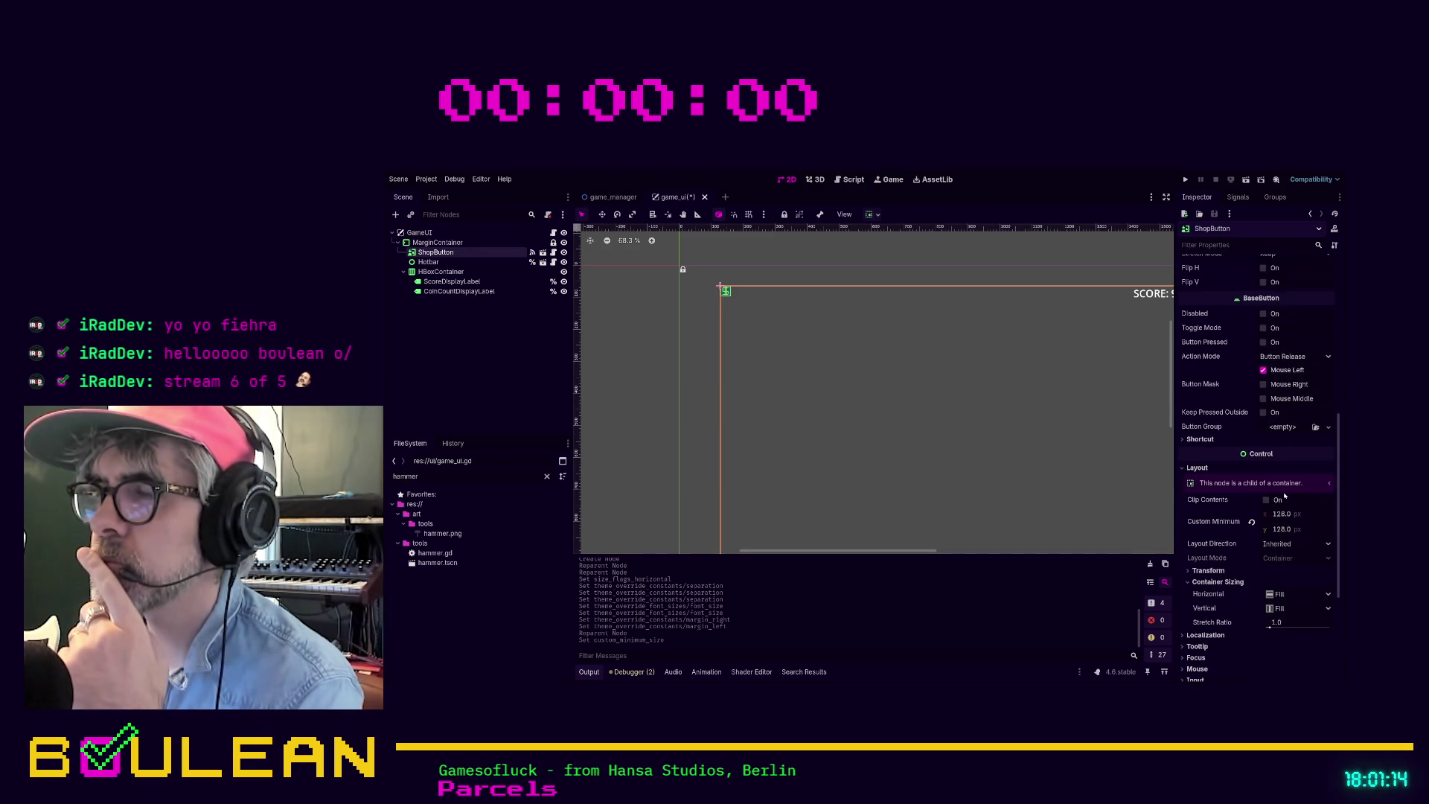
scroll(1266, 514, down, 2)
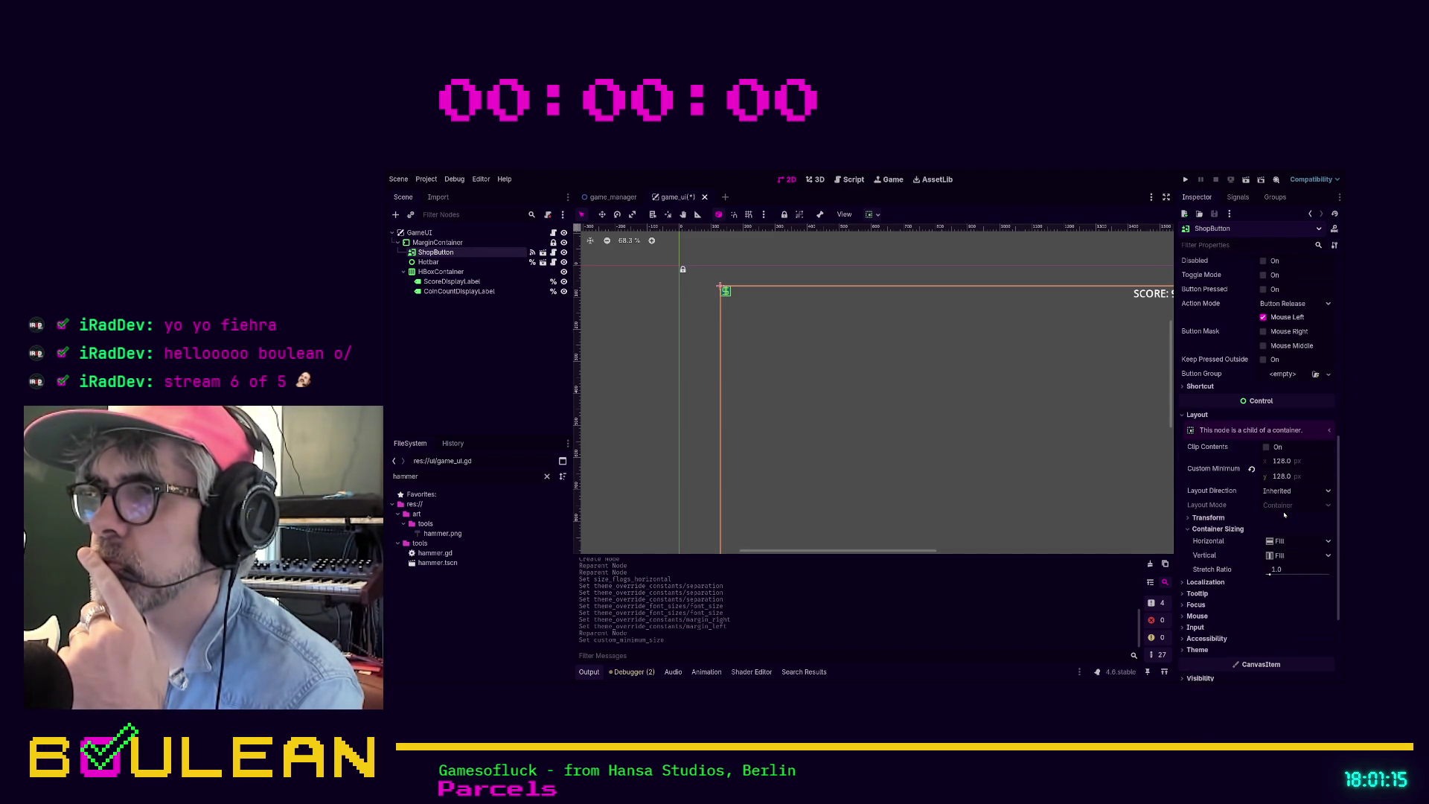
click(1222, 518)
scroll(1276, 536, down, 3)
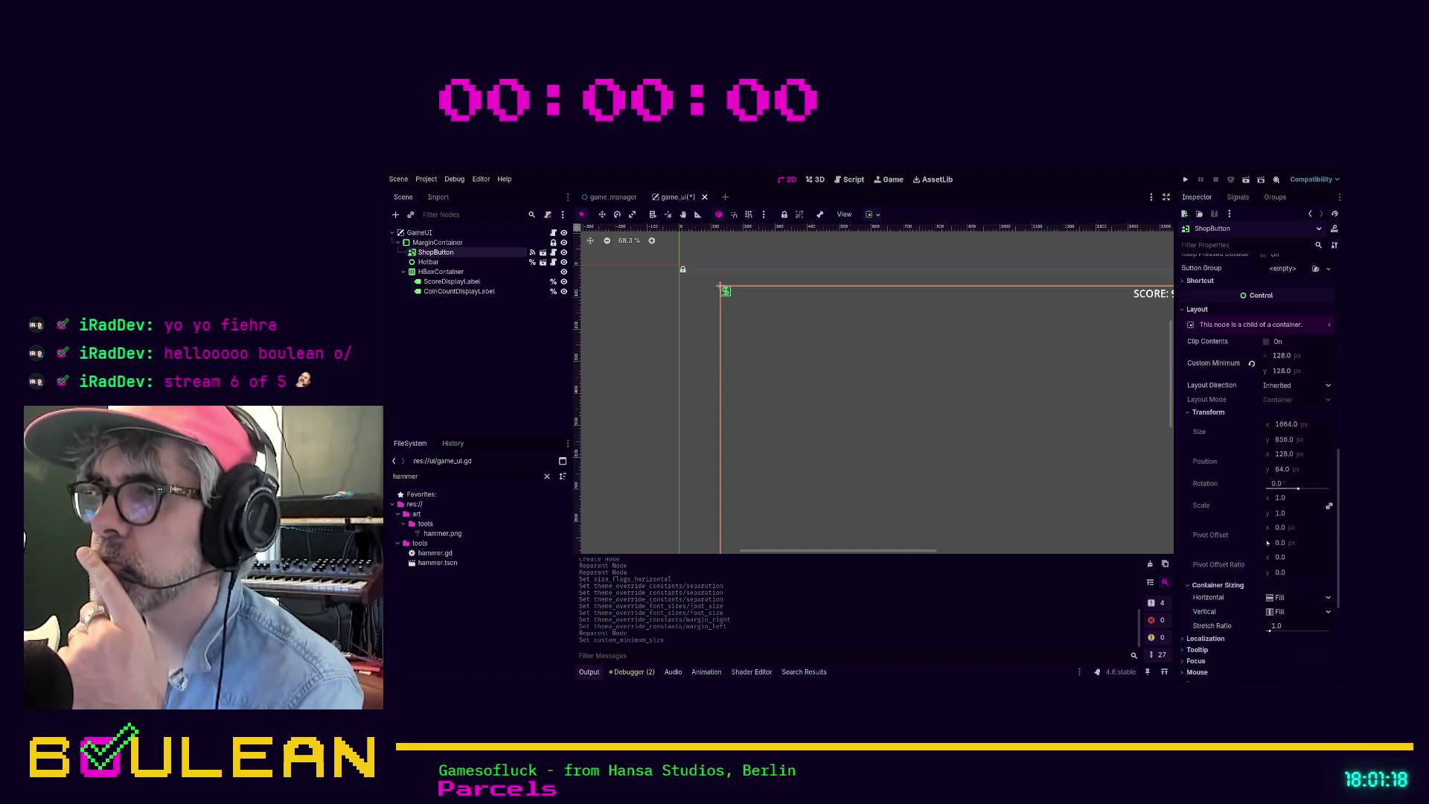
scroll(1267, 543, up, 2)
Step: Try a 256 × 256 minimum size and Clip Contents, then revert to 128 × 128 with clipping off
click(1282, 407)
text(256)
key(Tab)
text(256)
key(Return)
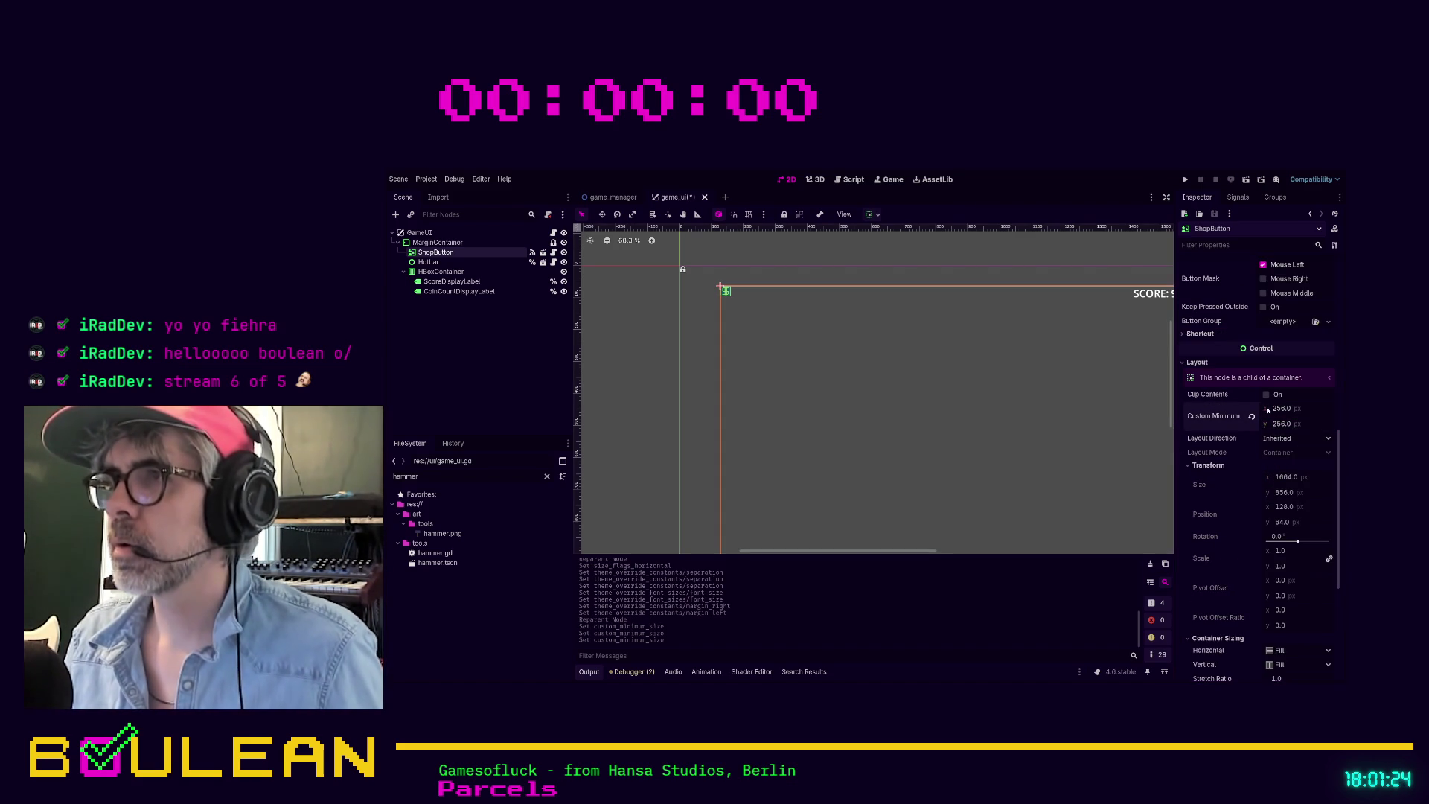
click(1266, 395)
click(1266, 394)
click(1278, 408)
text(128)
key(Tab)
text(128)
key(Return)
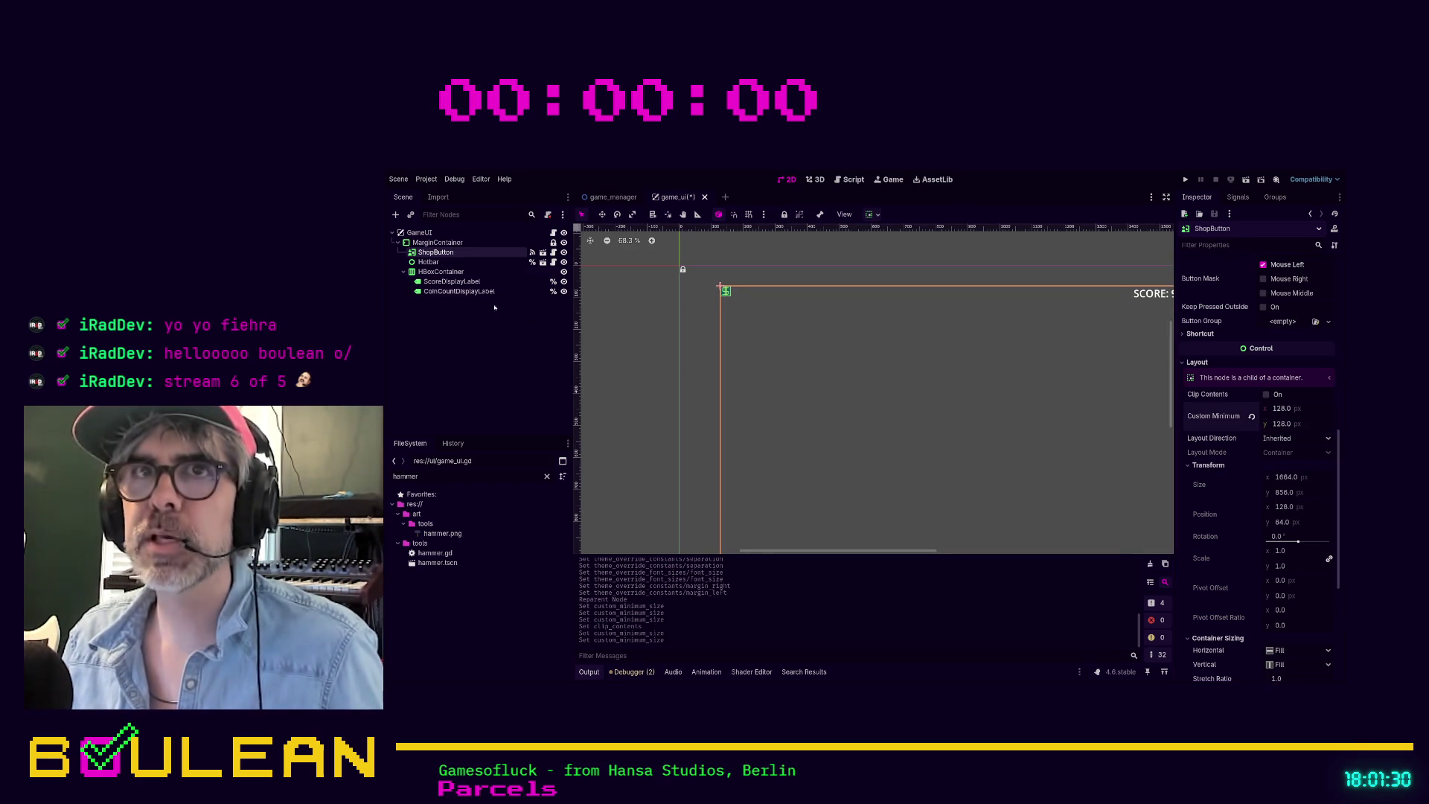
Step: Move ShopButton directly under GameUI and revert its size to 128 × 128
drag(433, 253, 422, 239)
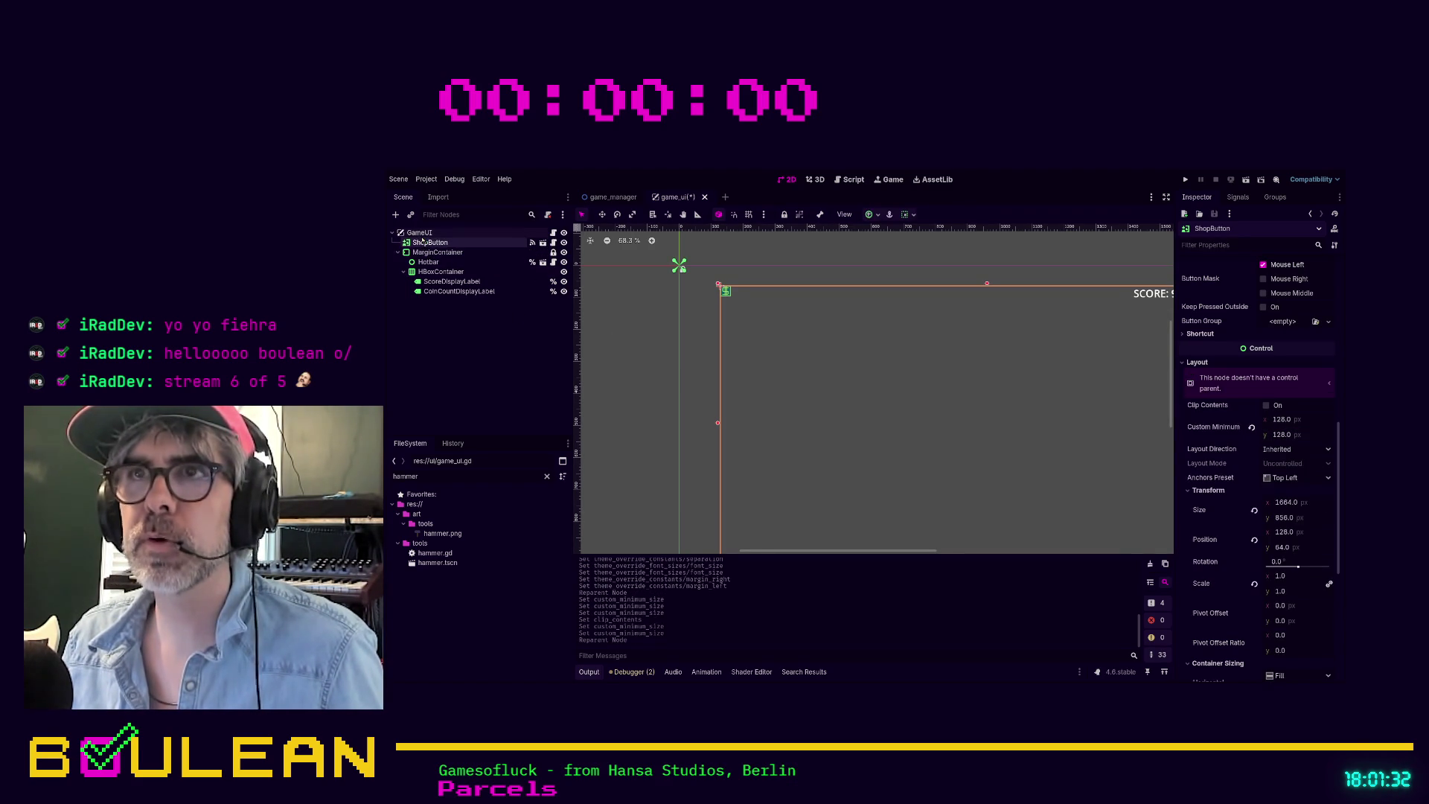
click(564, 242)
click(563, 242)
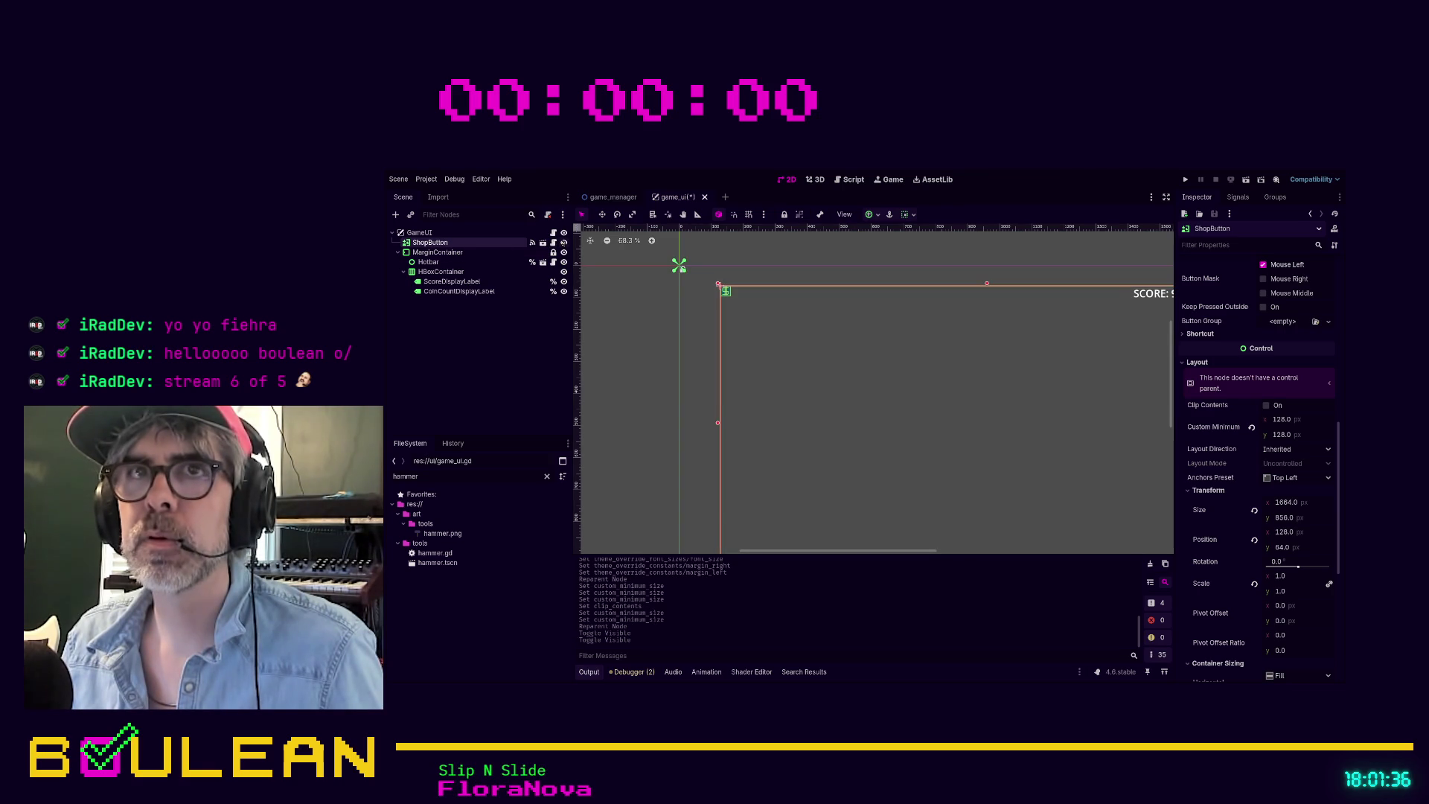
click(466, 254)
click(453, 243)
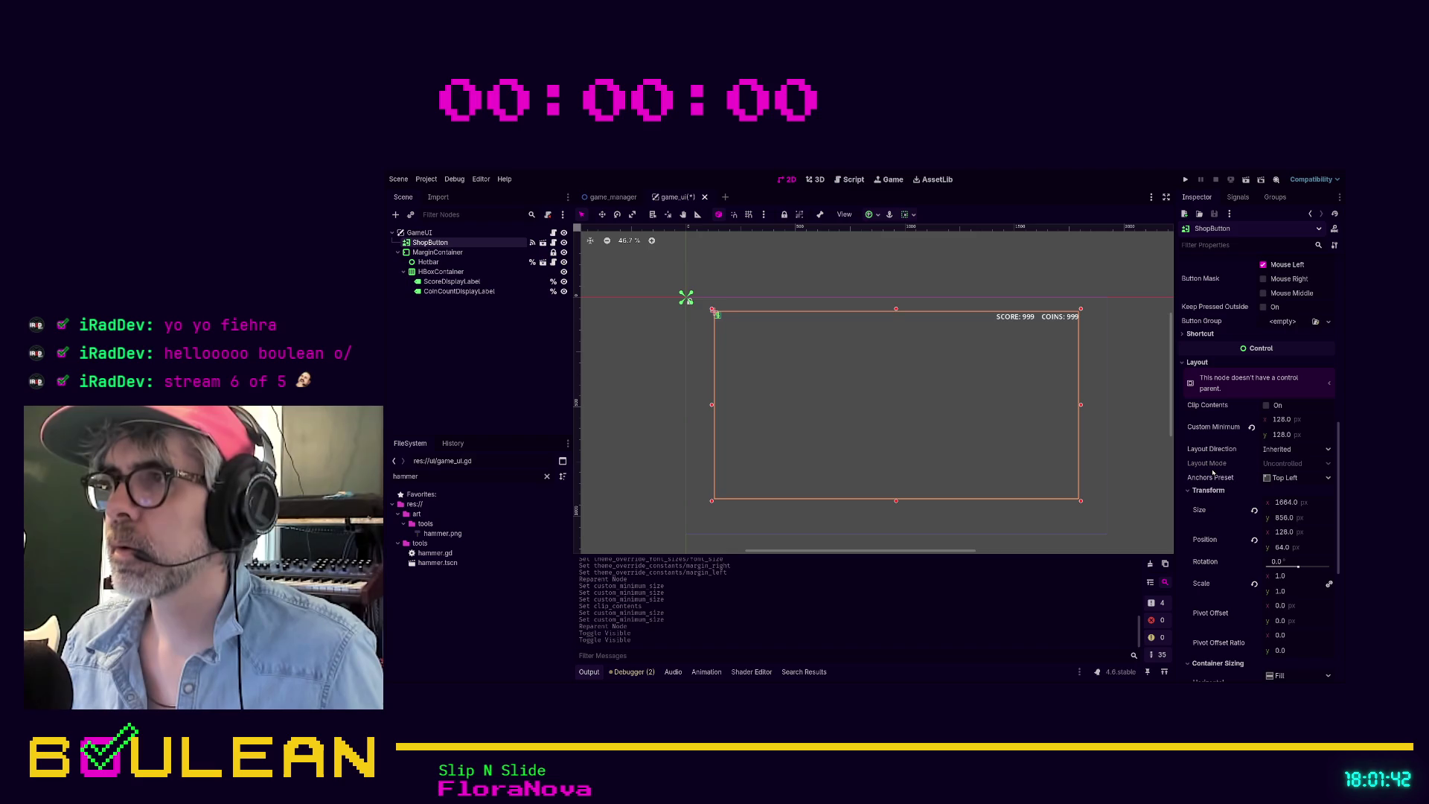
click(1256, 513)
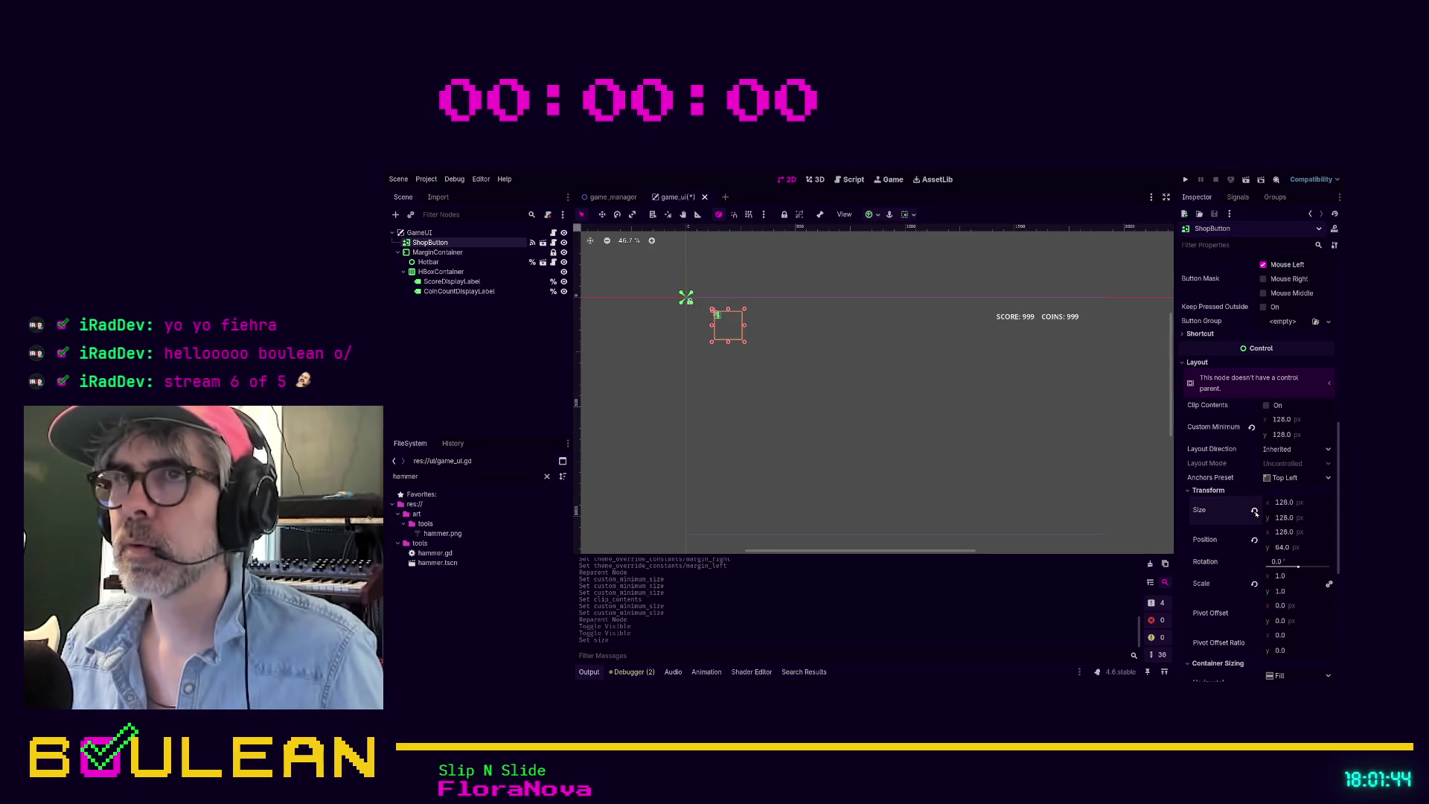
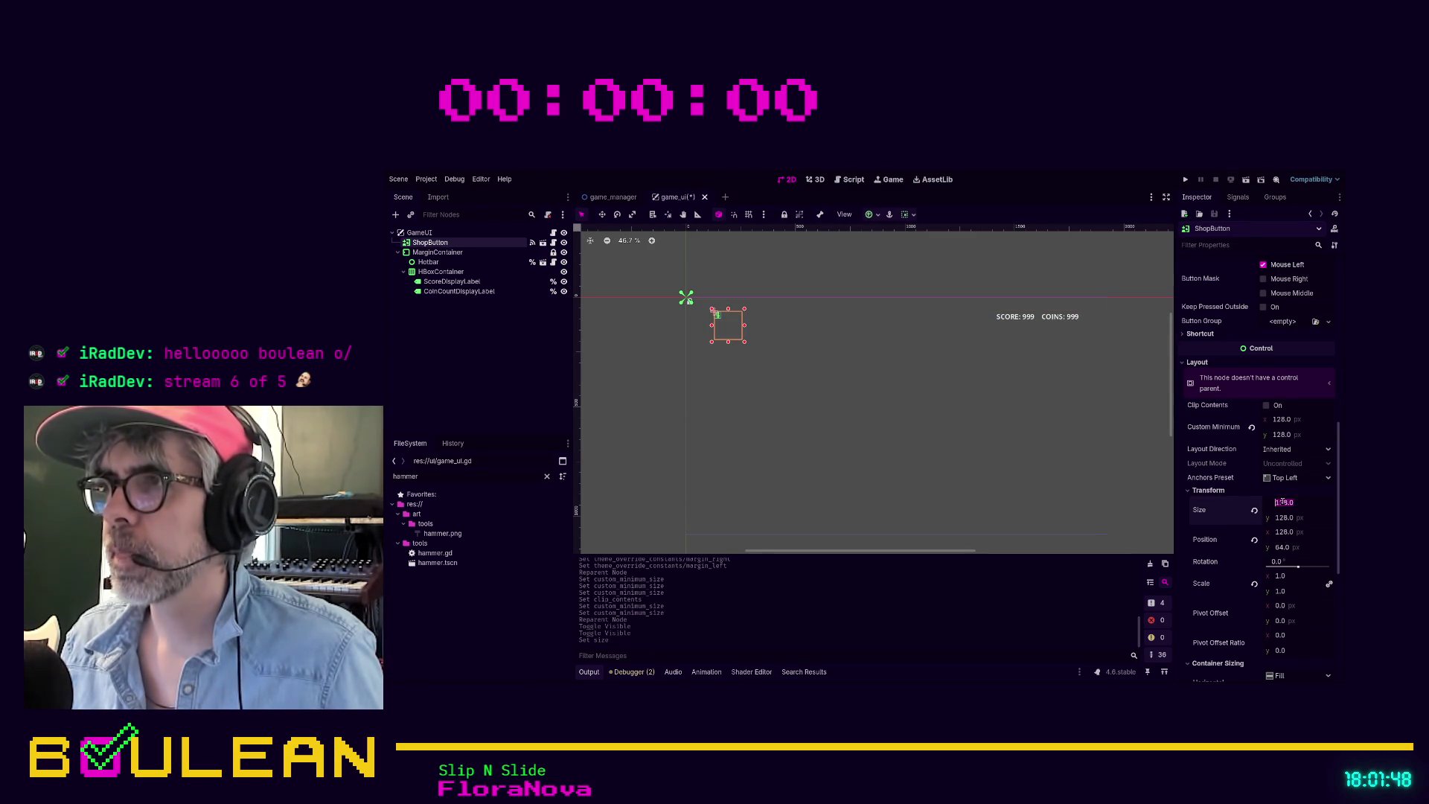
Step: Reset ShopButton's size, collapse the Normal texture preview, and set Stretch Mode to Keep Aspect
click(1255, 512)
click(1255, 513)
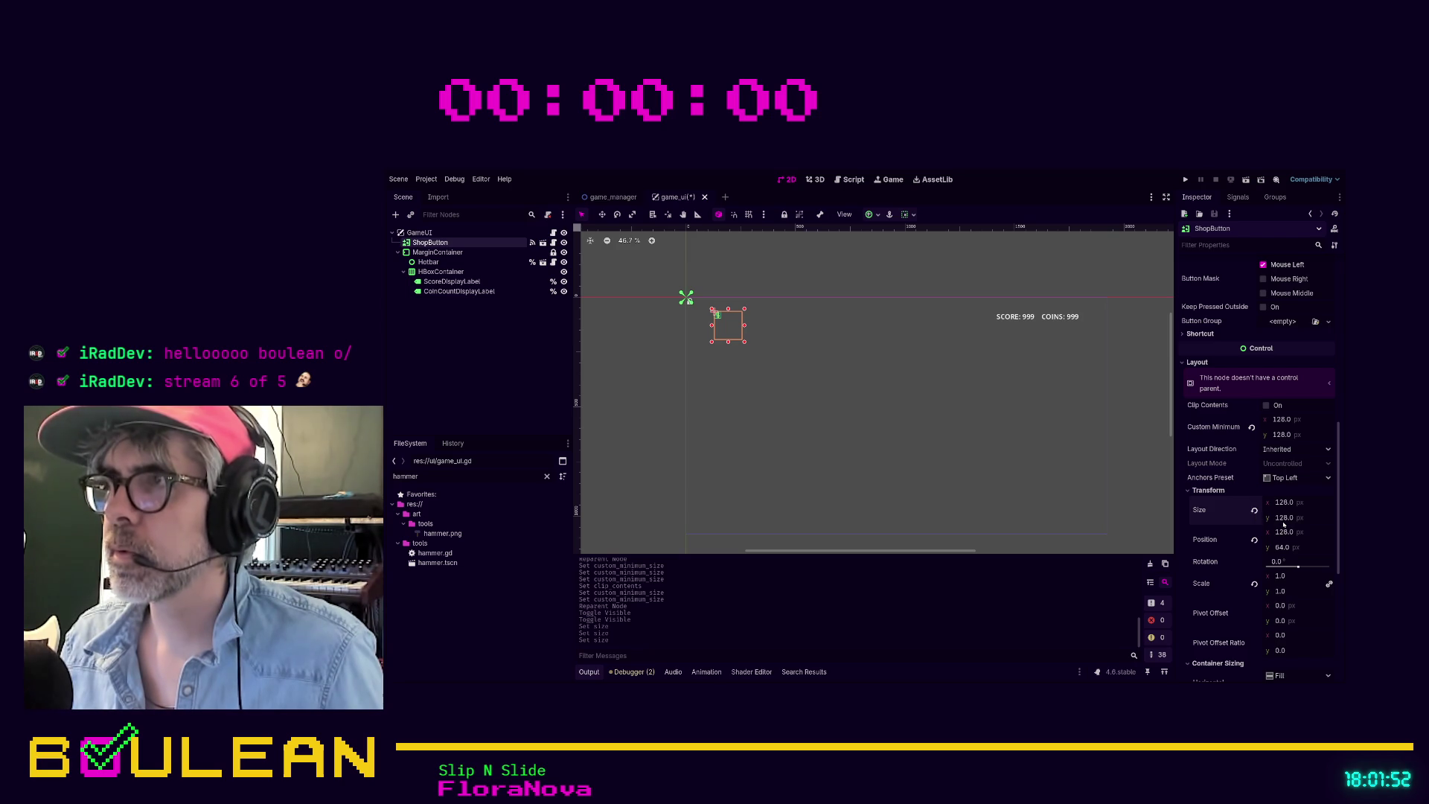
scroll(1278, 523, up, 10)
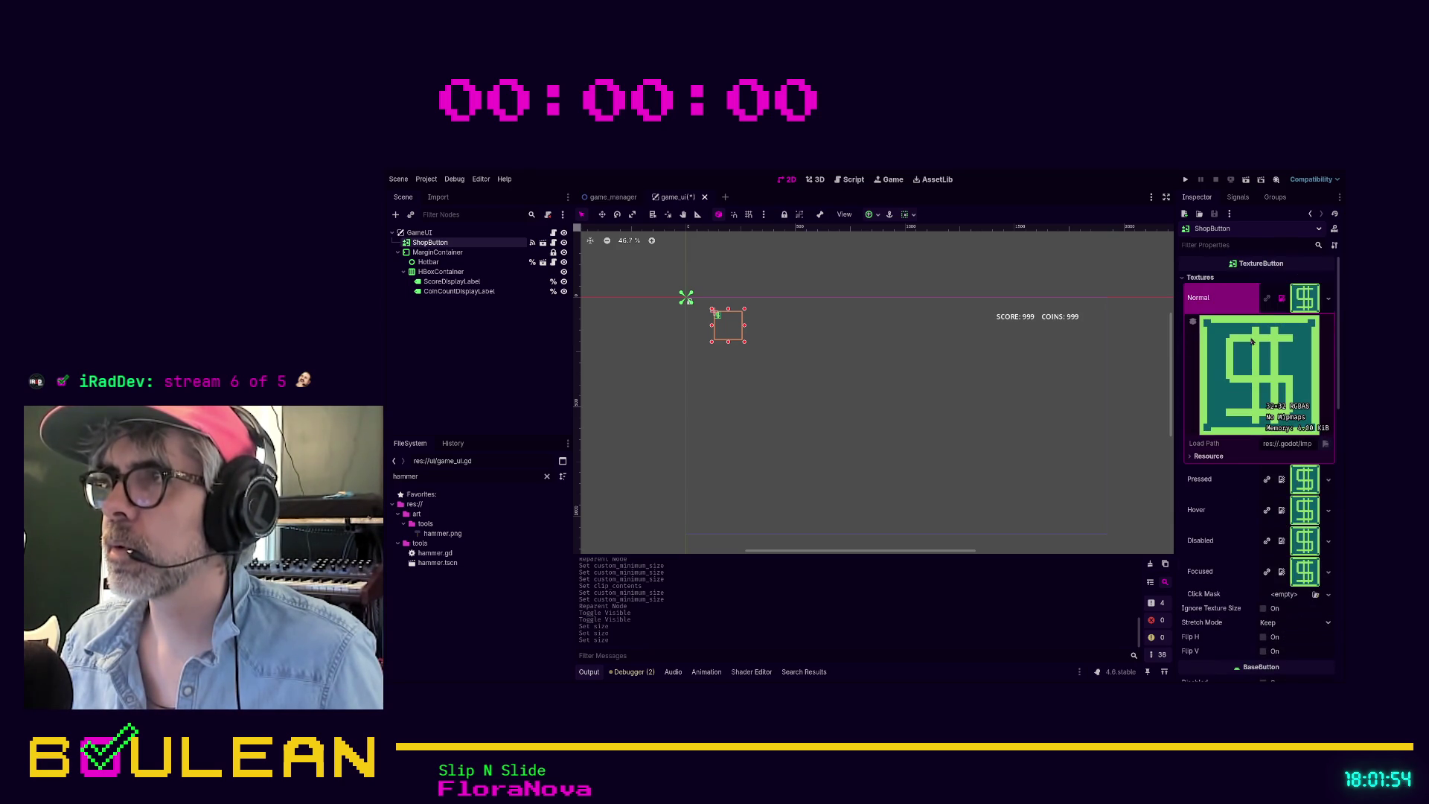
click(1304, 298)
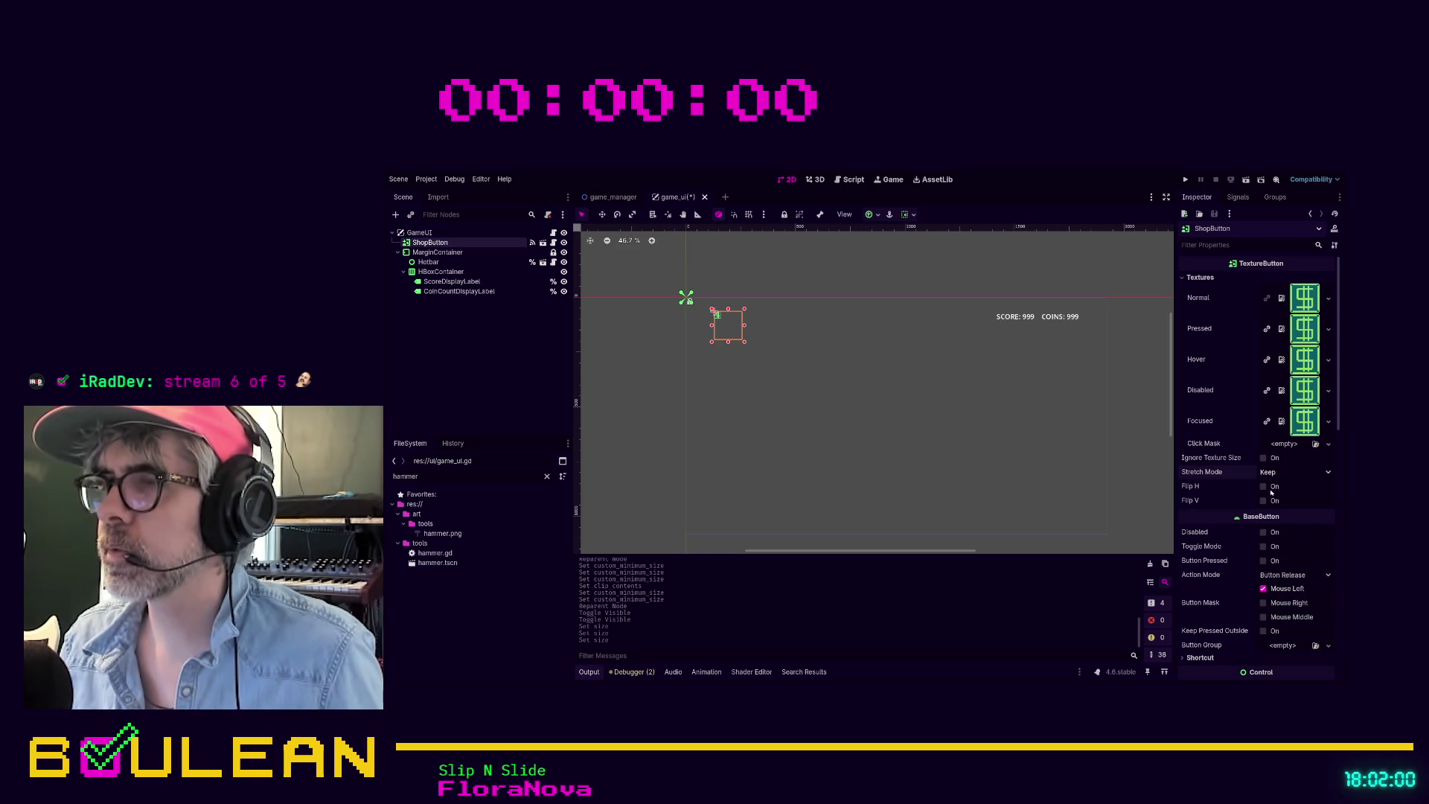
click(1267, 472)
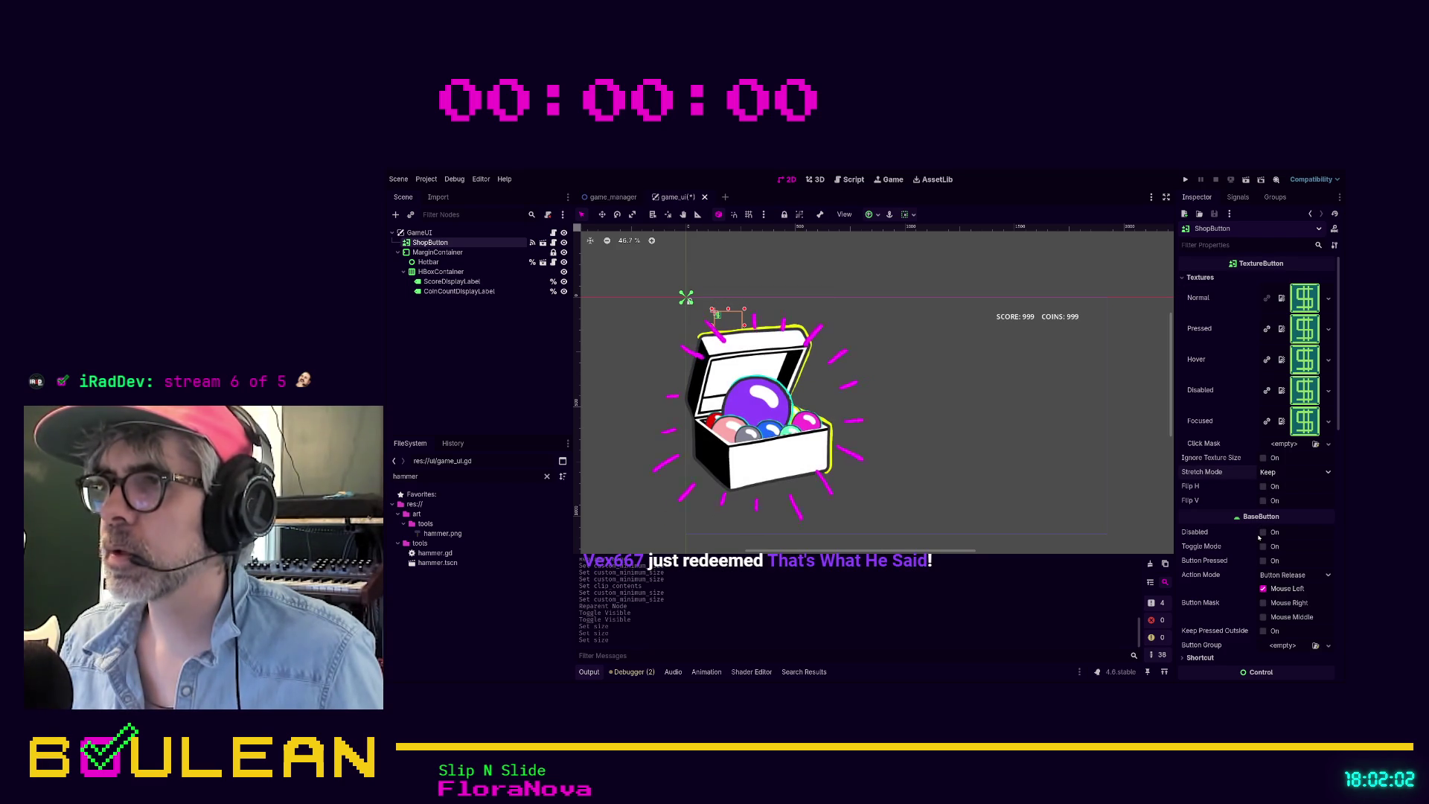
click(1260, 537)
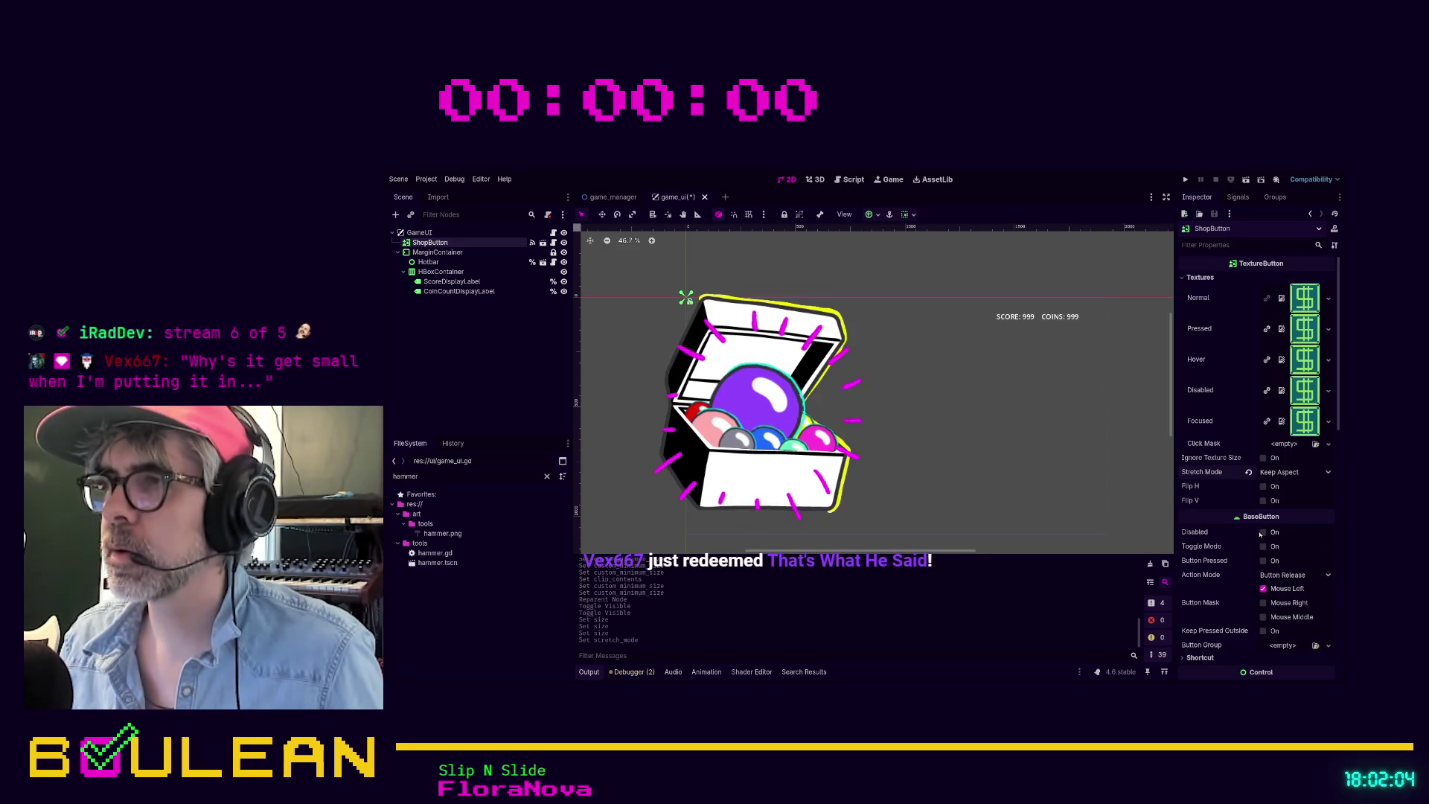
scroll(1262, 532, down, 2)
scroll(1263, 531, down, 5)
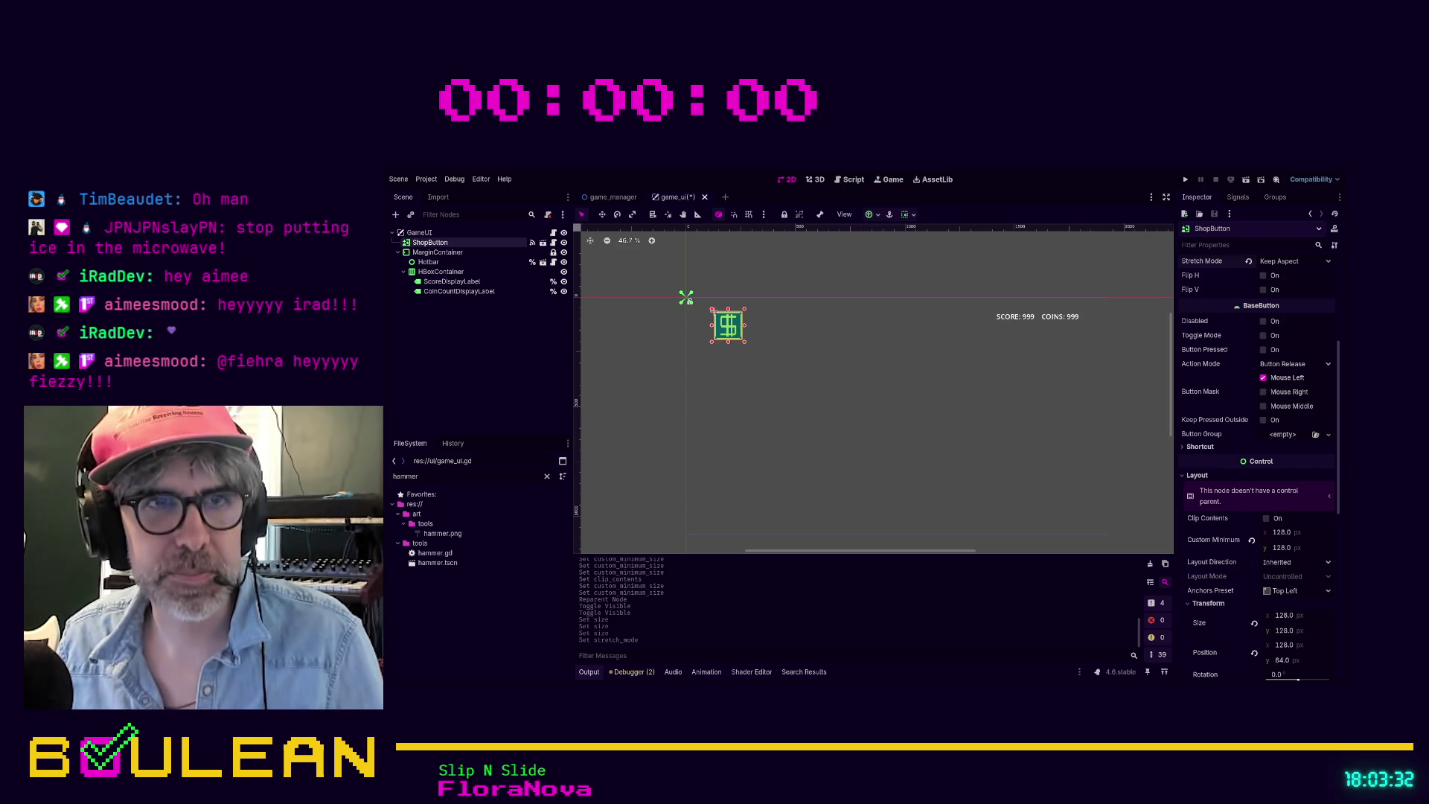
Step: Drag ShopButton onto MarginContainer in the Scene dock to make it a child
click(774, 439)
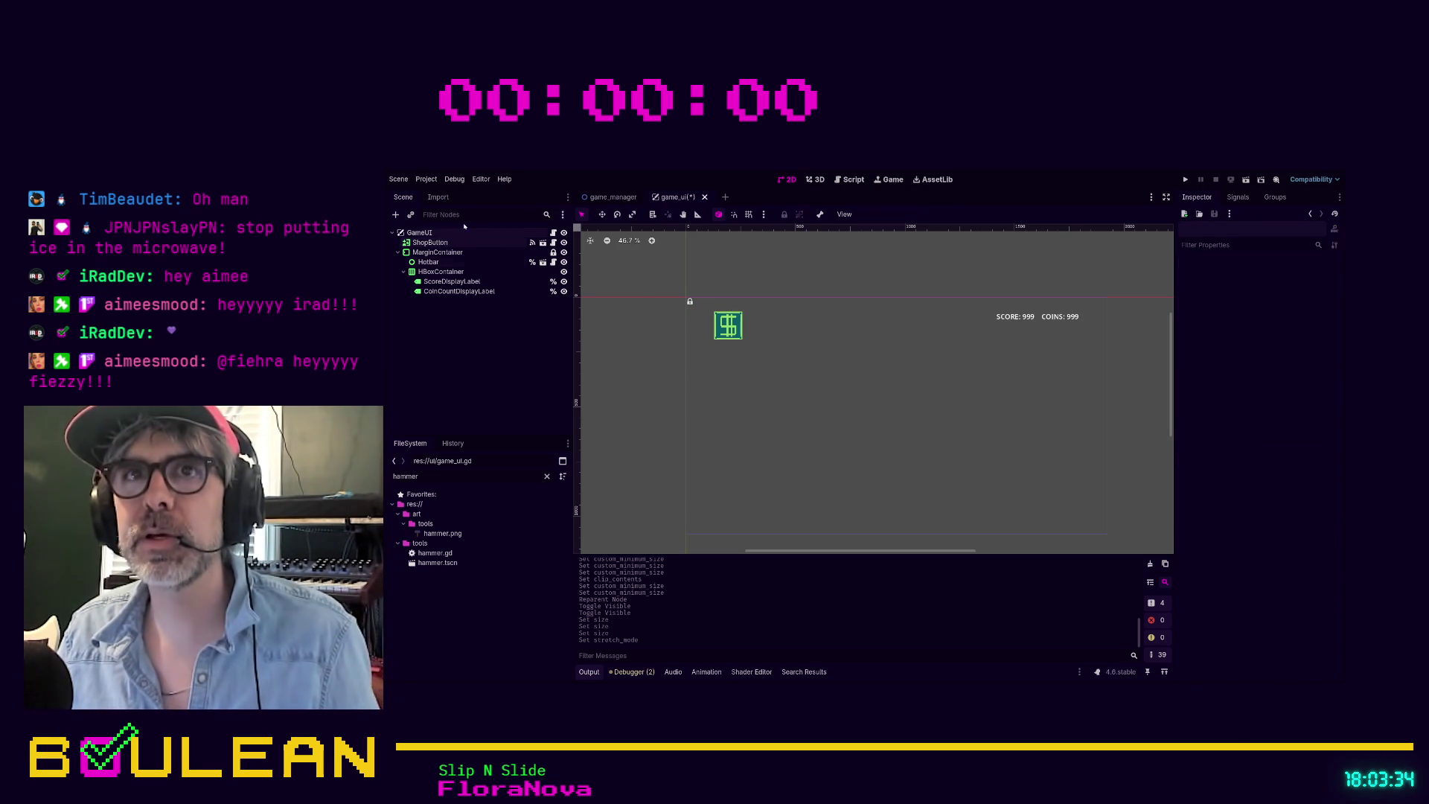
click(419, 242)
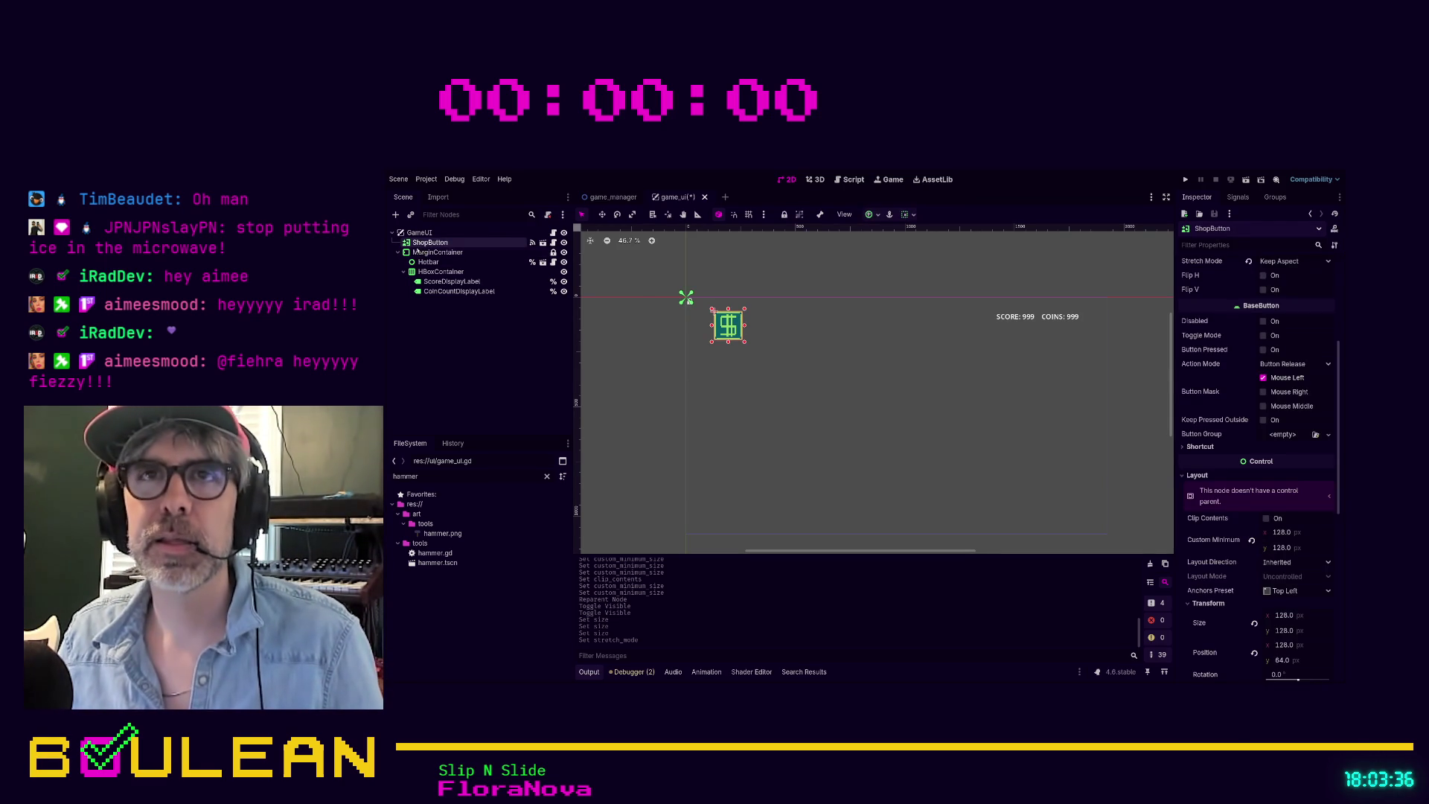
drag(423, 250, 428, 254)
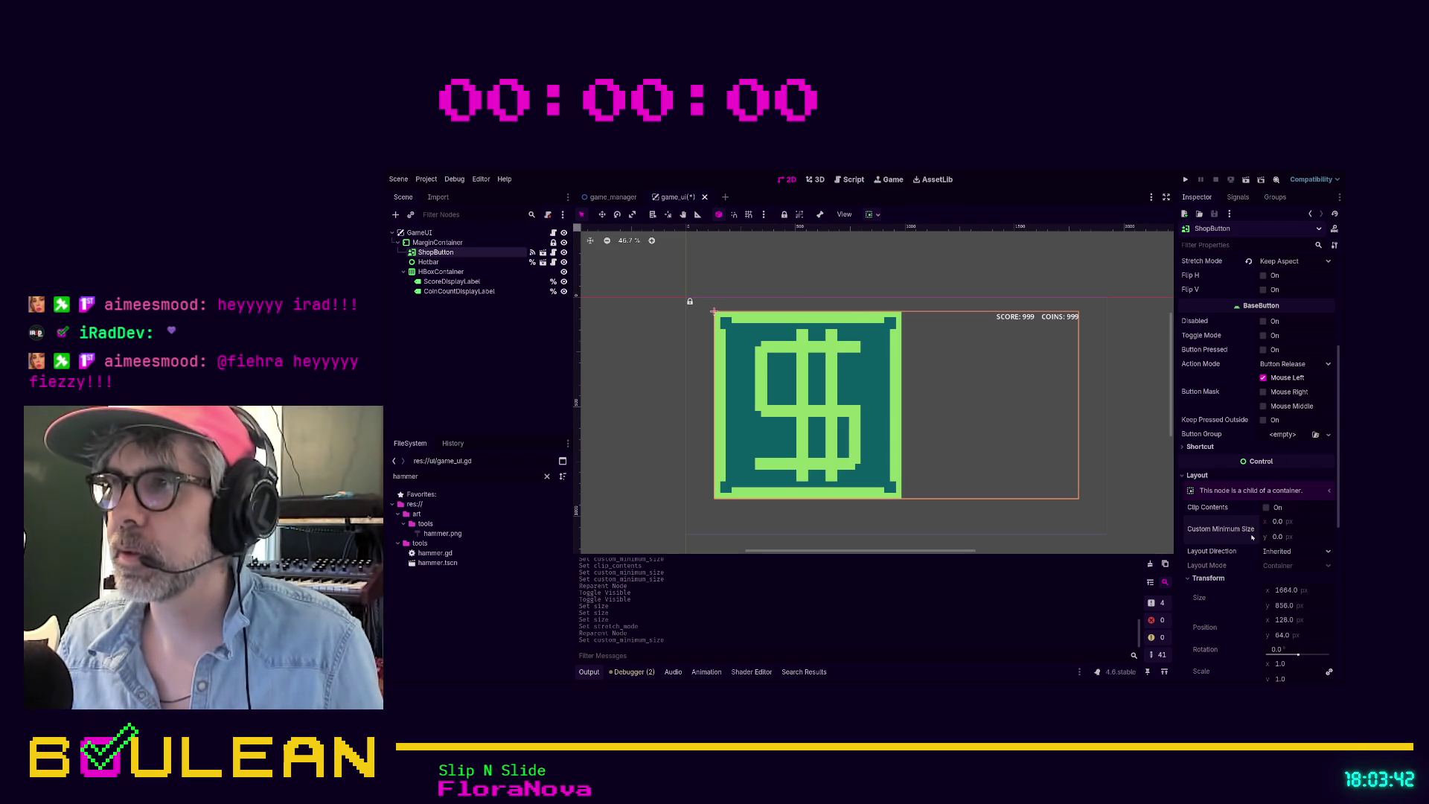
scroll(1294, 390, up, 5)
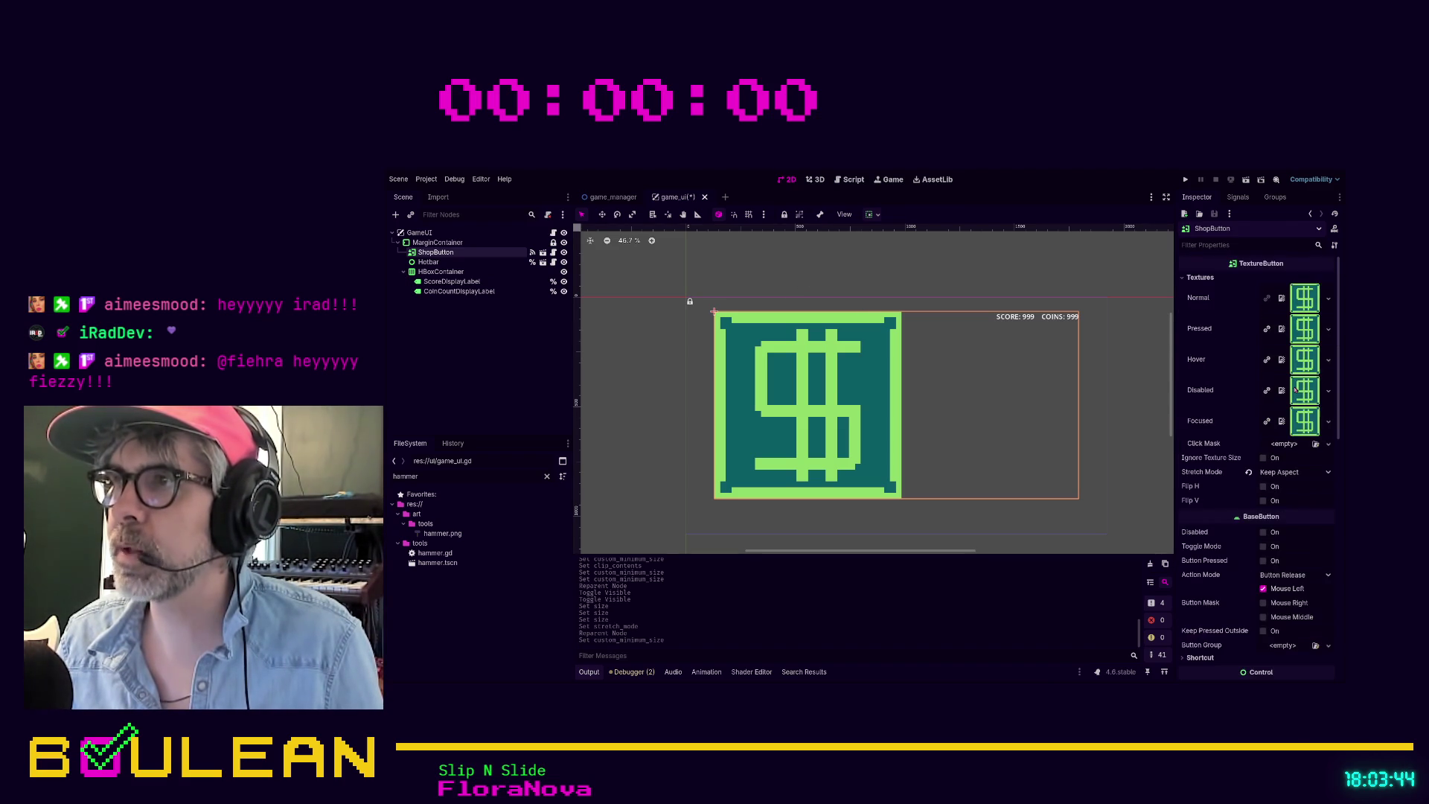
scroll(1295, 390, down, 6)
scroll(1294, 389, down, 2)
scroll(1294, 389, down, 2)
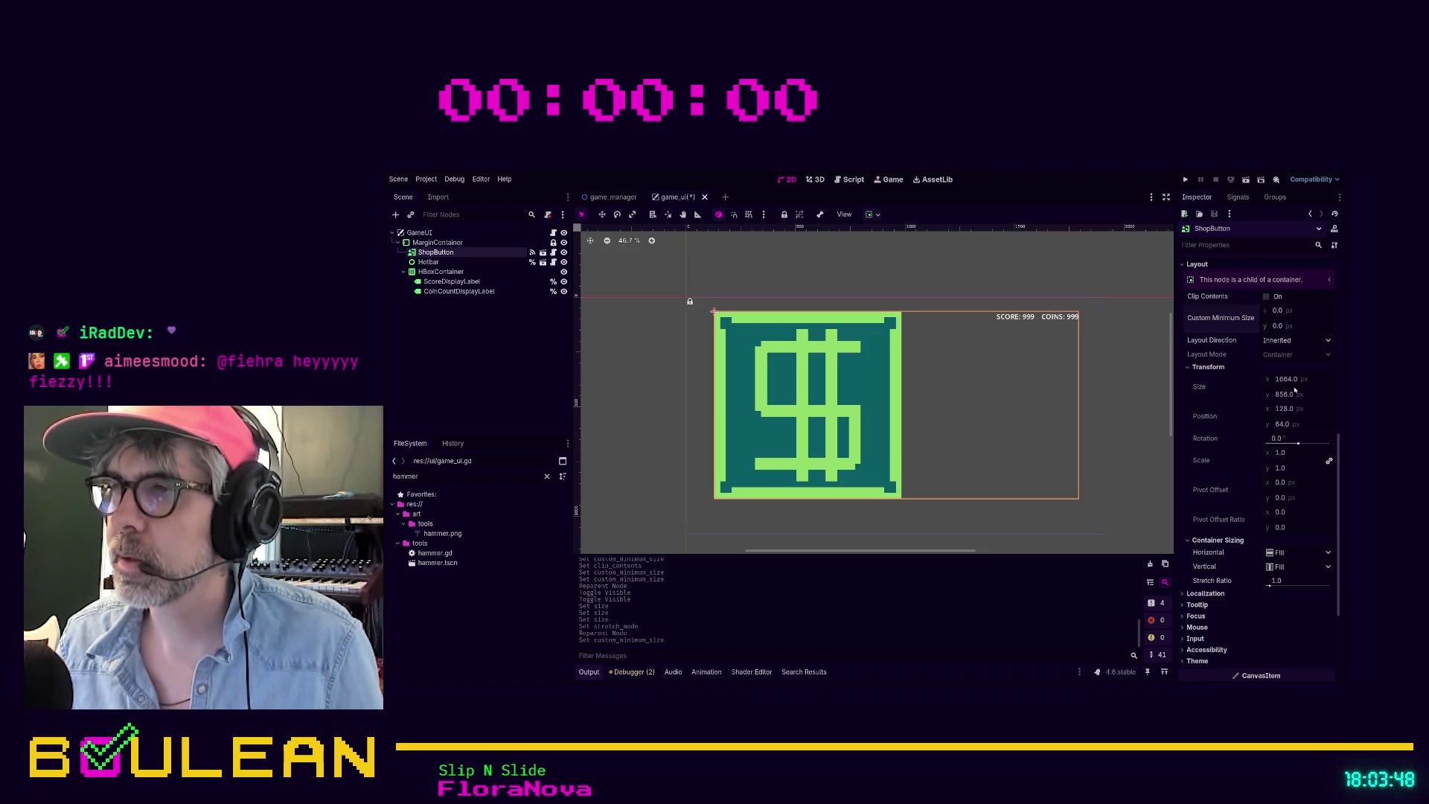
Step: Set ShopButton's Horizontal and Vertical container sizing to Shrink Center
click(1298, 557)
click(1296, 580)
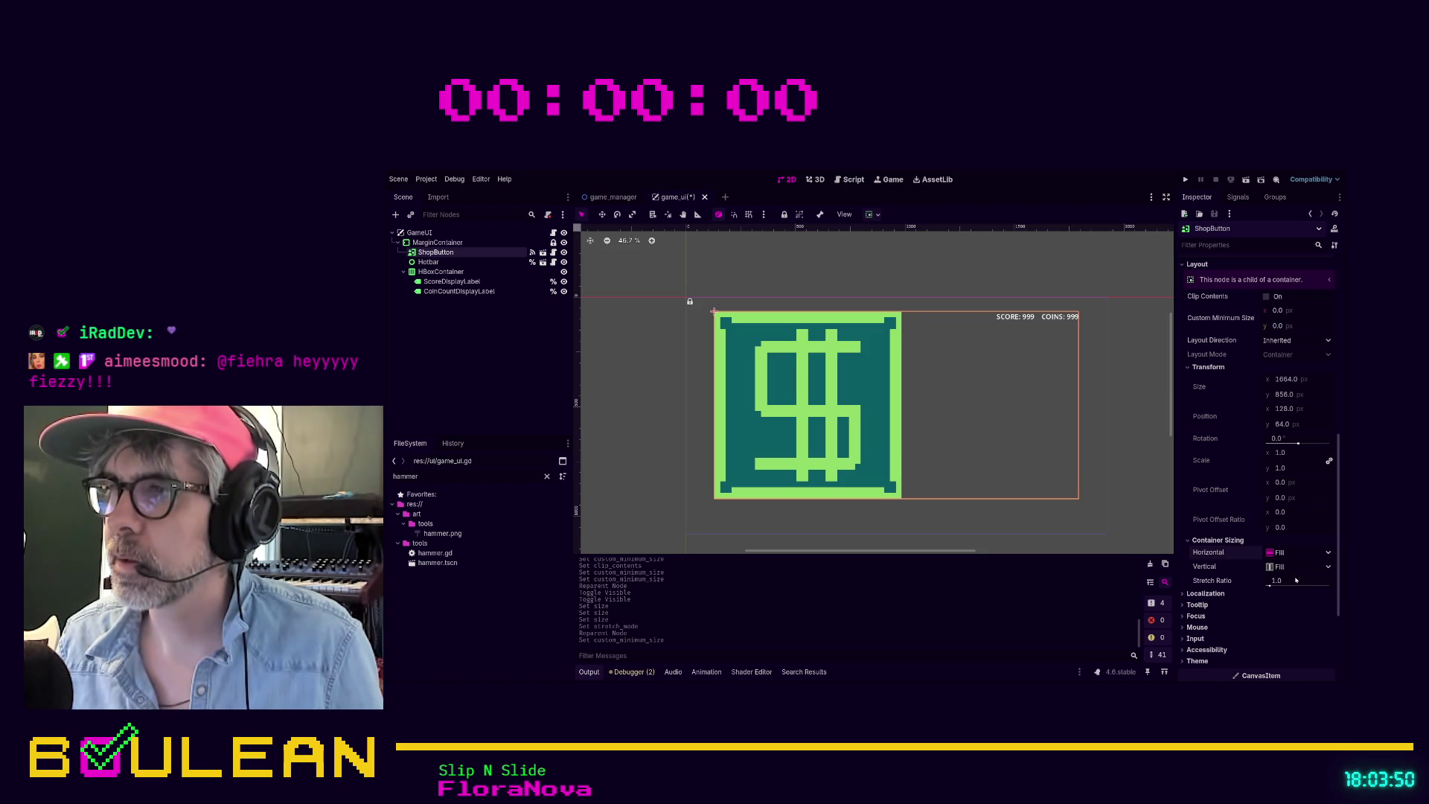
click(1298, 566)
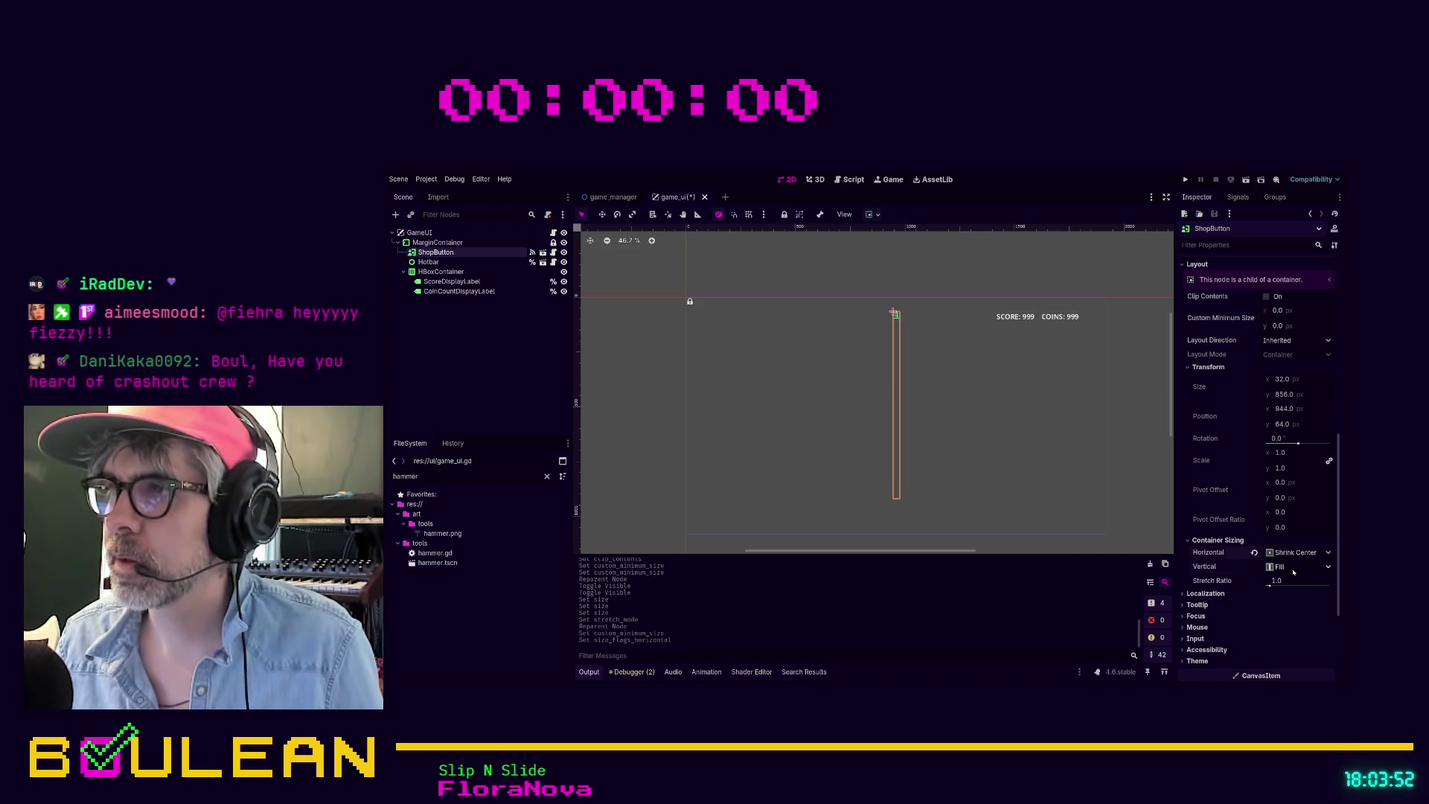
click(1288, 521)
scroll(1292, 505, up, 4)
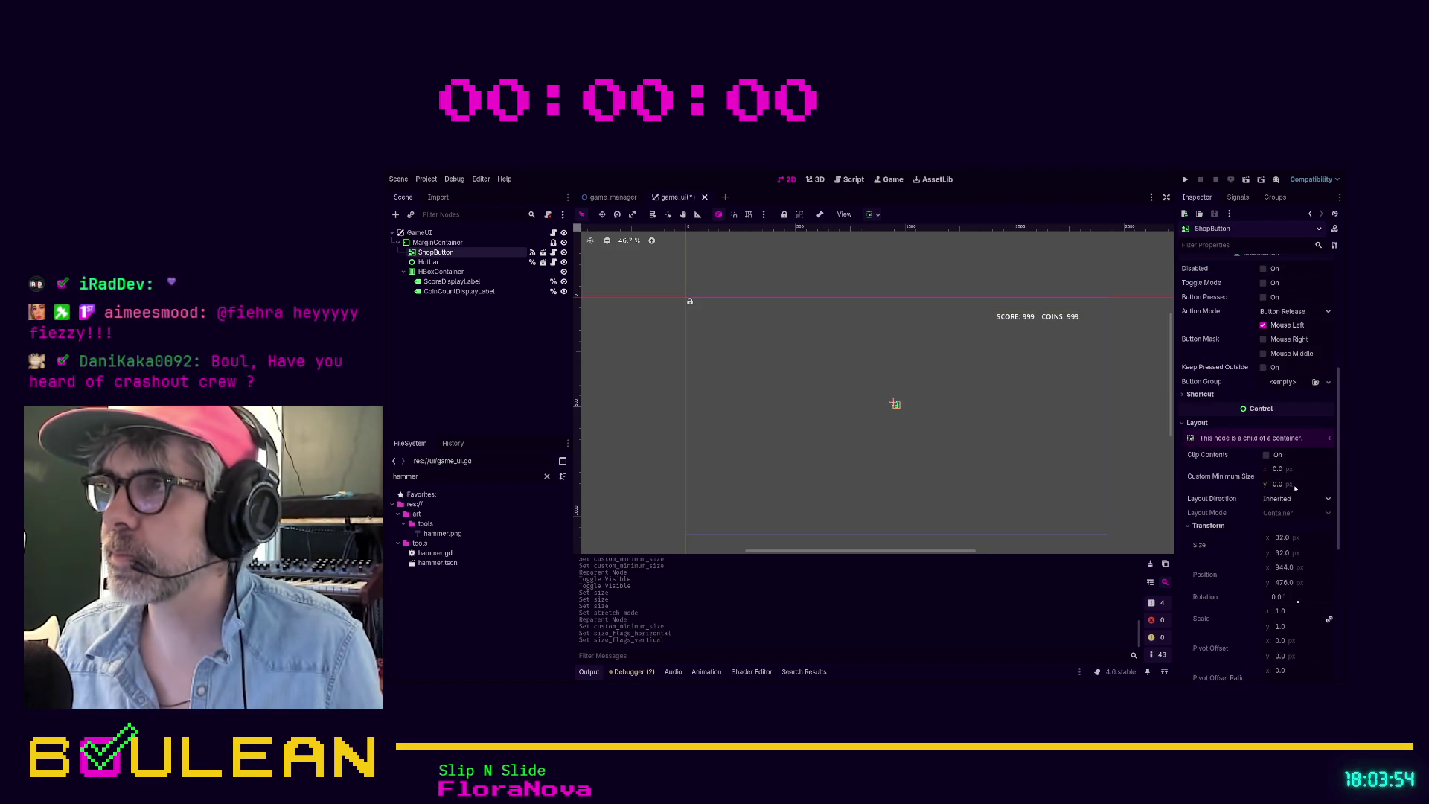
scroll(1277, 466, up, 4)
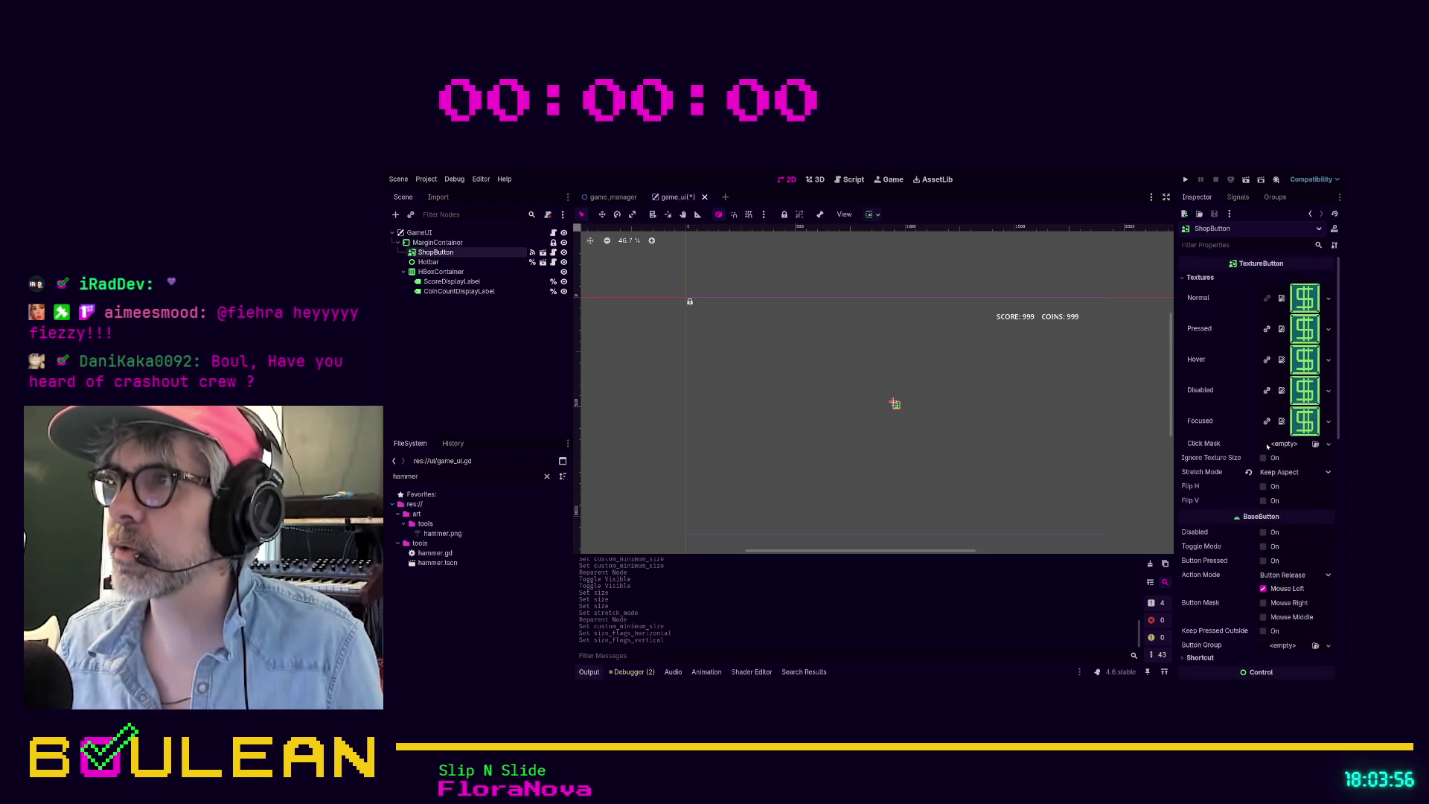
scroll(1271, 506, down, 3)
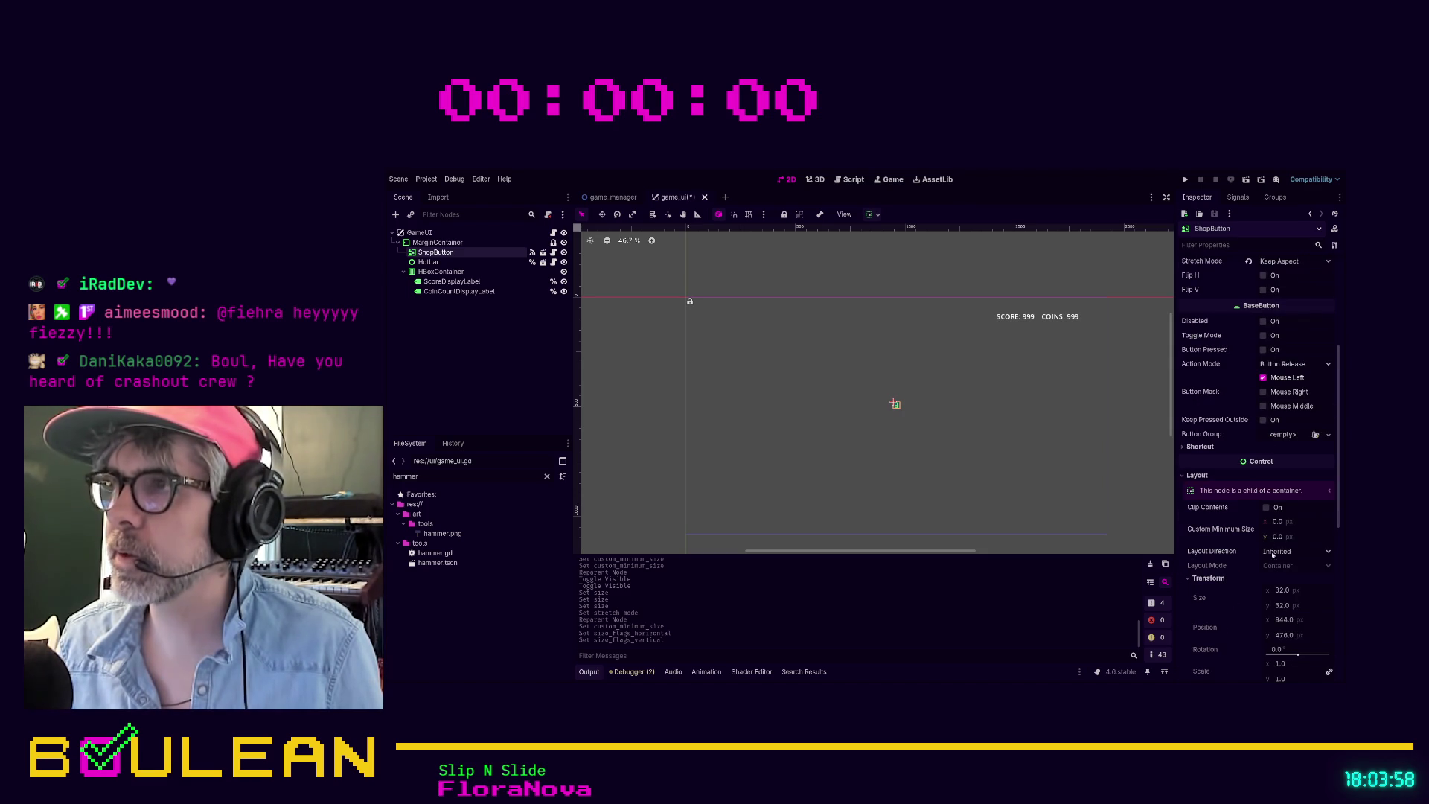
scroll(1280, 521, down, 4)
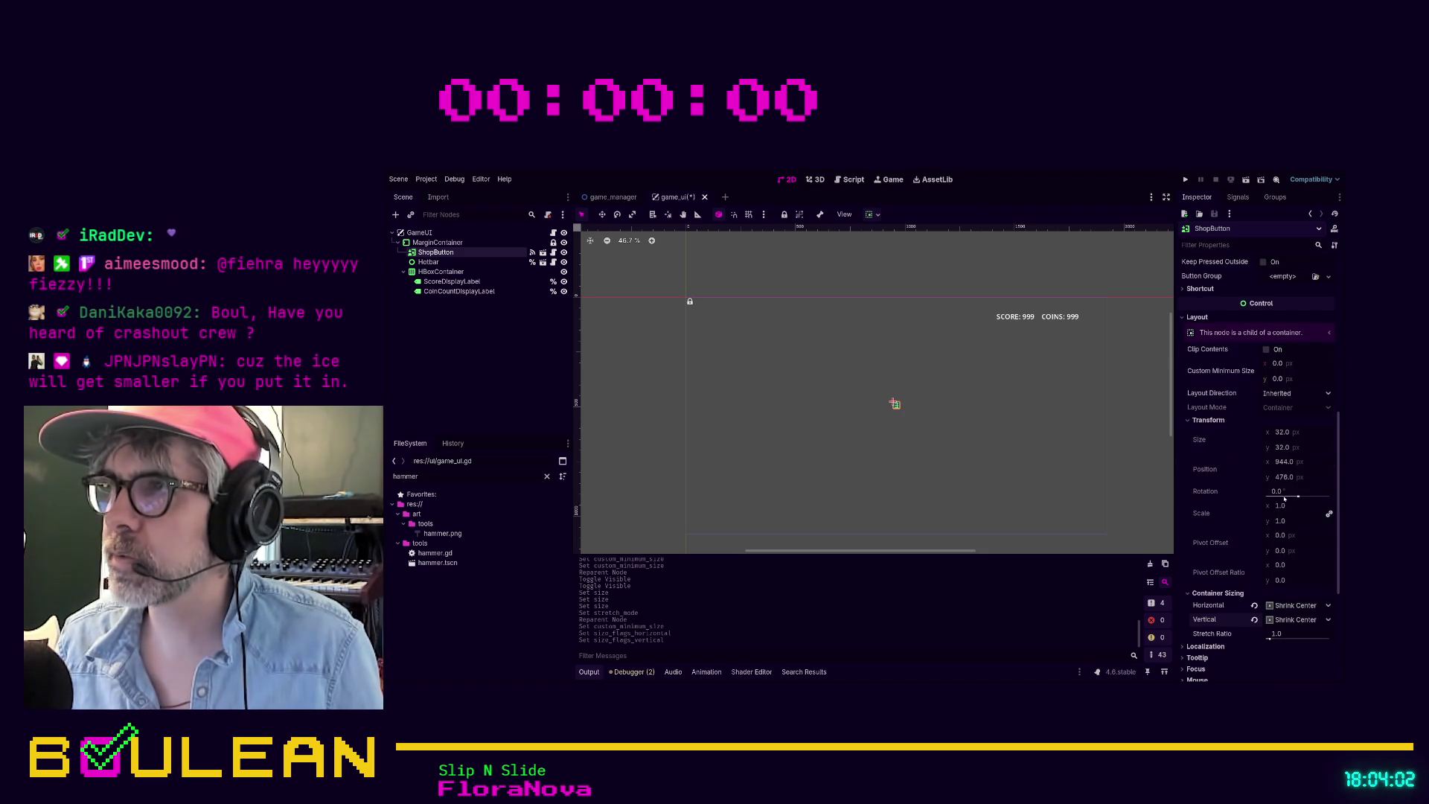
scroll(1283, 521, up, 8)
scroll(1285, 506, down, 4)
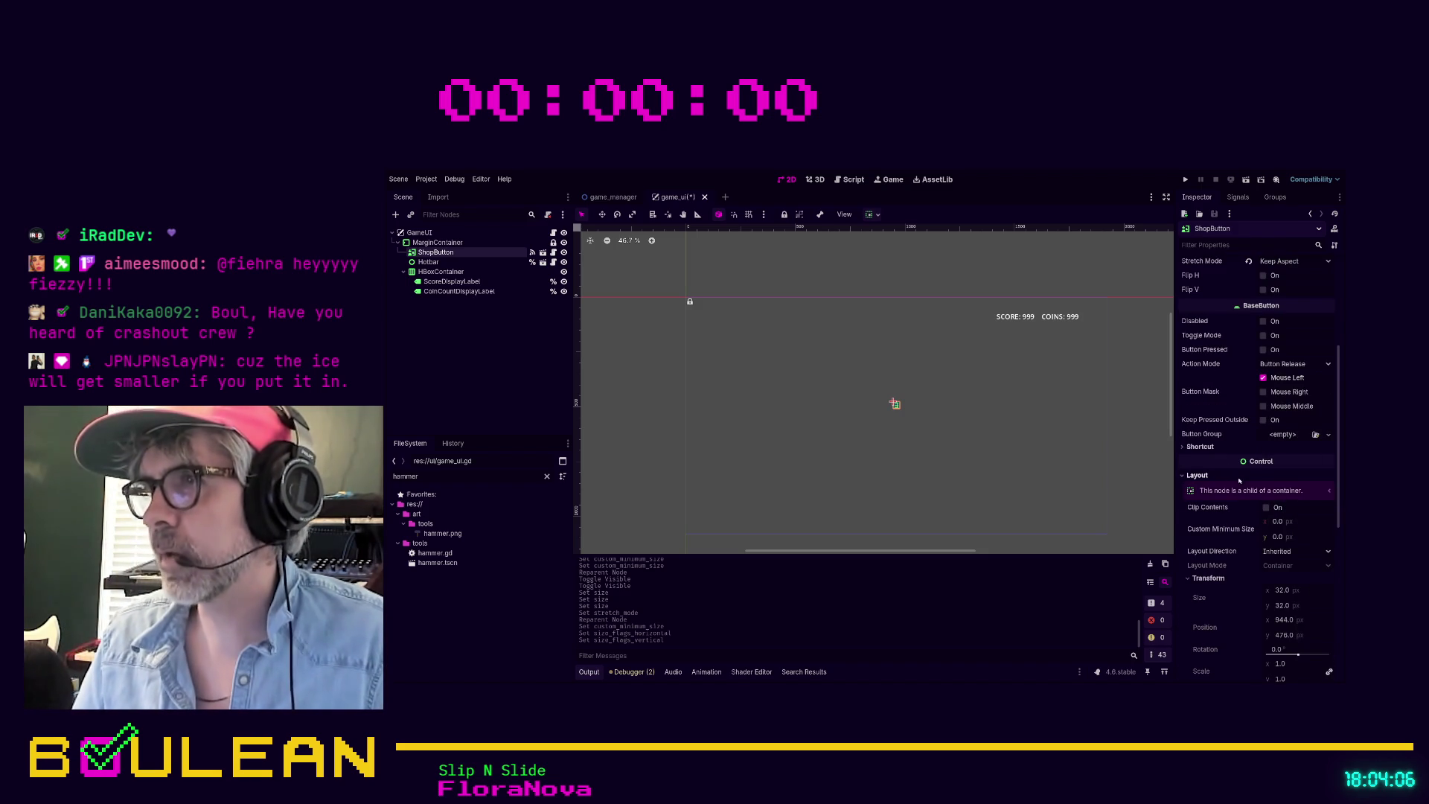
Step: Set ShopButton's Custom Minimum Size to 128 × 128
click(1281, 523)
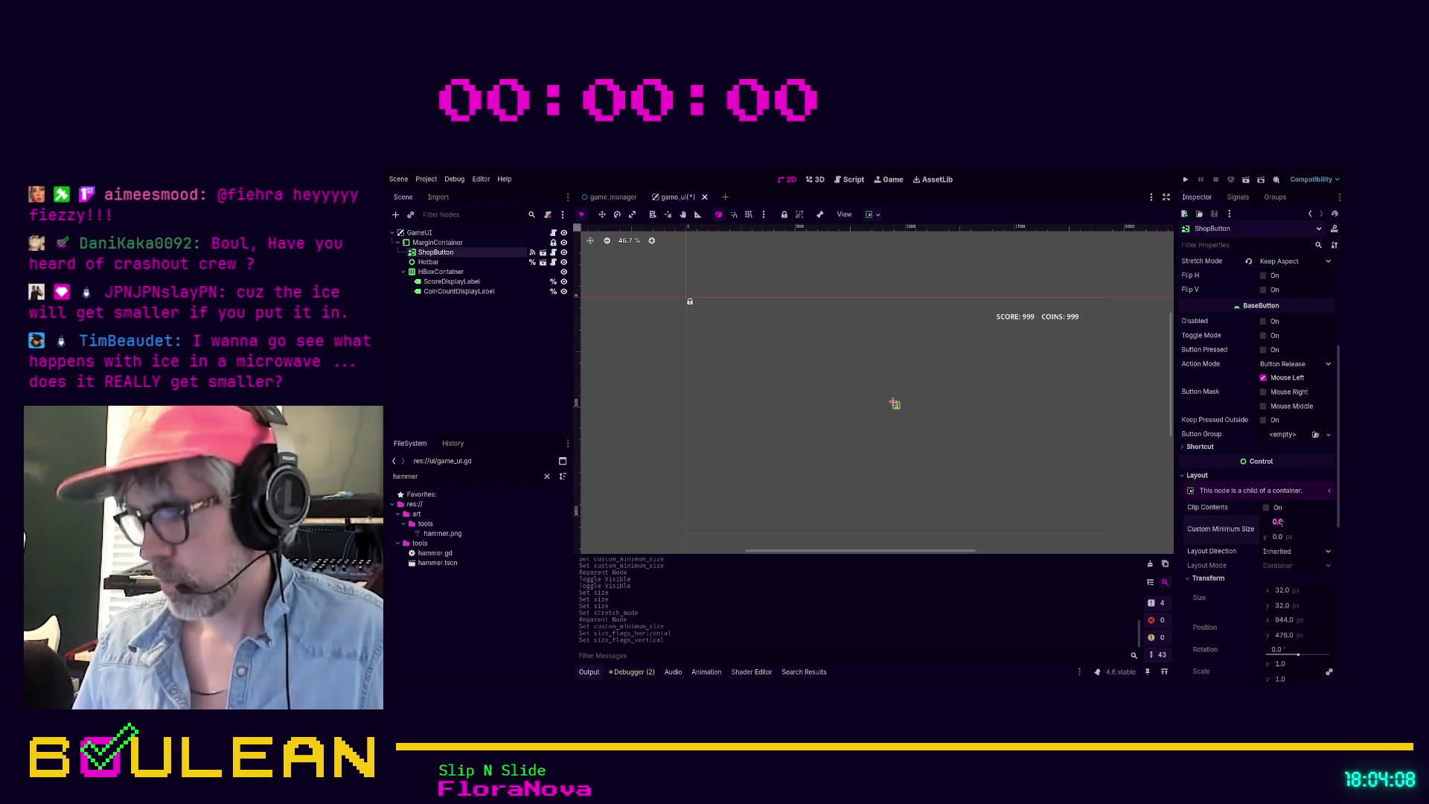
text(128)
key(Return)
key(Tab)
text(128)
key(Return)
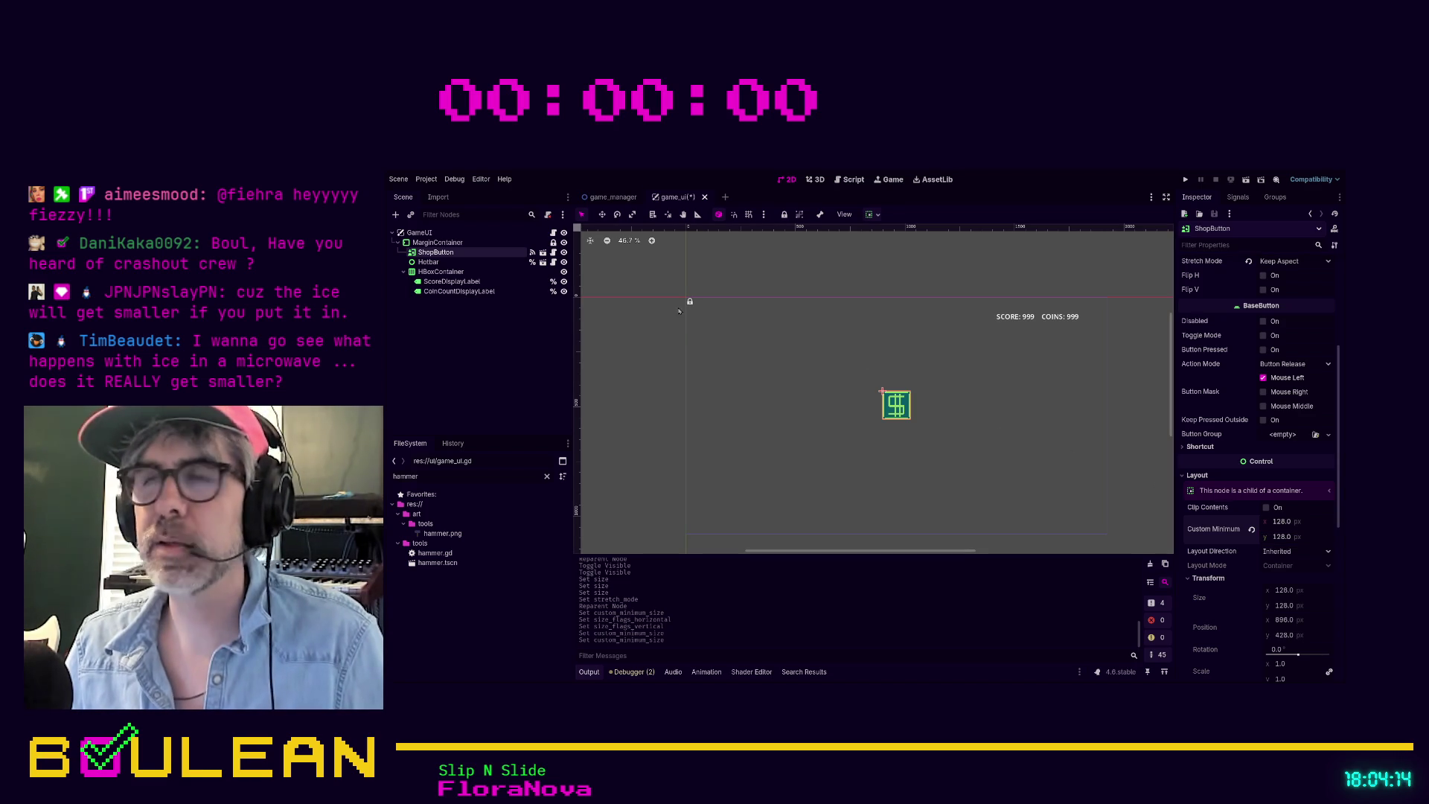
Step: Set ShopButton's Horizontal and Vertical container sizing to Shrink End
scroll(1263, 436, down, 5)
scroll(1263, 437, down, 2)
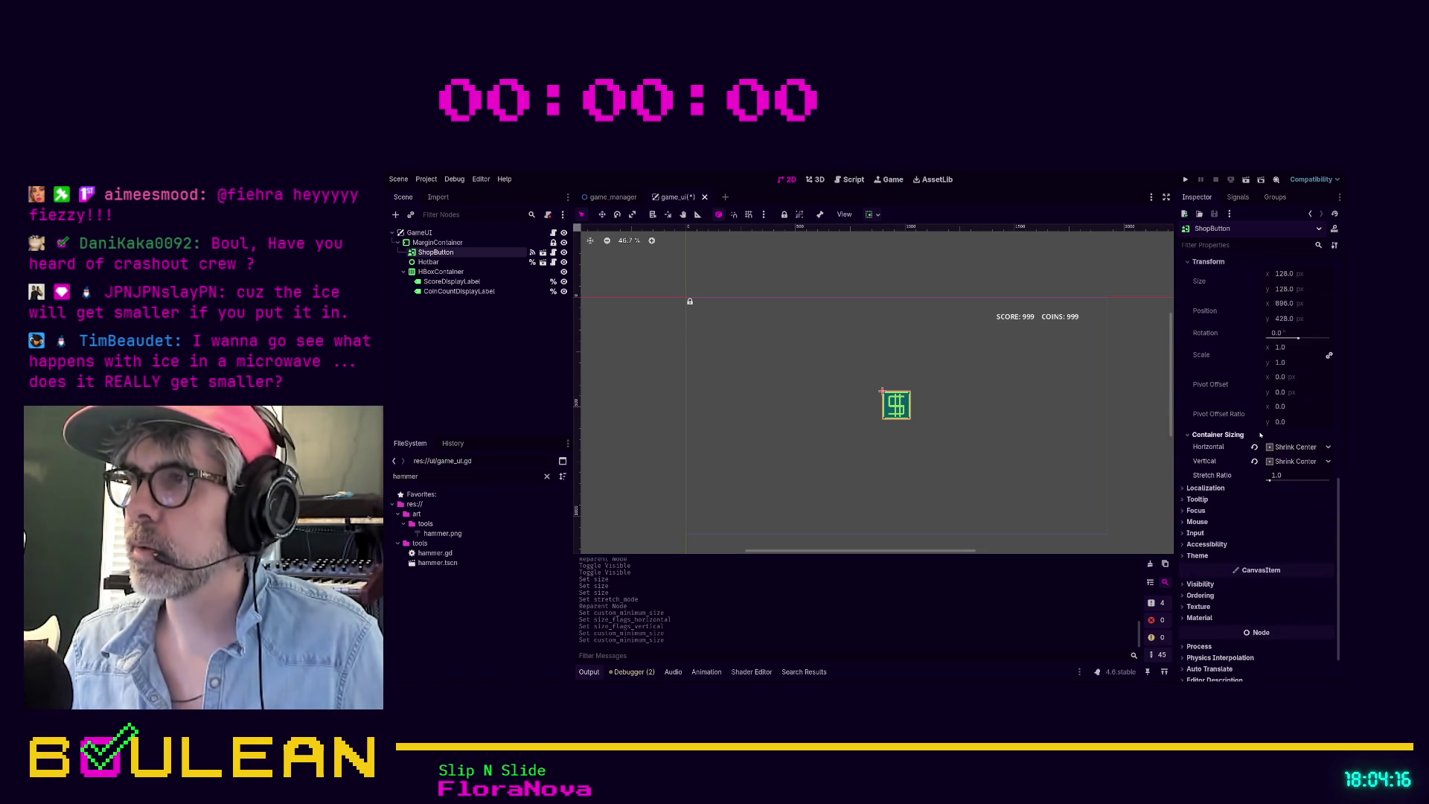
click(1295, 447)
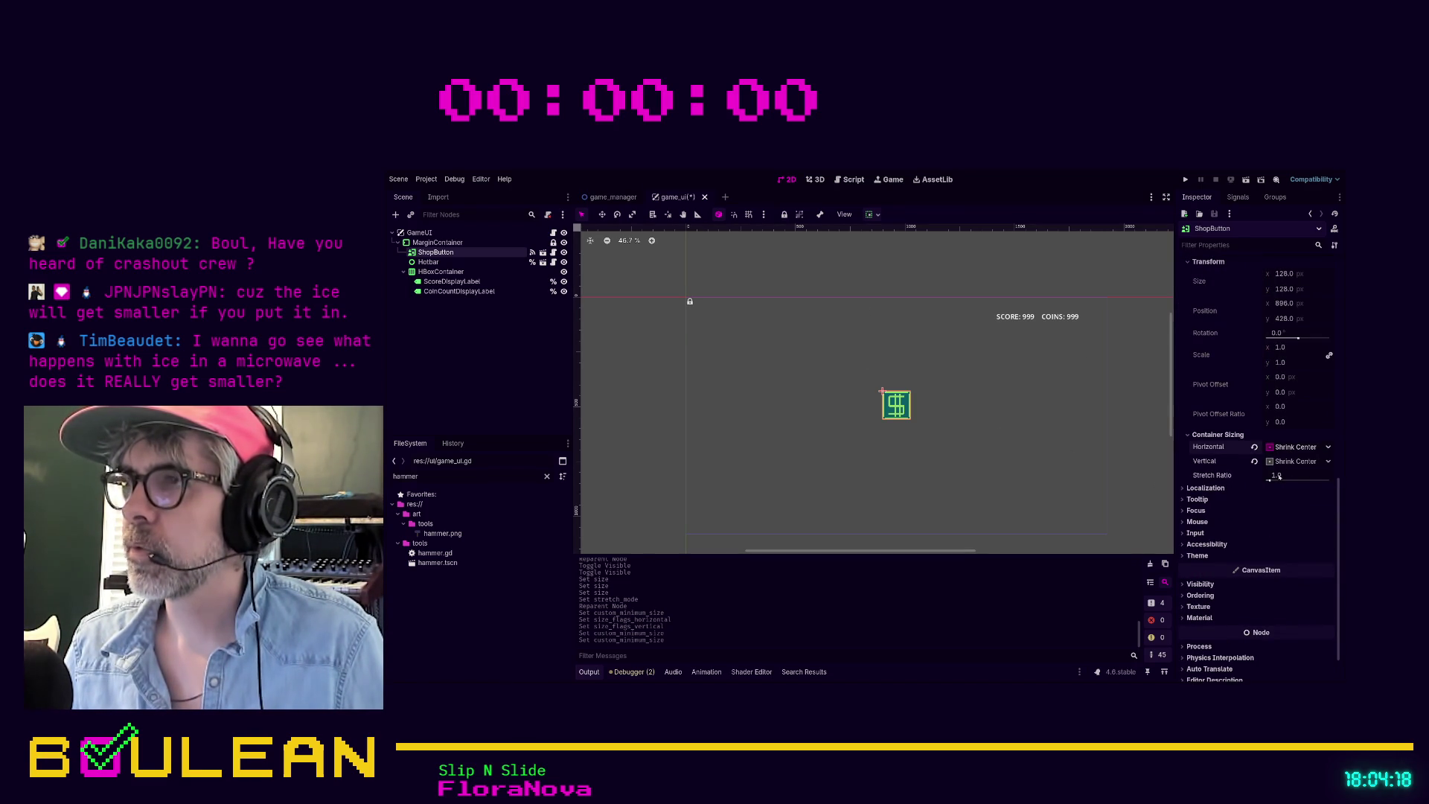
click(1278, 476)
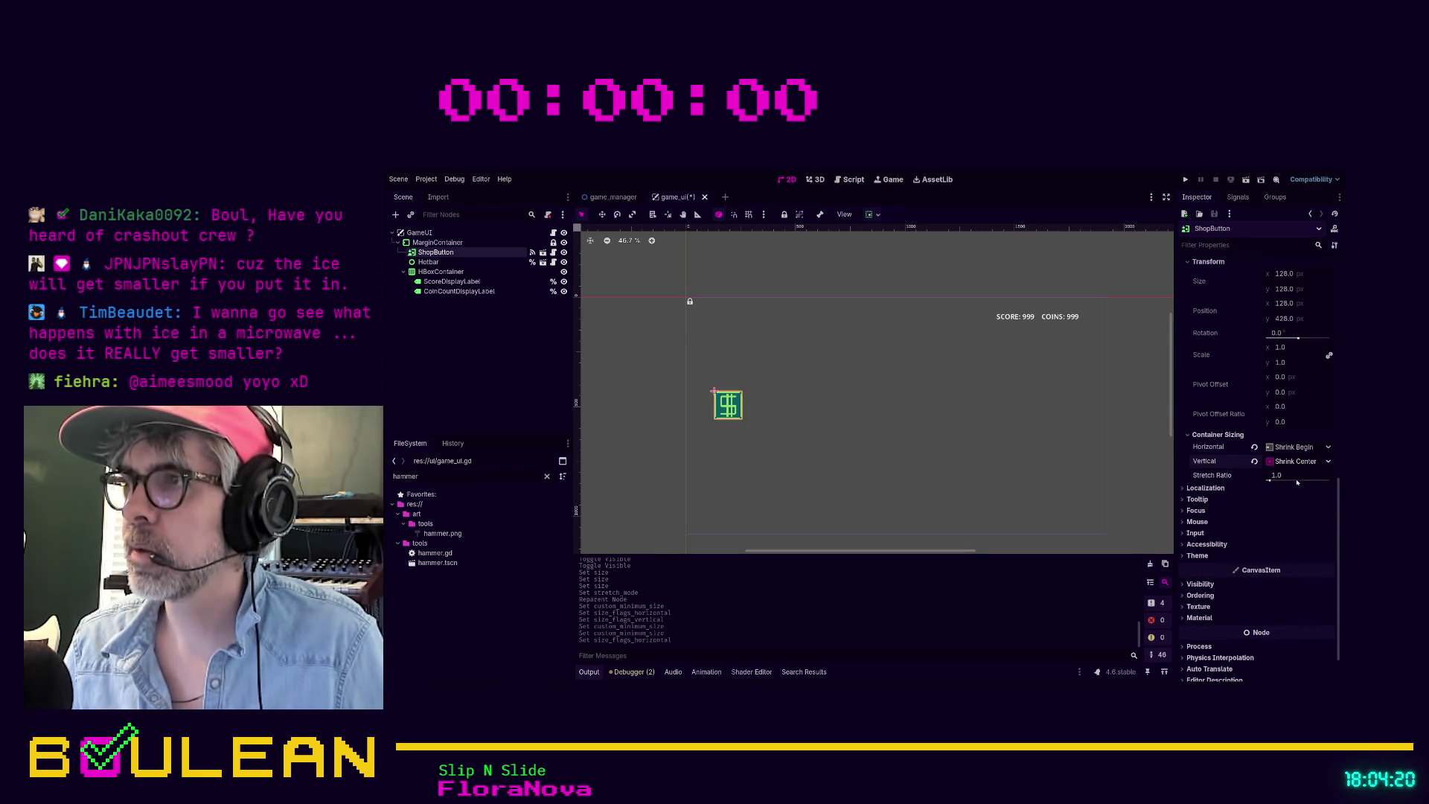
click(1282, 488)
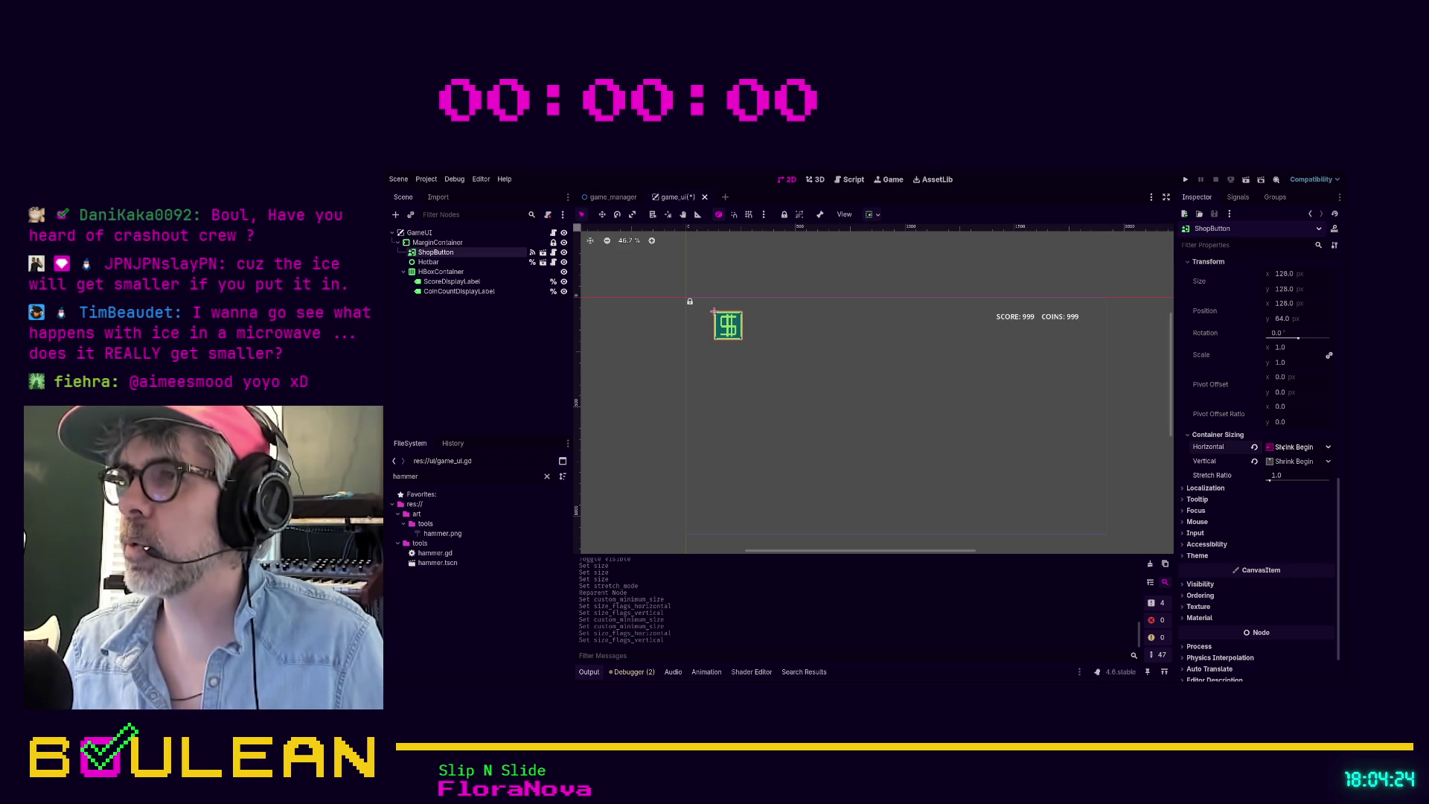
click(1296, 489)
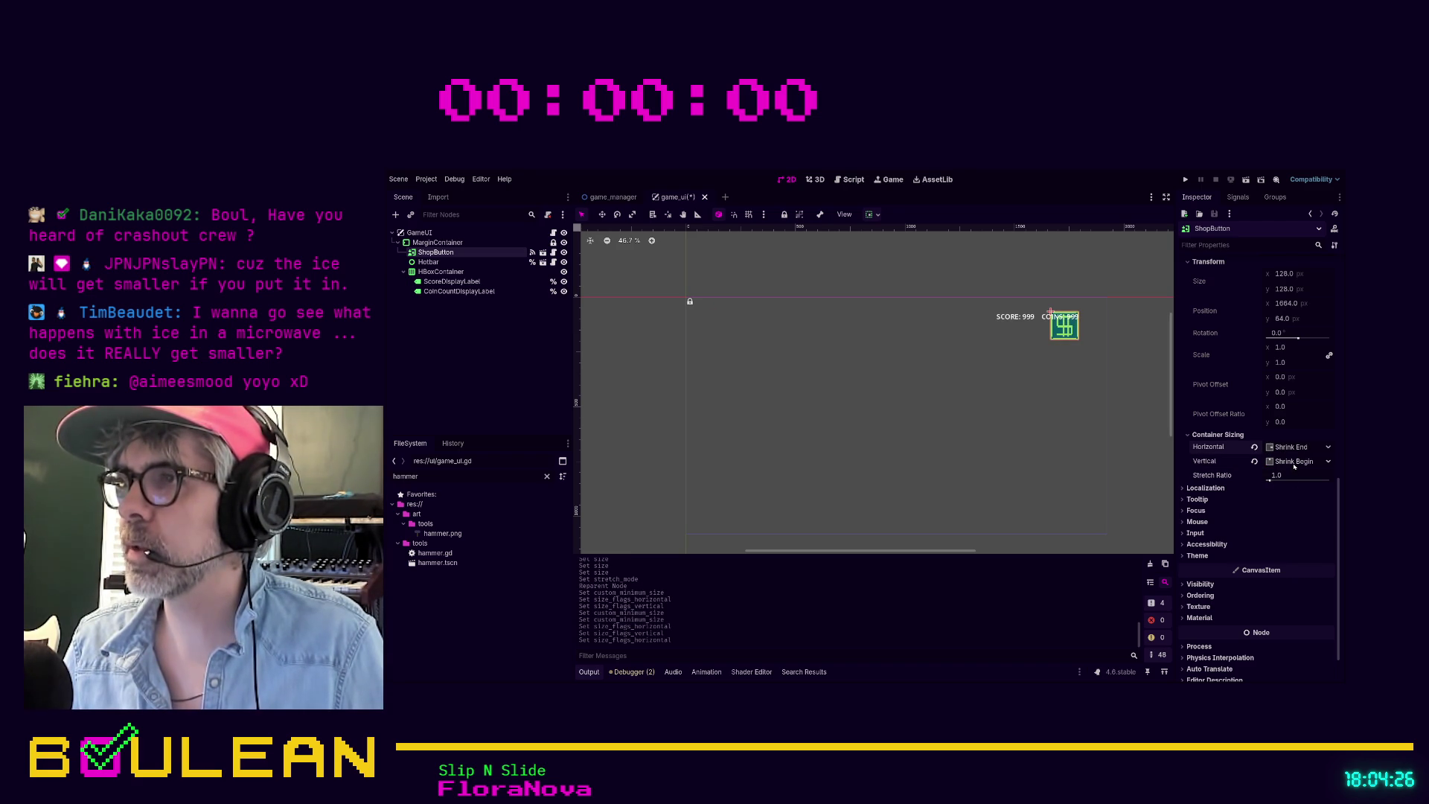
click(1298, 460)
click(1291, 518)
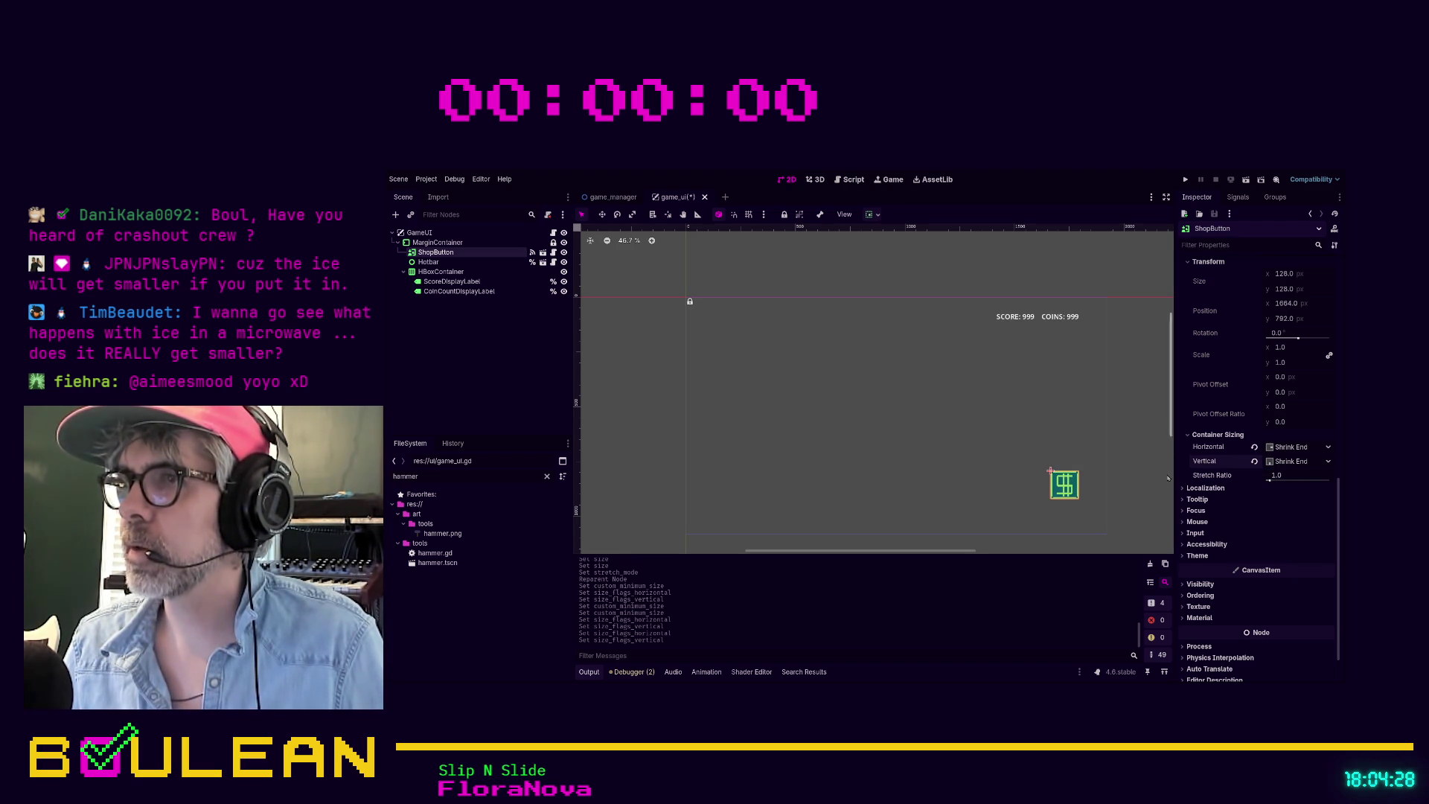
click(1016, 483)
click(447, 243)
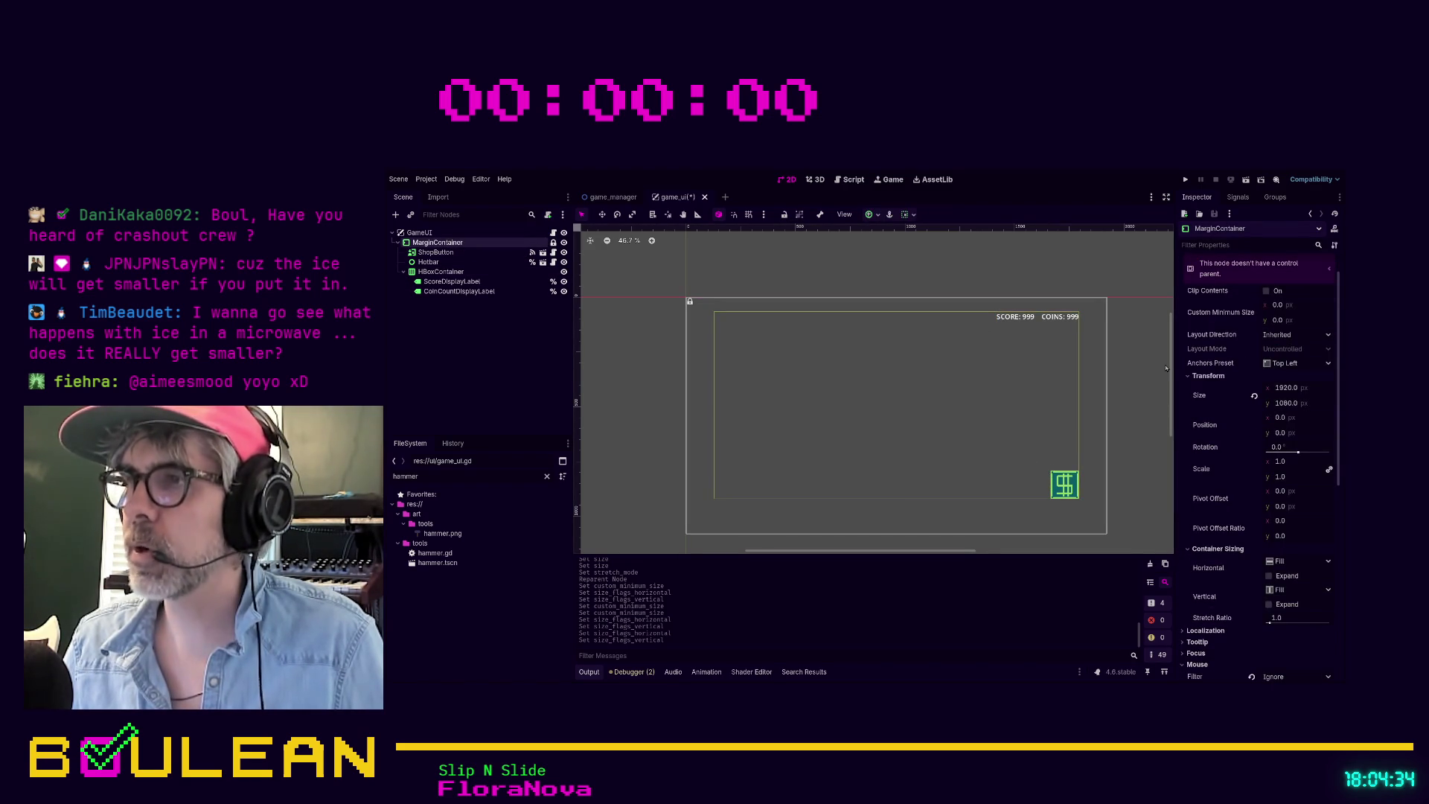
Step: Change MarginContainer's Margin Bottom constant from 160 to 64 and save game_ui with Ctrl+S
scroll(1285, 439, down, 5)
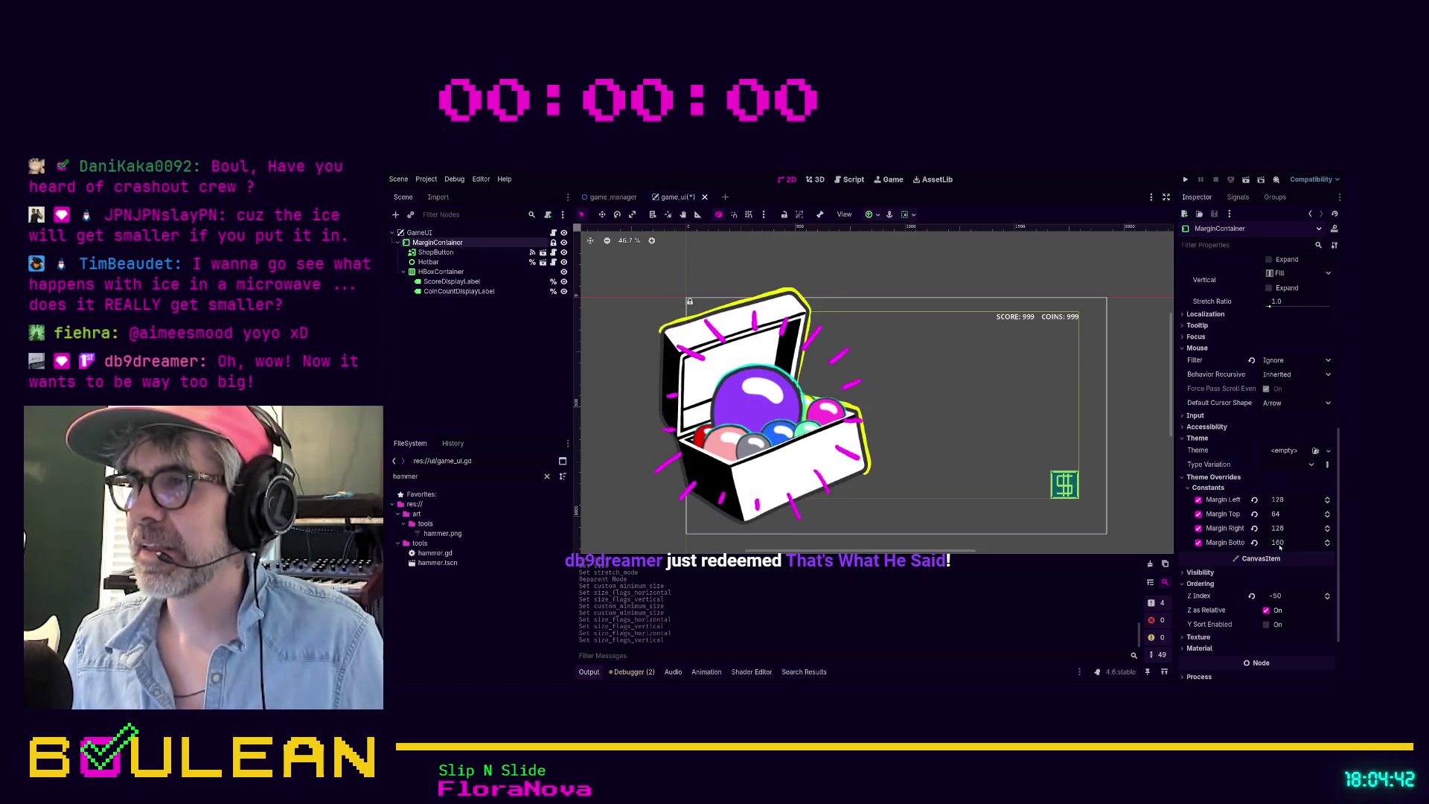
click(1288, 545)
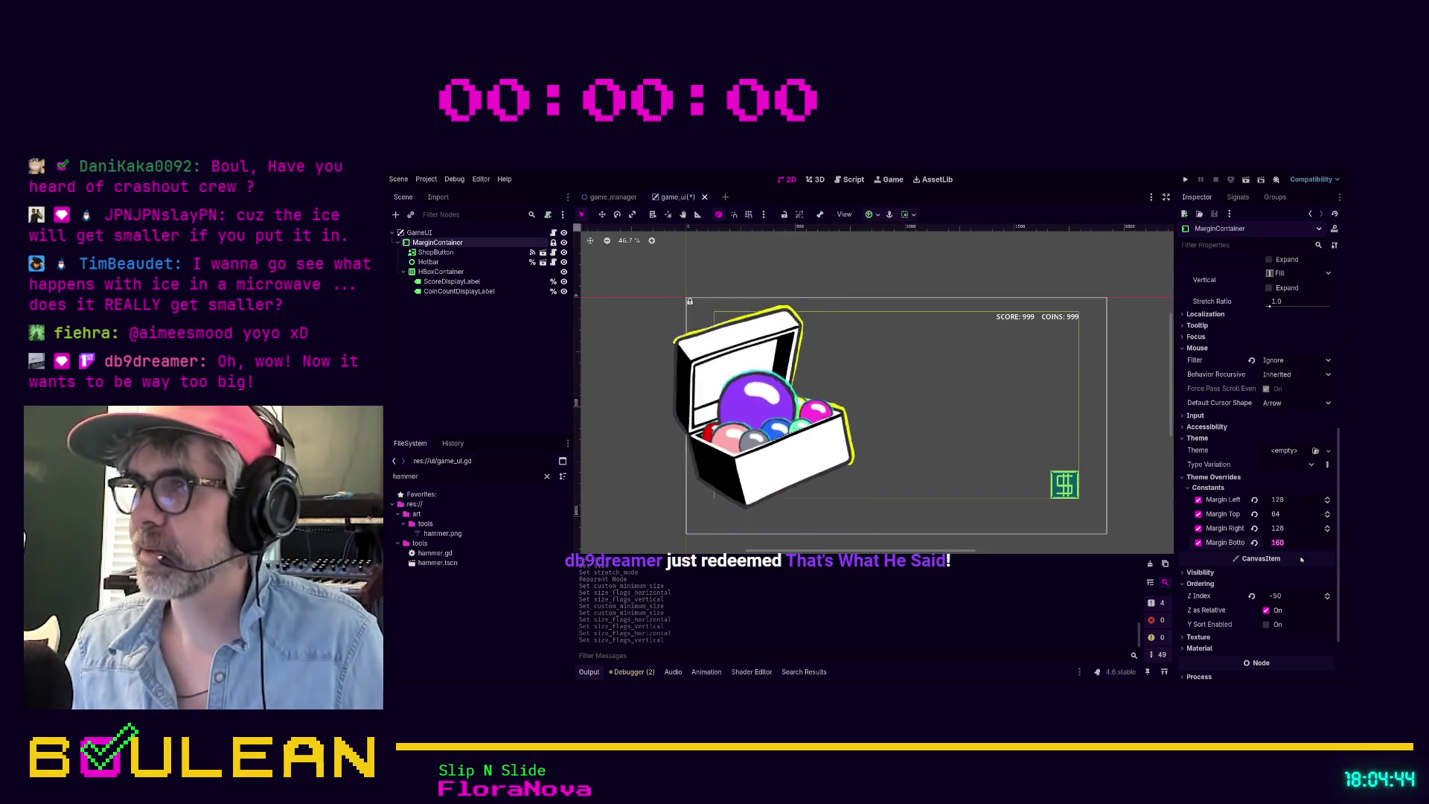
key(Return)
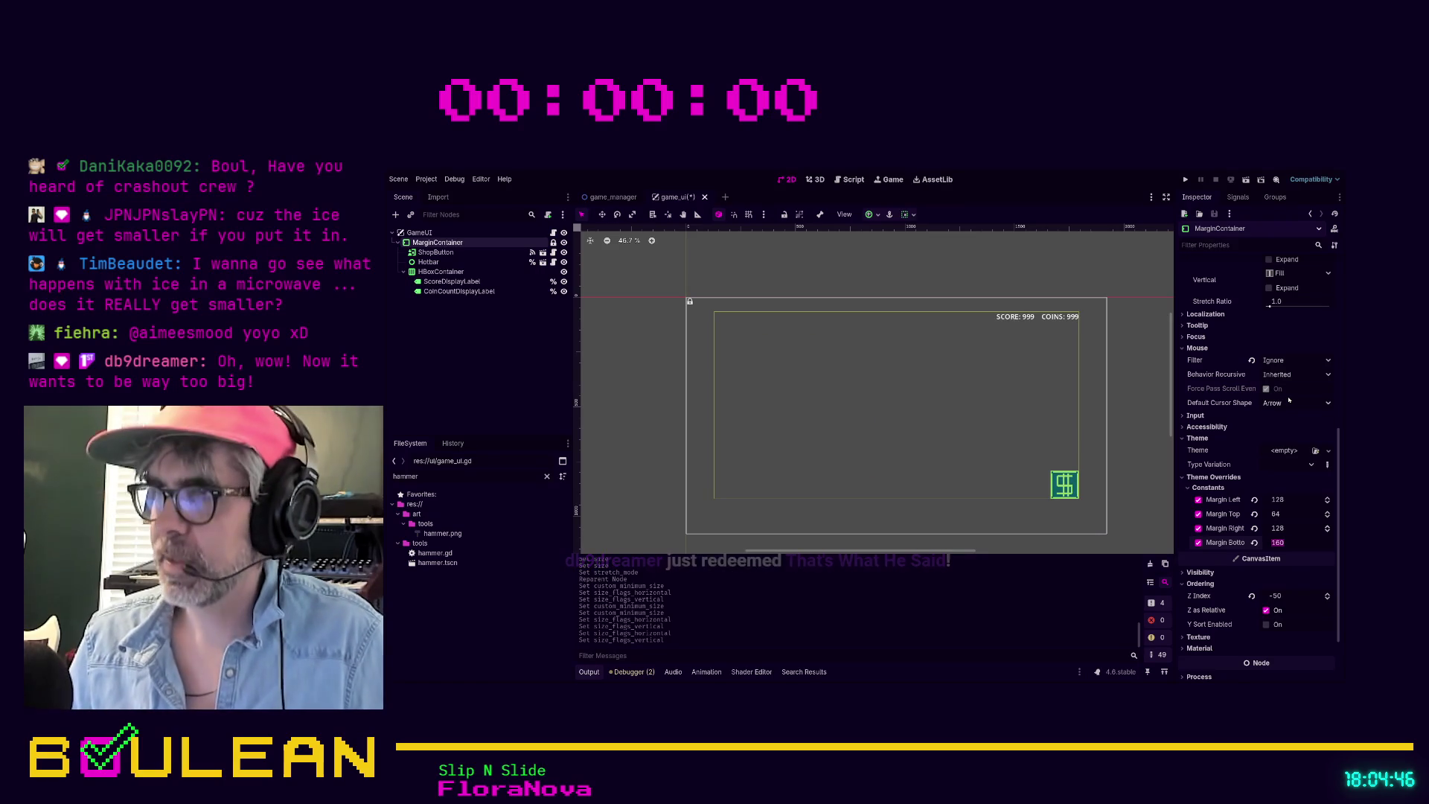
text(64)
key(Return)
click(1140, 431)
key(ctrl+s)
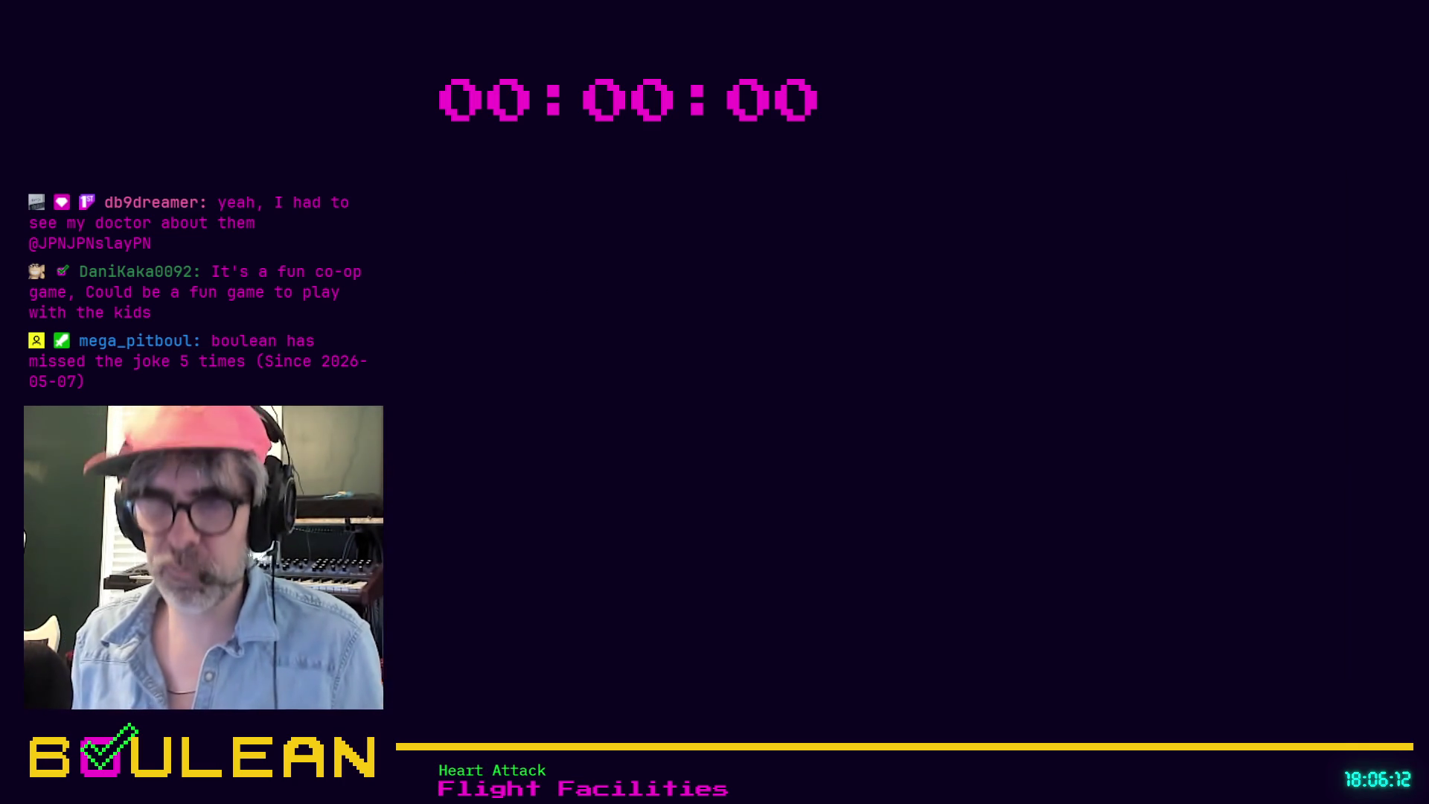
Step: Search the web for 'crashout crew' and open its Steam store result
text(crashout )
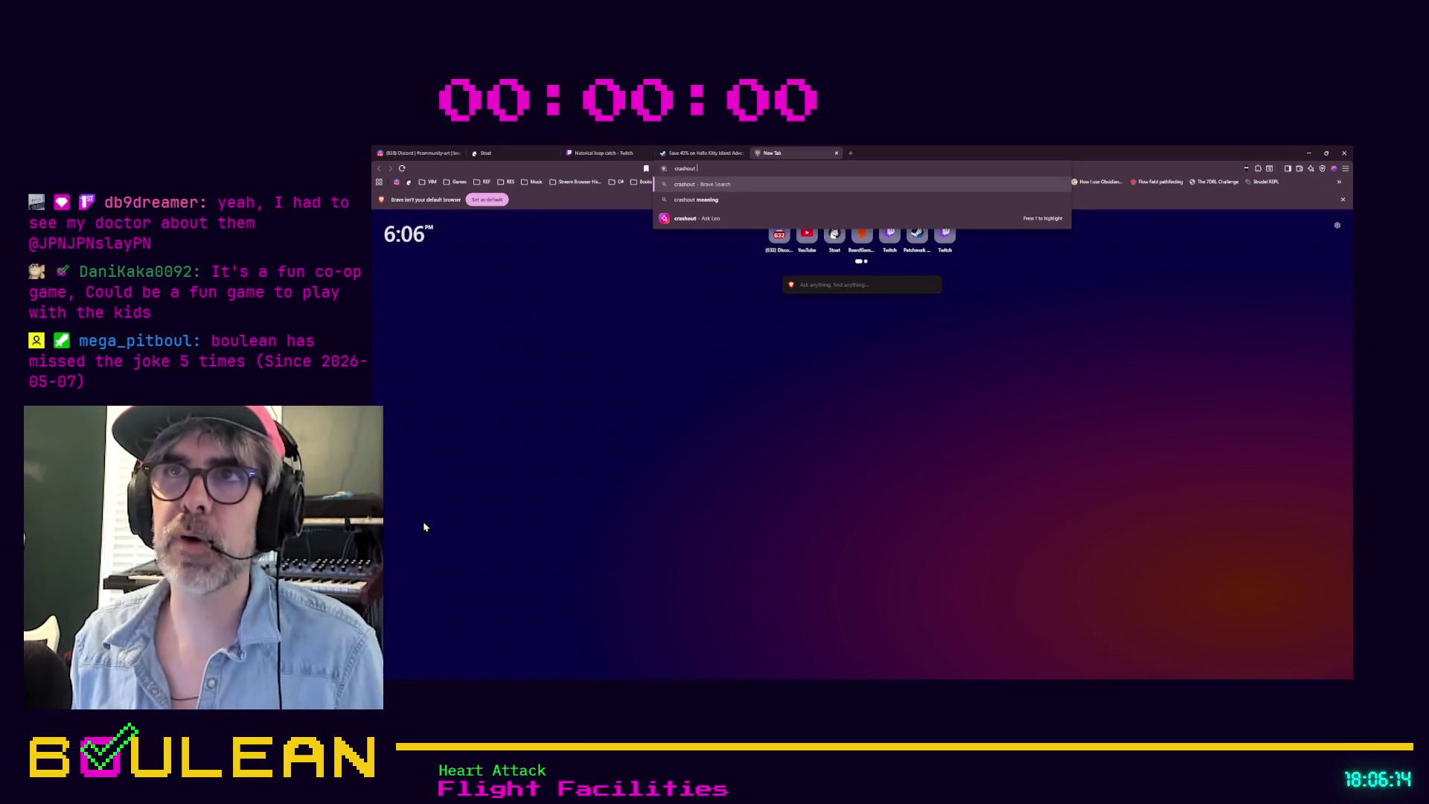
text(crew)
key(Return)
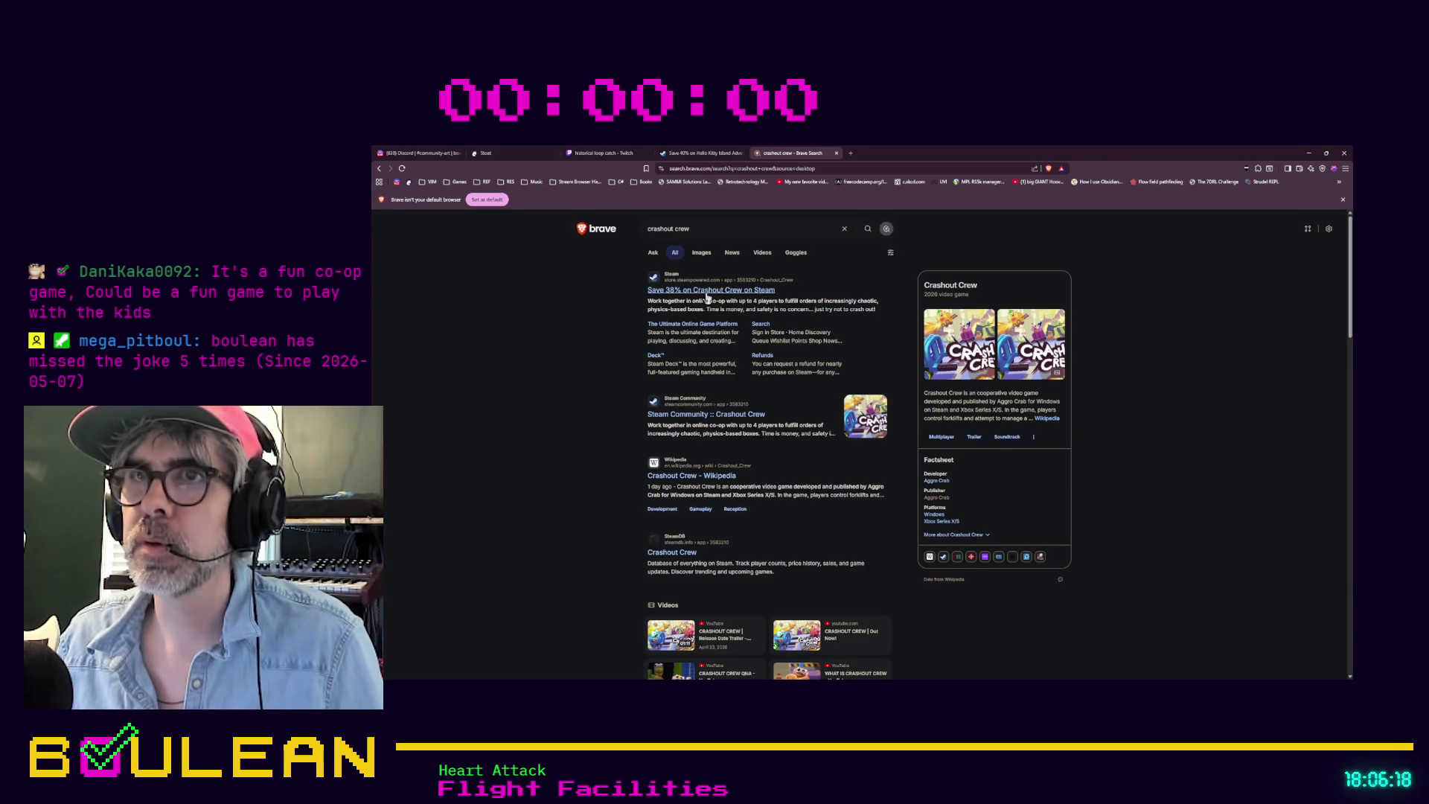
click(707, 291)
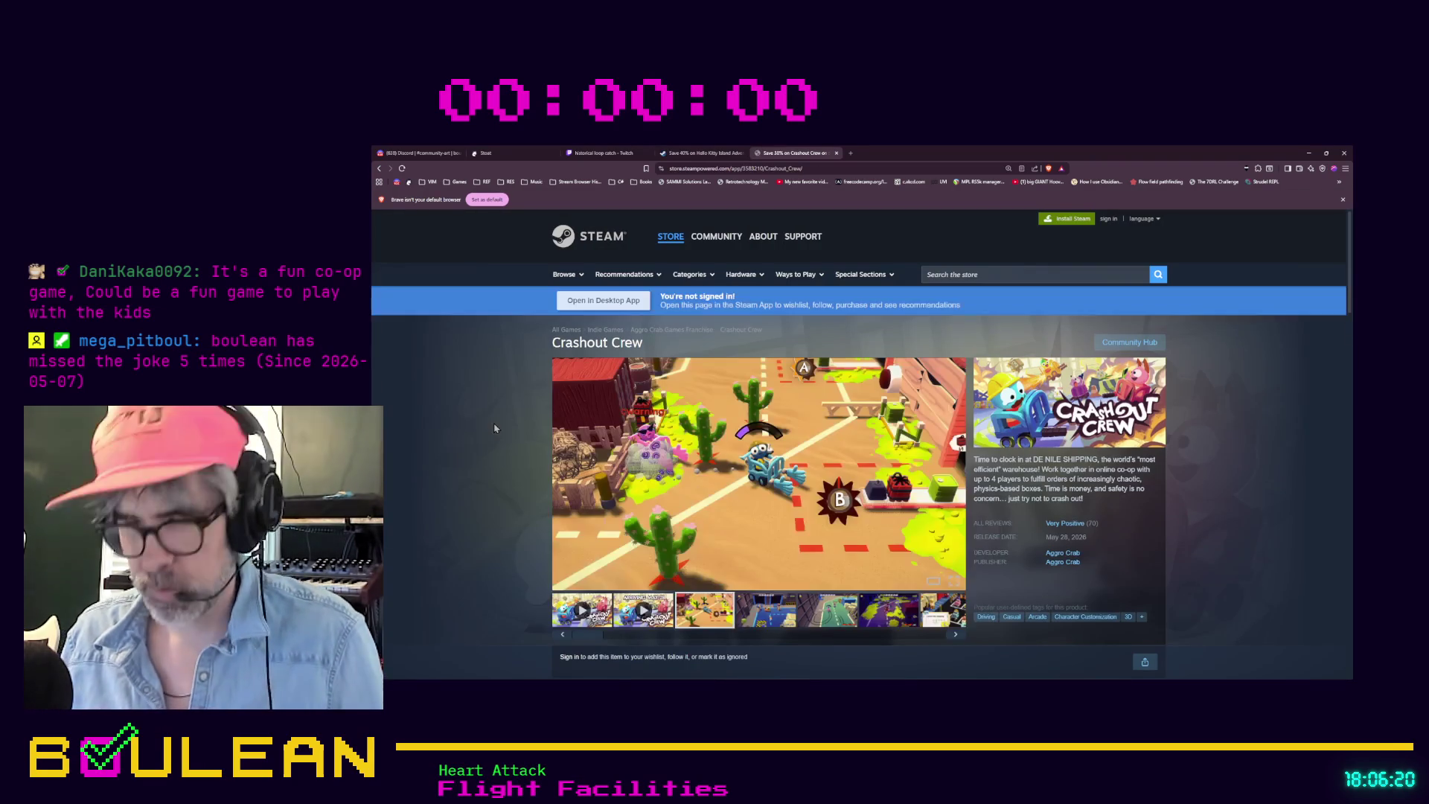
Step: Go full-screen, click through every Crashout Crew screenshot back to the desert one, then close the viewer
key(F11)
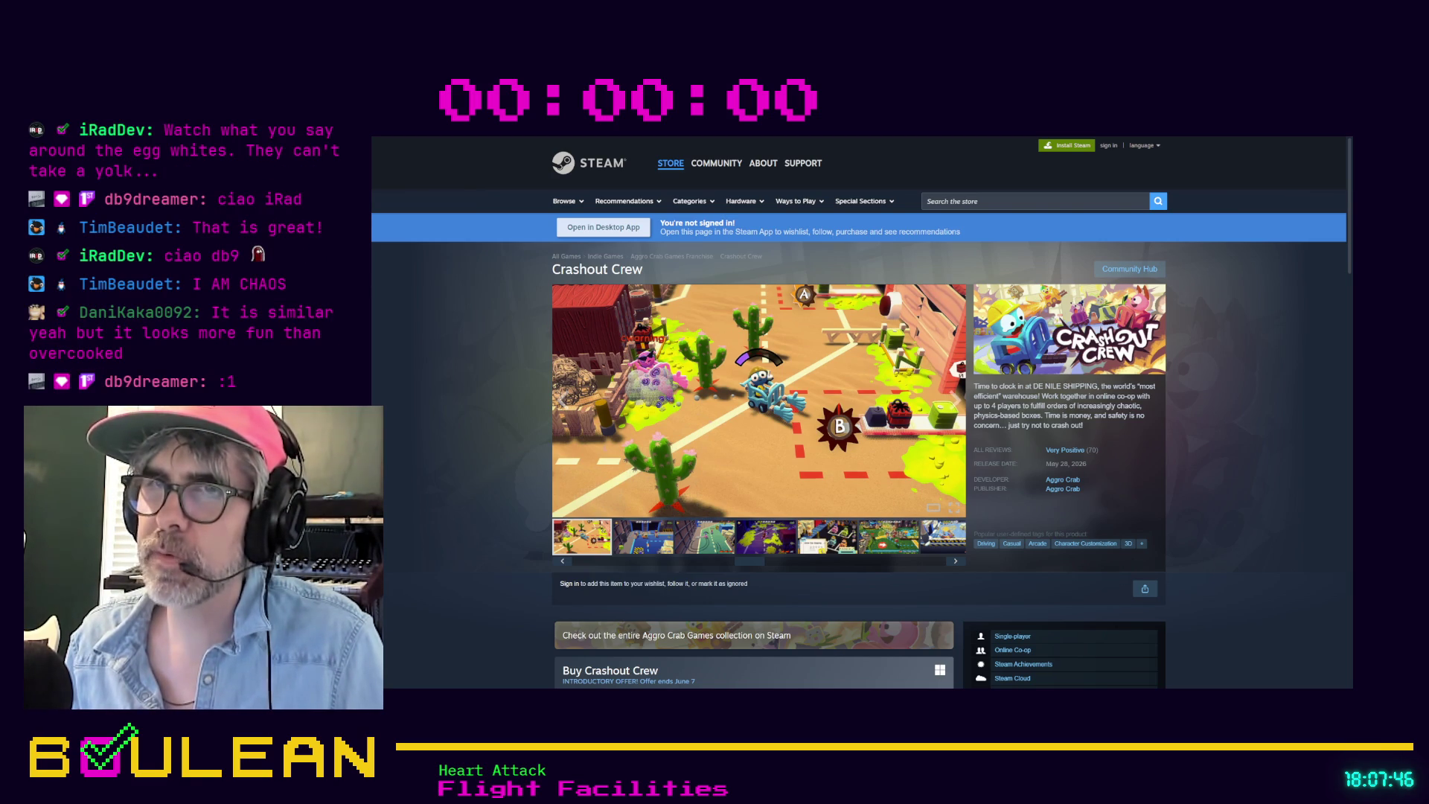
click(659, 460)
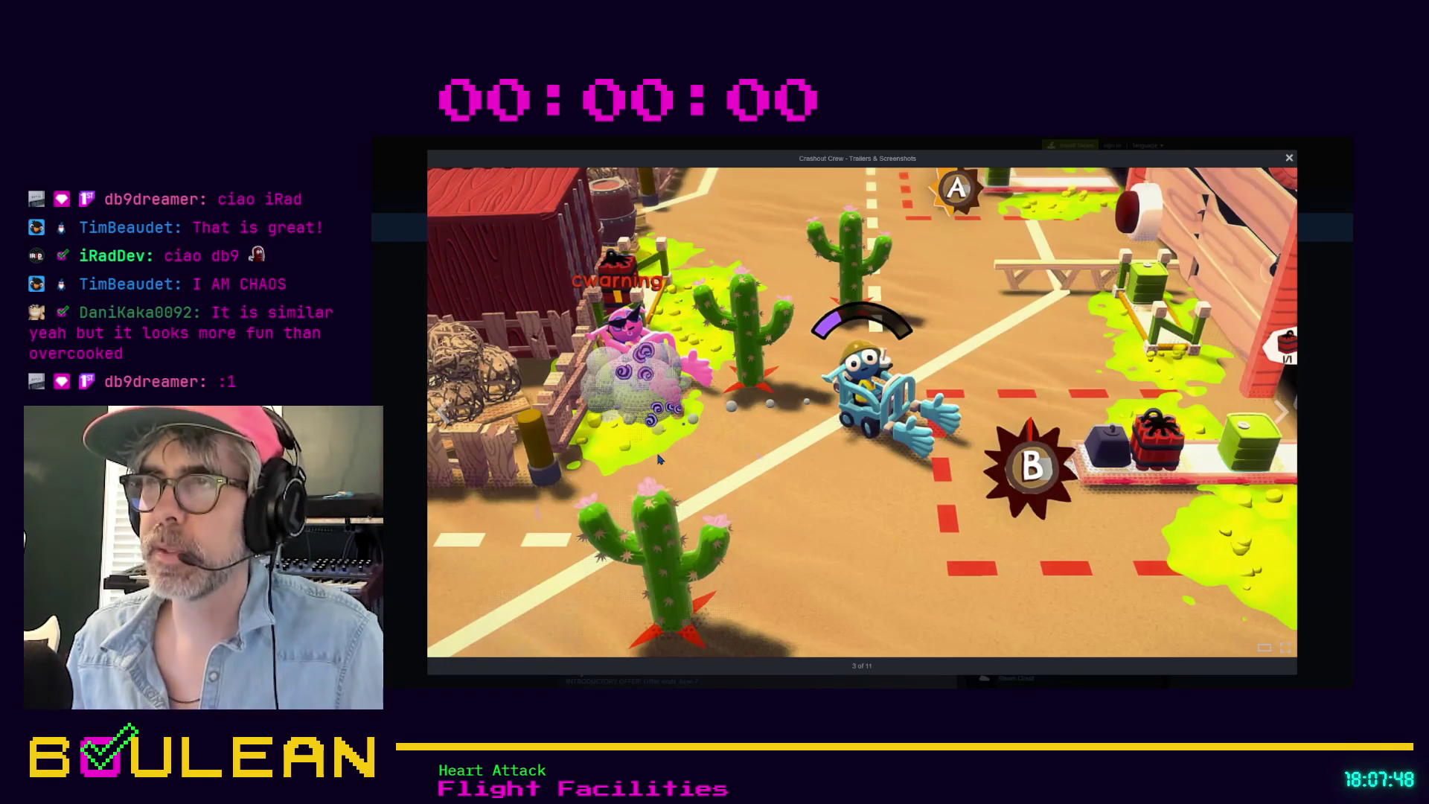
click(659, 459)
click(659, 459)
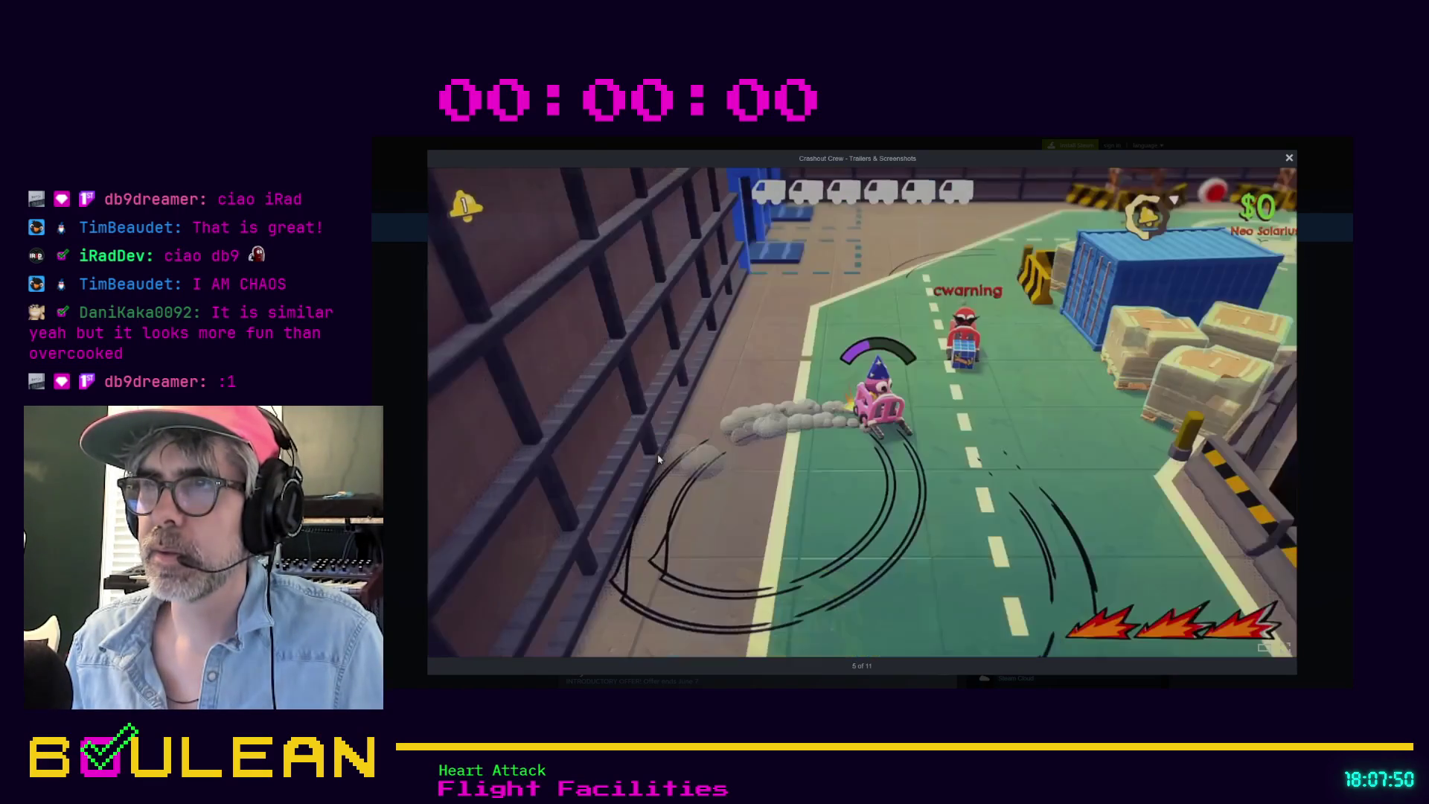
click(659, 459)
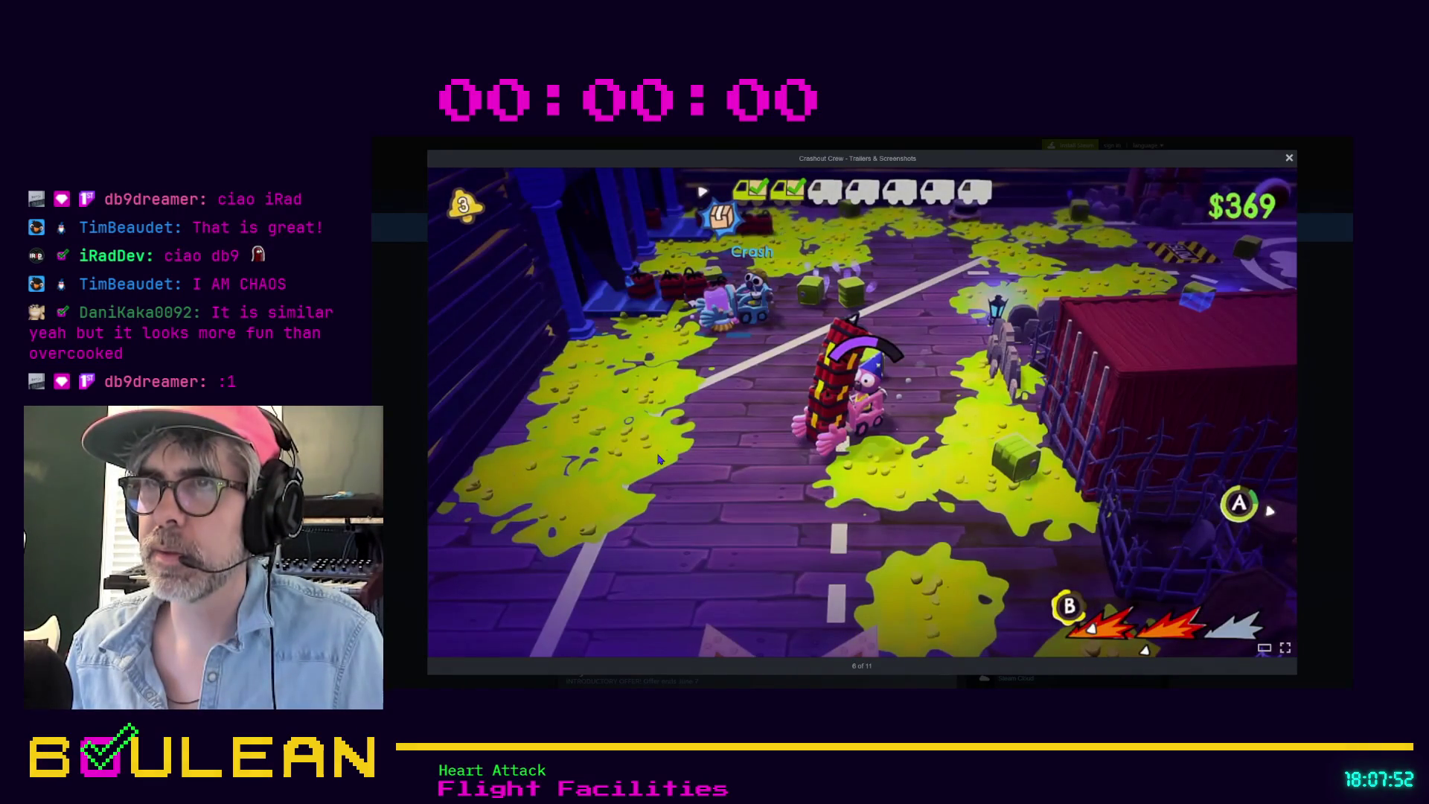
click(659, 459)
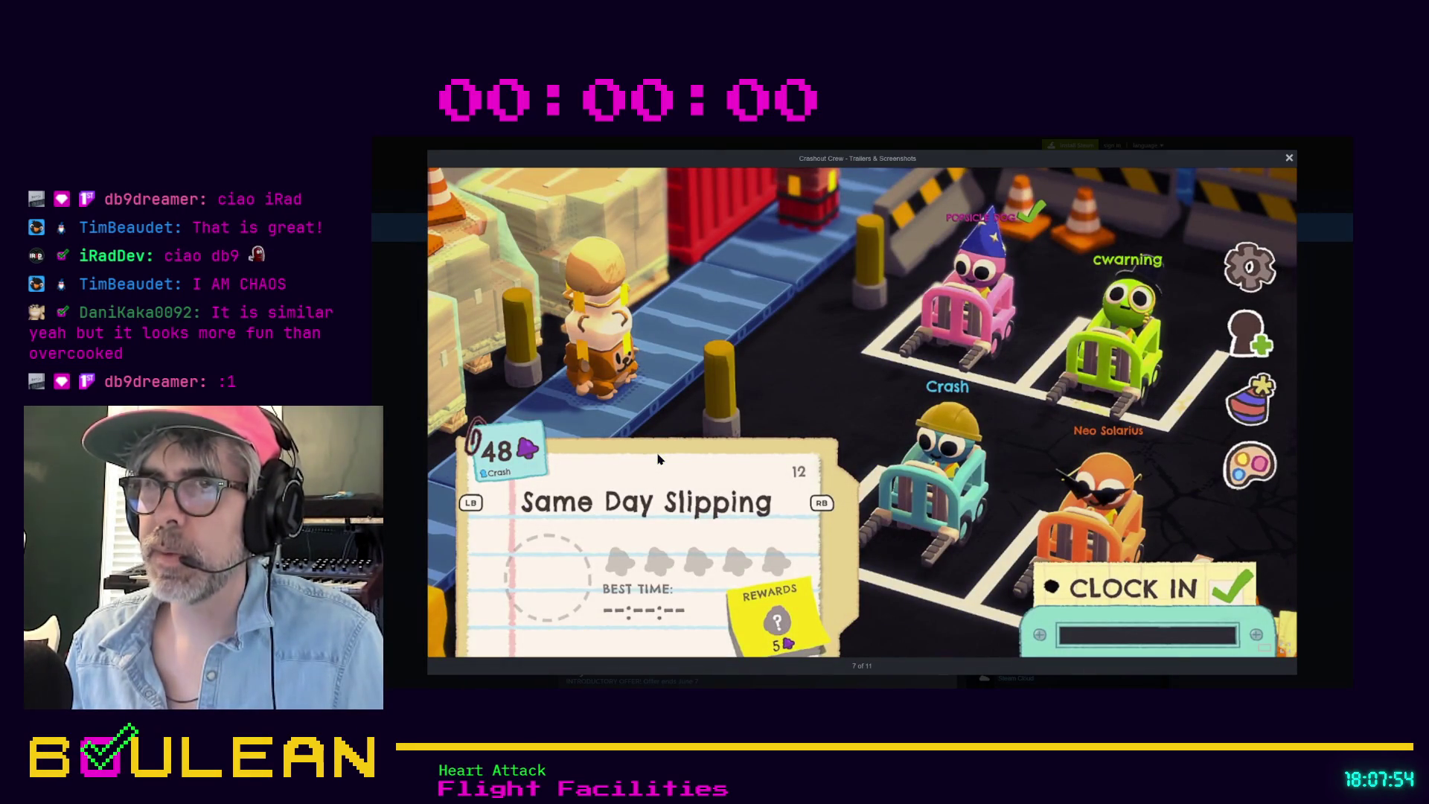
click(658, 459)
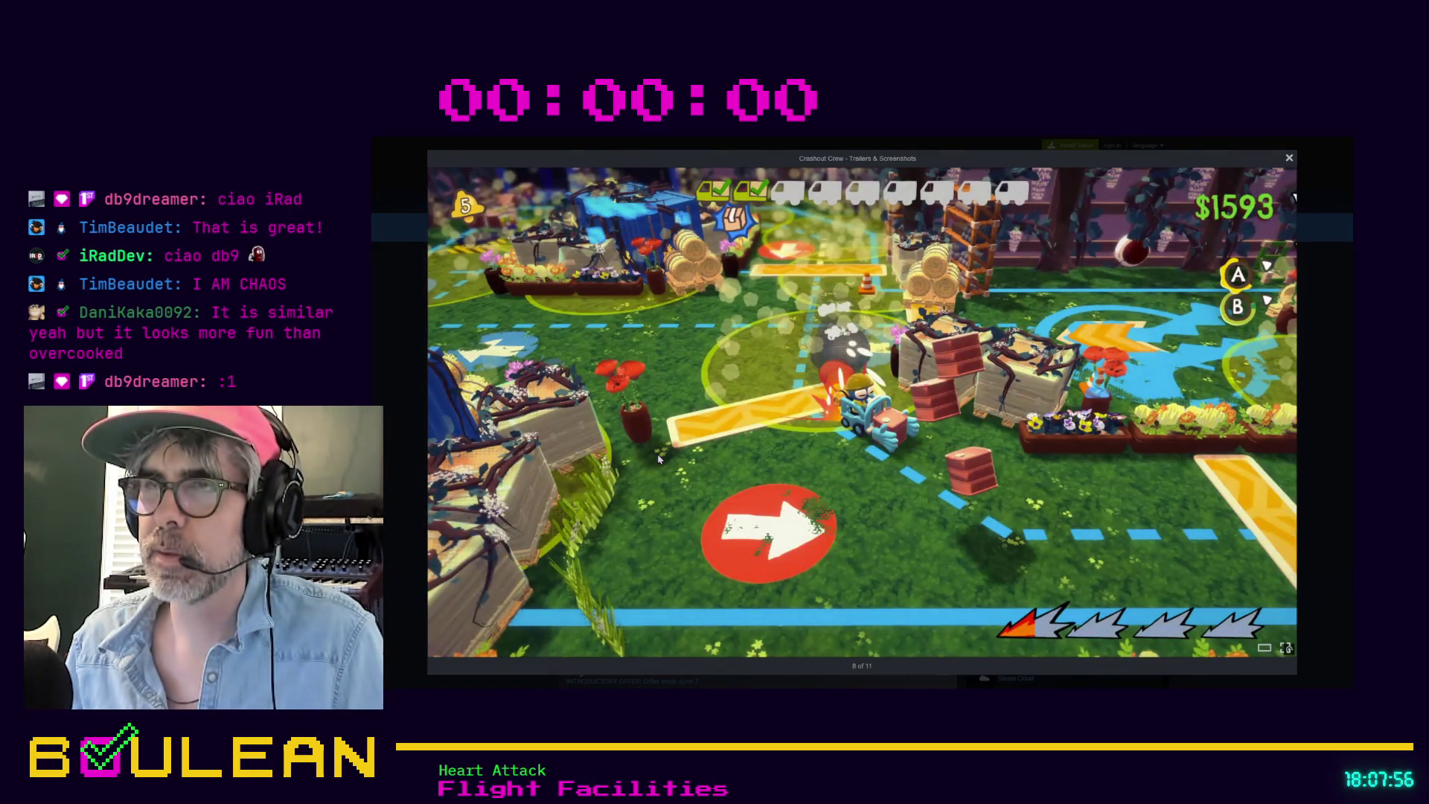
click(658, 459)
click(659, 459)
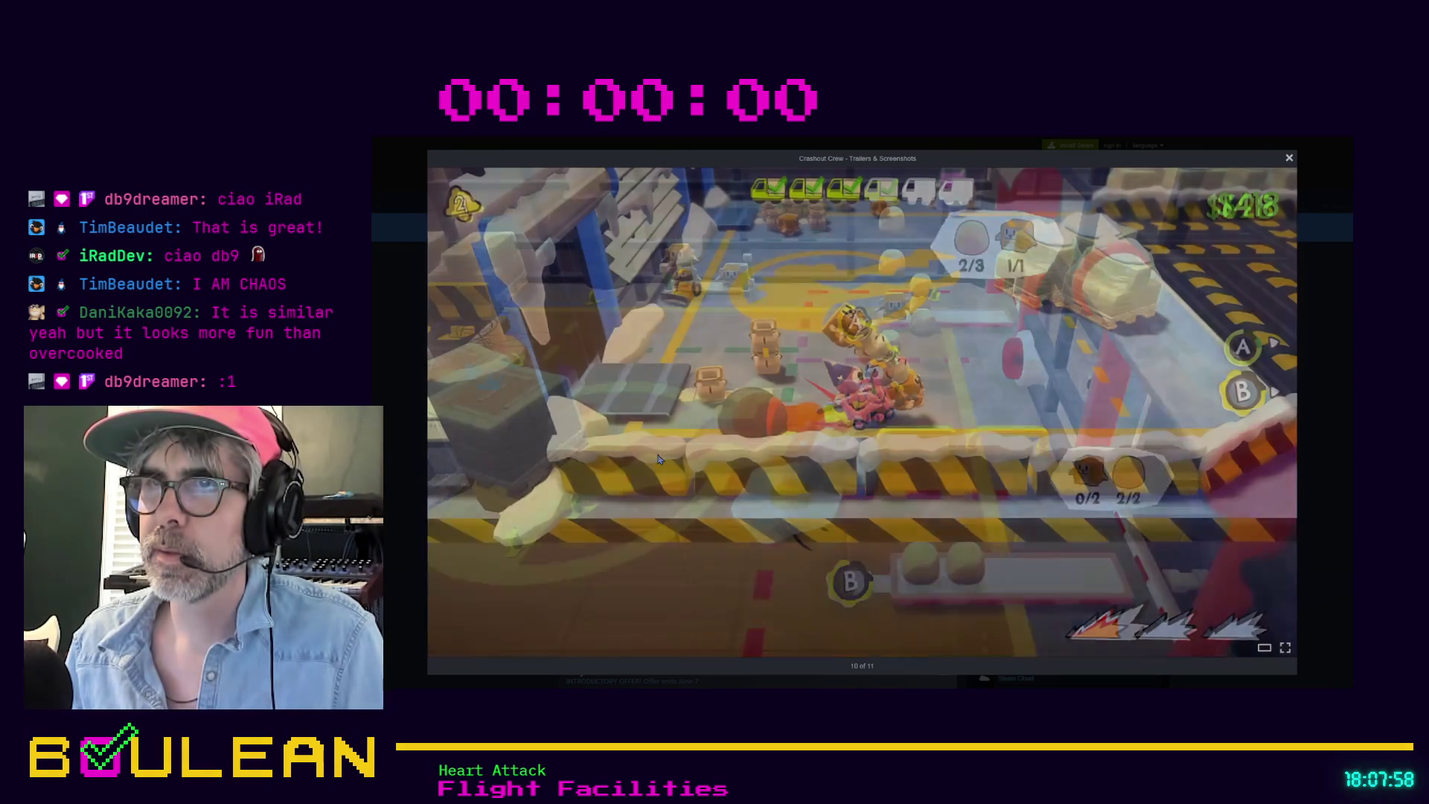
click(659, 459)
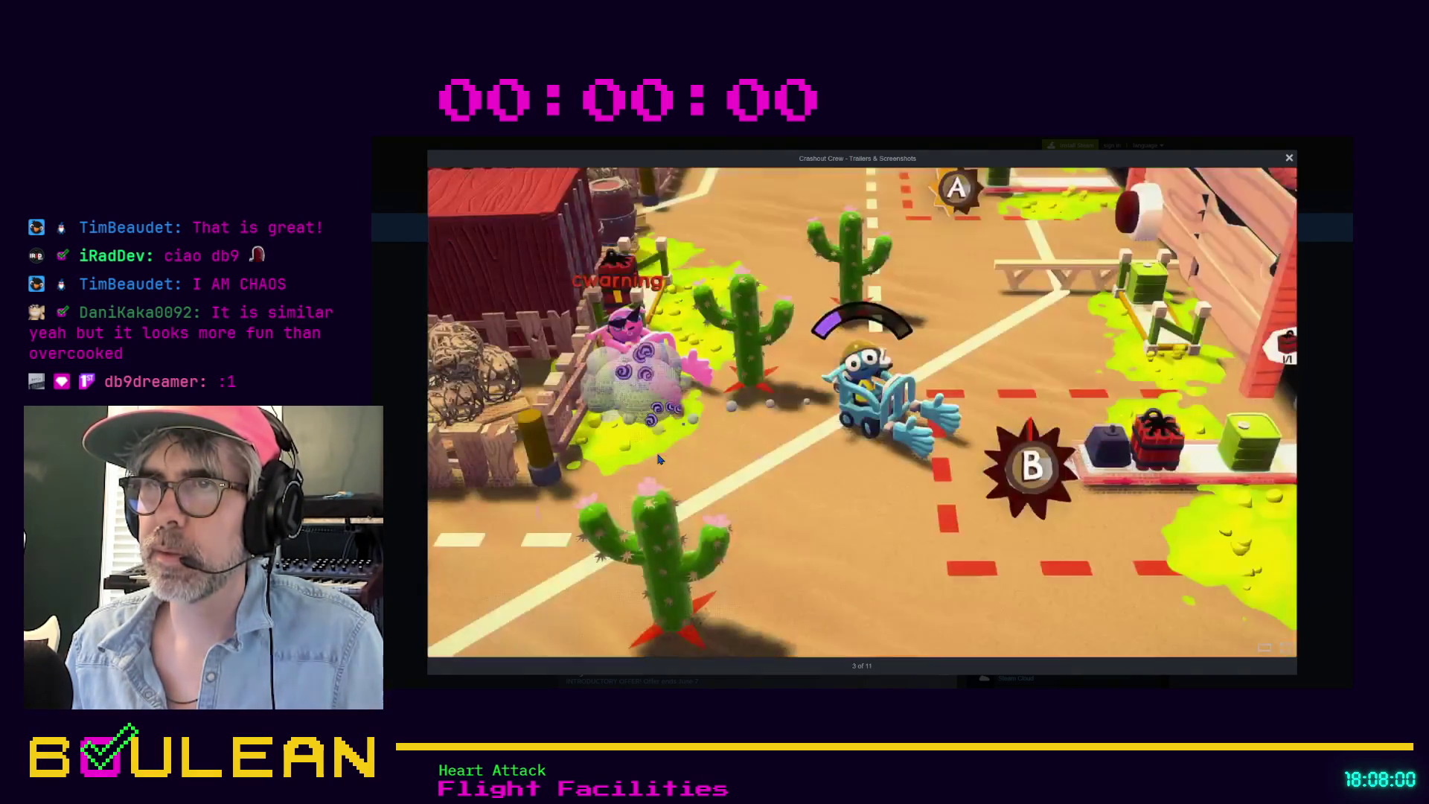
click(658, 459)
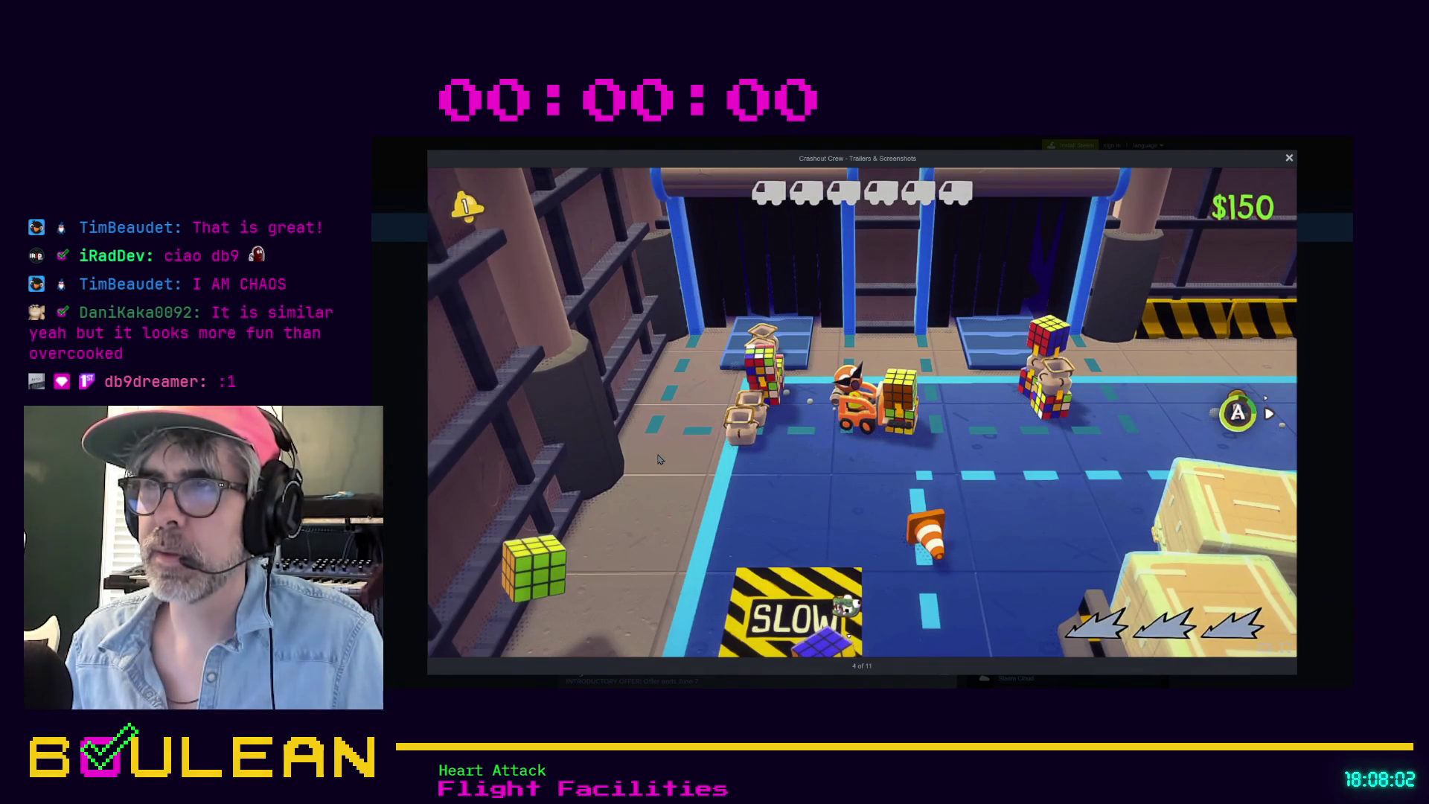
click(659, 459)
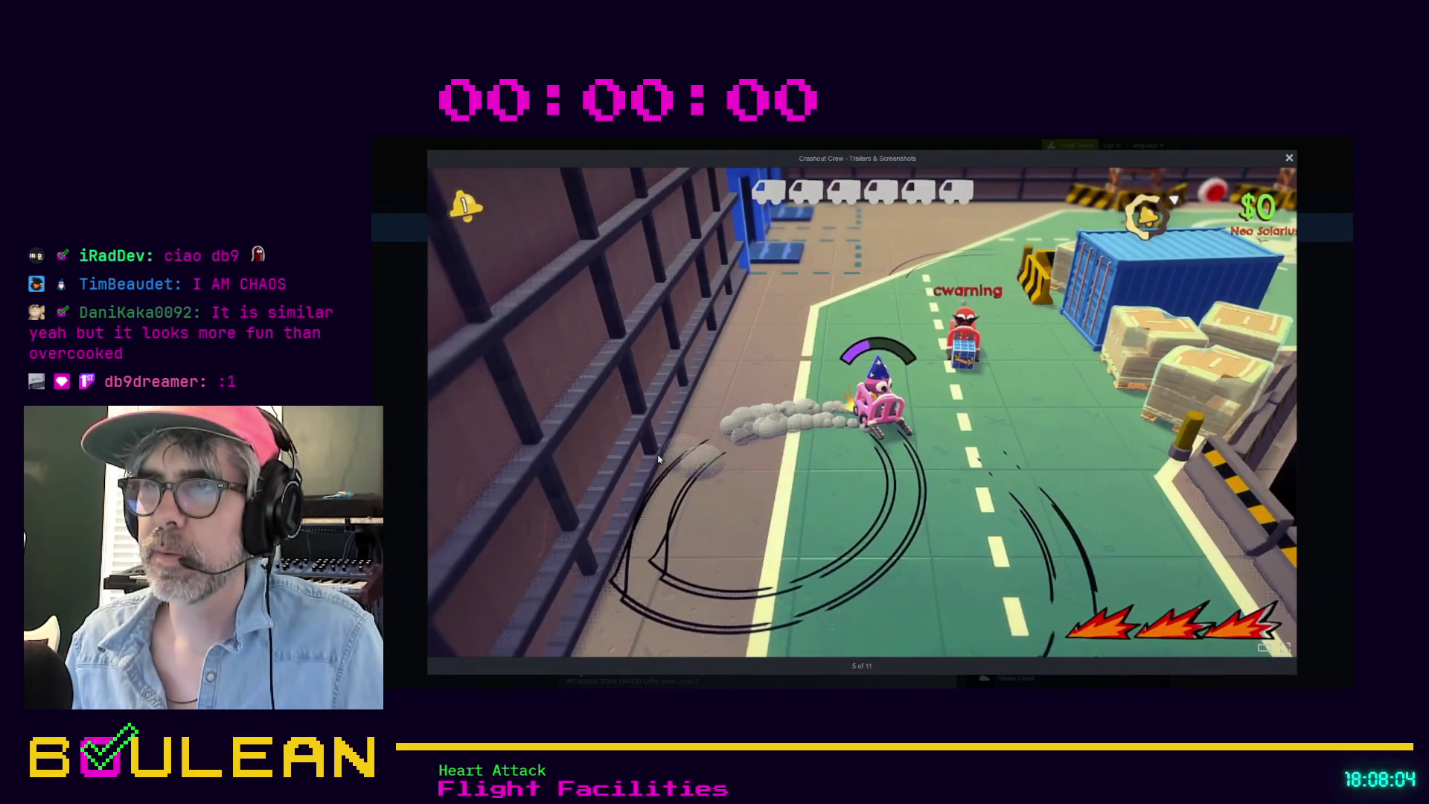
click(659, 459)
click(659, 459)
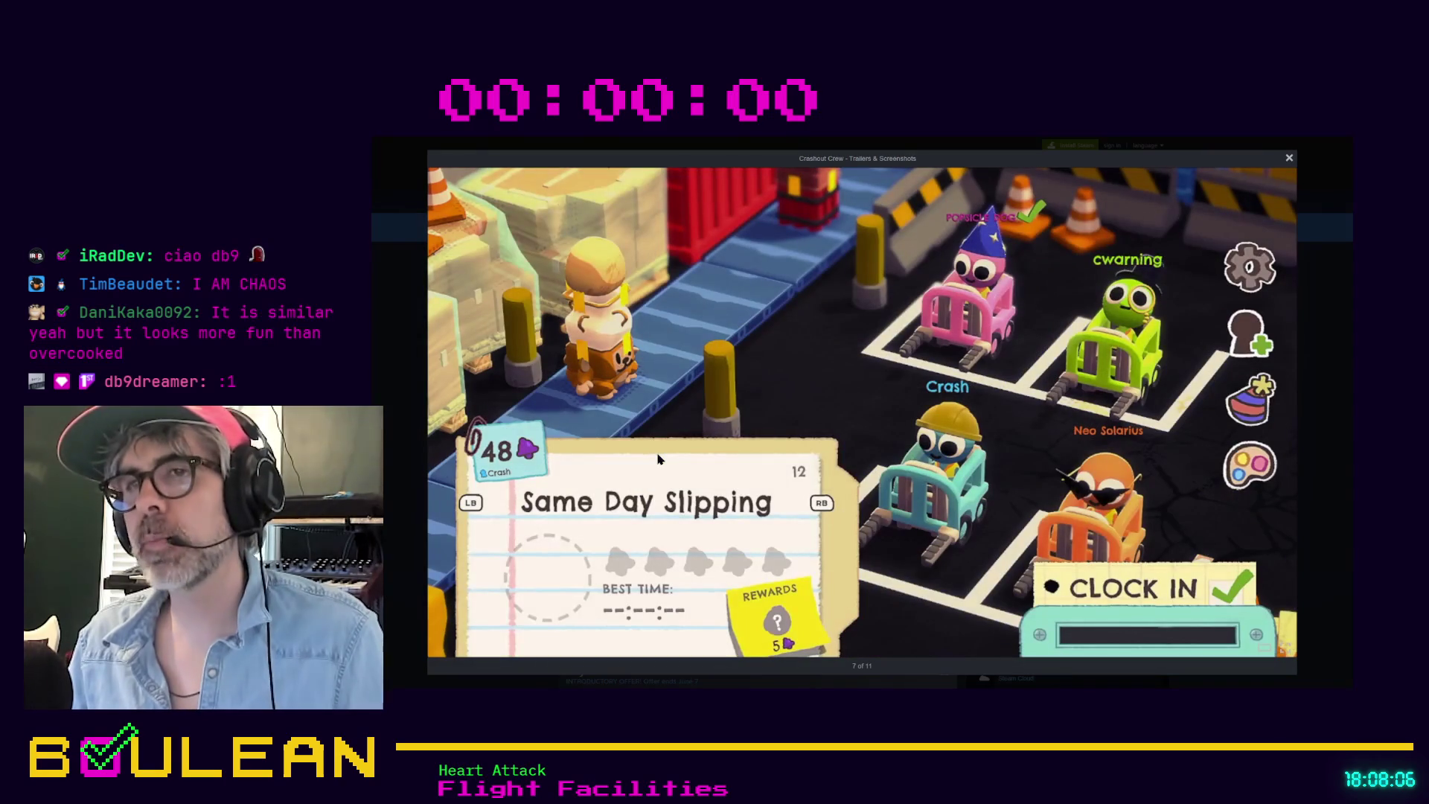
click(659, 459)
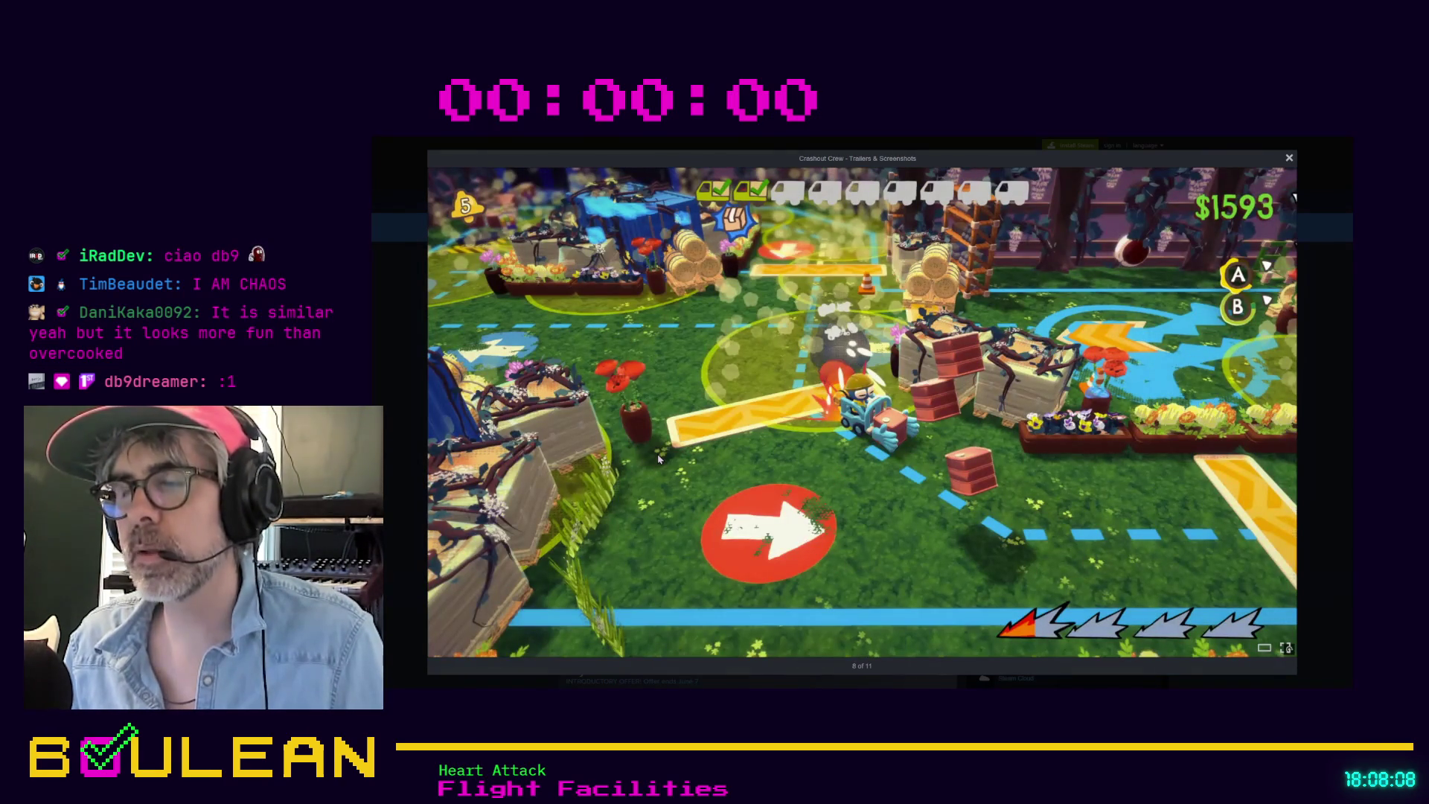
click(658, 459)
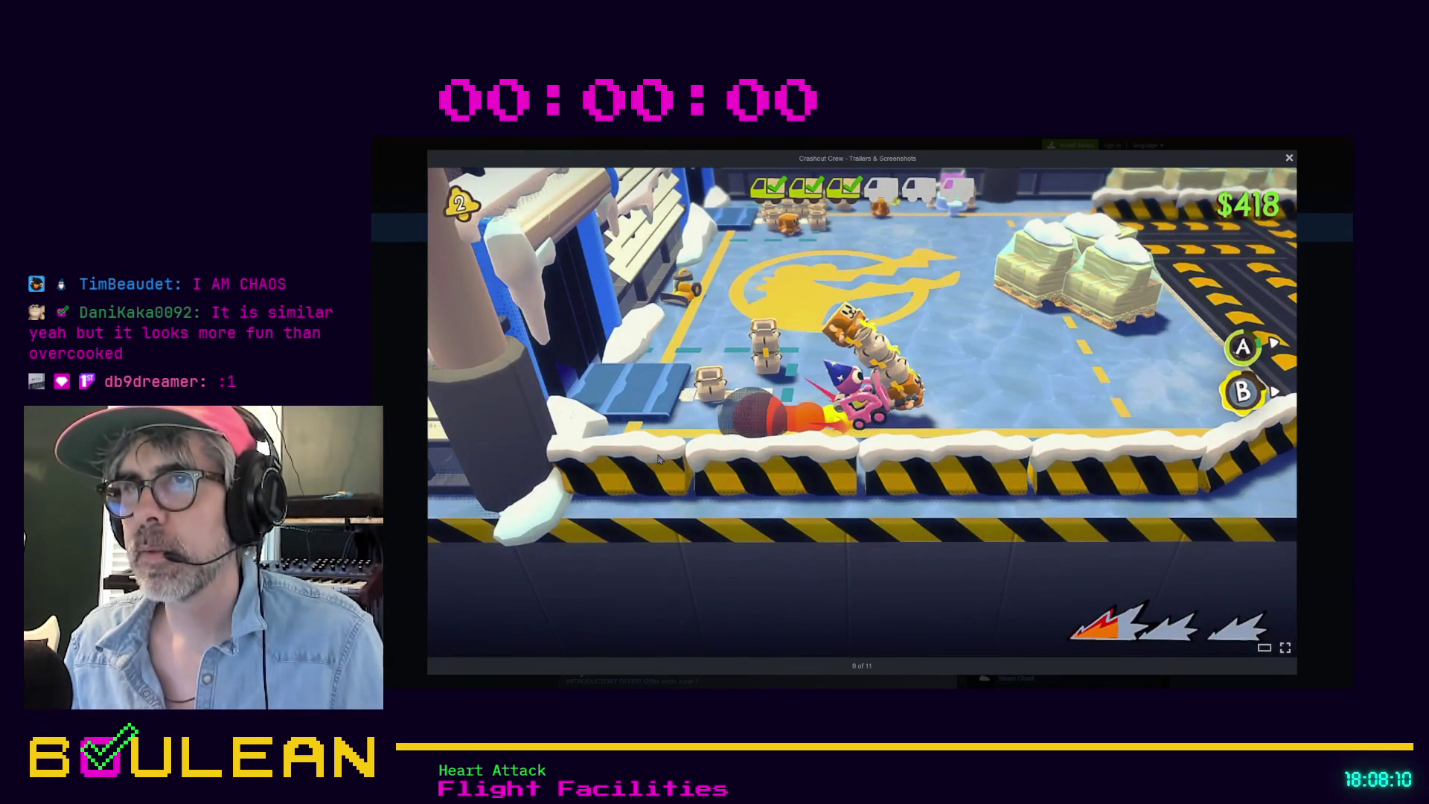
click(659, 459)
click(658, 459)
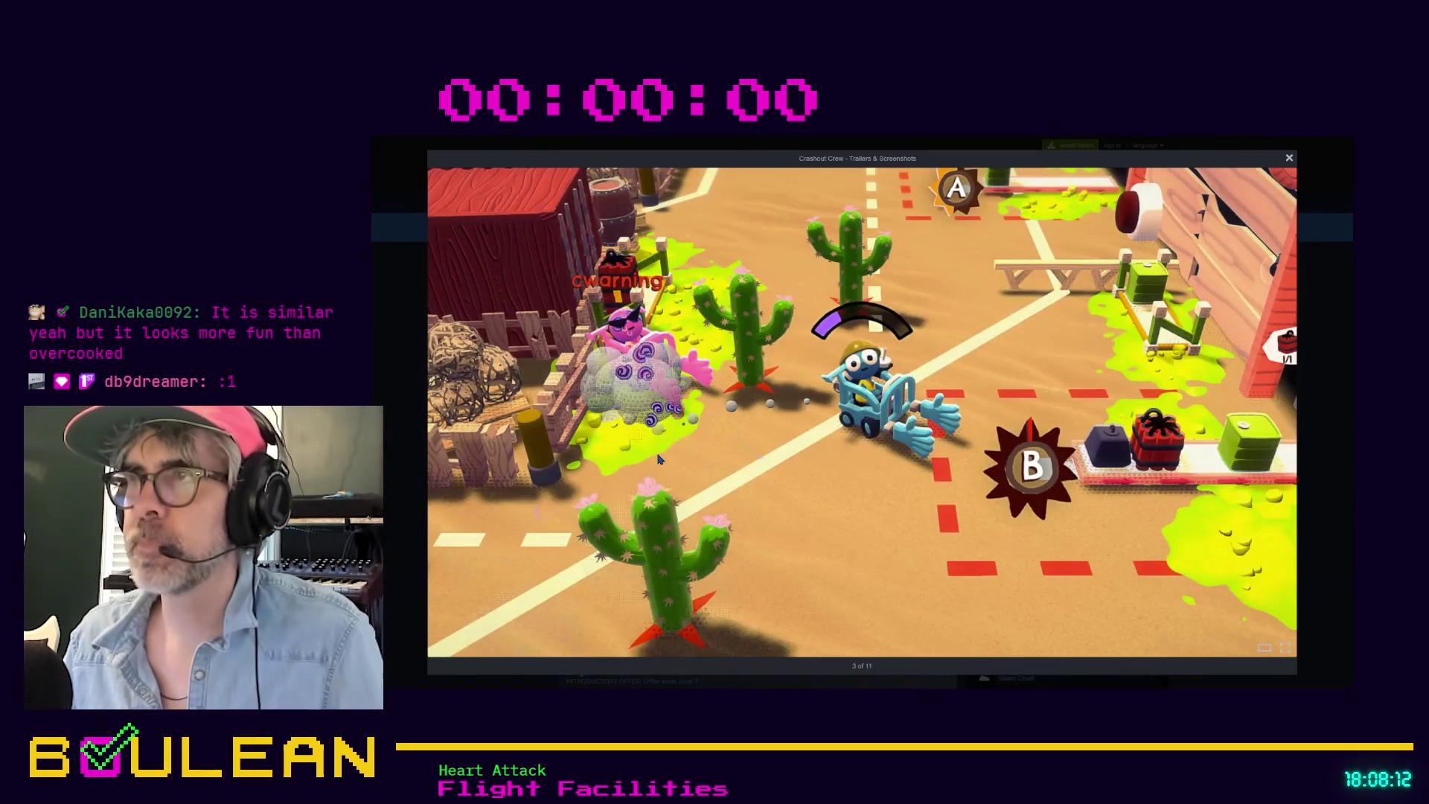
key(Escape)
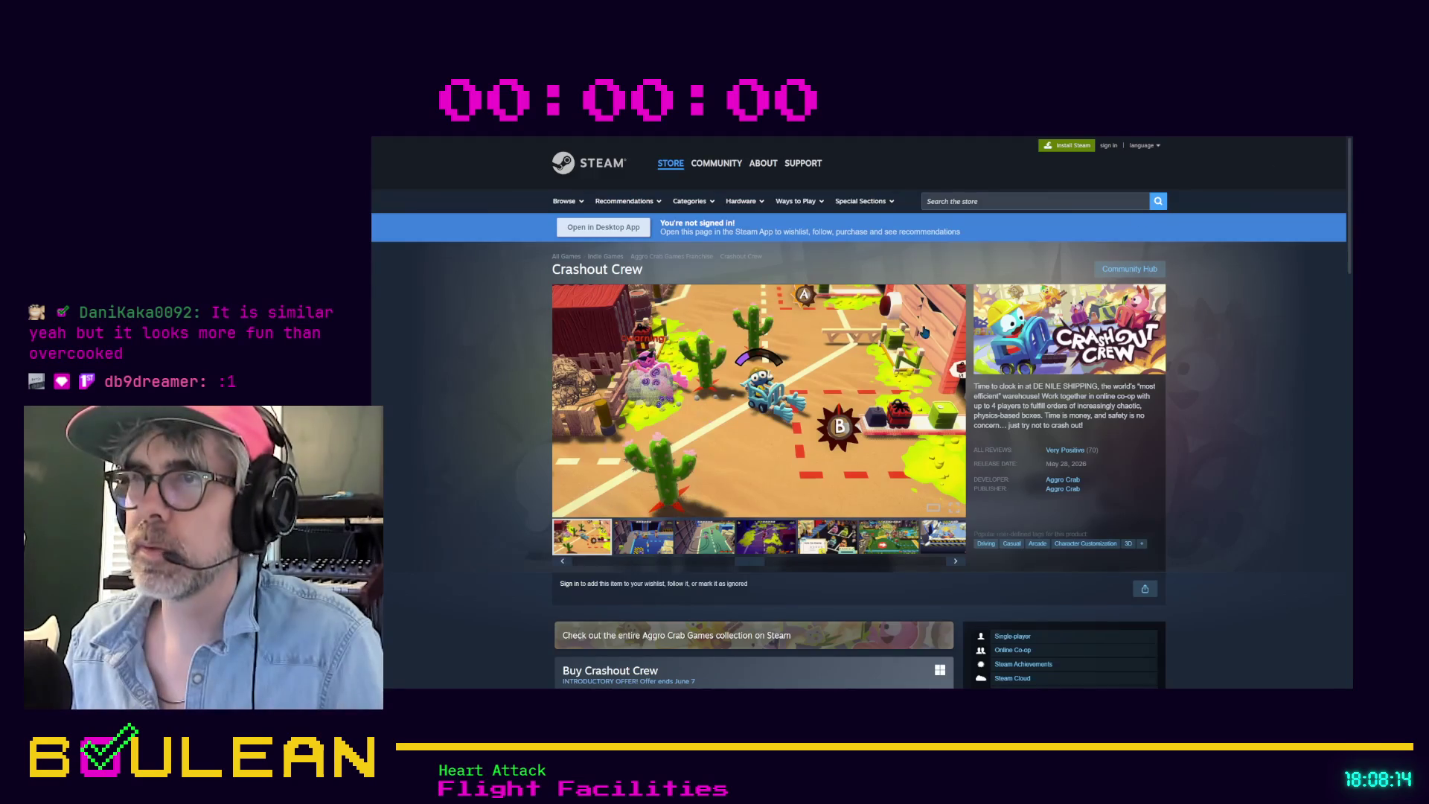
Step: Scroll past About, System Requirements and More Like This to the Very Positive customer reviews
scroll(924, 333, down, 3)
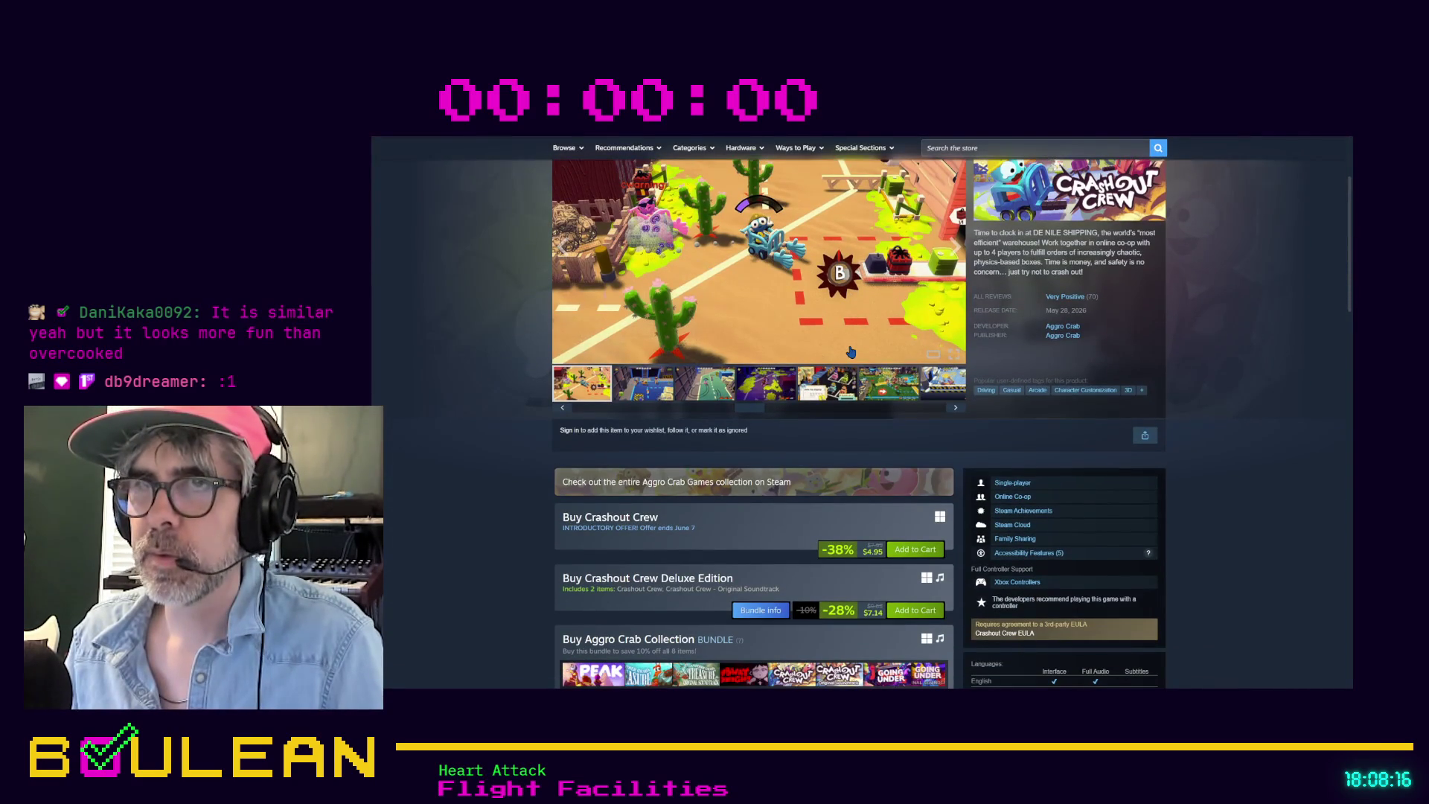
scroll(868, 406, down, 2)
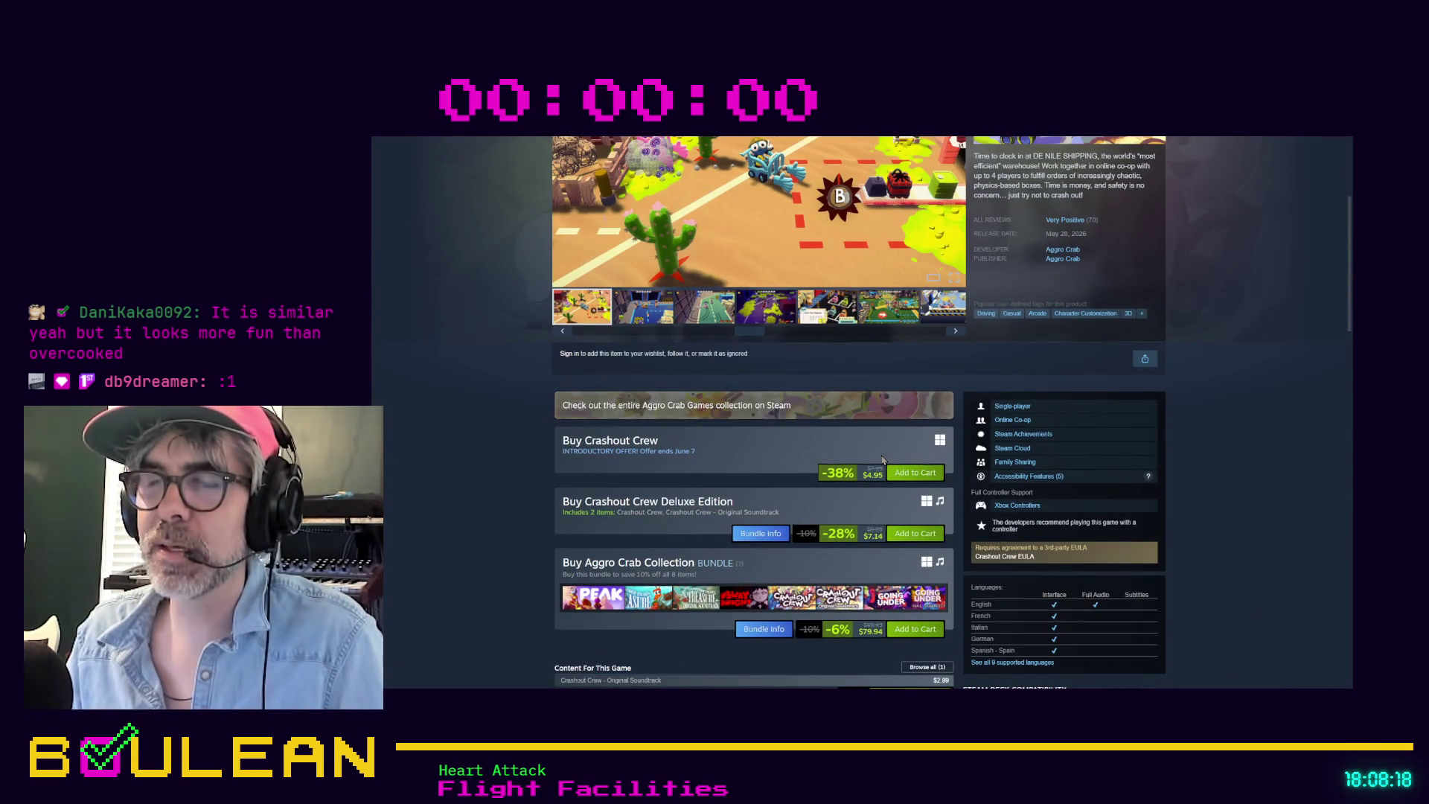
scroll(882, 459, down, 2)
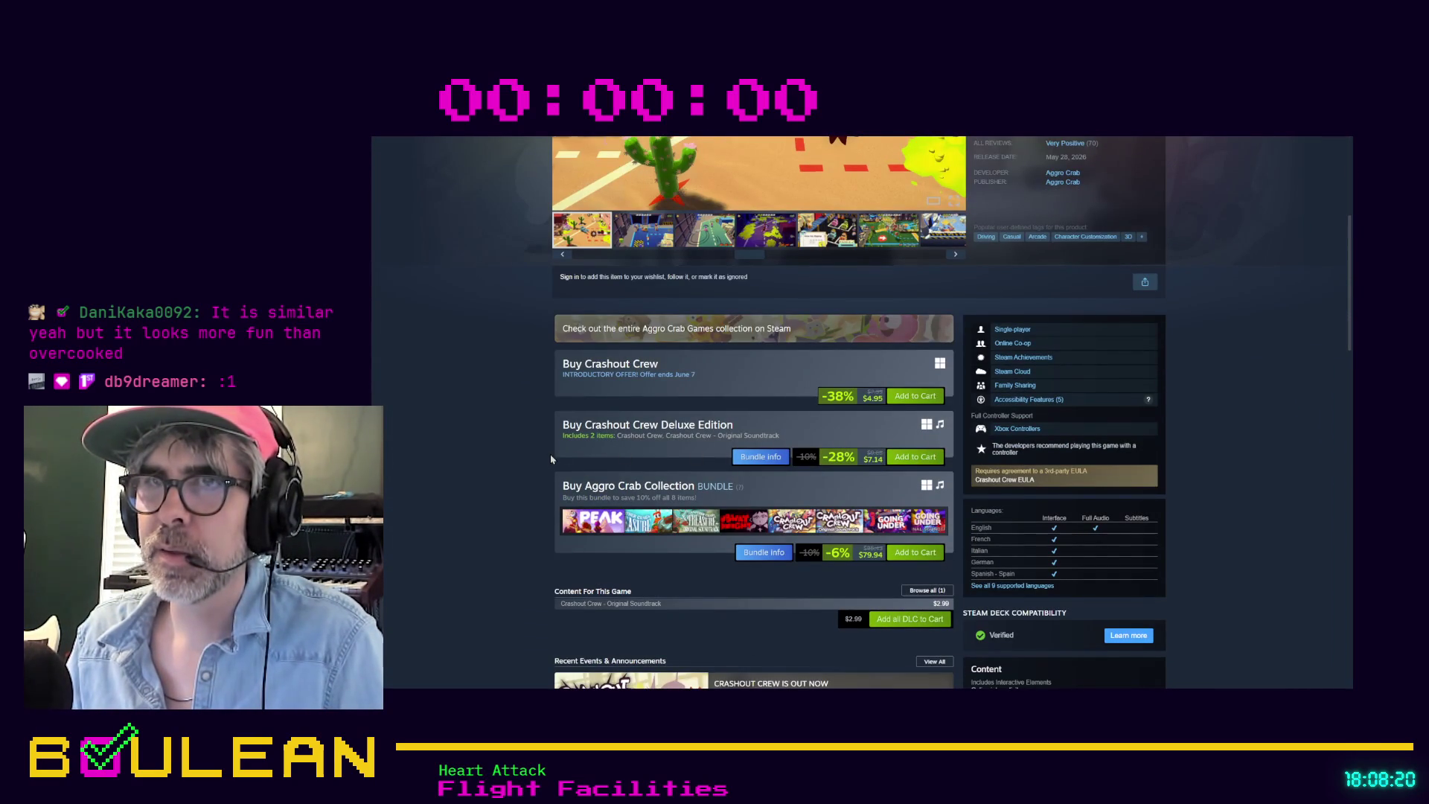
scroll(502, 445, down, 3)
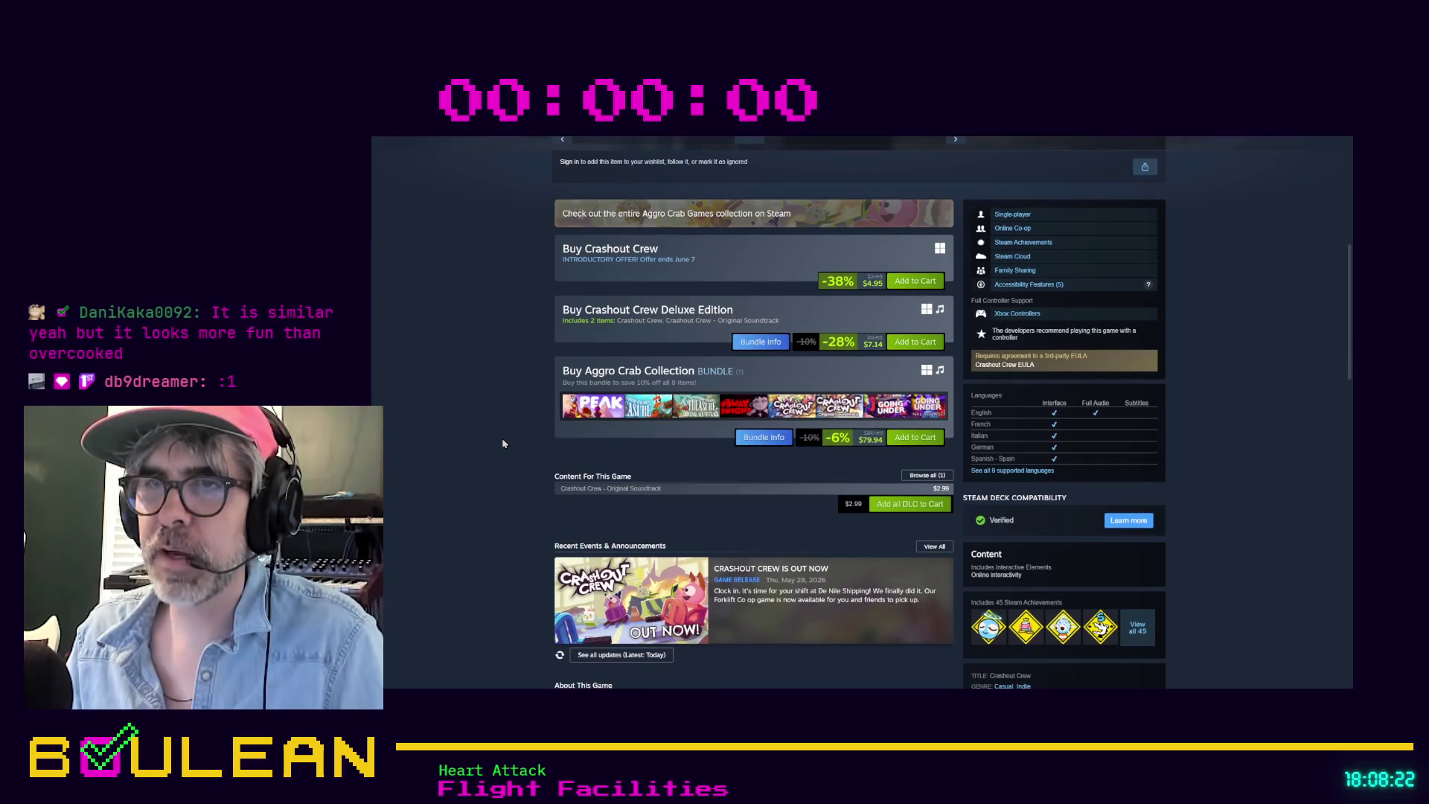
scroll(502, 443, down, 5)
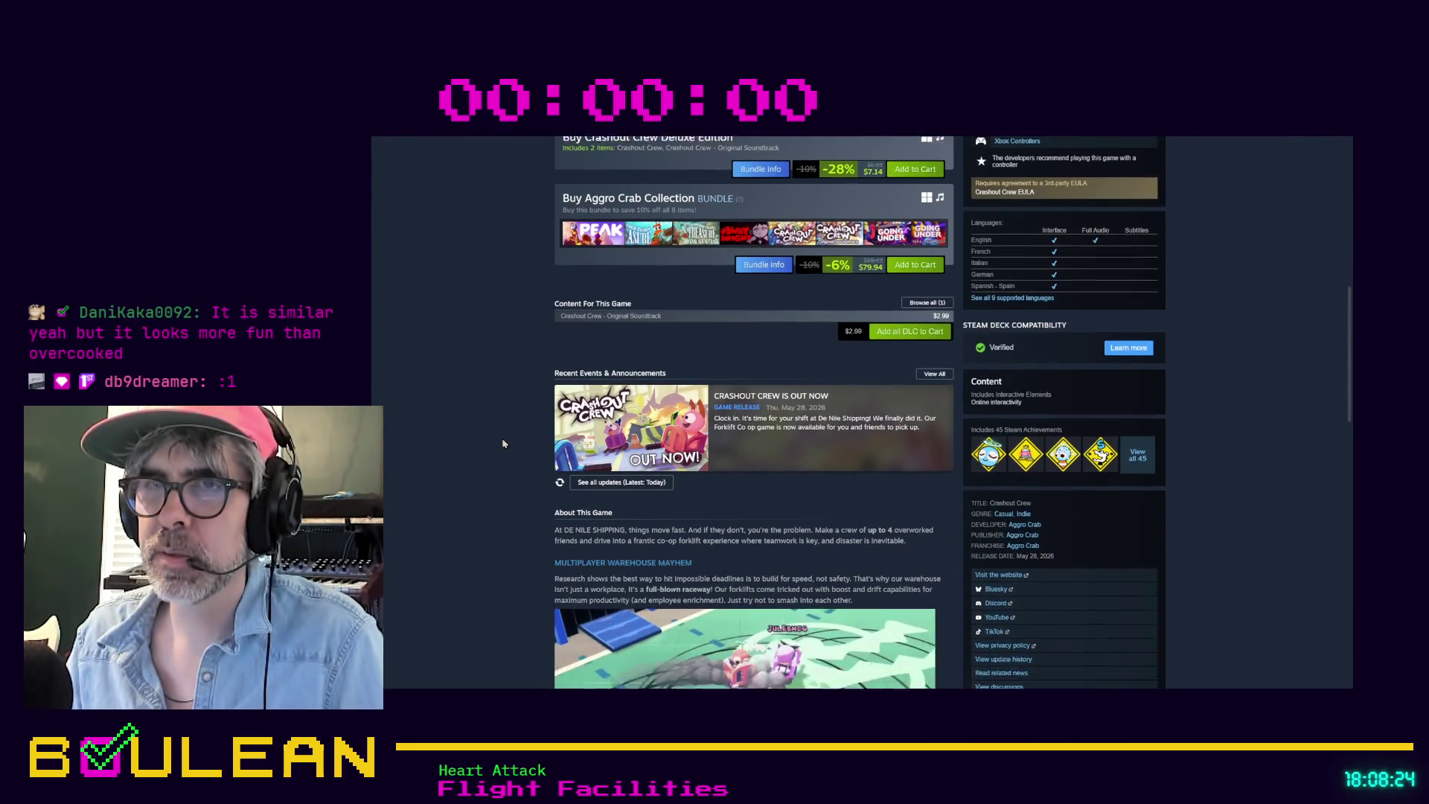
scroll(502, 443, down, 2)
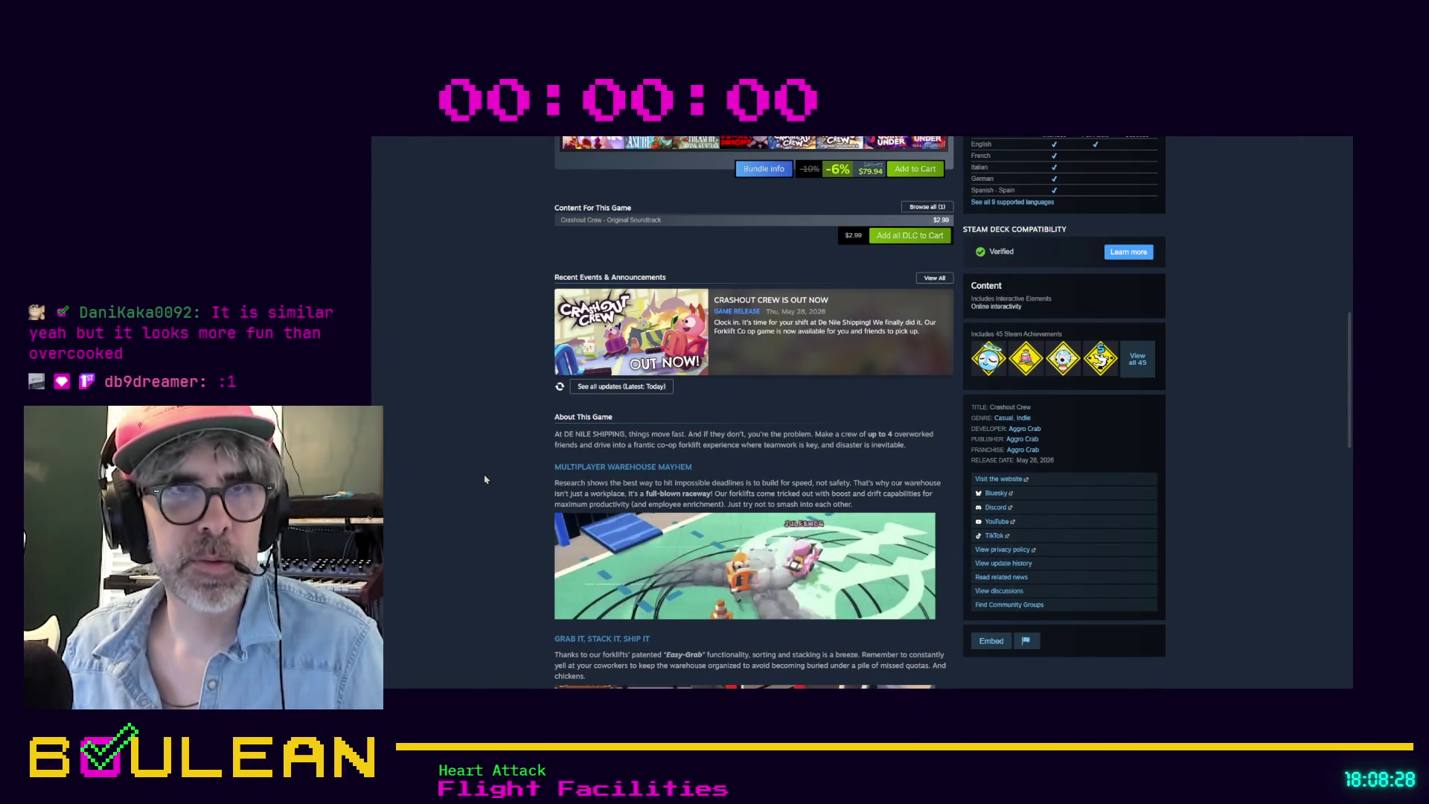
scroll(491, 444, down, 1)
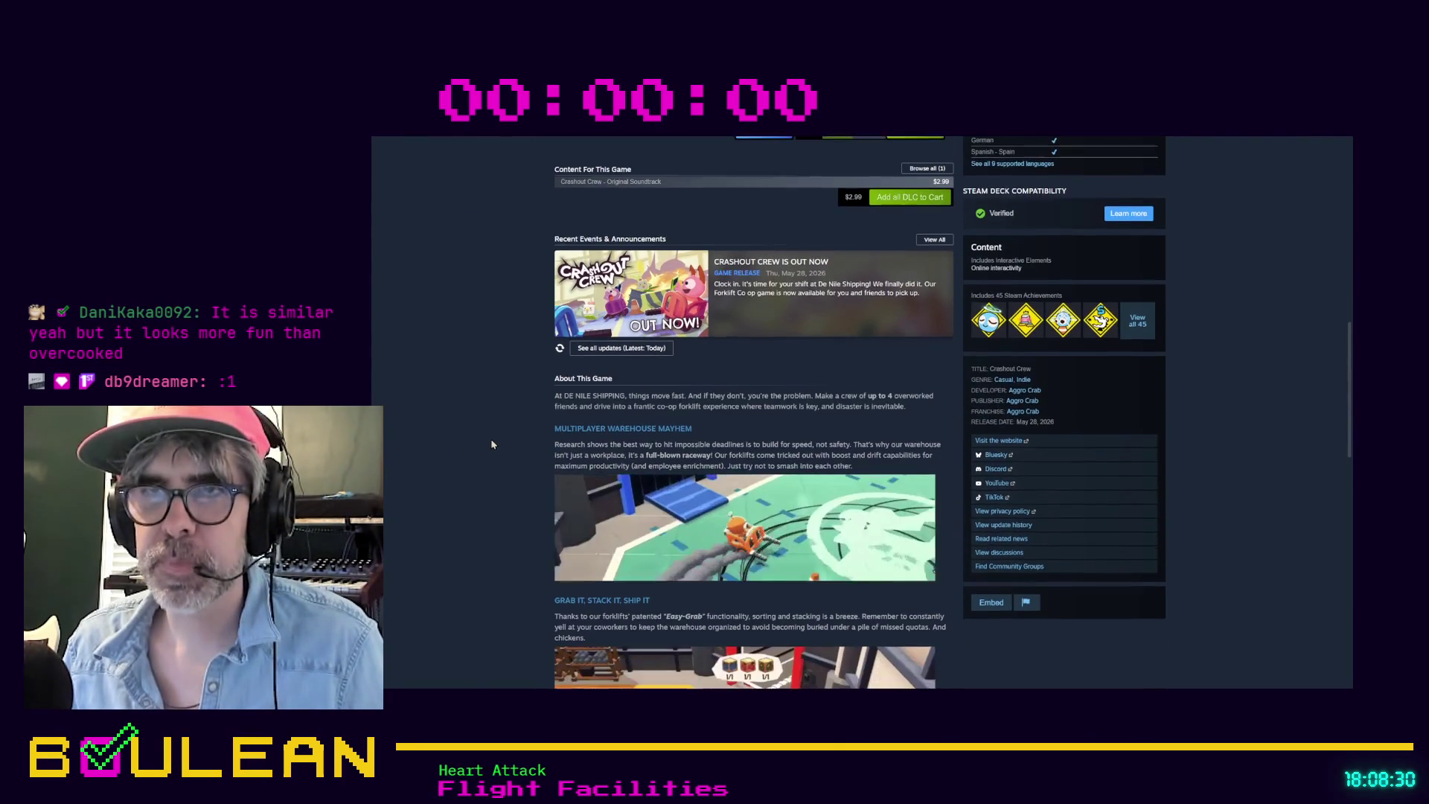
scroll(492, 445, down, 1)
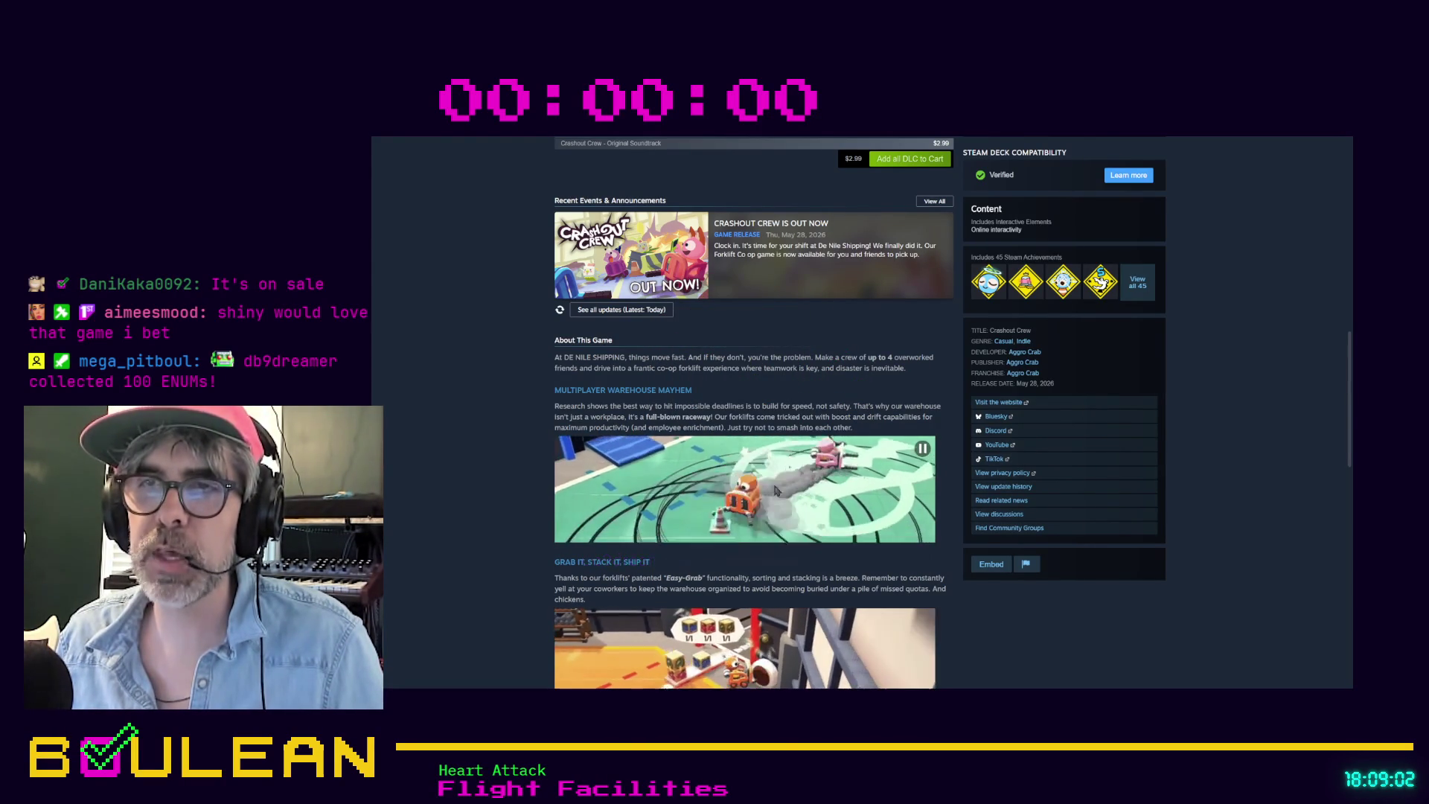
scroll(683, 474, down, 1)
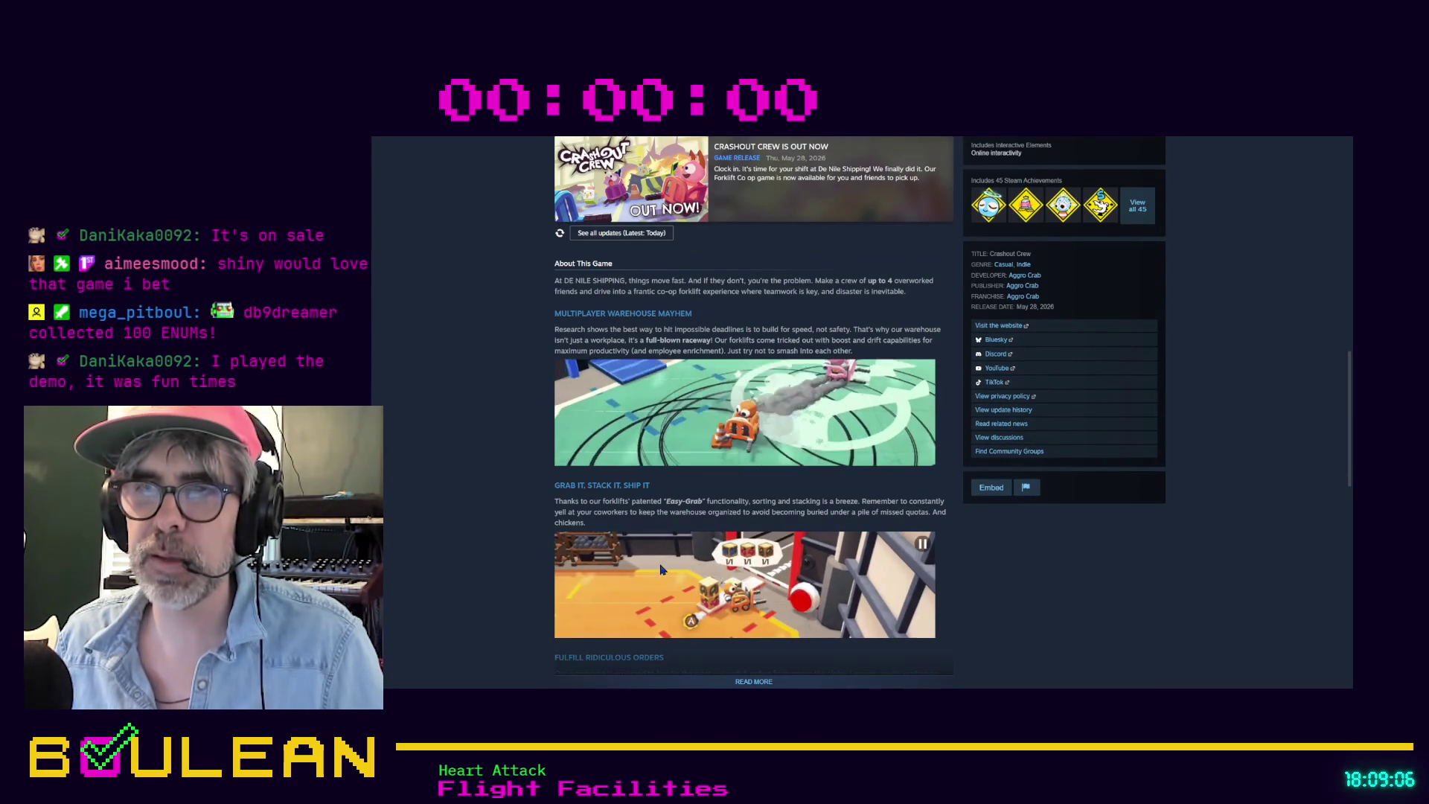
scroll(566, 547, down, 1)
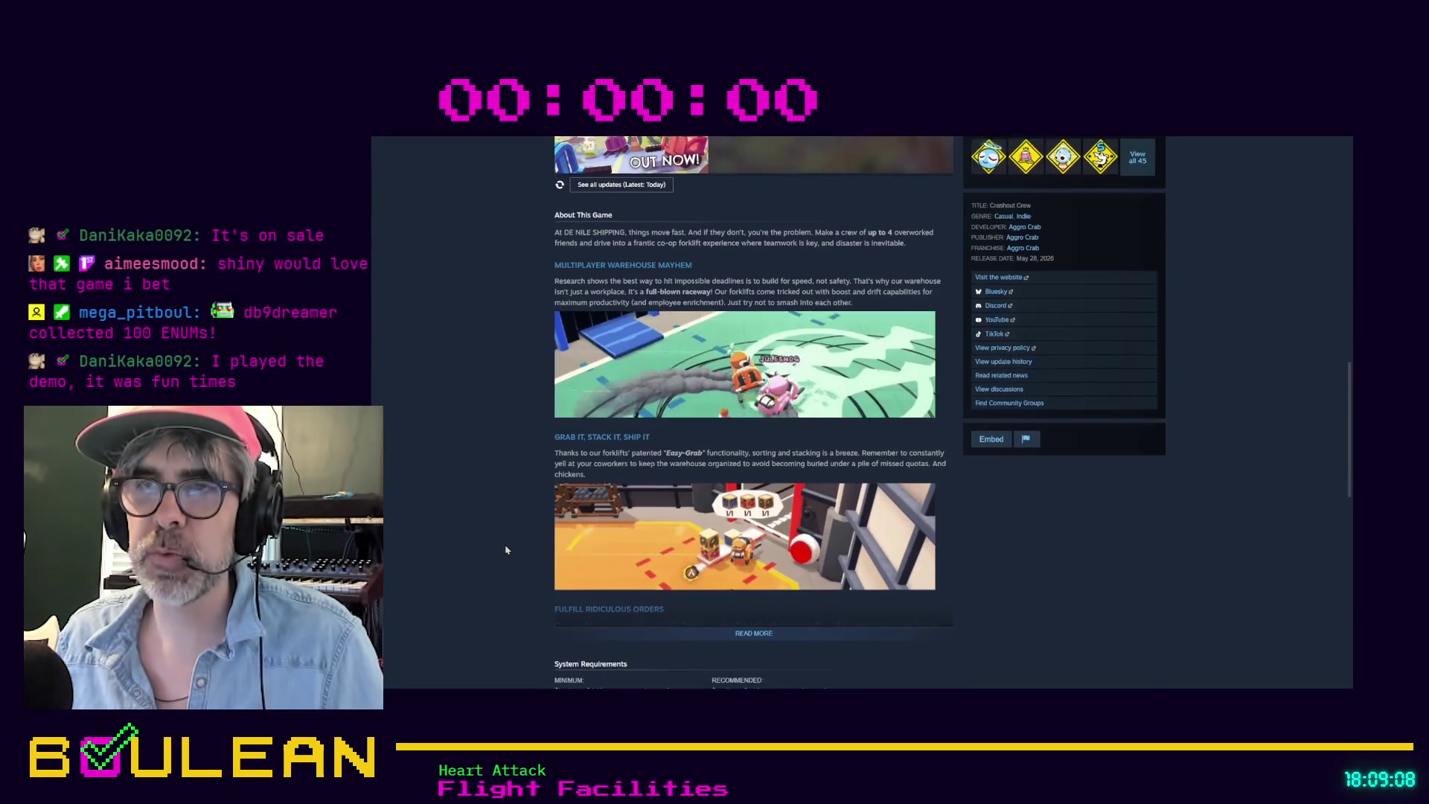
scroll(511, 519, down, 1)
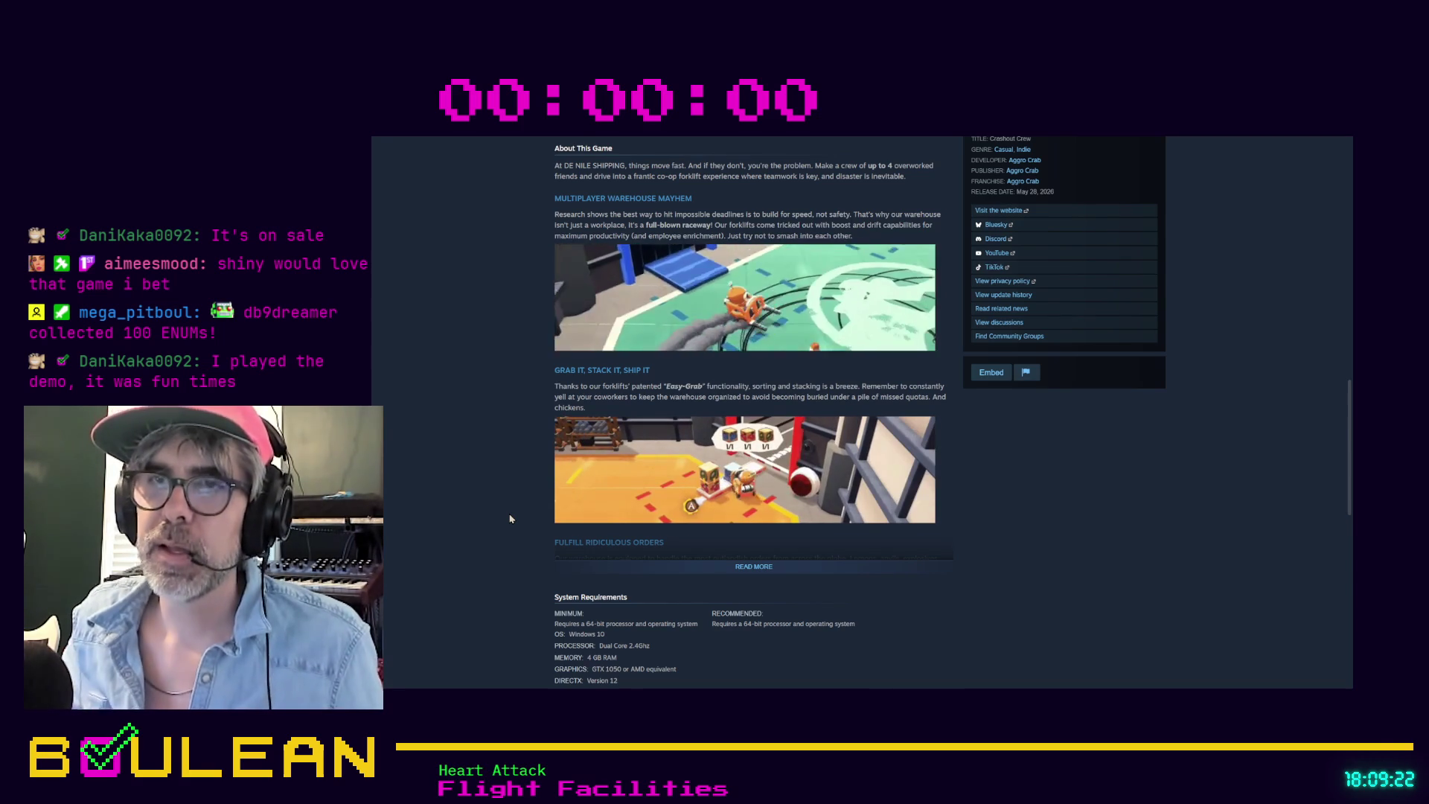
scroll(514, 521, down, 2)
scroll(517, 523, down, 5)
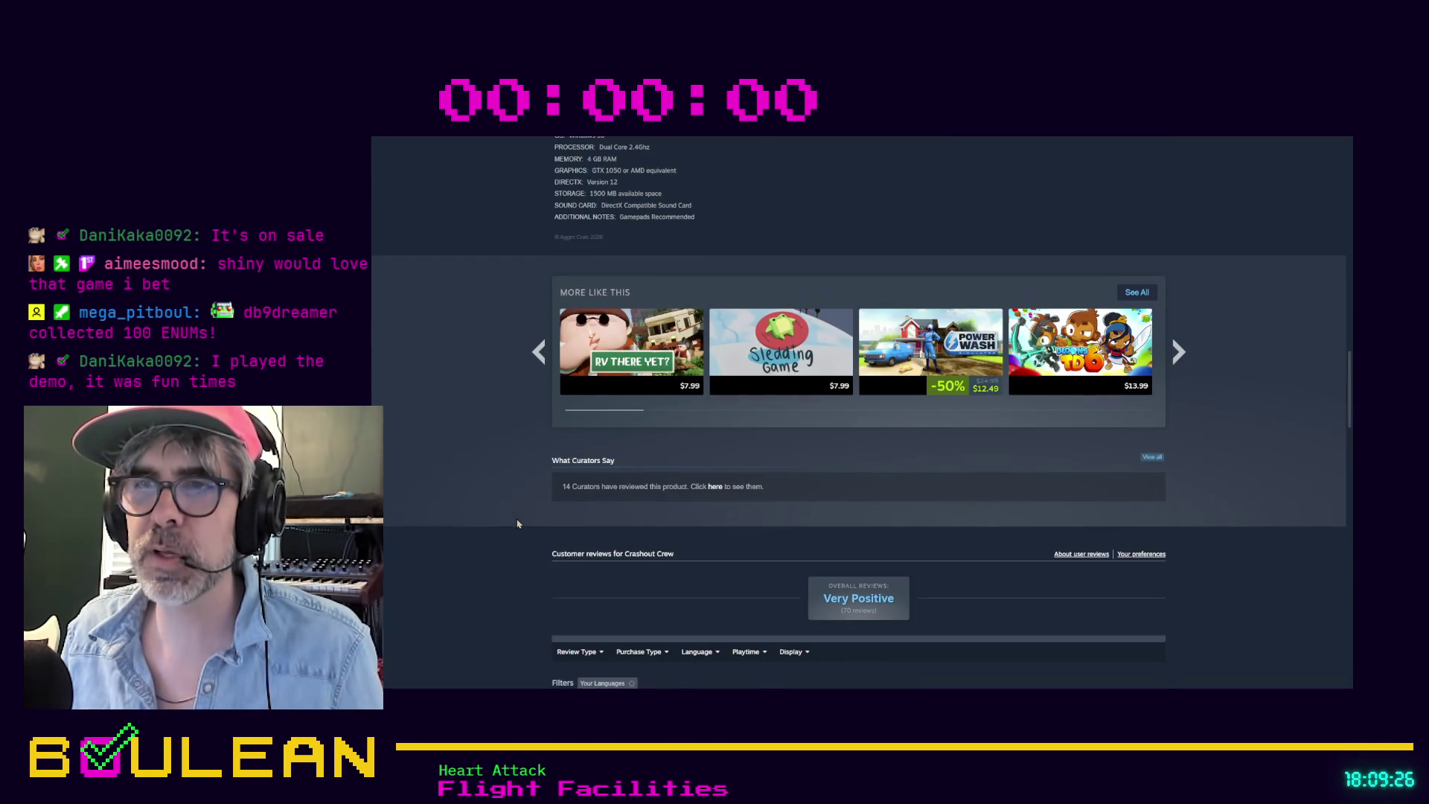
scroll(517, 523, down, 2)
scroll(517, 523, down, 2)
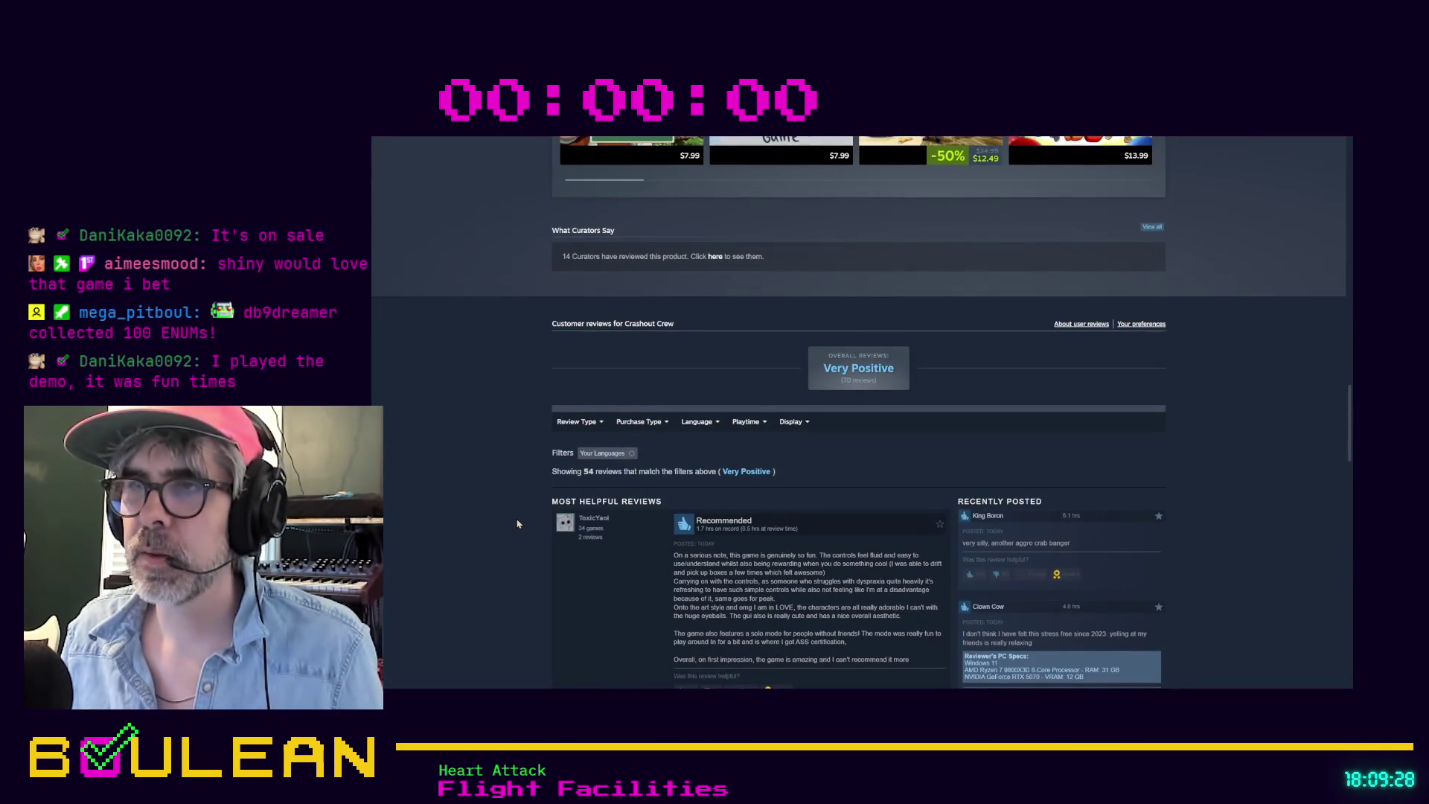
scroll(517, 523, up, 2)
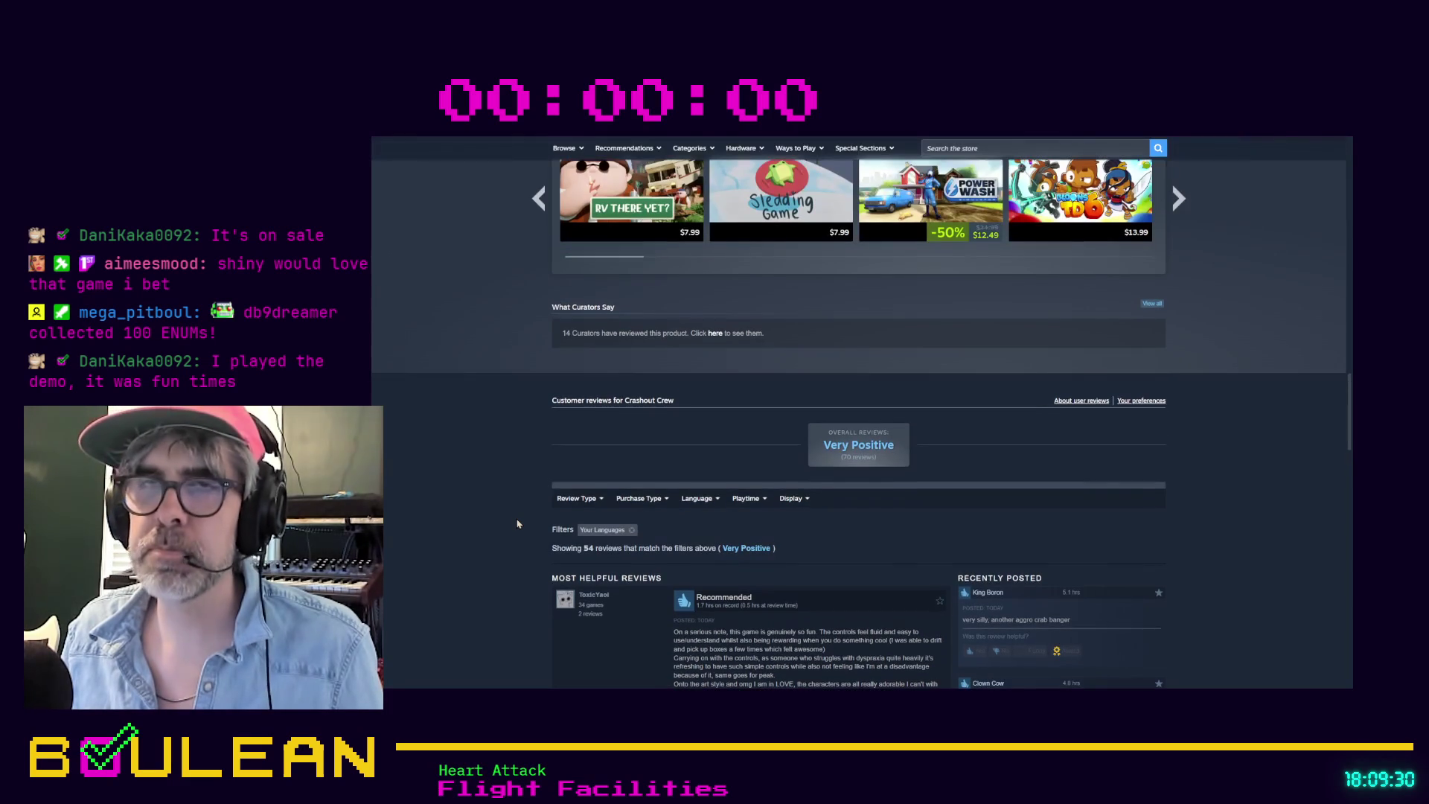
Step: Find 'family' on the page to locate Family Sharing, then return up to the screenshots
key(ctrl+f)
text(family)
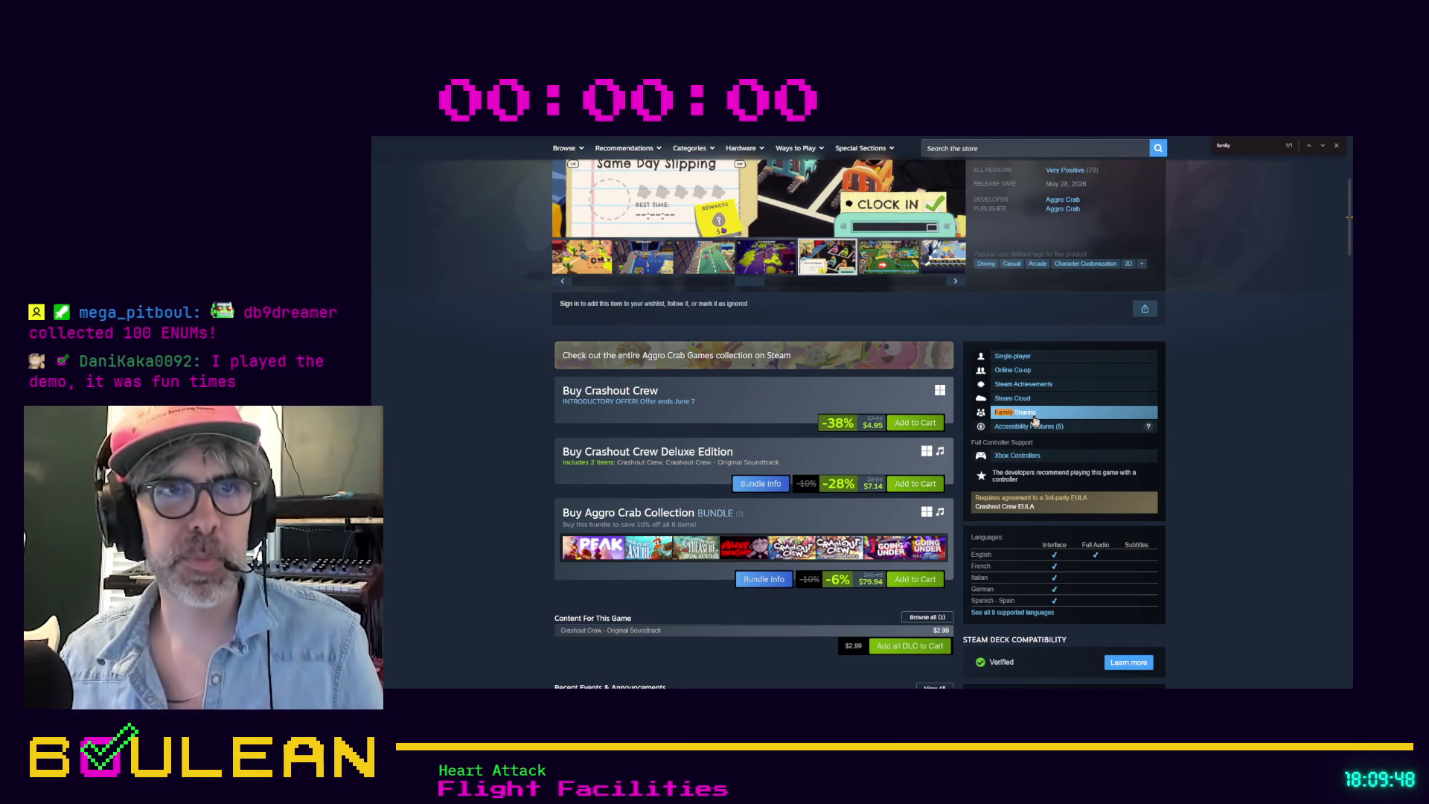
scroll(451, 379, up, 4)
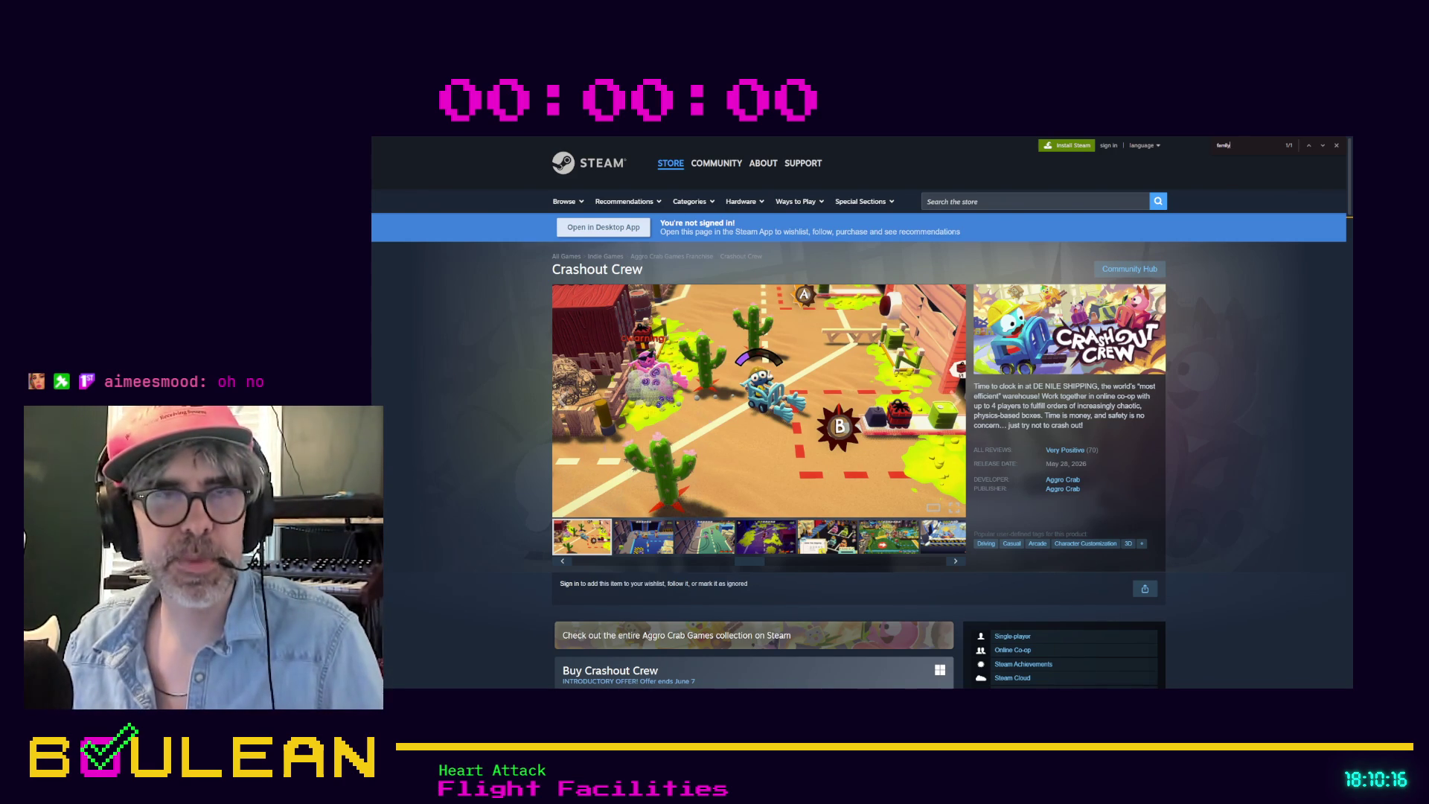
click(782, 398)
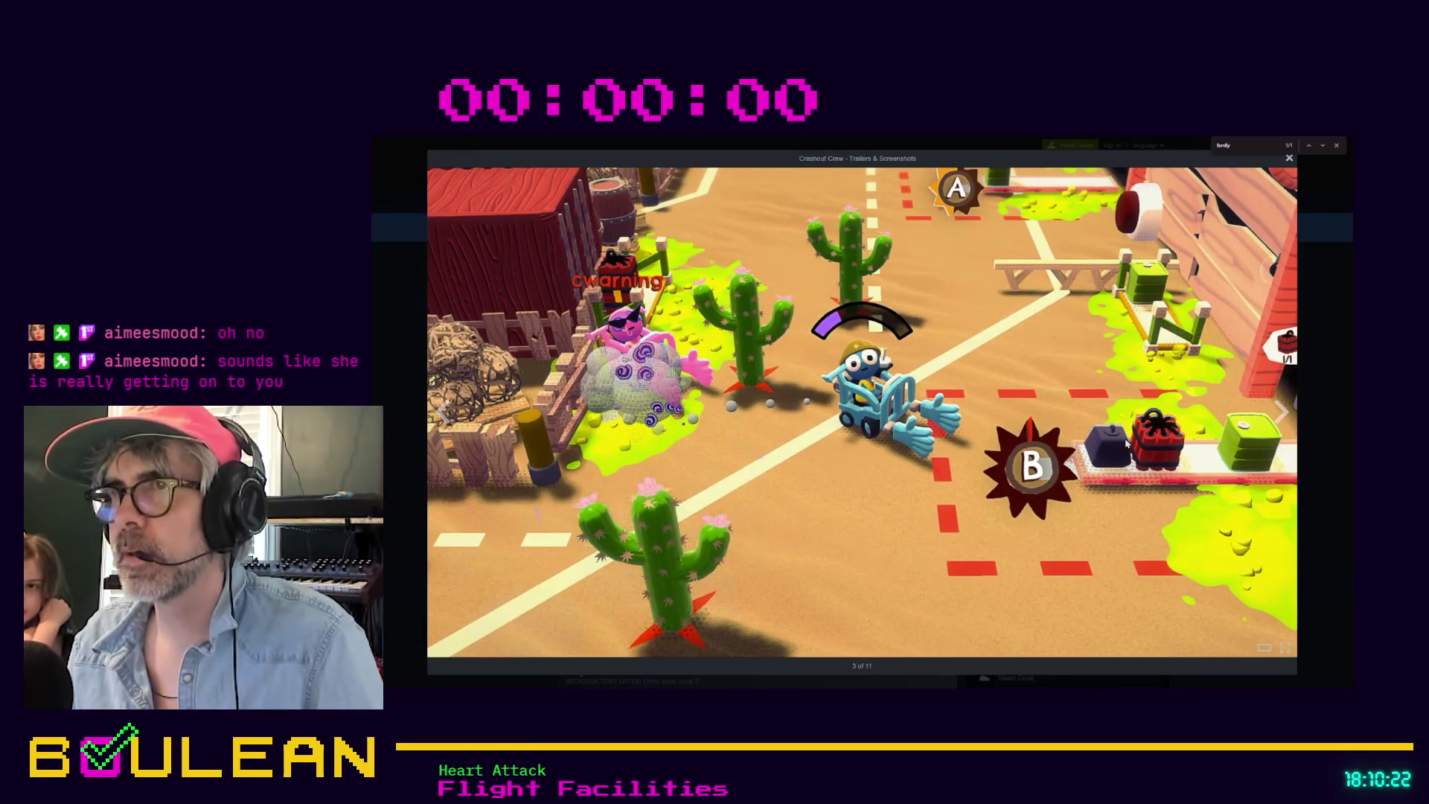
Step: Step through screenshots 4–7 of 11, then close the viewer and the find bar
click(938, 436)
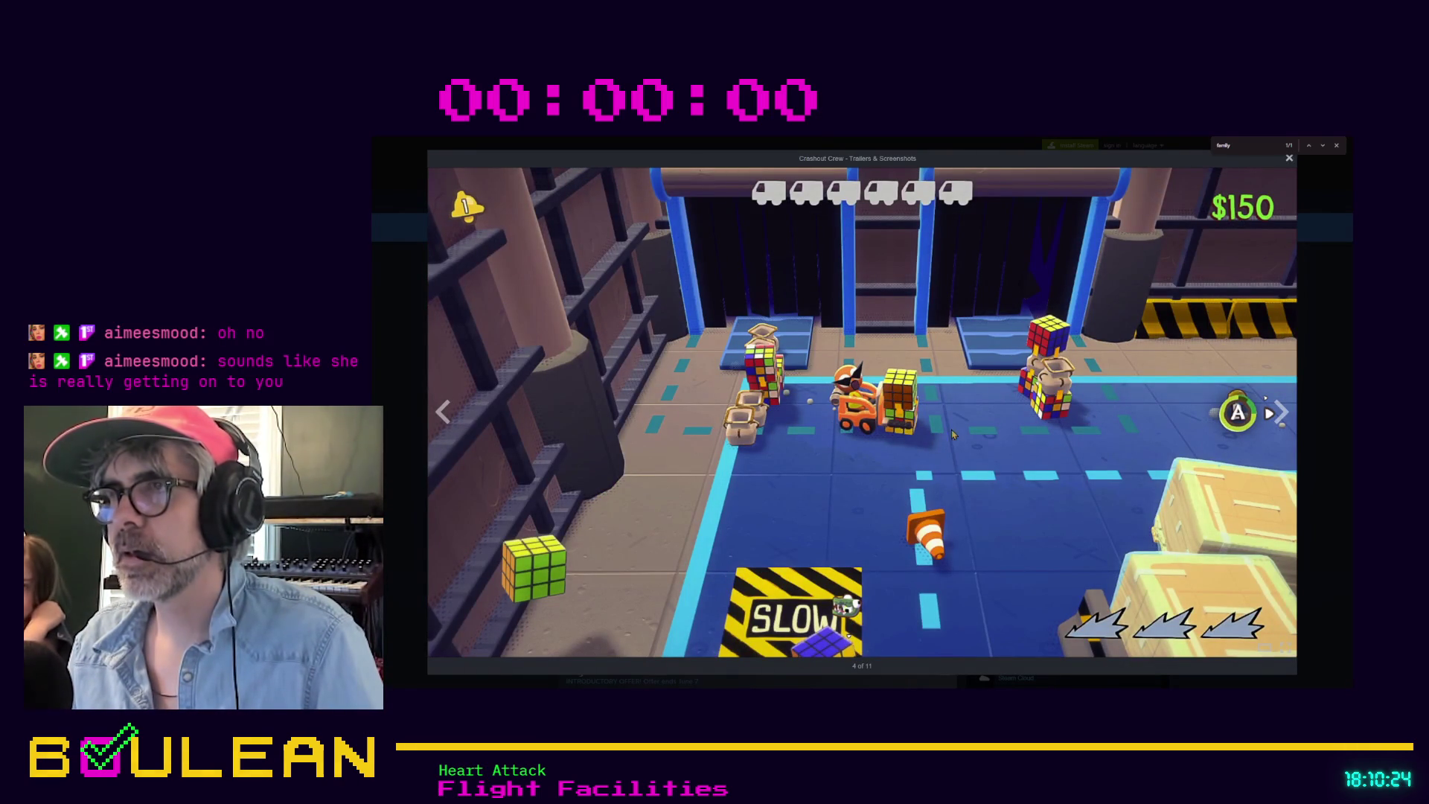
click(1047, 466)
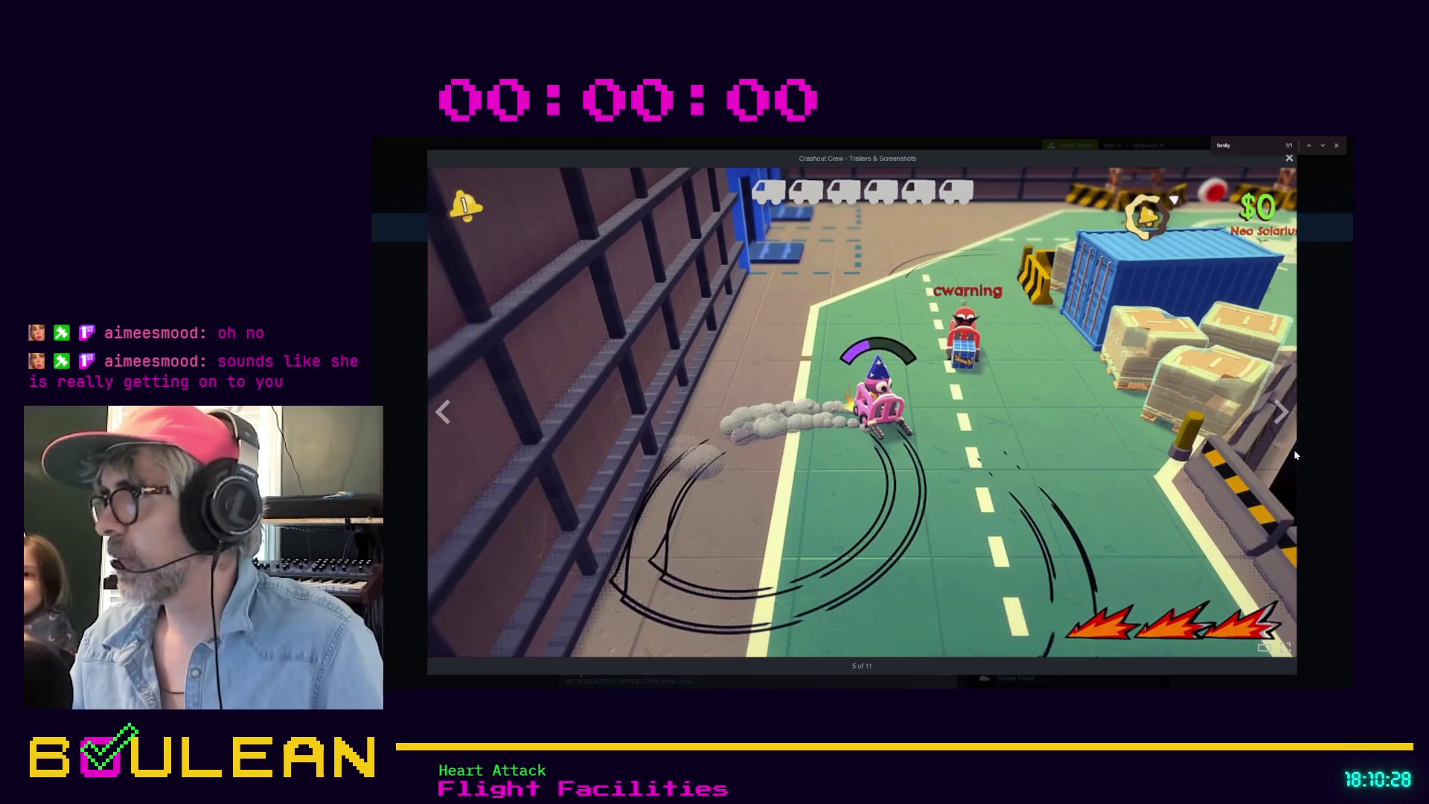
click(990, 470)
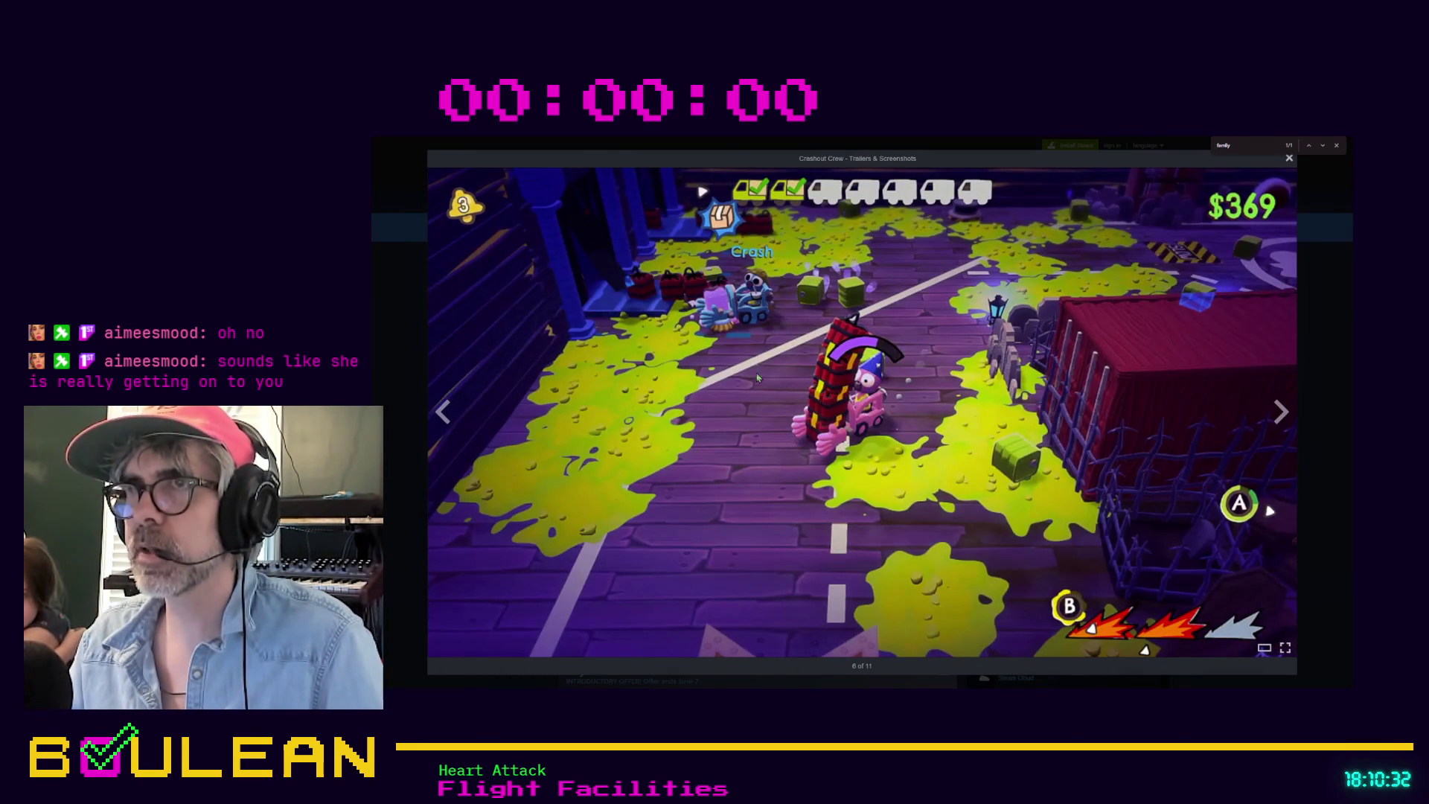
click(918, 462)
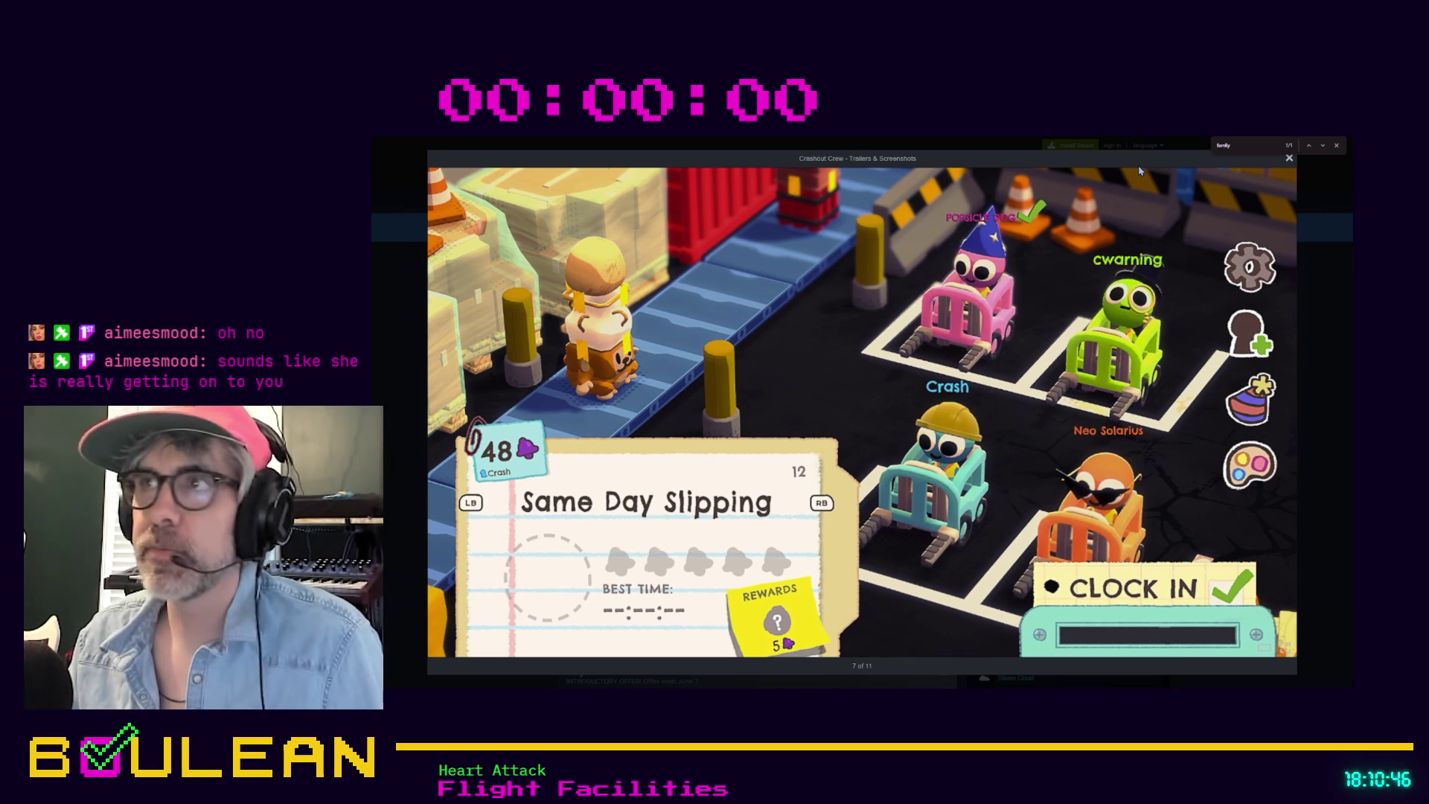
click(1290, 159)
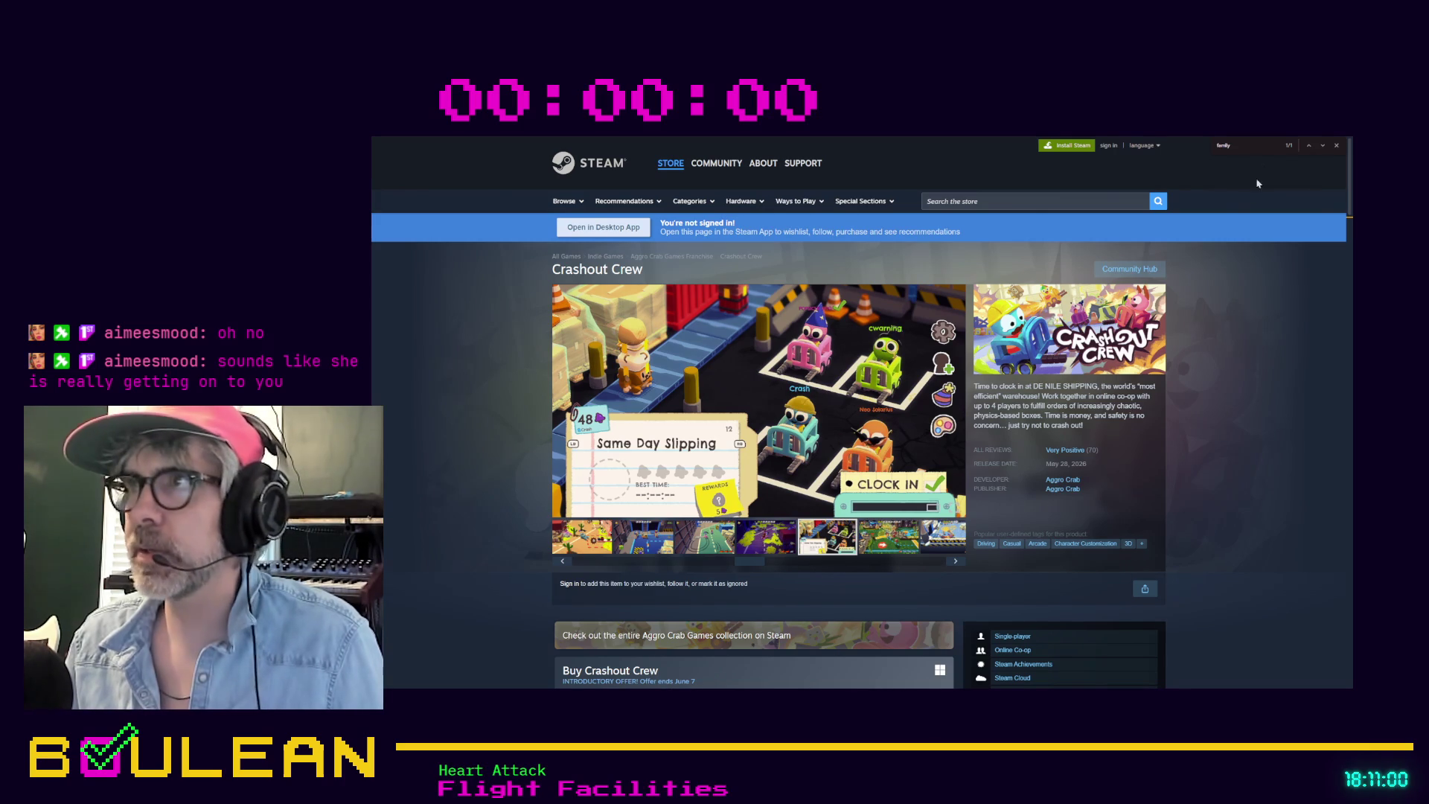
click(1336, 146)
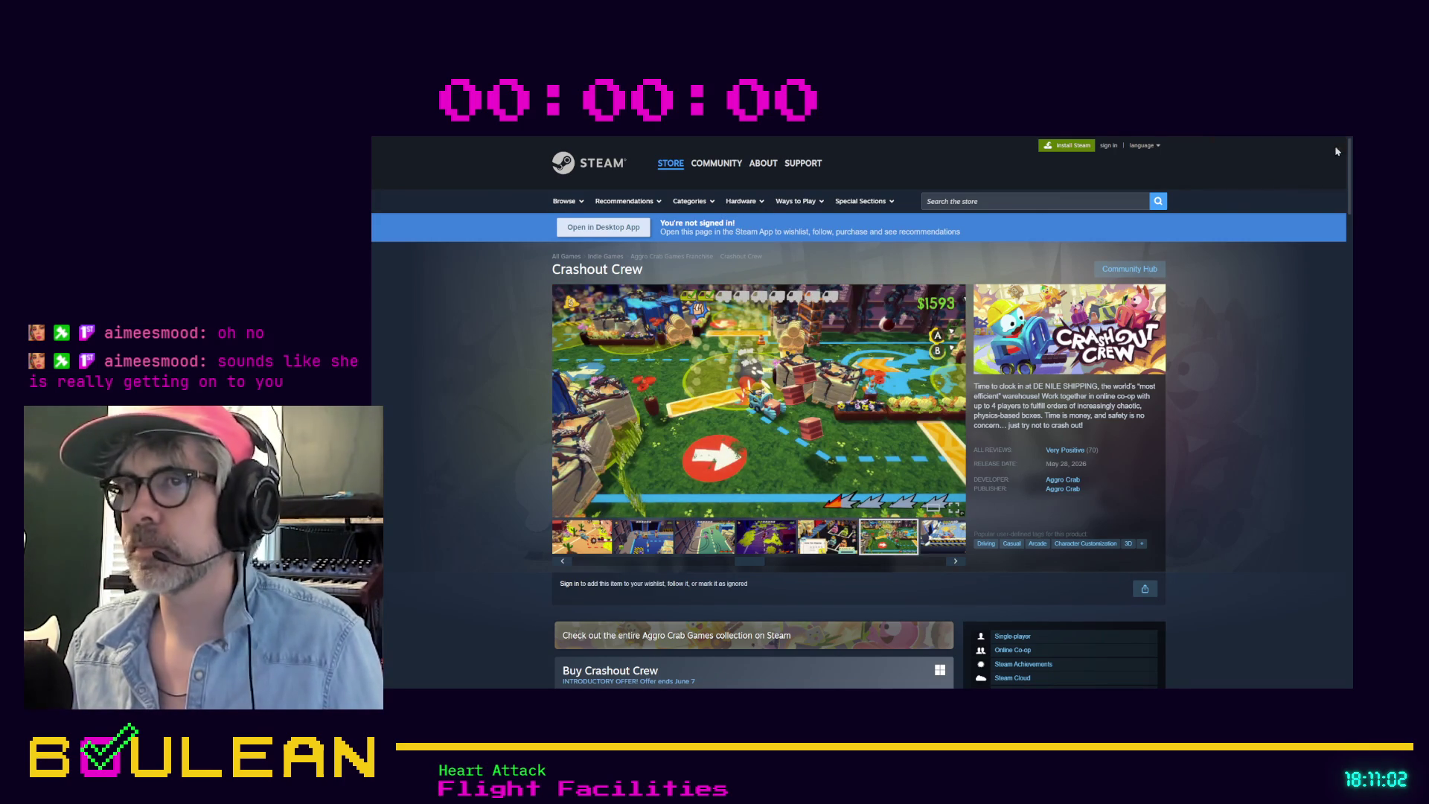
Step: Exit full-screen to select the store page URL, then return to Godot and run the game with F5
key(F11)
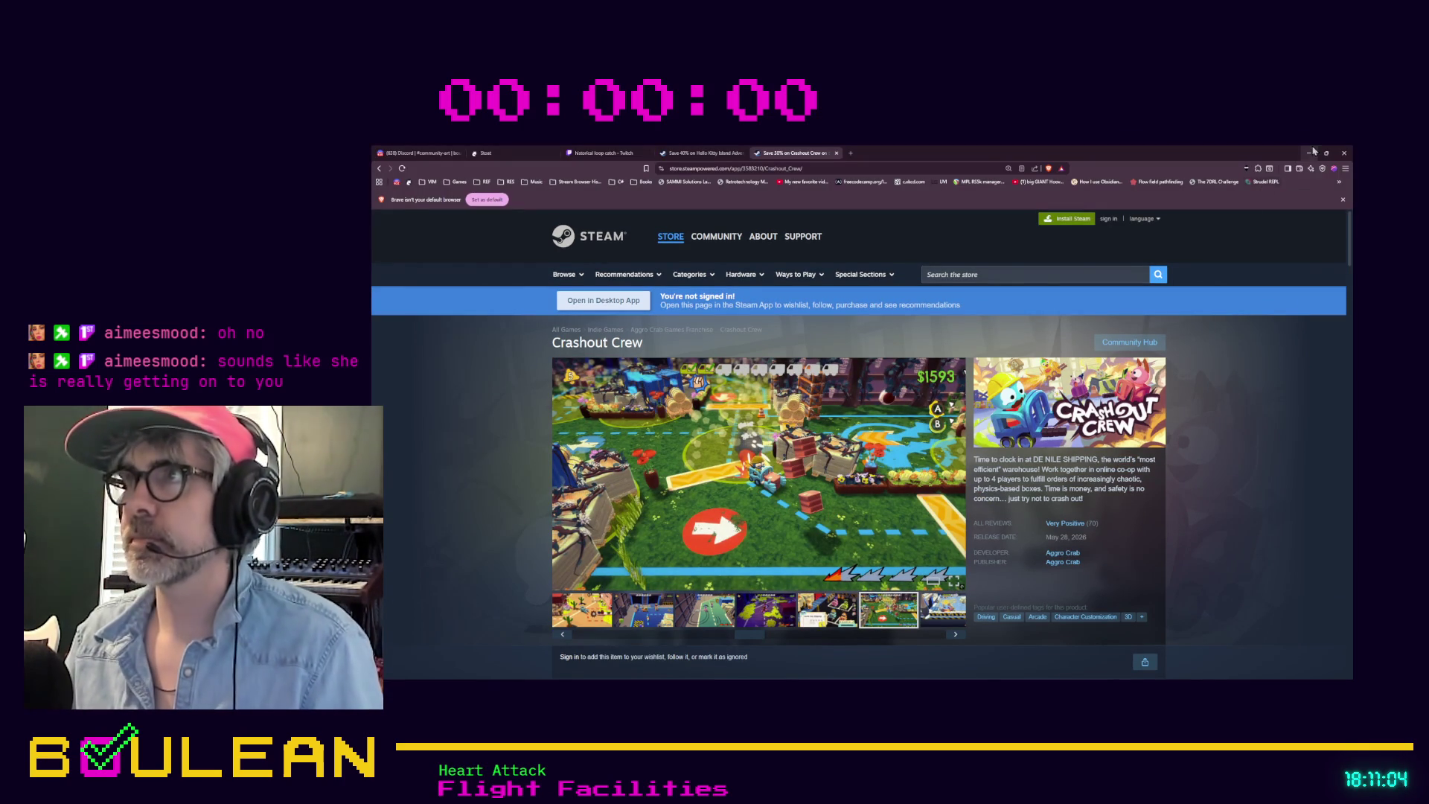
click(831, 167)
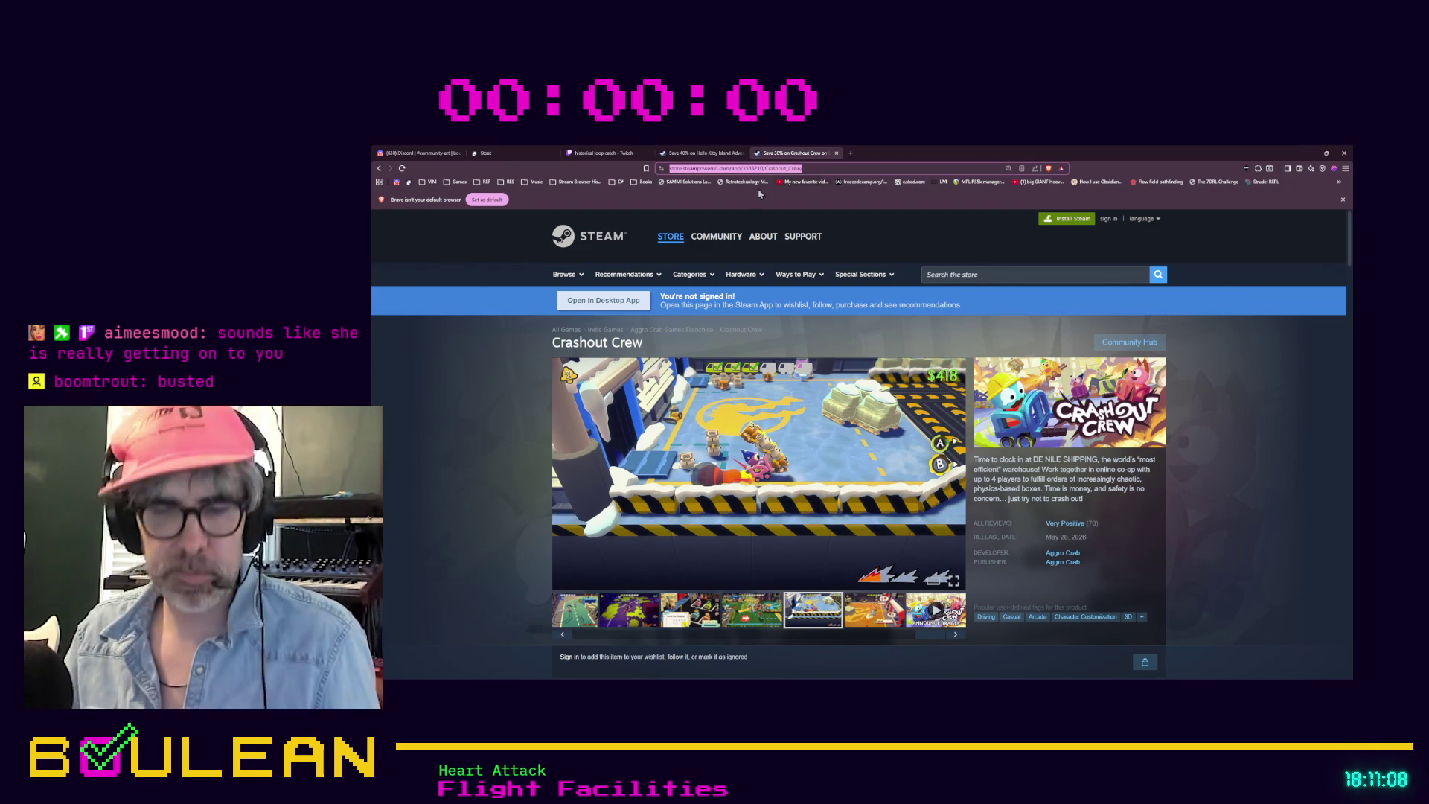
key(alt+Tab)
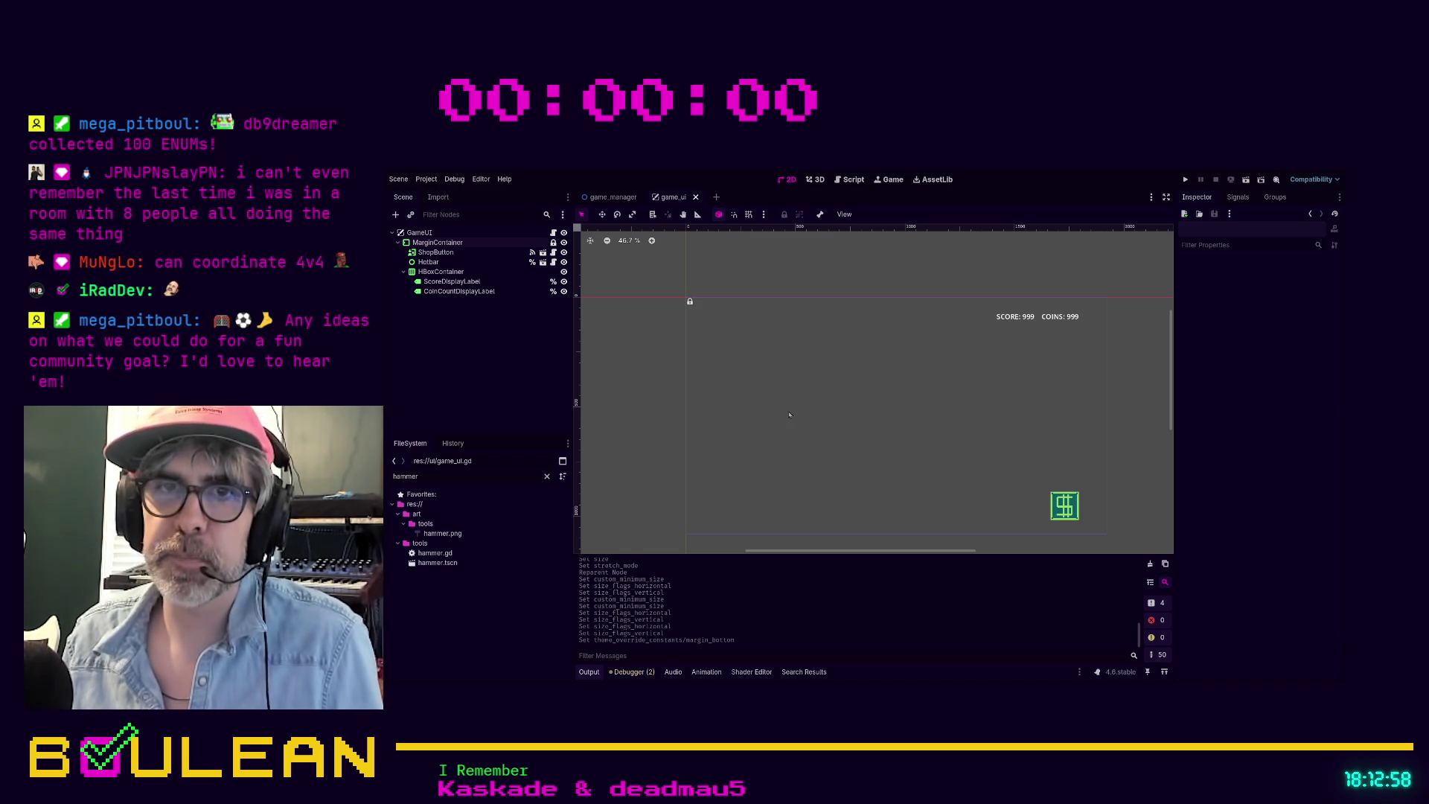
key(F5)
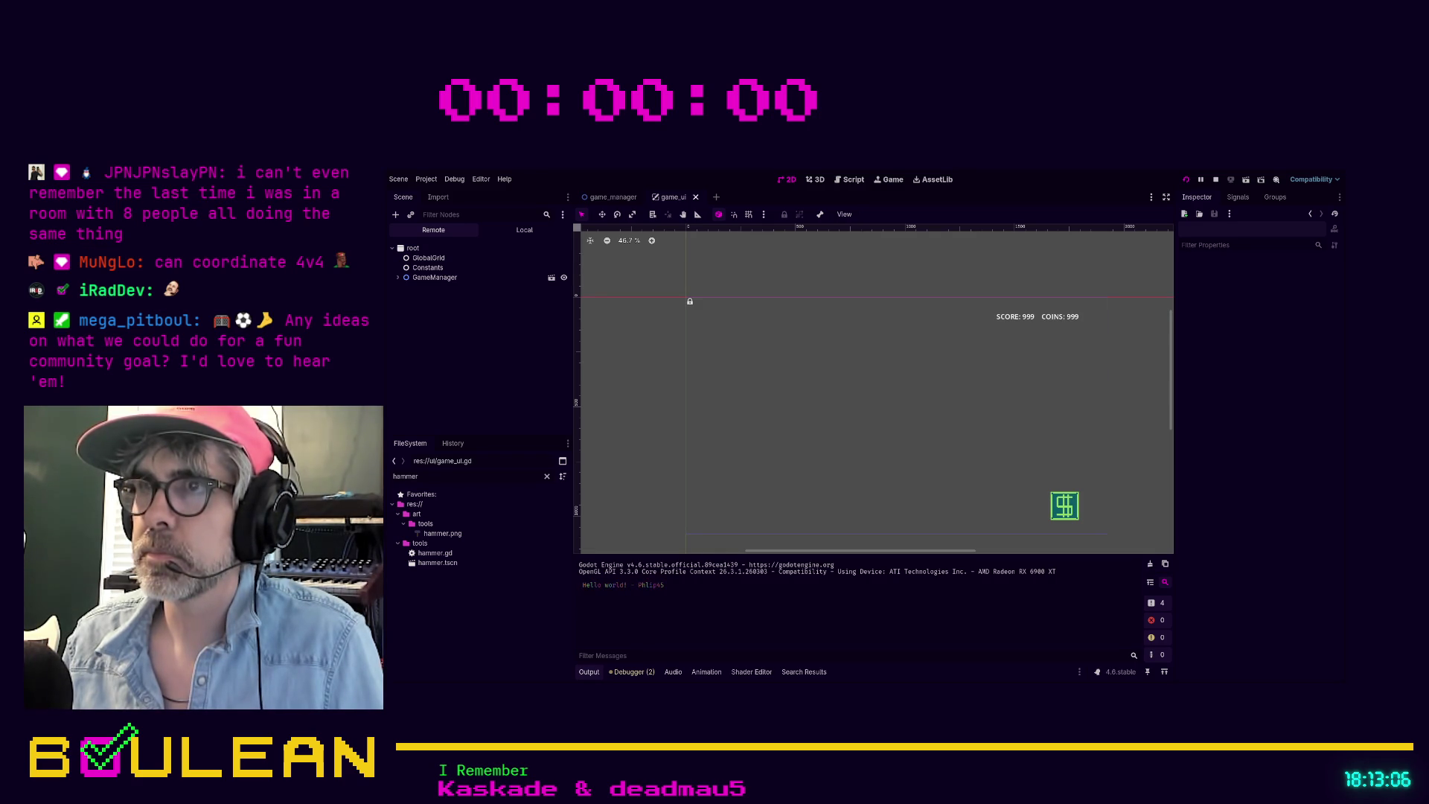
Step: Run the game and whack the top-left and middle-left moles, reaching 5 whacks and 40 coins
key(F5)
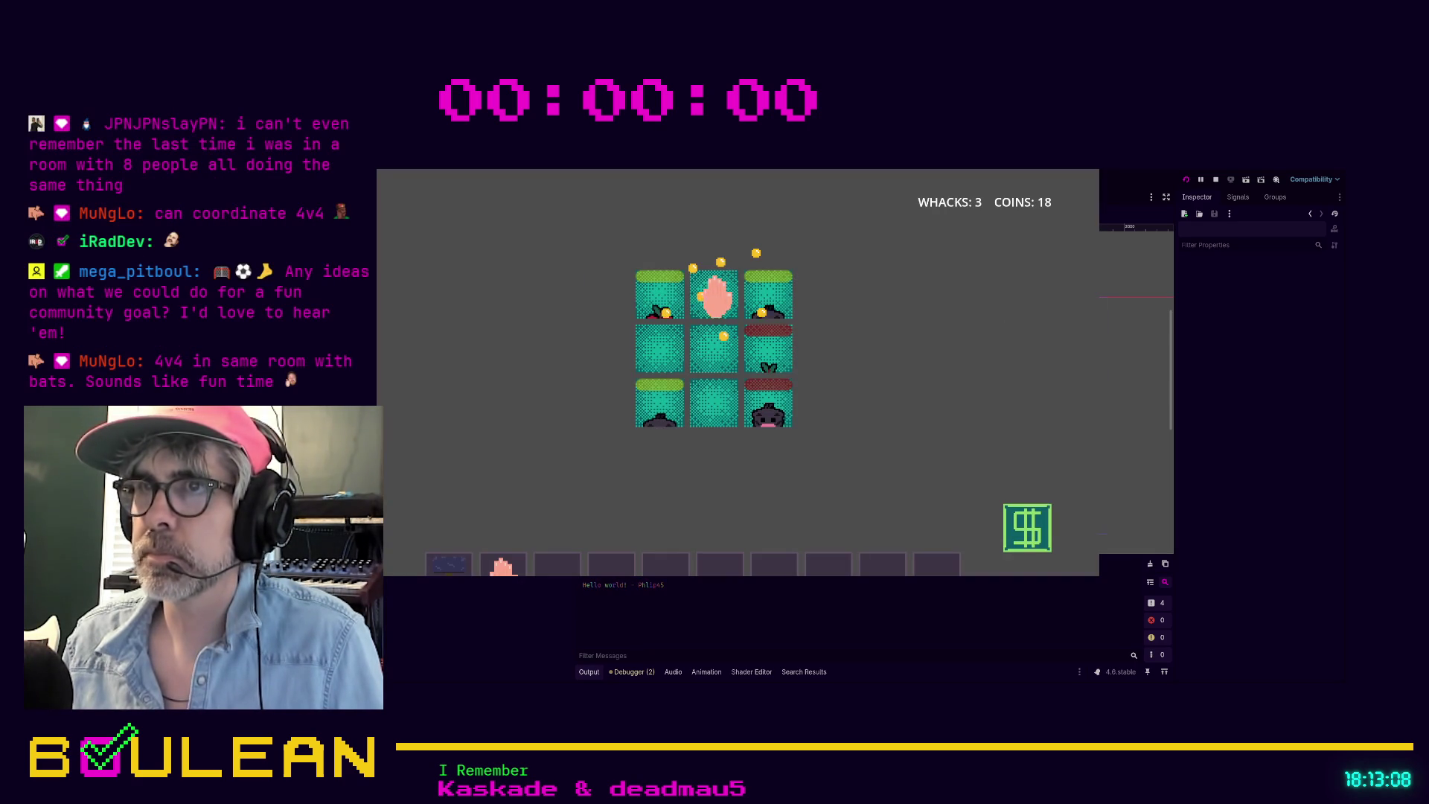
click(662, 294)
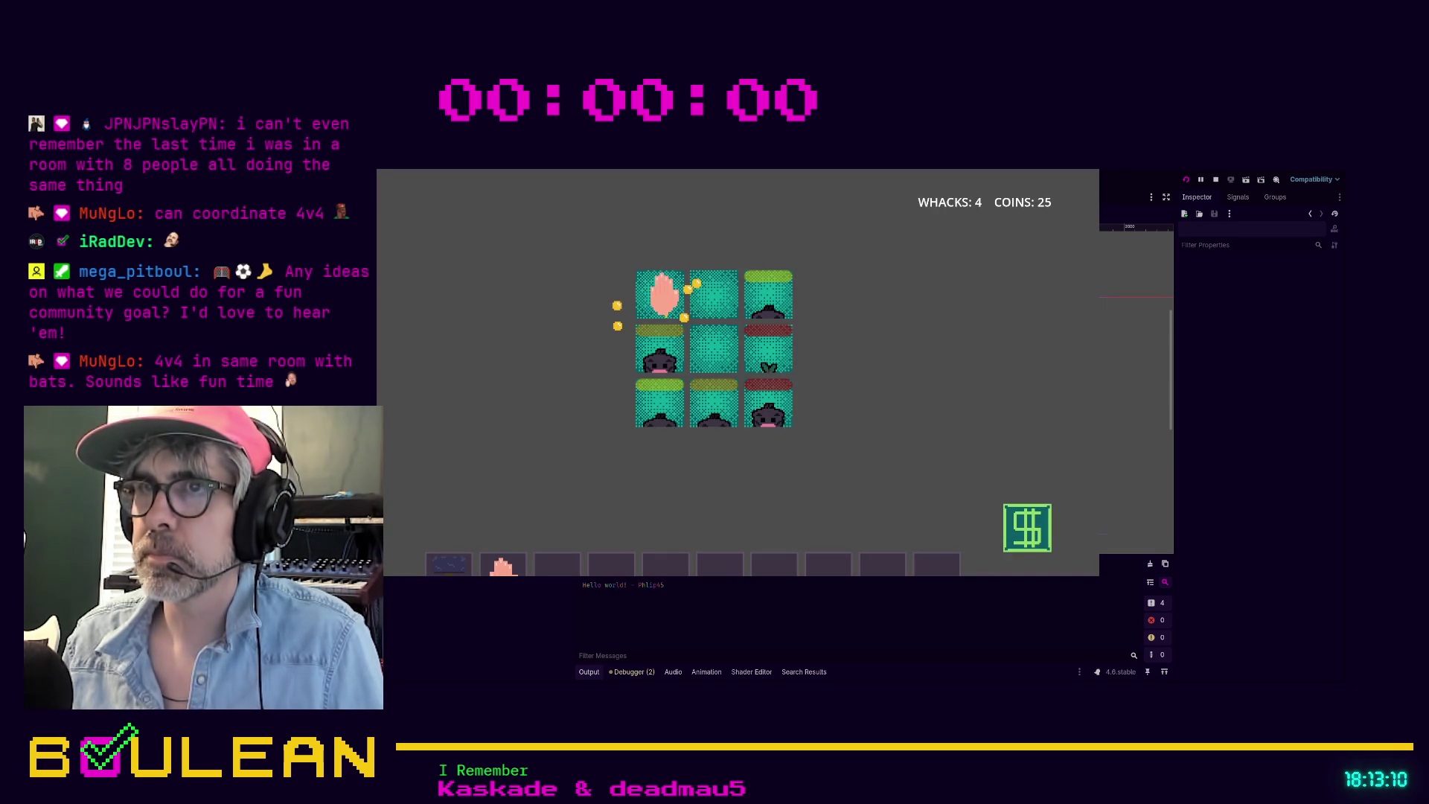
mouse_move(595, 320)
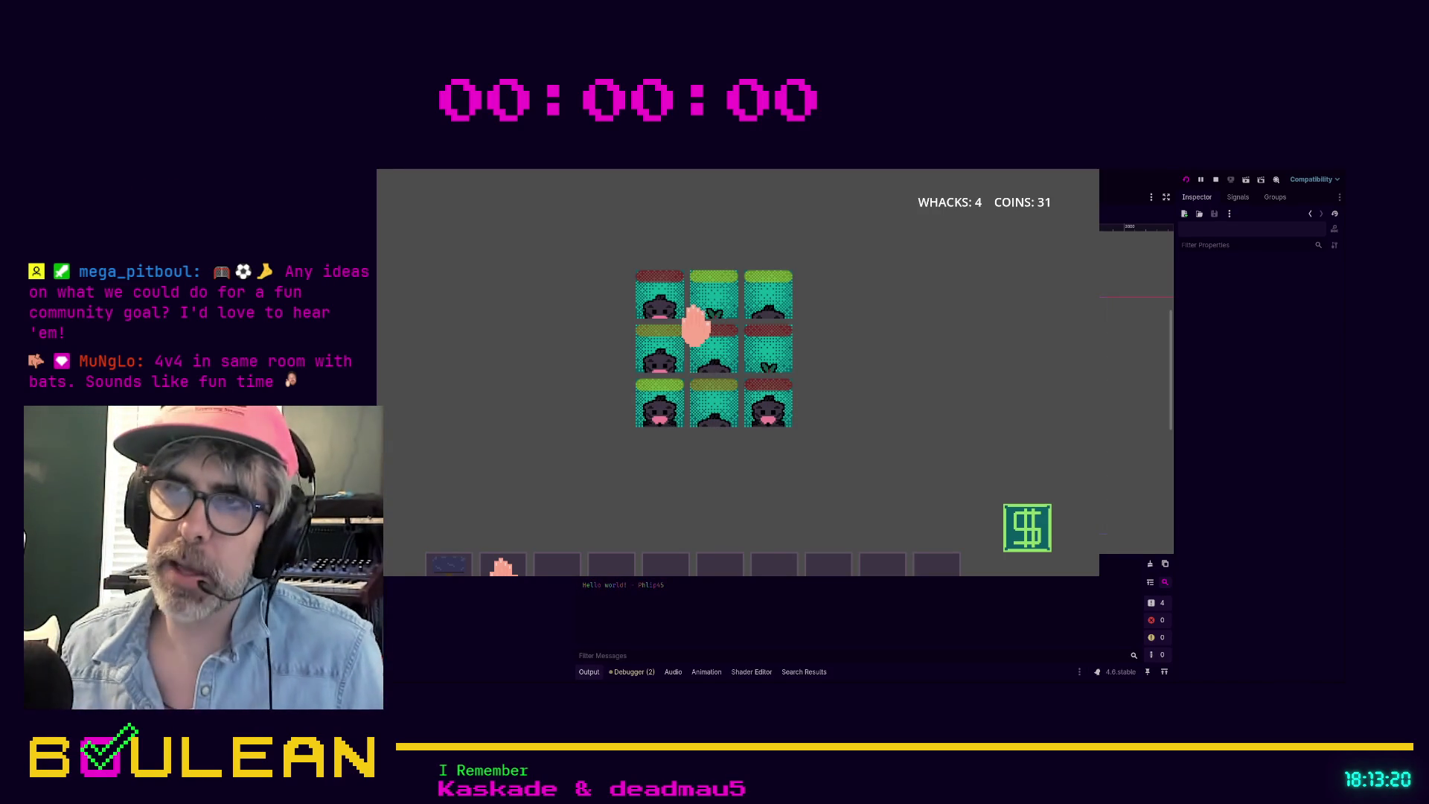
click(656, 355)
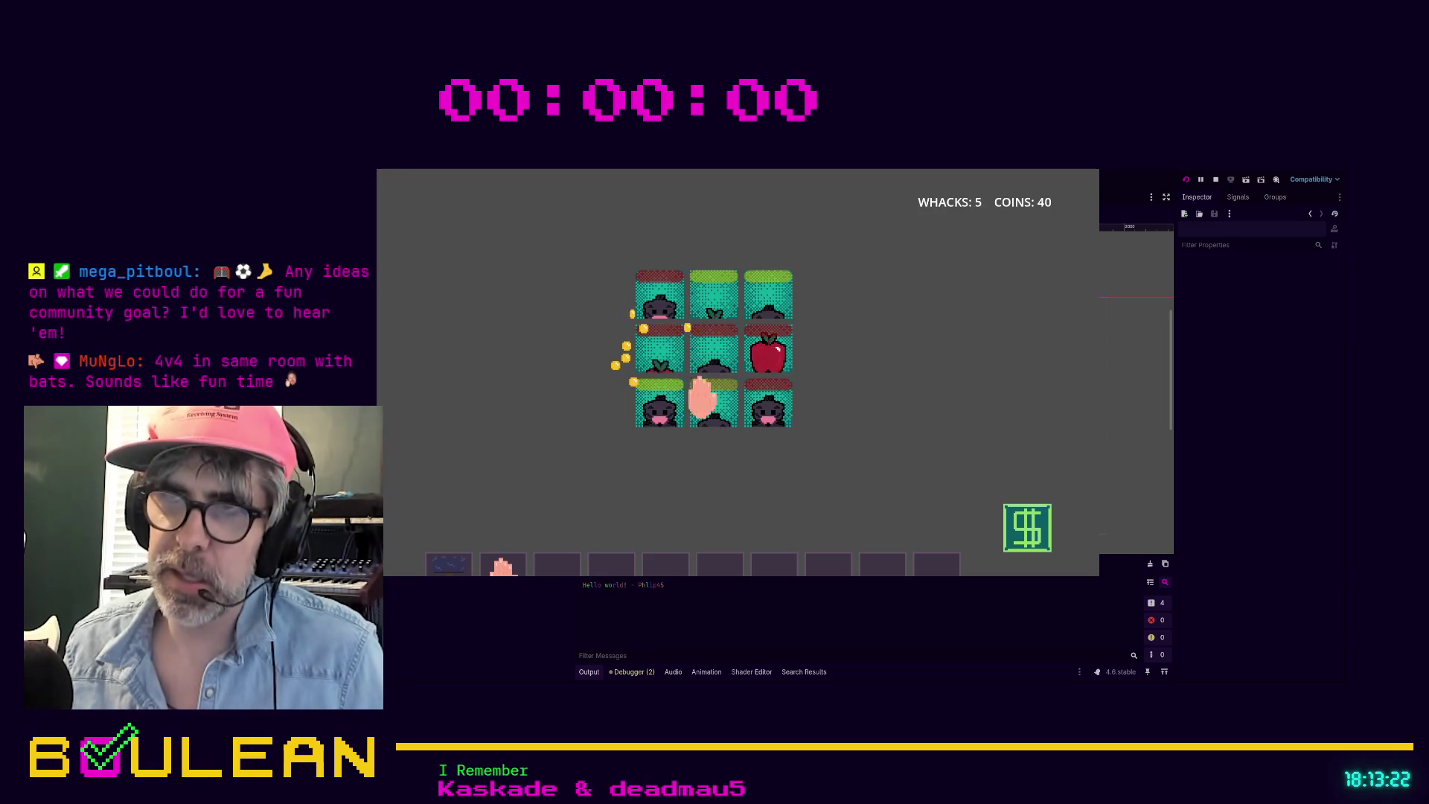